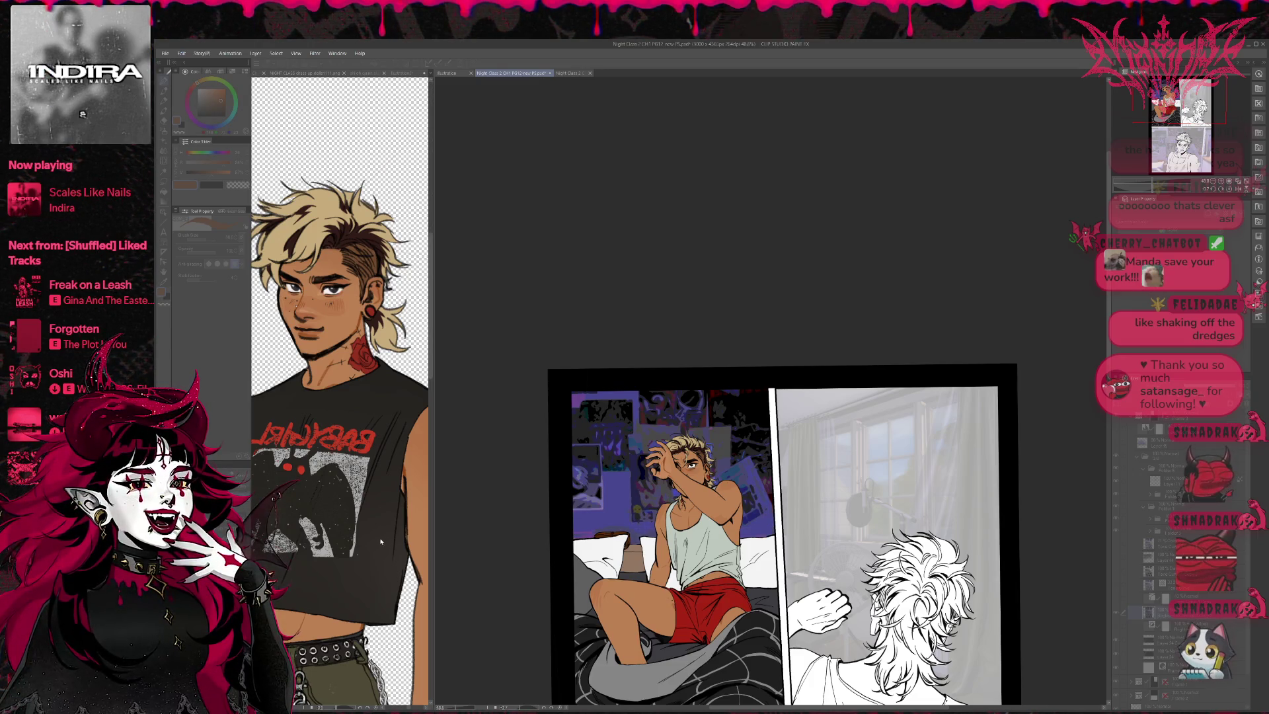
Step: Toggle the left-panel and blanket layers off and on to compare, keeping the dark striped blanket
click(1088, 605)
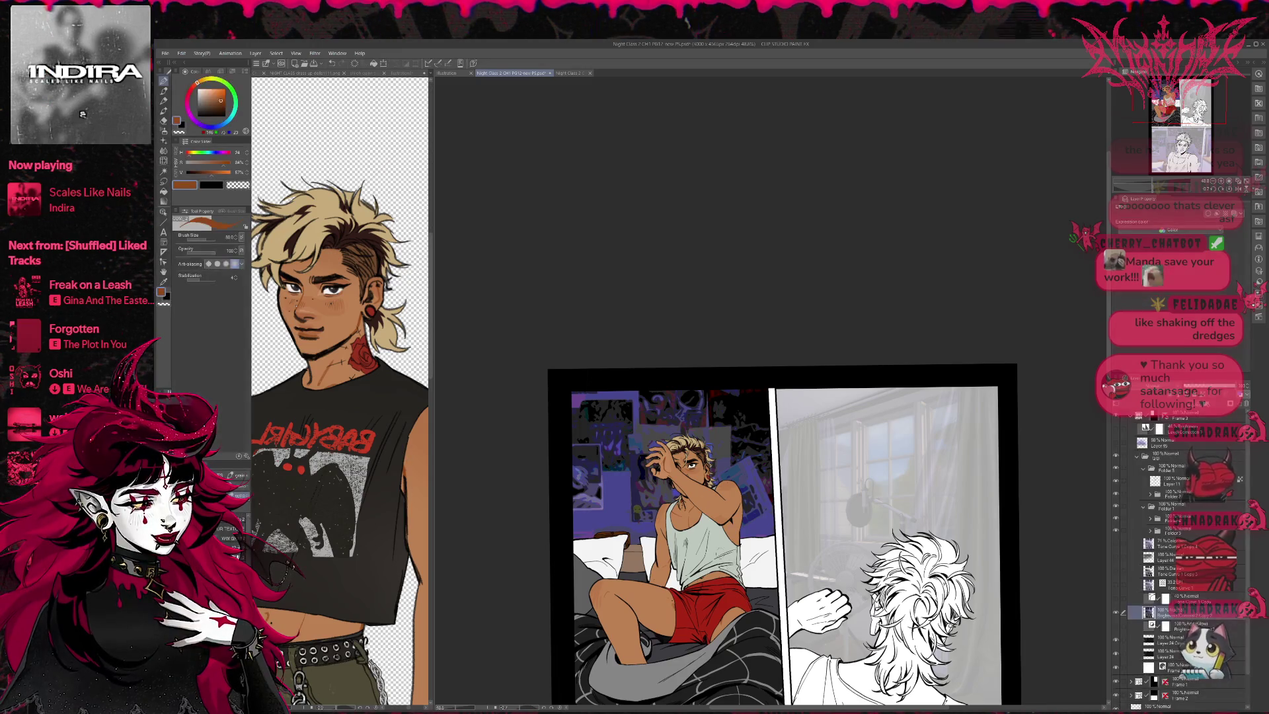
click(1115, 608)
click(1114, 607)
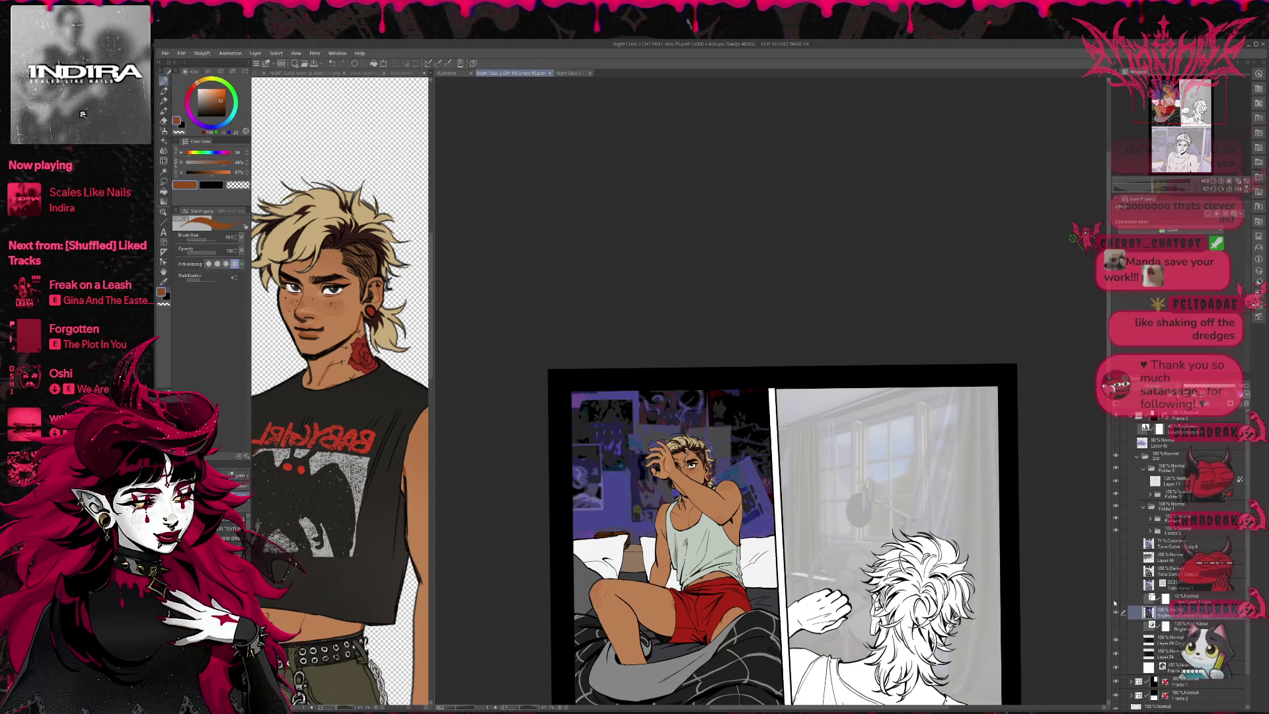
click(1115, 532)
click(1115, 532)
click(1116, 520)
click(1116, 520)
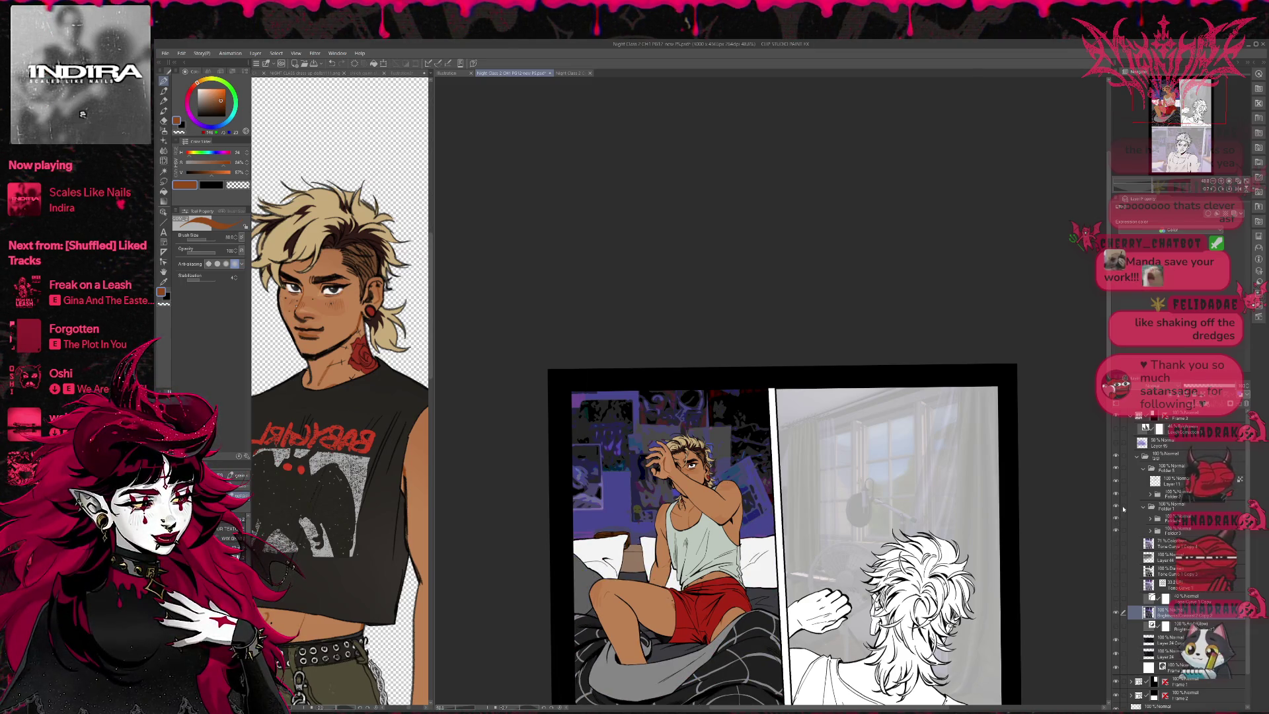
click(1117, 604)
click(1117, 603)
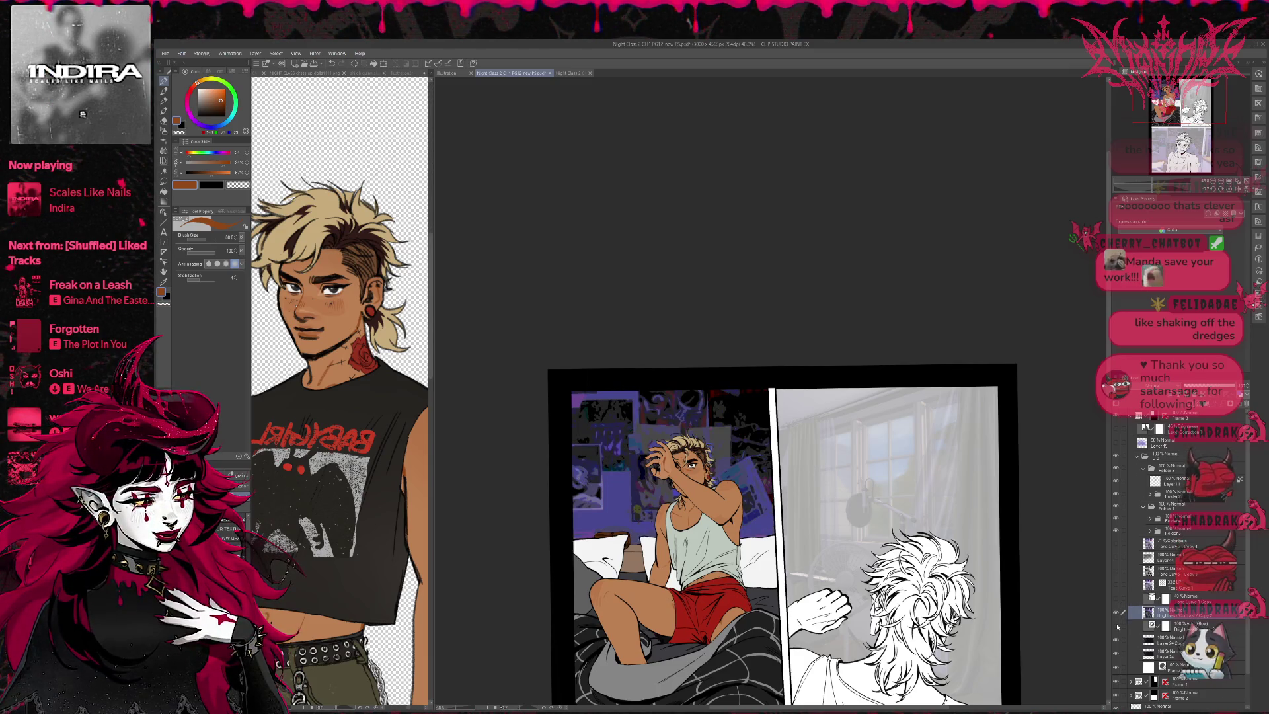
Step: Move Layer 24 Curve above Brightness/Contrast and cycle its blend mode through Brightness, Color and others
click(1171, 640)
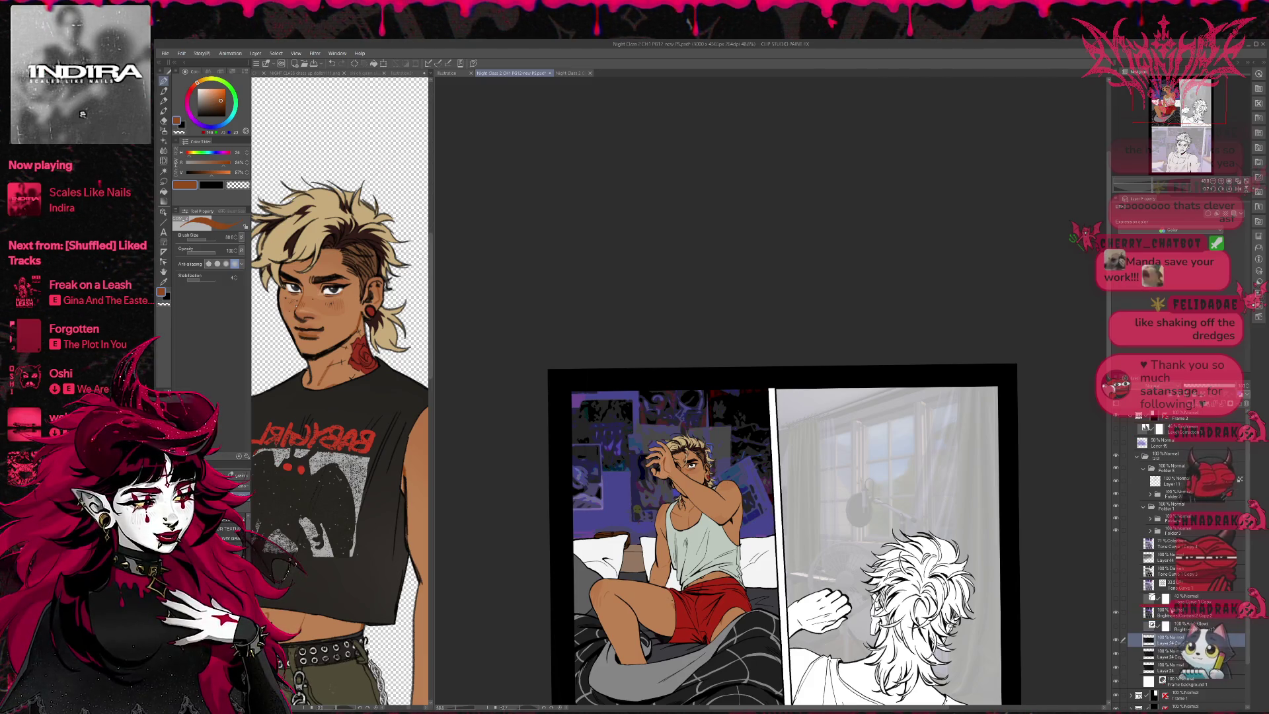
drag(1171, 640, 1127, 613)
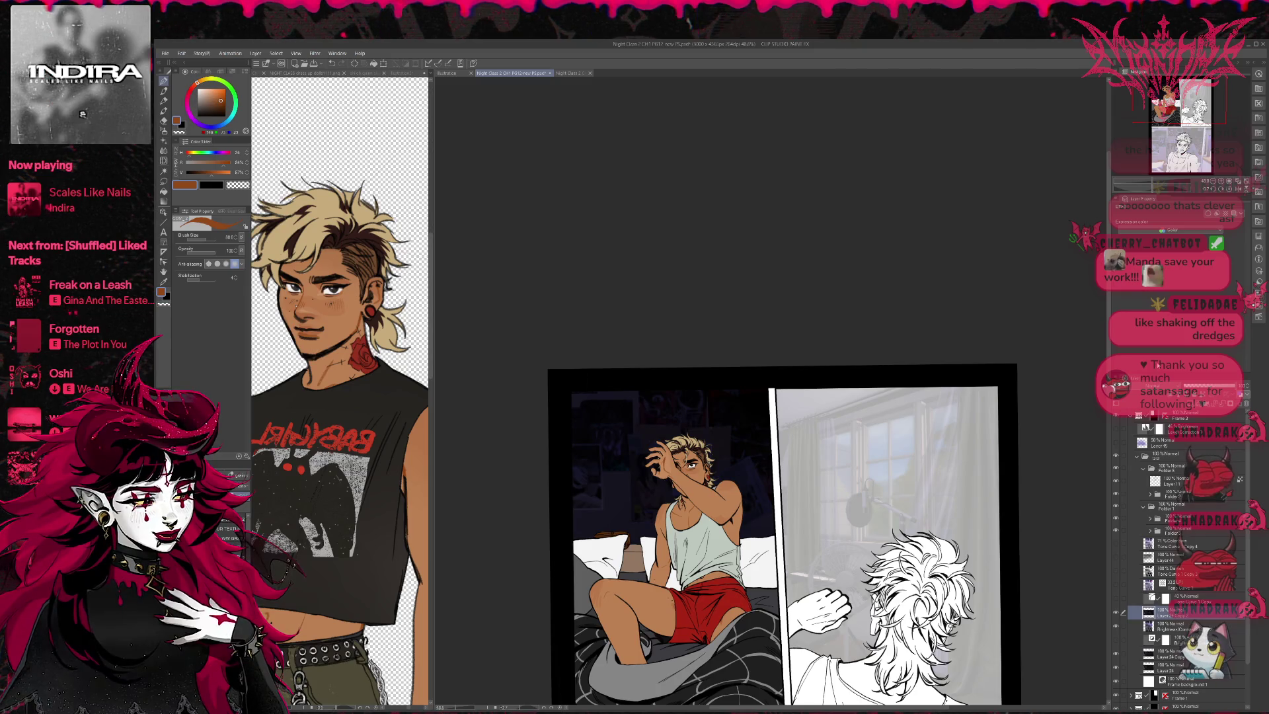
click(1170, 411)
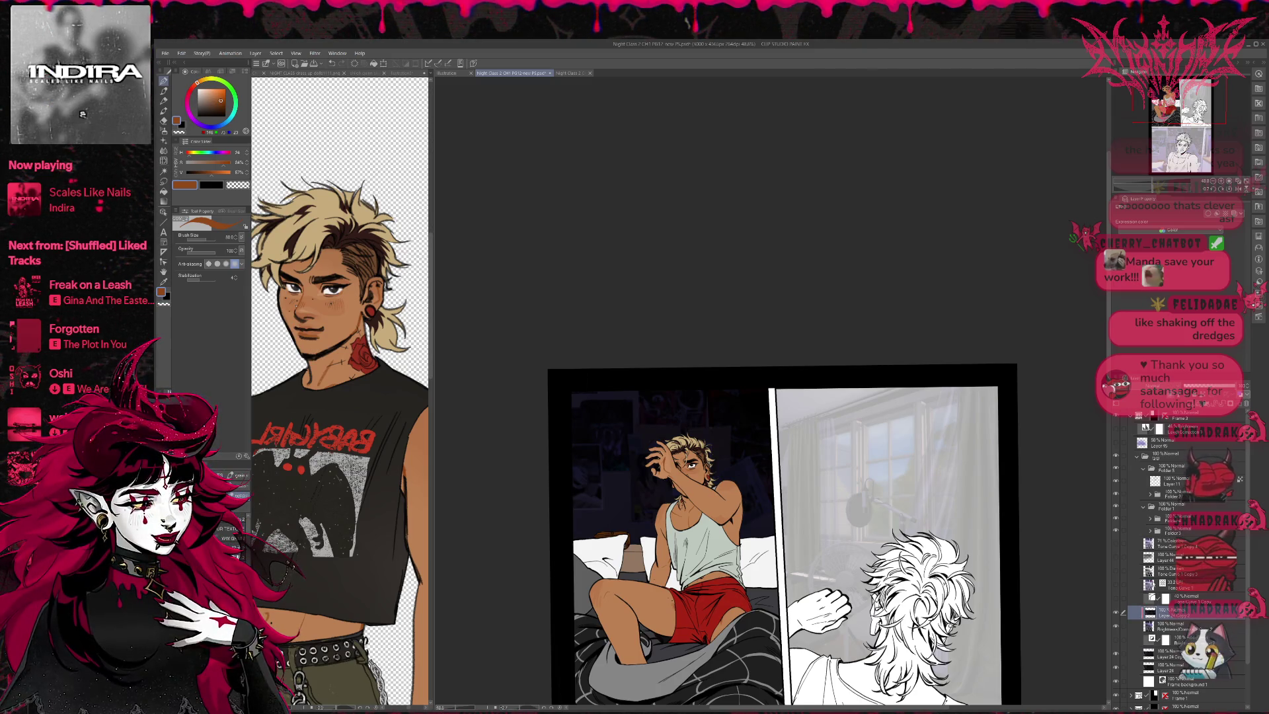
click(1170, 386)
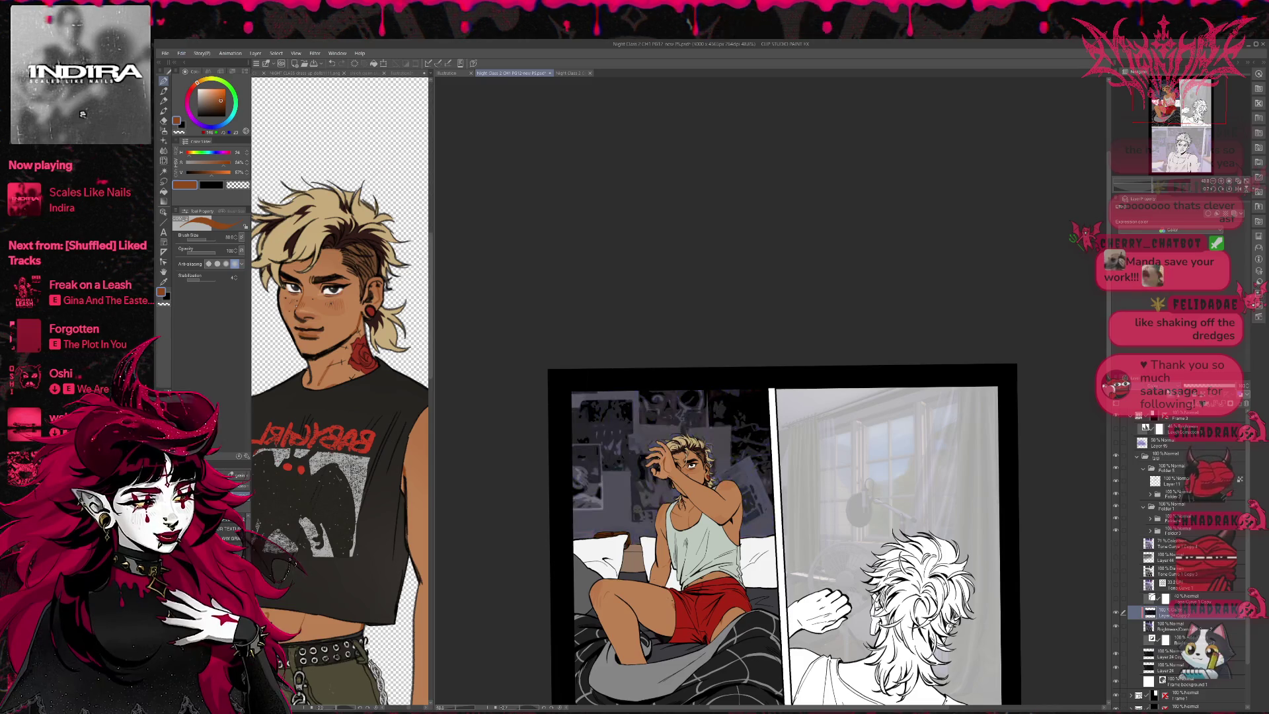
scroll(1170, 397, down, 5)
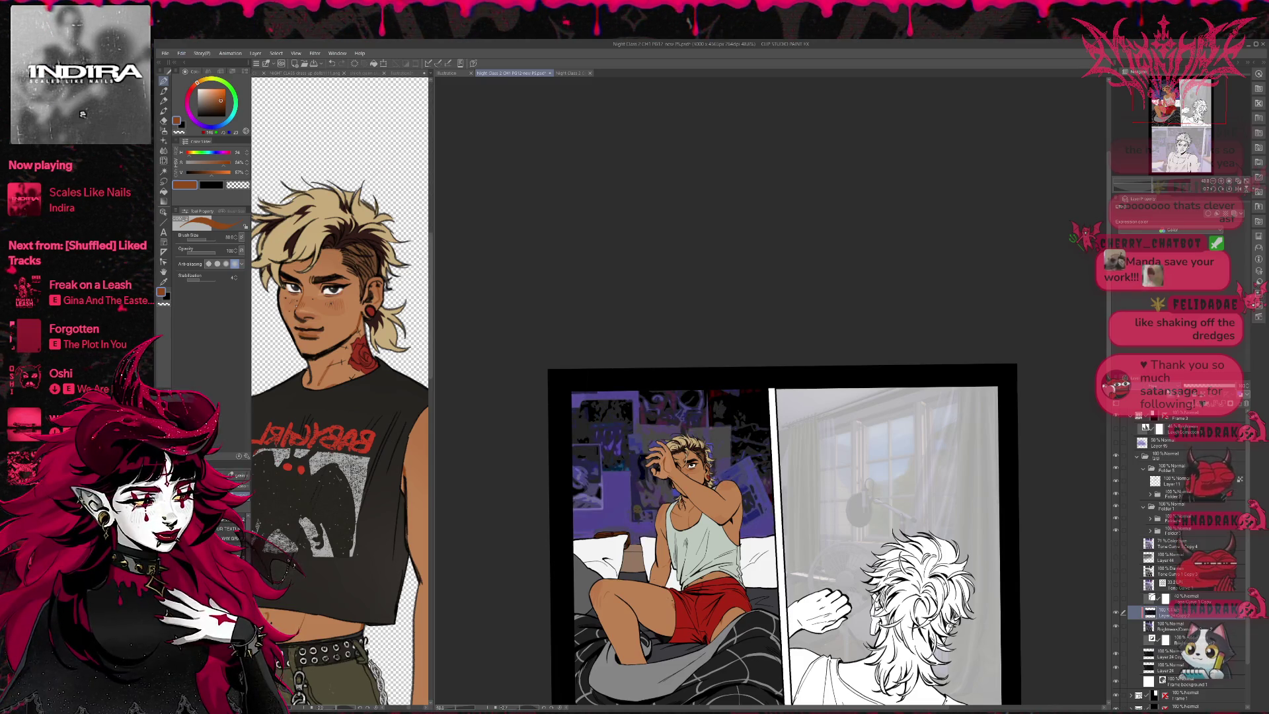
scroll(1169, 397, down, 1)
scroll(1170, 396, down, 2)
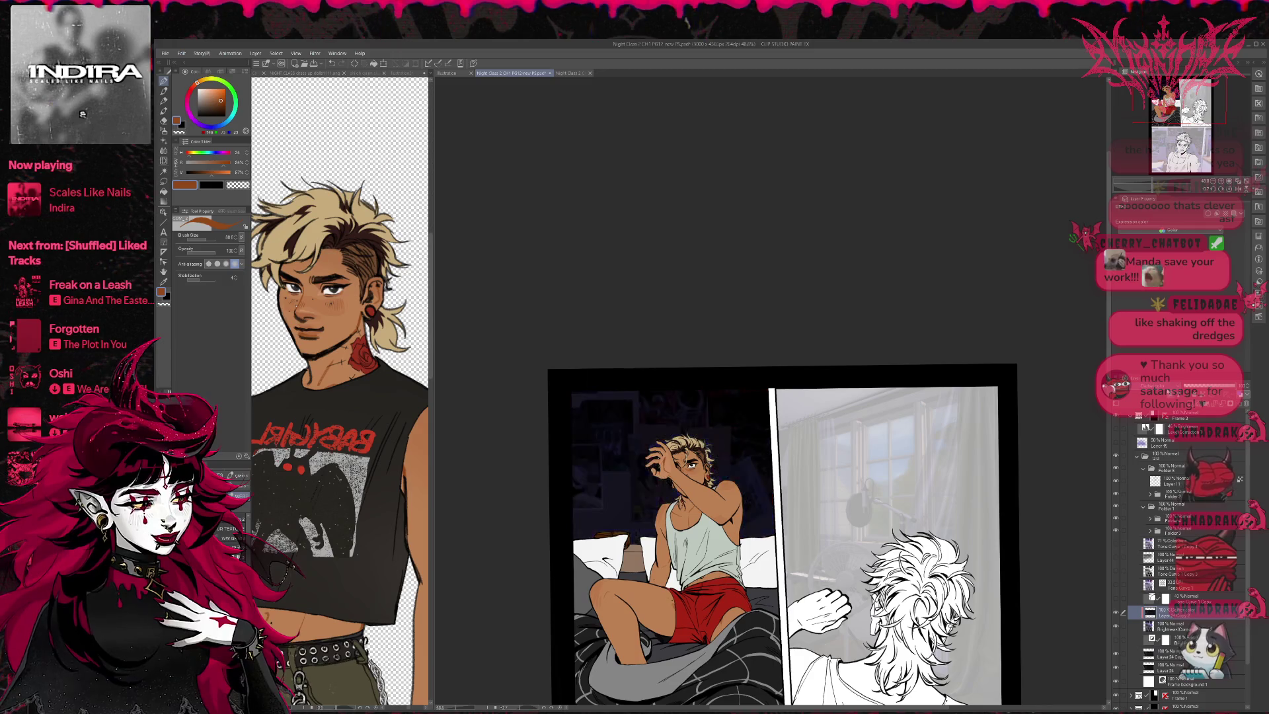
scroll(1170, 397, down, 4)
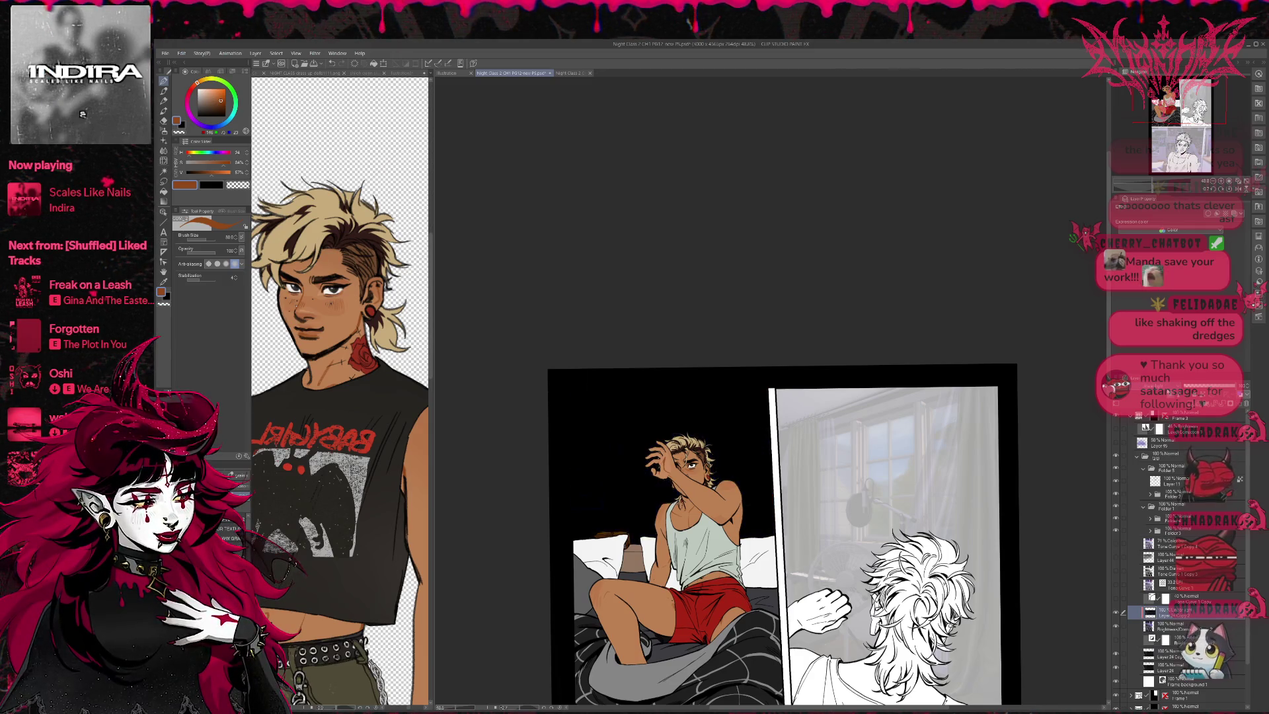
scroll(1170, 396, down, 5)
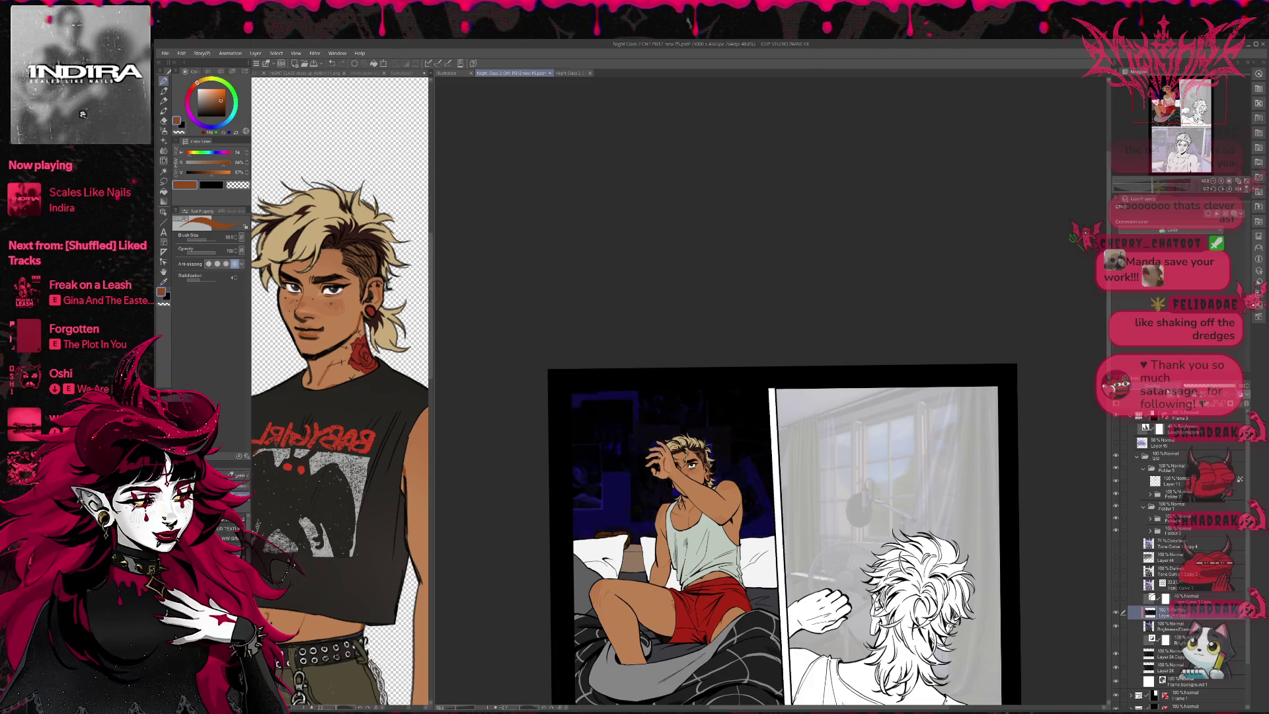
scroll(1169, 396, down, 1)
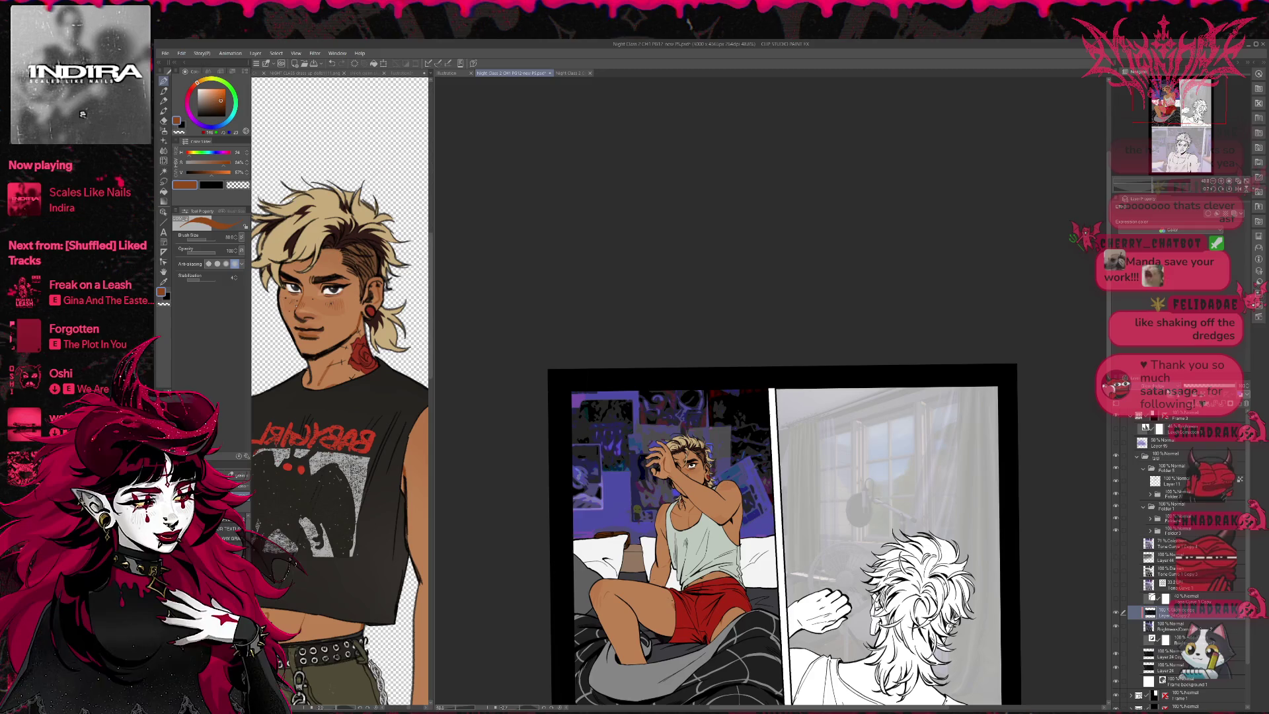
scroll(909, 386, down, 1)
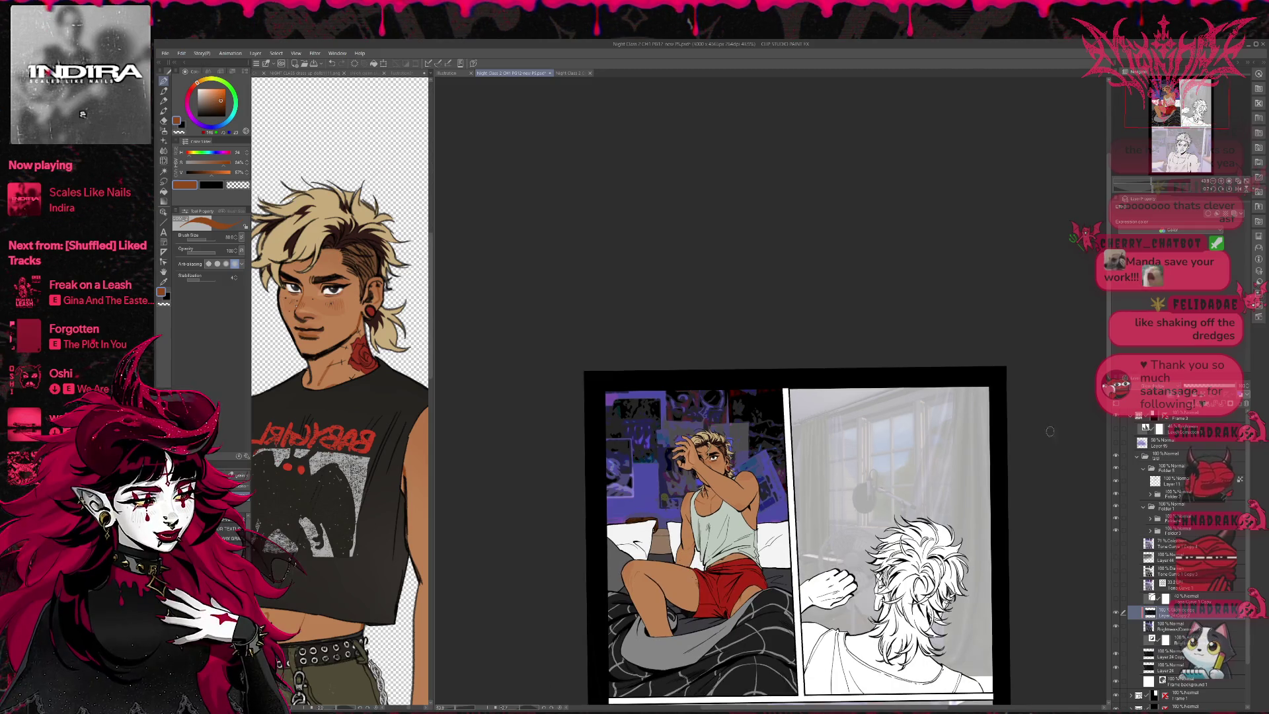
Step: Collapse and toggle folders to check the poster background and the bed and legs layer
click(1116, 558)
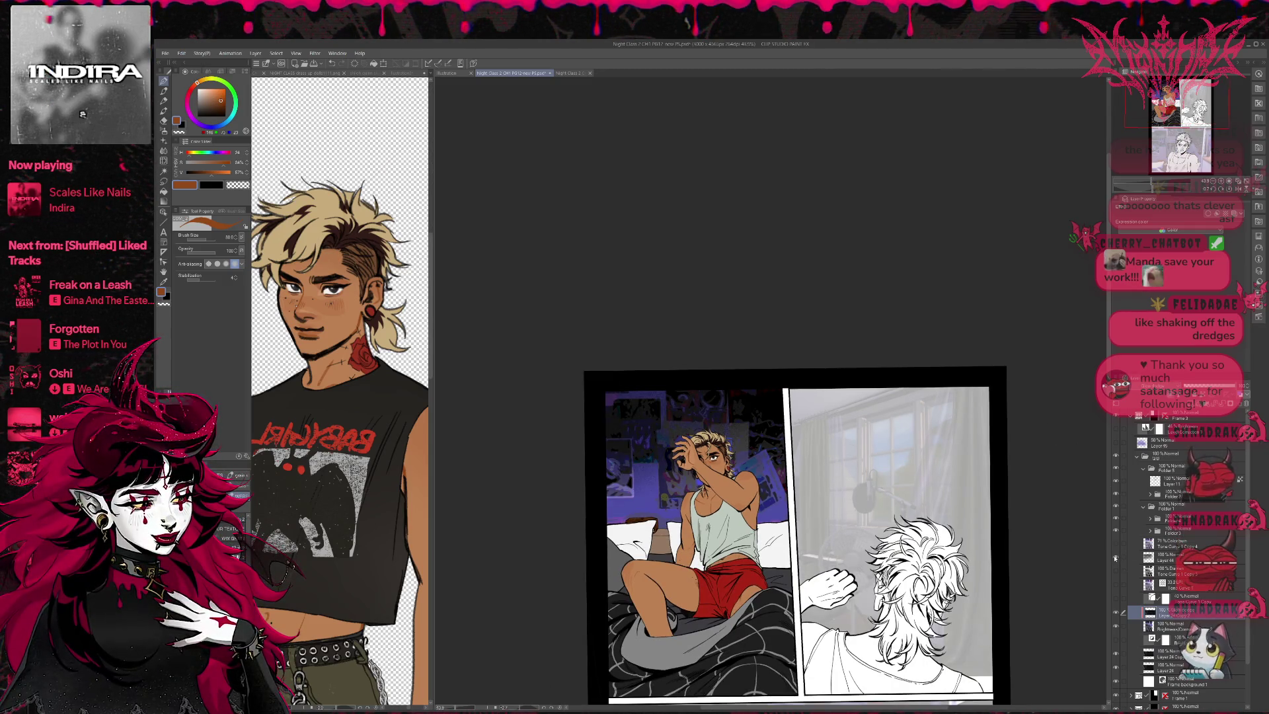
click(1116, 559)
scroll(874, 523, down, 2)
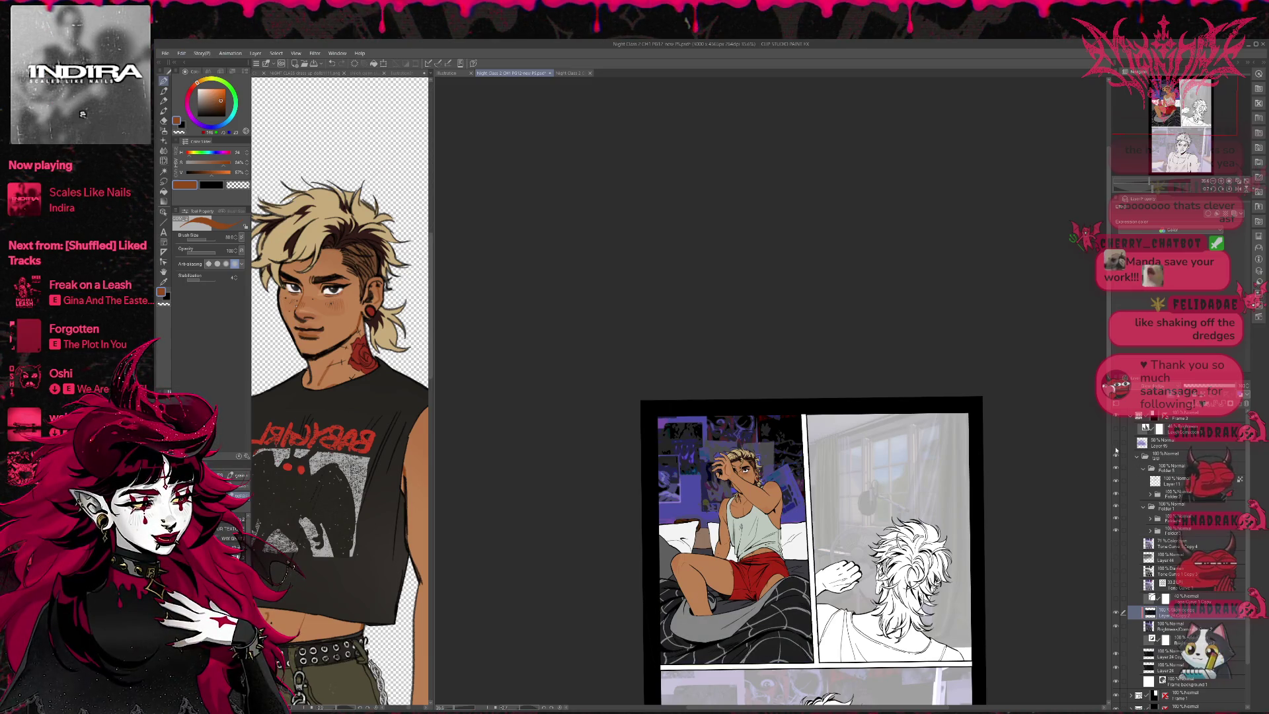
click(1138, 456)
click(1116, 456)
click(1116, 456)
click(1137, 457)
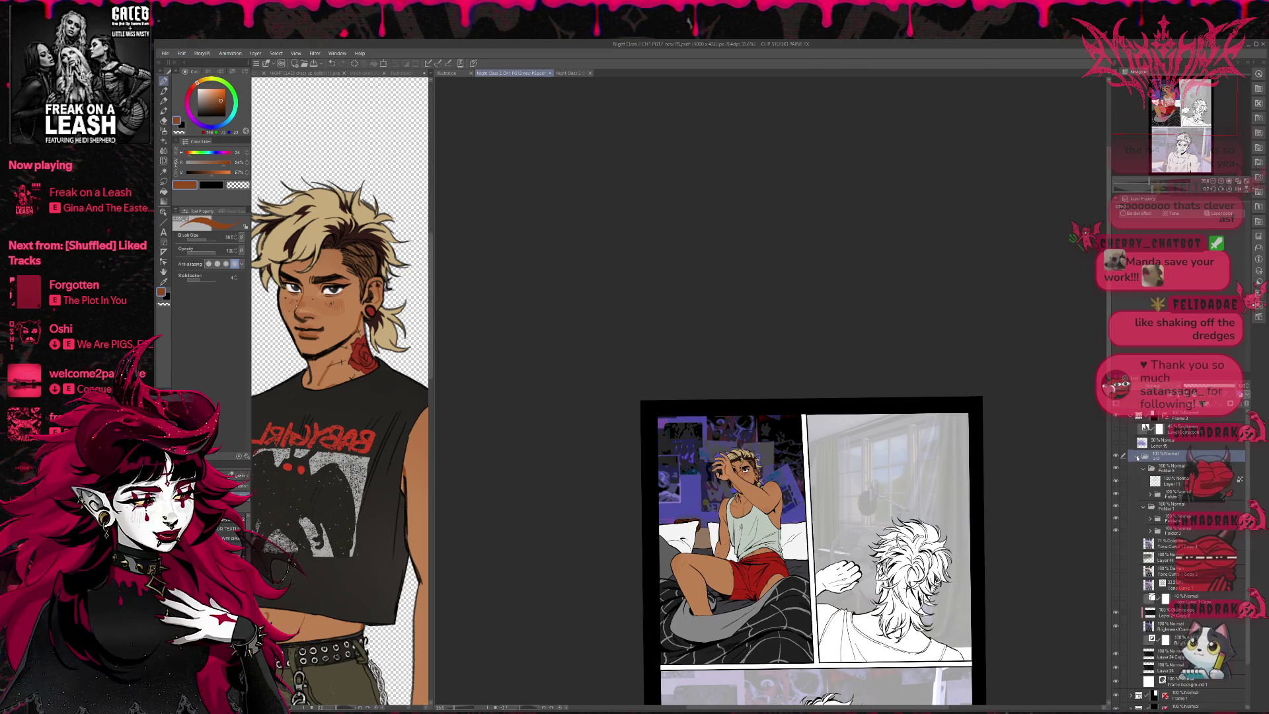
click(1144, 468)
click(1116, 469)
click(1116, 468)
click(1116, 481)
click(1116, 481)
Step: Select Folders 1, 4 and 3, then toggle the character and shading layers to check them
click(1167, 481)
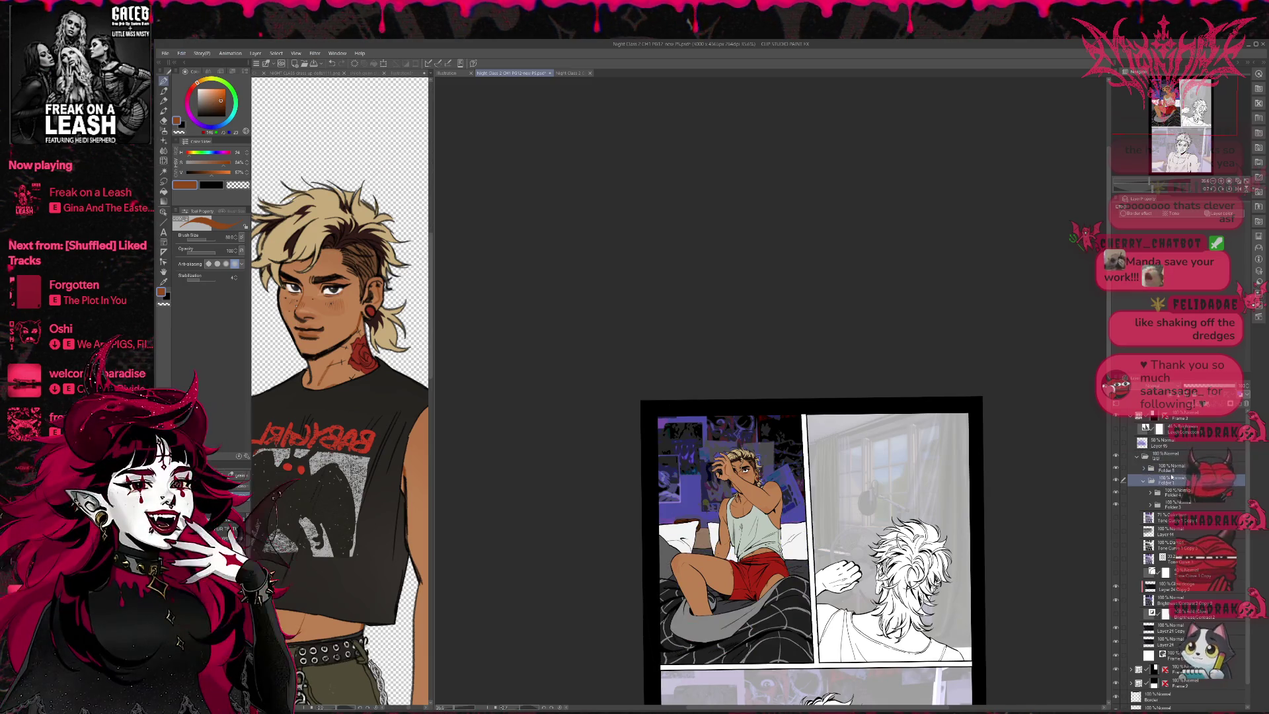
click(1156, 492)
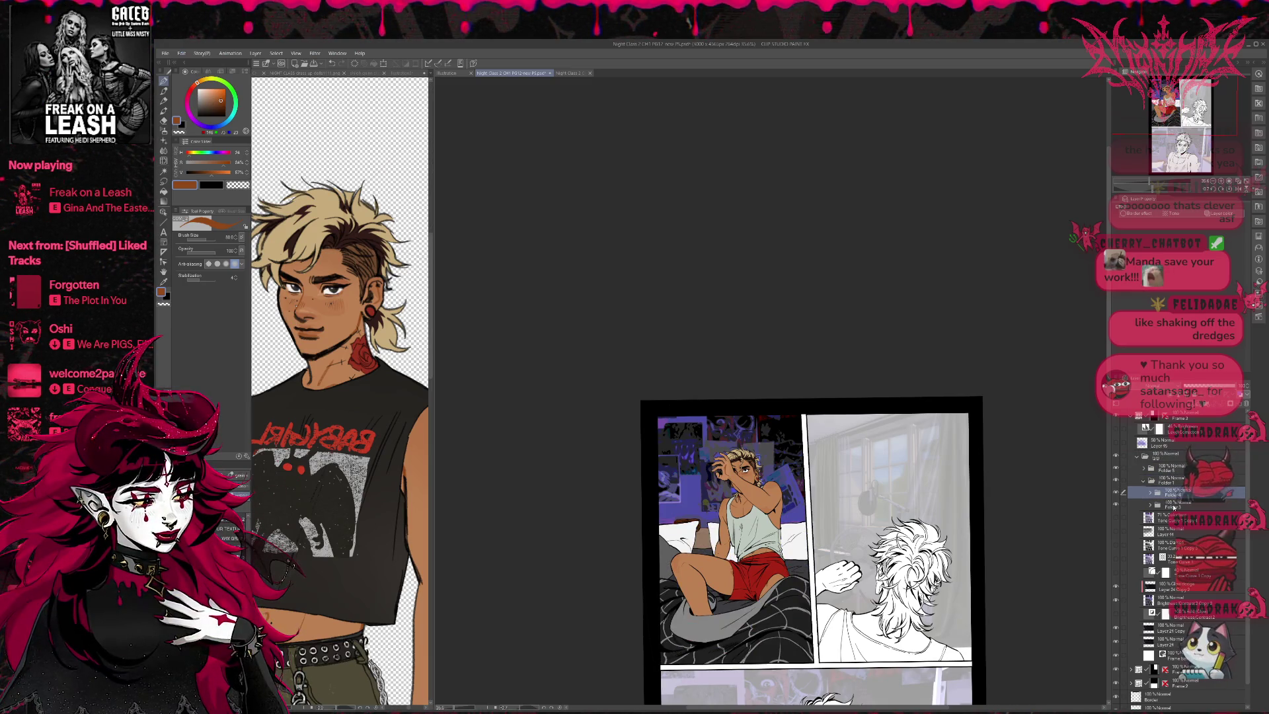
ctrl+click(1175, 506)
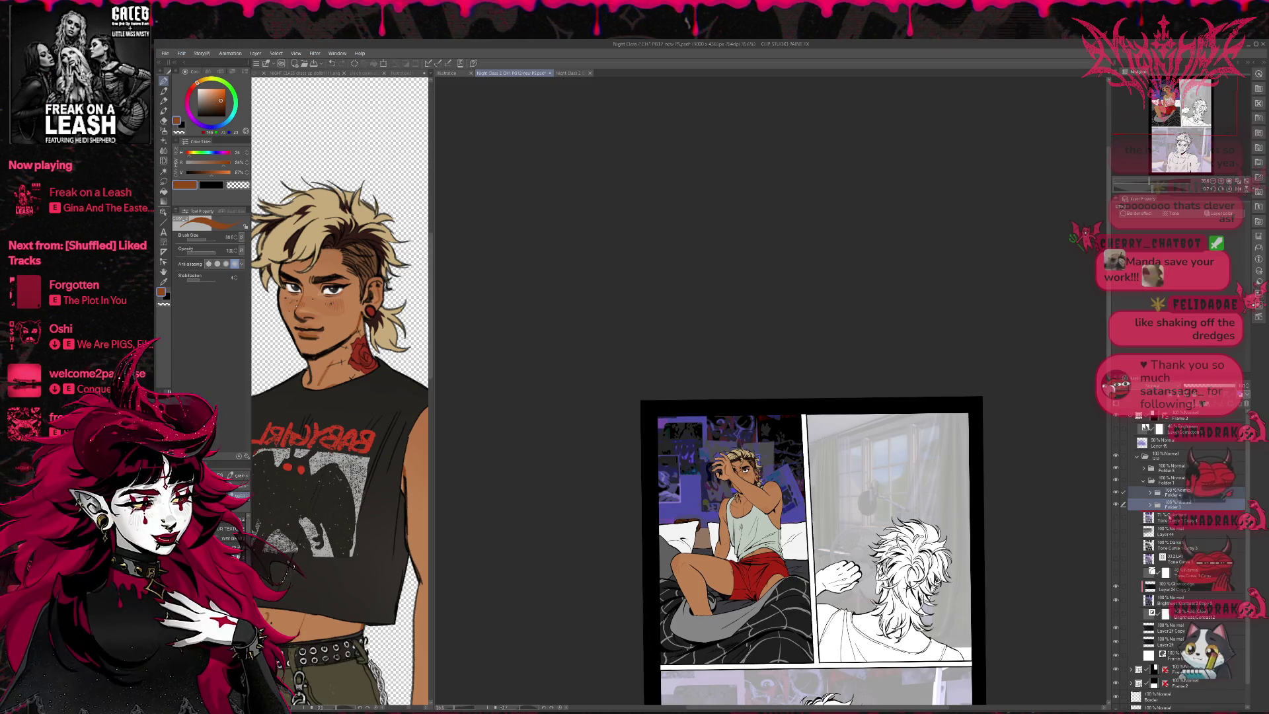
click(1155, 458)
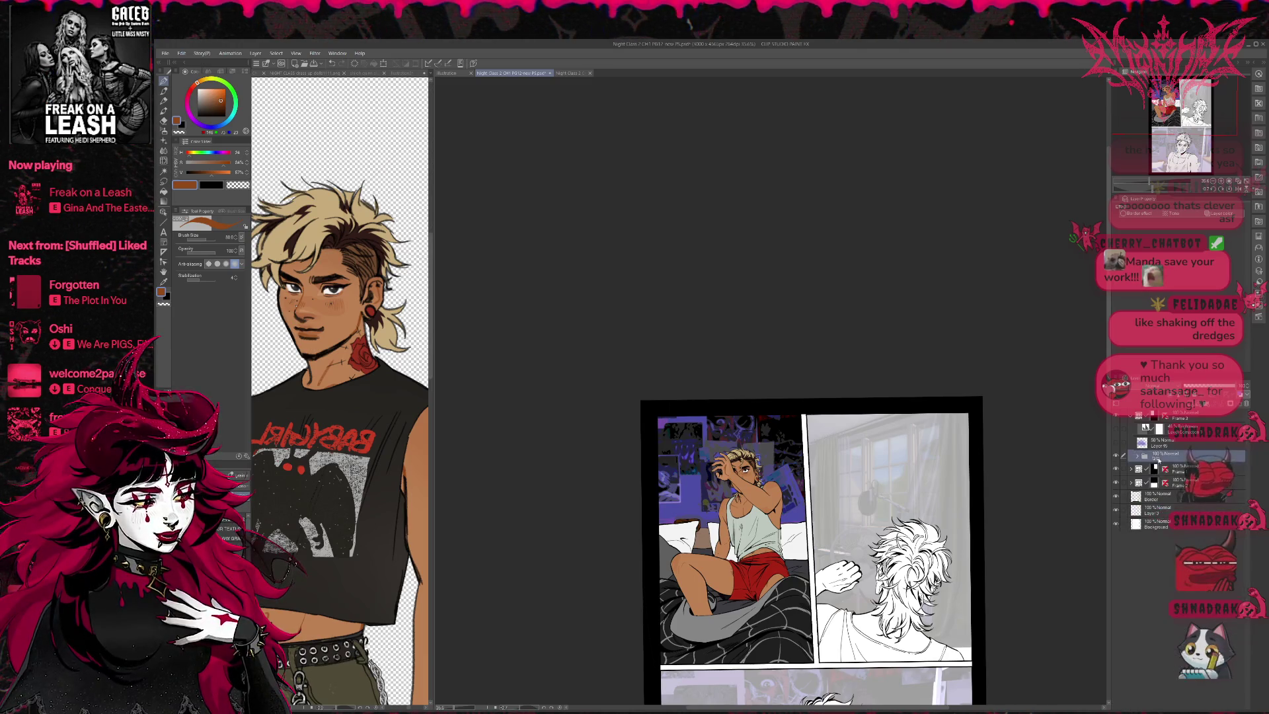
click(1137, 457)
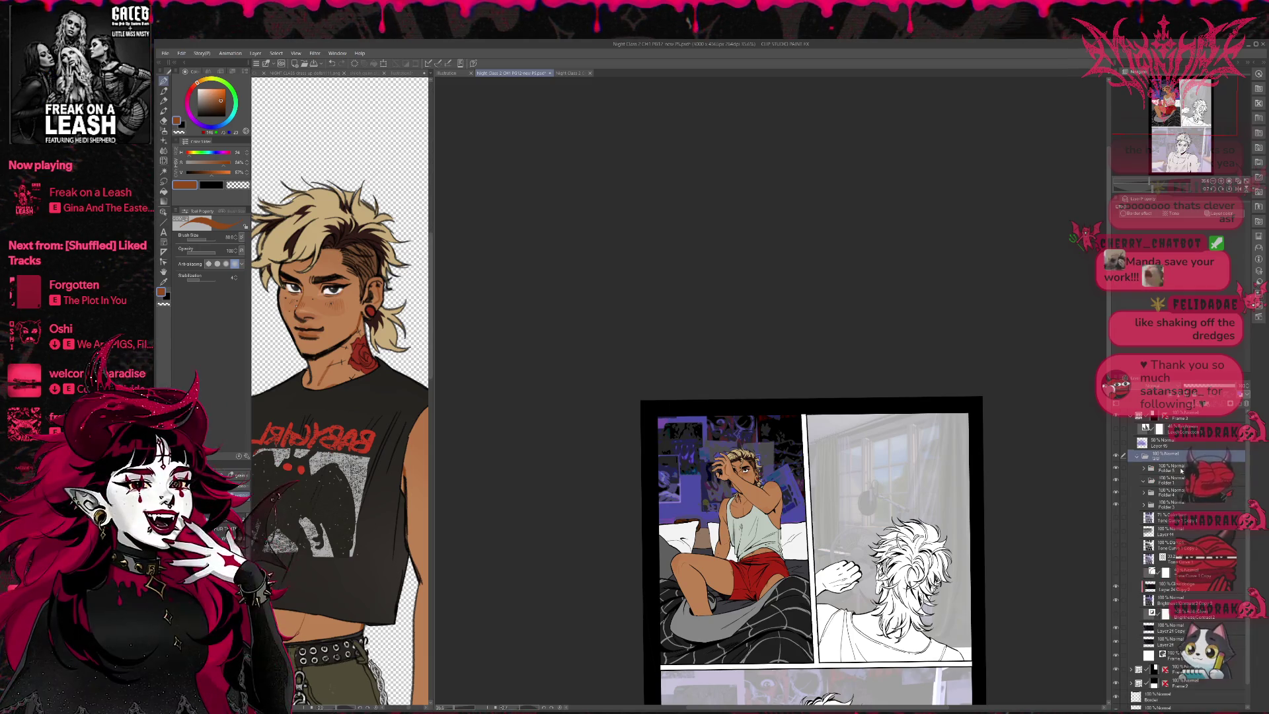
click(1116, 468)
click(1116, 468)
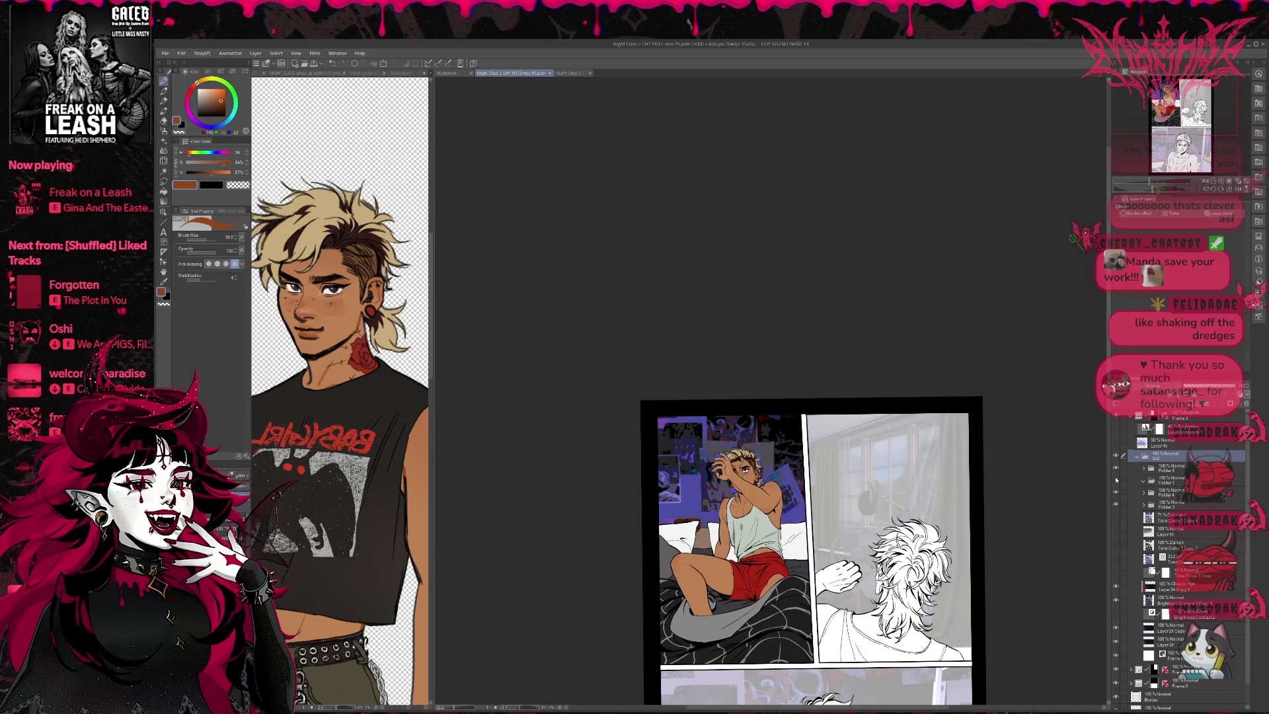
click(1116, 492)
click(1116, 492)
click(1117, 505)
click(1116, 505)
Step: Select Folders 3, 4, 1 and 5 and move the 2D folder below Folder 3
click(1156, 504)
ctrl+click(1166, 492)
ctrl+click(1168, 480)
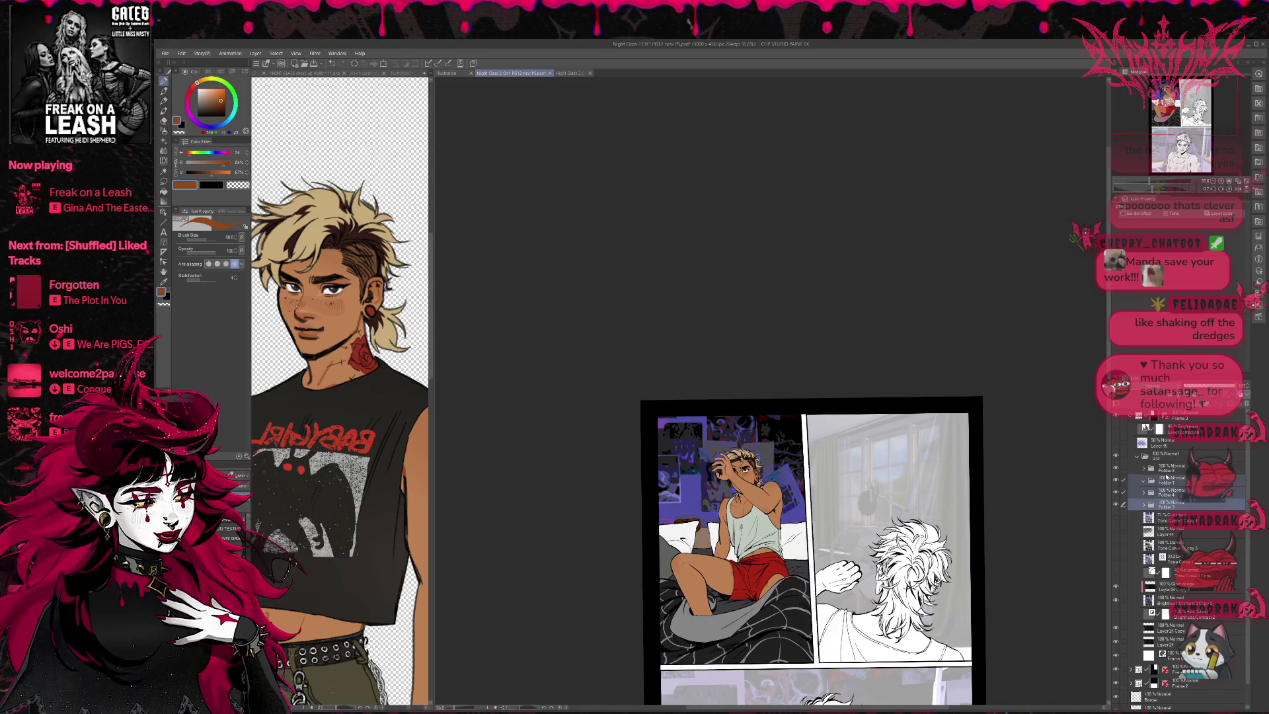
ctrl+click(1171, 468)
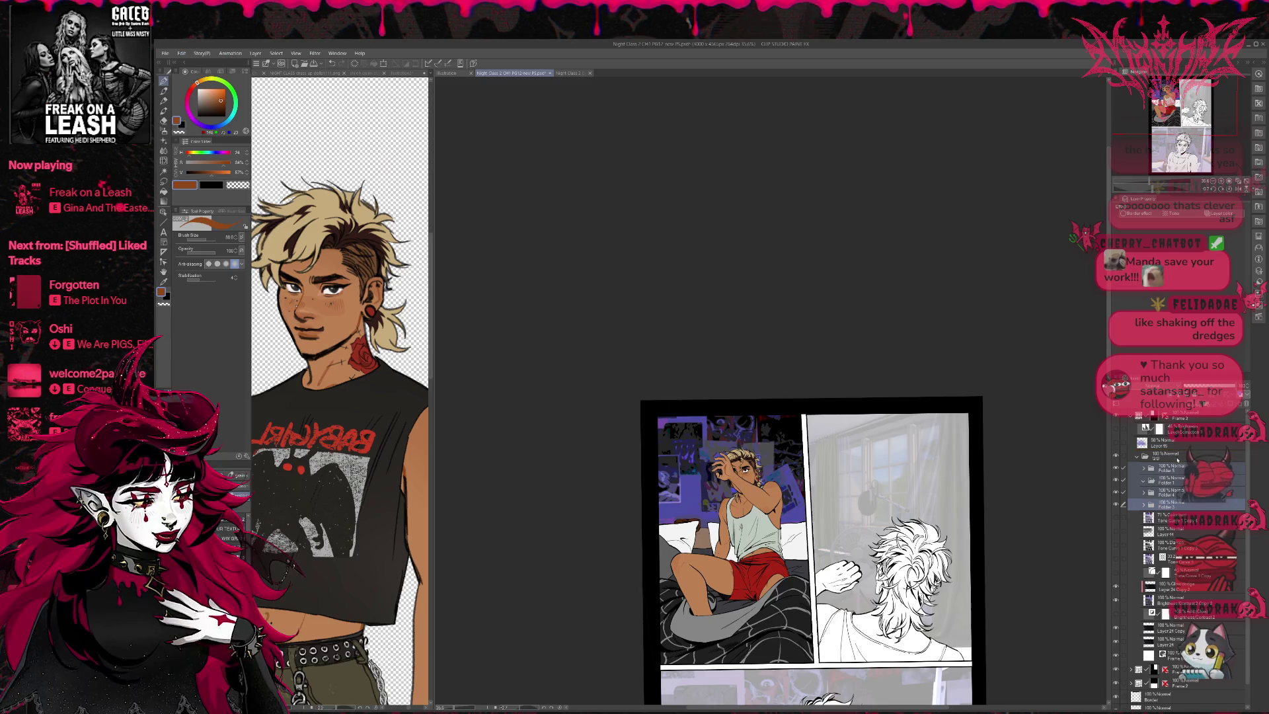
drag(1173, 452, 1166, 506)
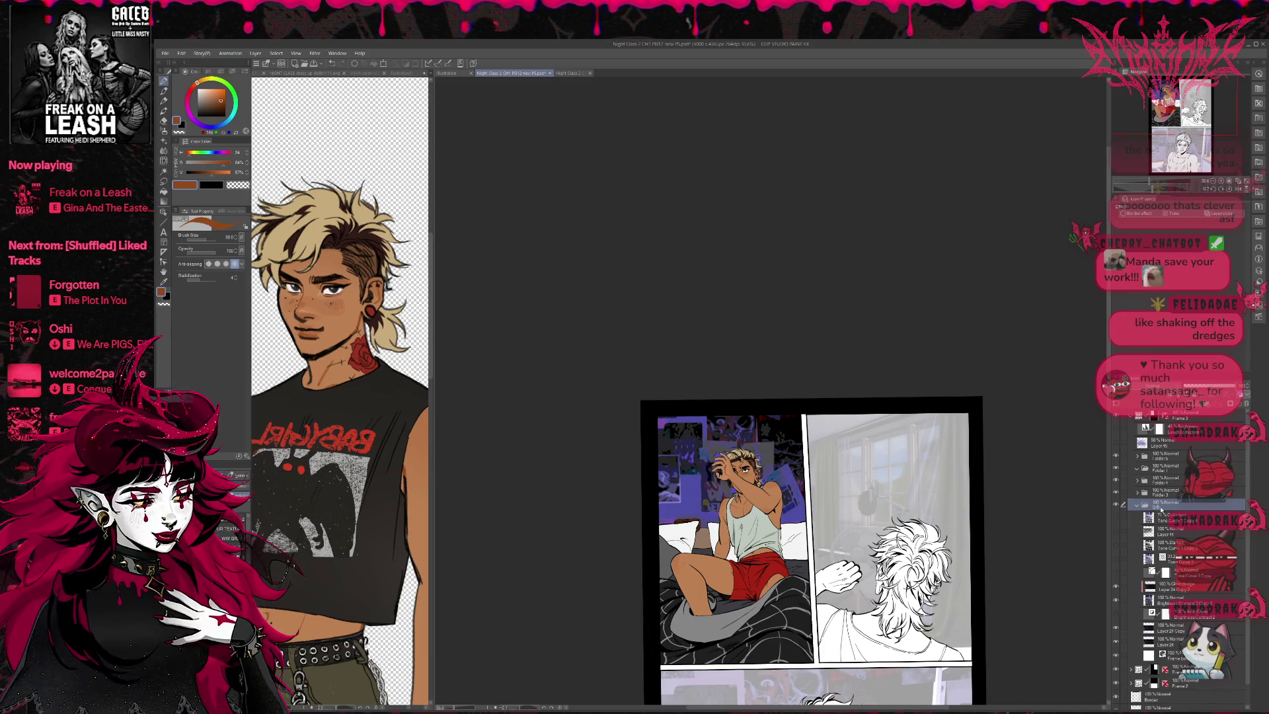
Step: Group Folders 6, 1, 4 and 3 into a new folder, add Layer 40, and sample the wall purple
click(1136, 506)
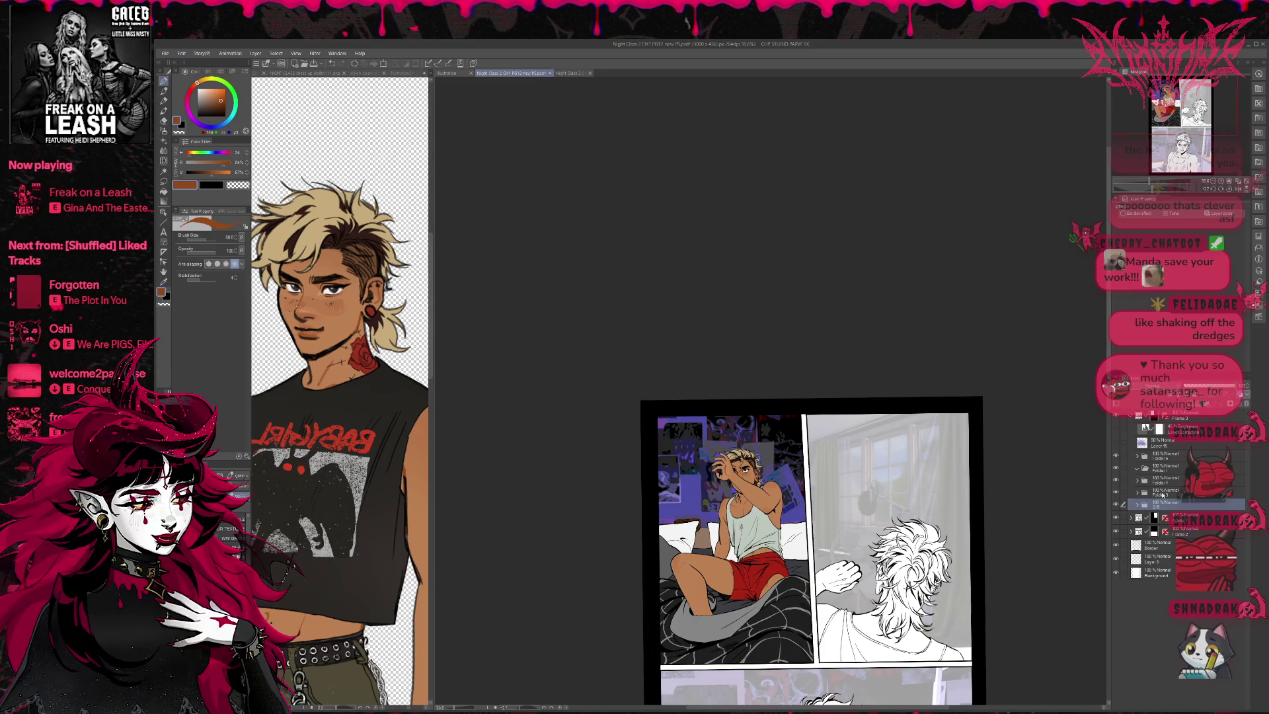
click(1166, 492)
shift+click(1166, 479)
shift+click(1166, 468)
shift+click(1166, 456)
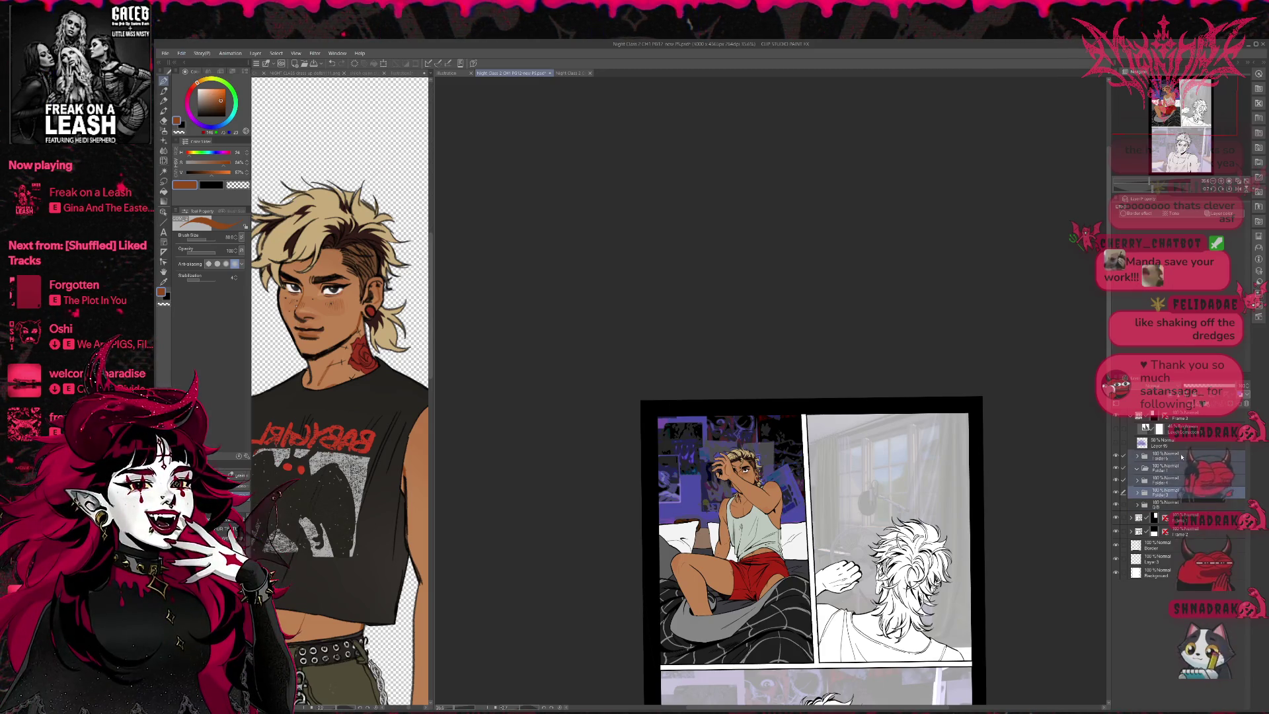
key(ctrl+g)
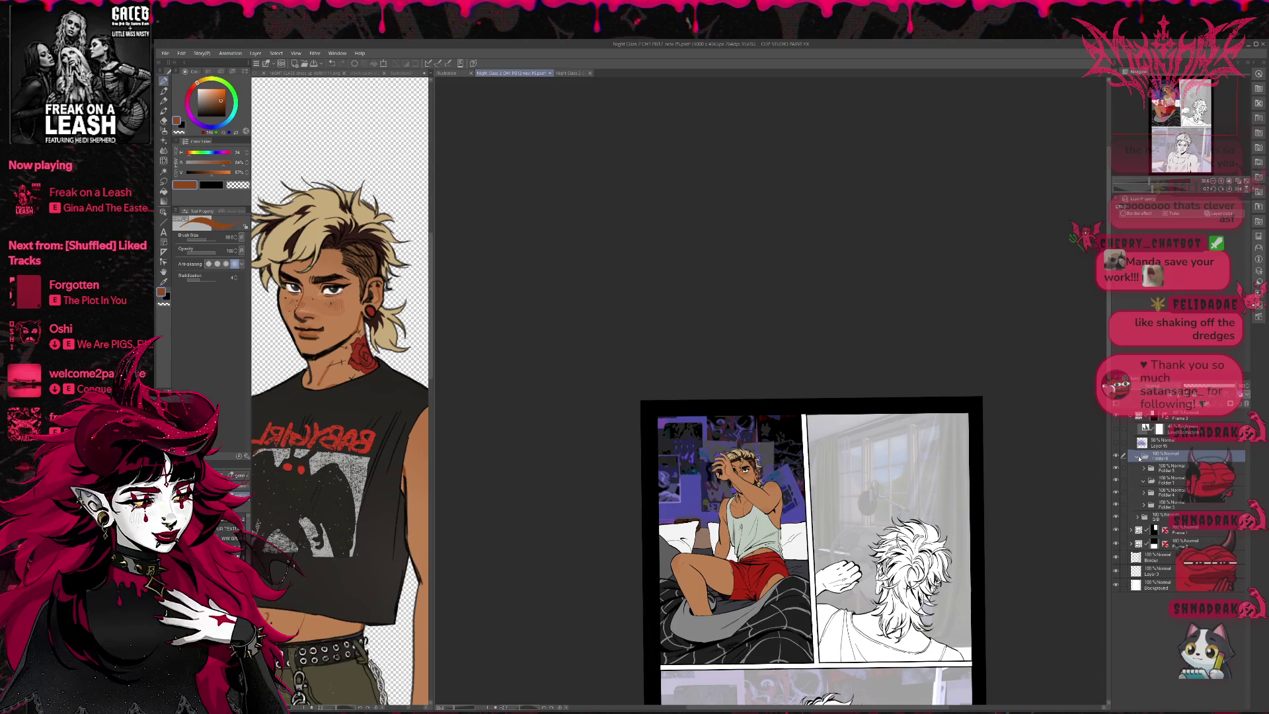
click(1137, 456)
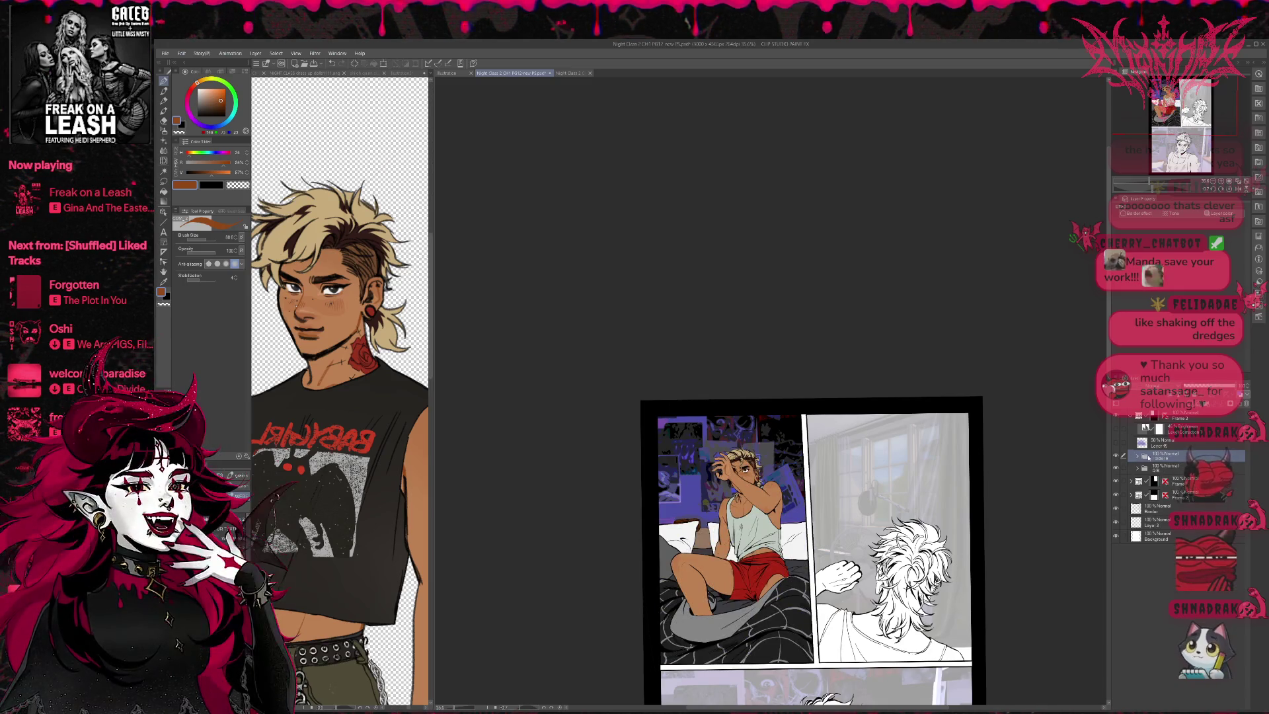
key(ctrl+shift+n)
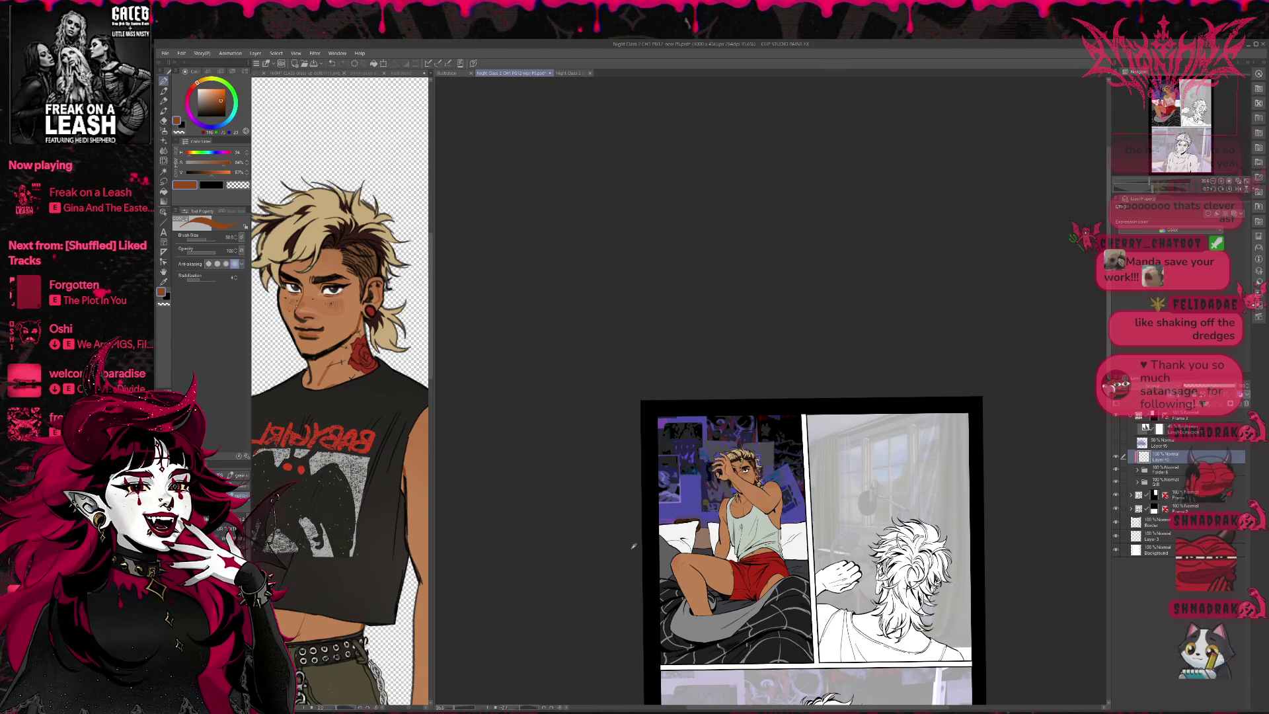
alt+click(684, 496)
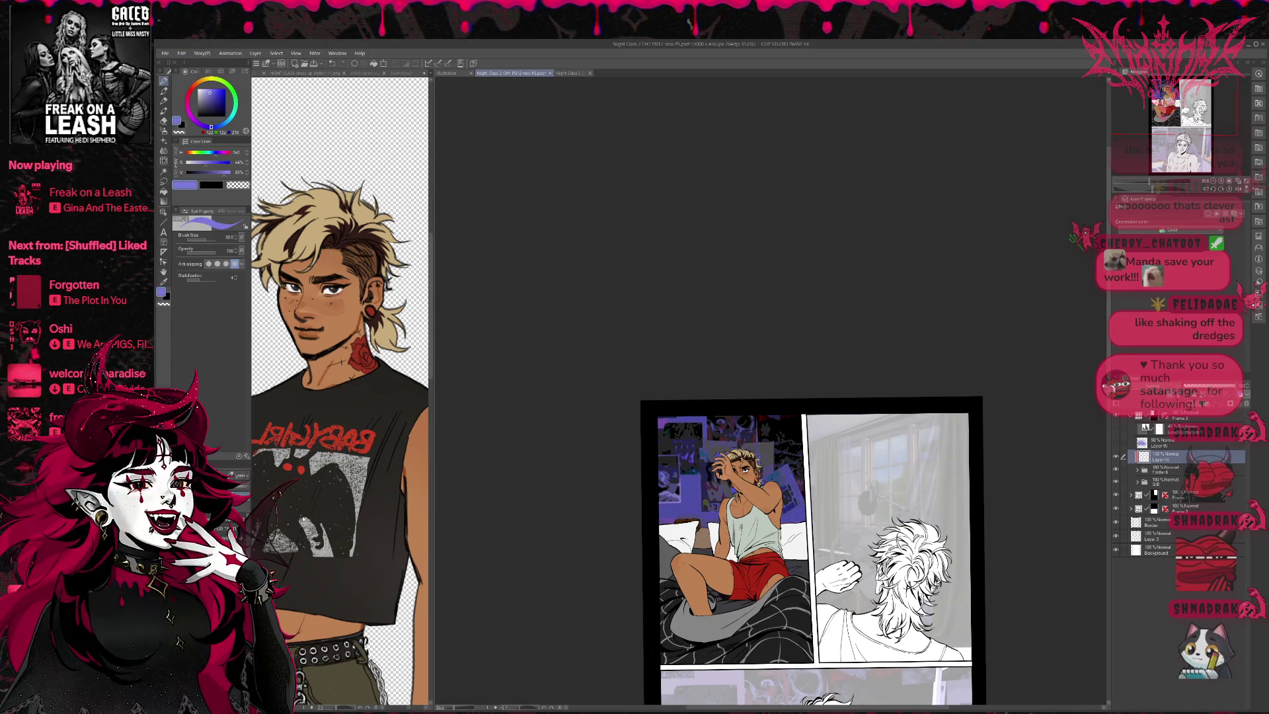
Step: Paint the wall purple over the left panel with a large brush, set it to Hard Light, and save
key(e)
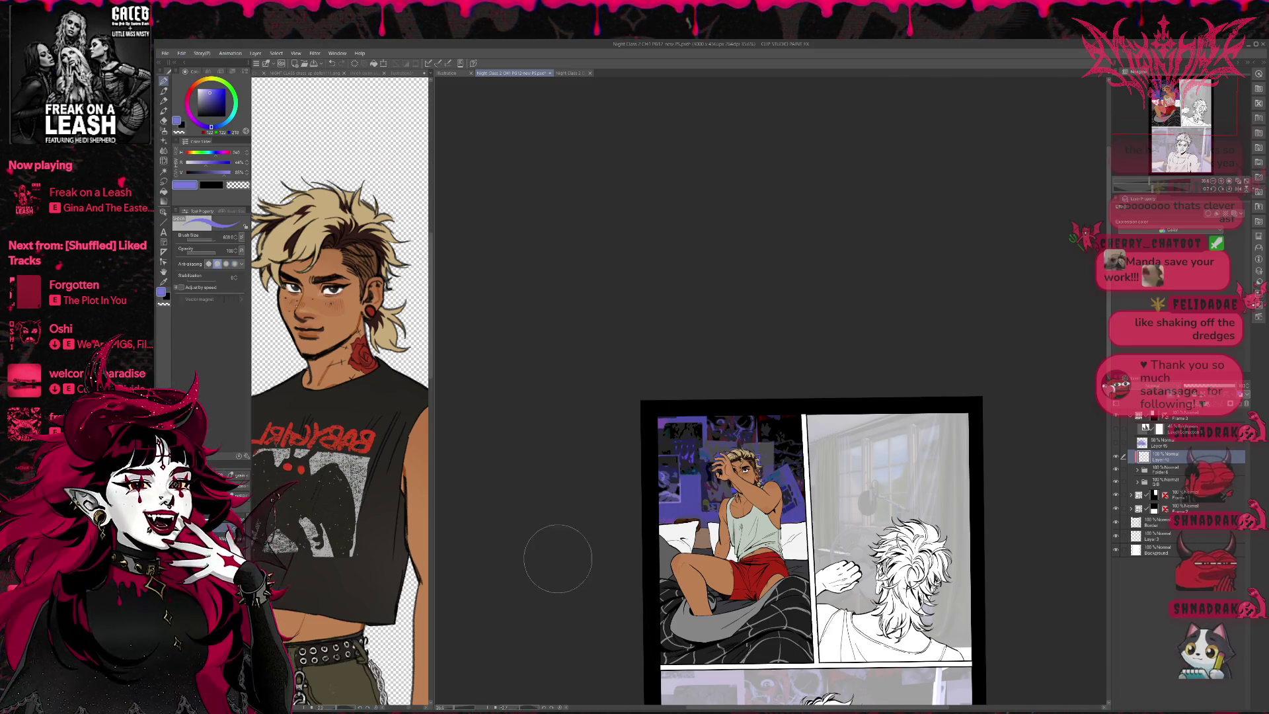
mouse_move(652, 538)
mouse_down()
mouse_move(727, 582)
mouse_move(707, 634)
mouse_up()
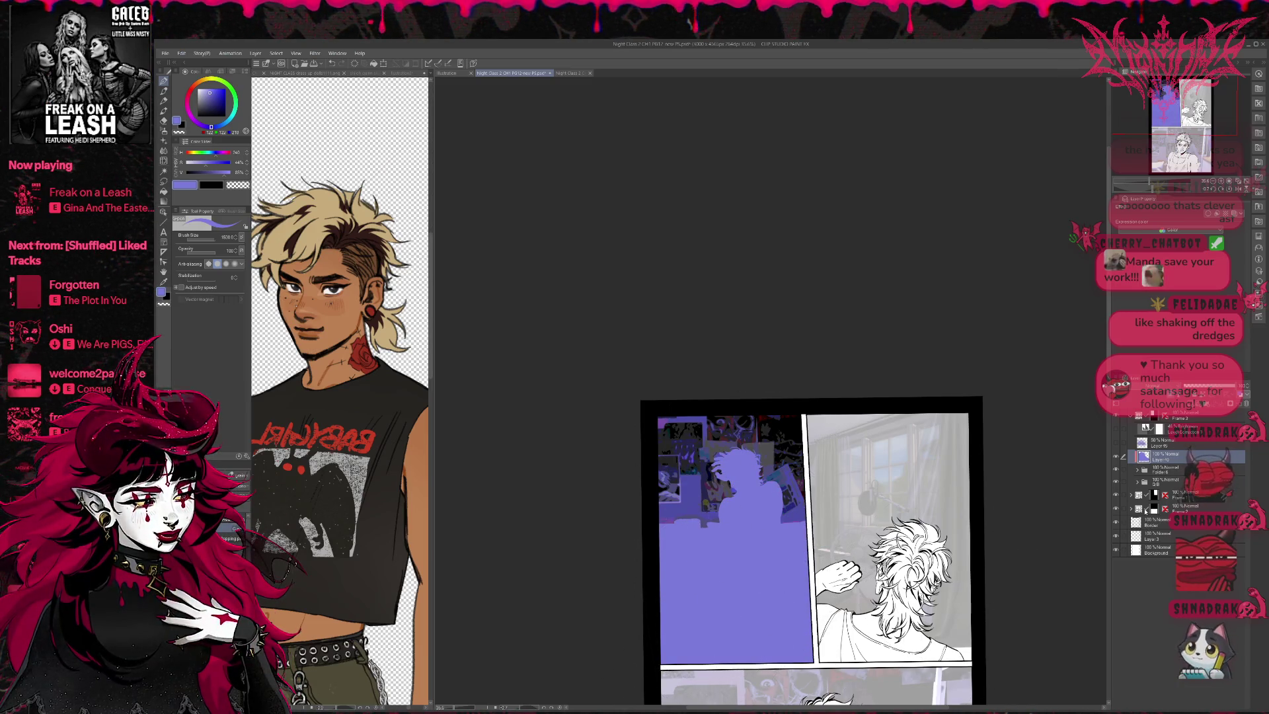
click(1146, 505)
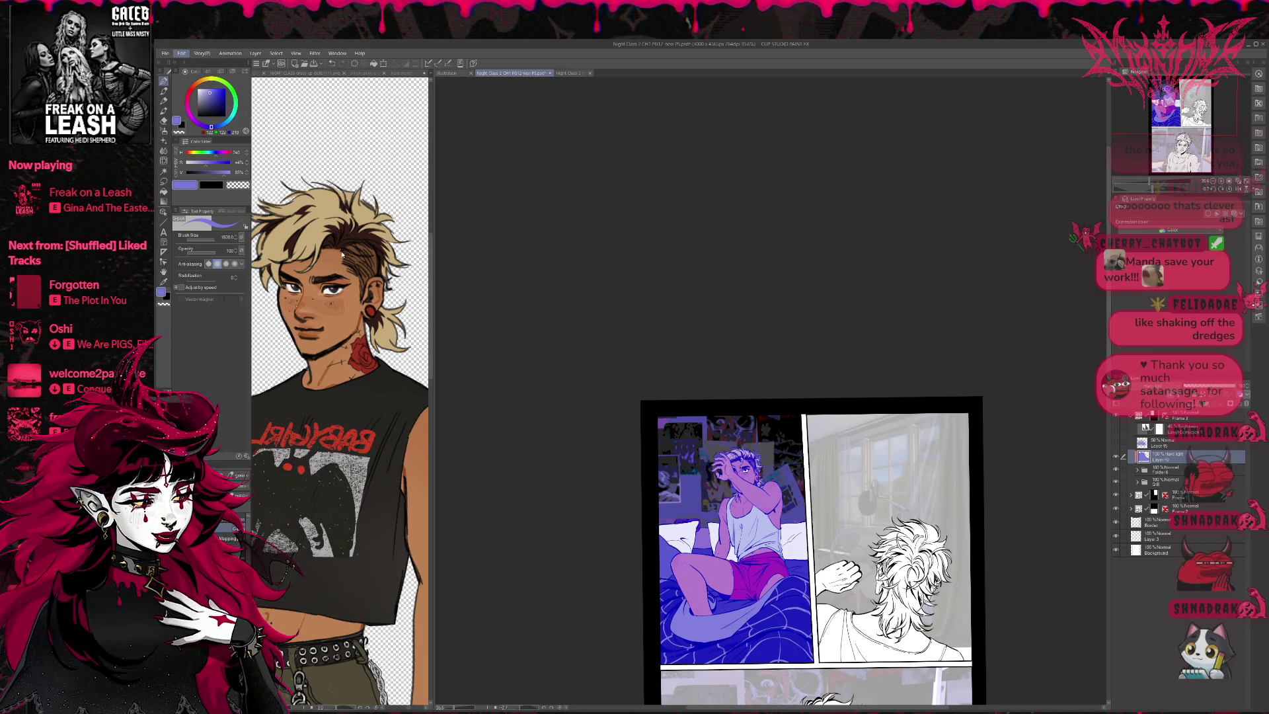
key(ctrl+s)
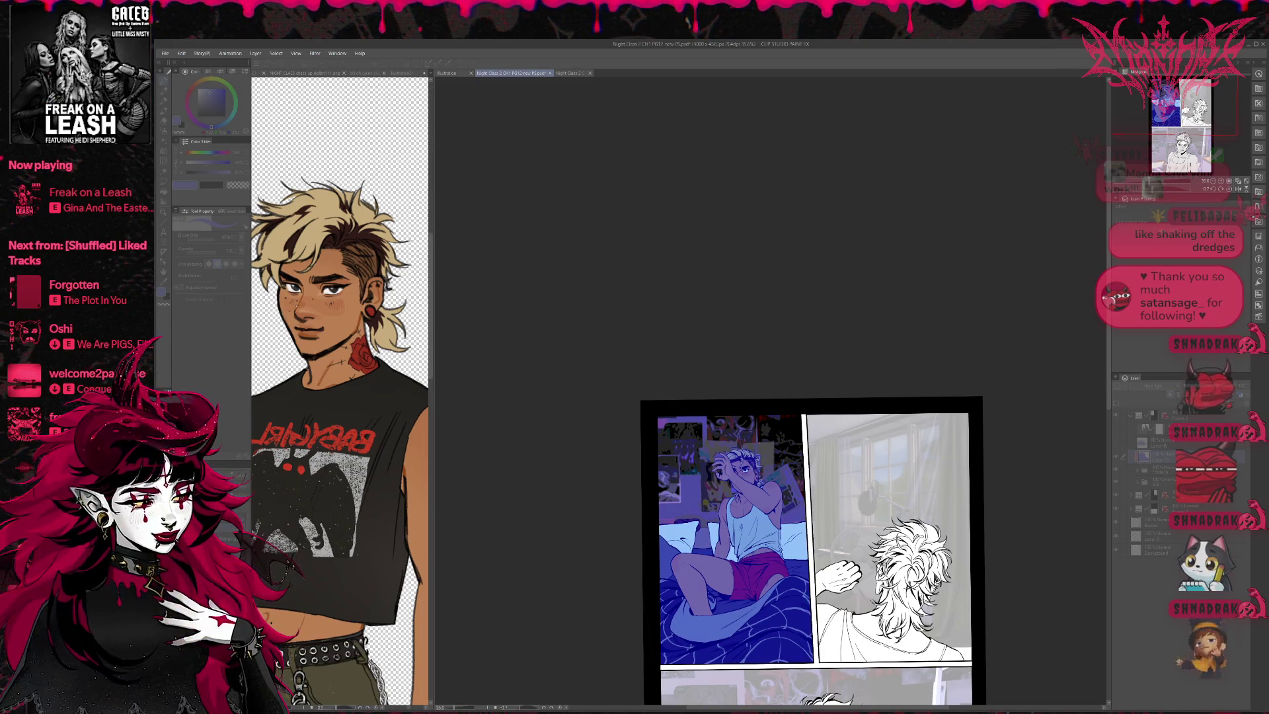
Step: Undo and redo to compare brighter and darker tints, ending on the purple-pink overlay
key(ctrl+z)
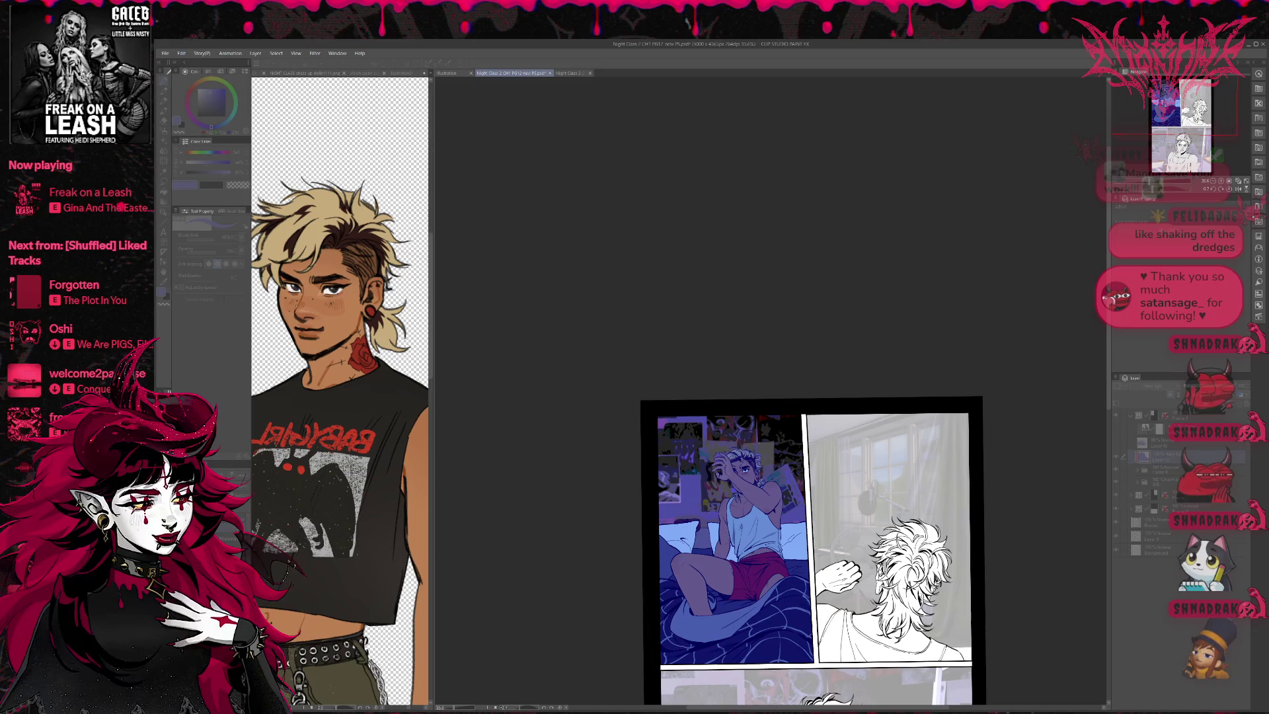
key(ctrl+z)
key(ctrl+z)
key(ctrl+z)
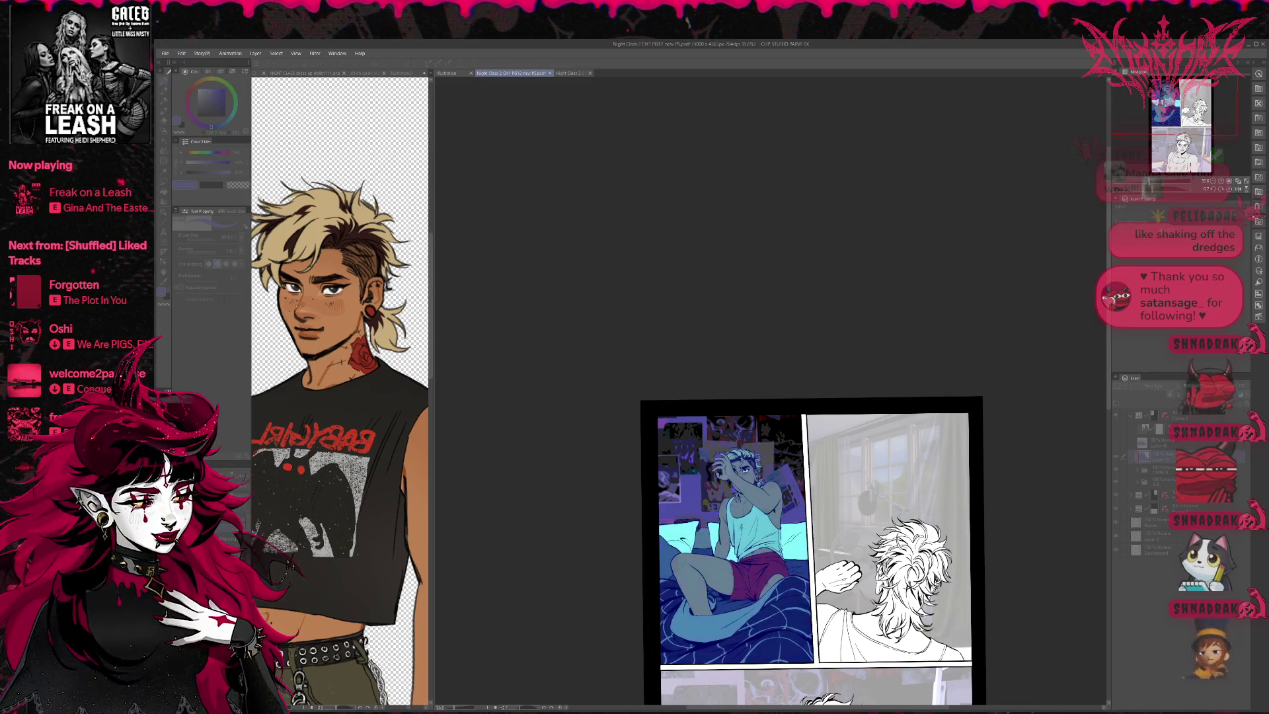
key(ctrl+z)
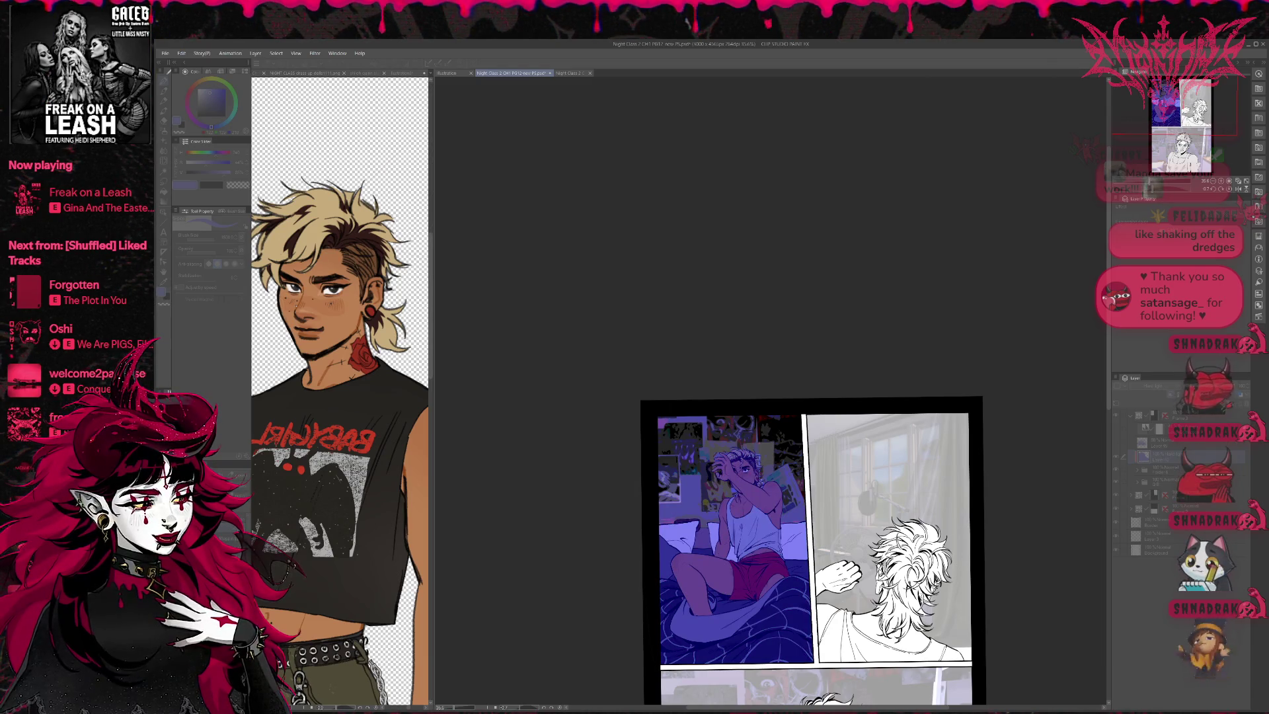
key(ctrl+z)
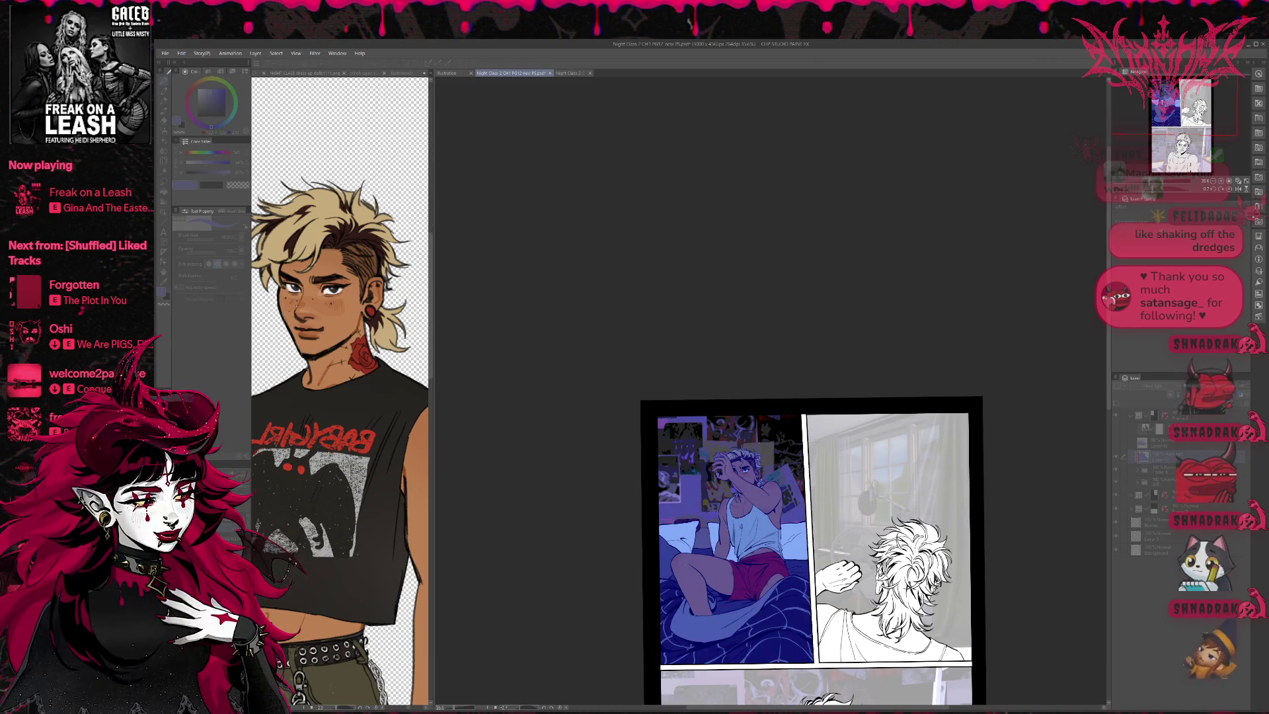
key(ctrl+z)
key(ctrl+y)
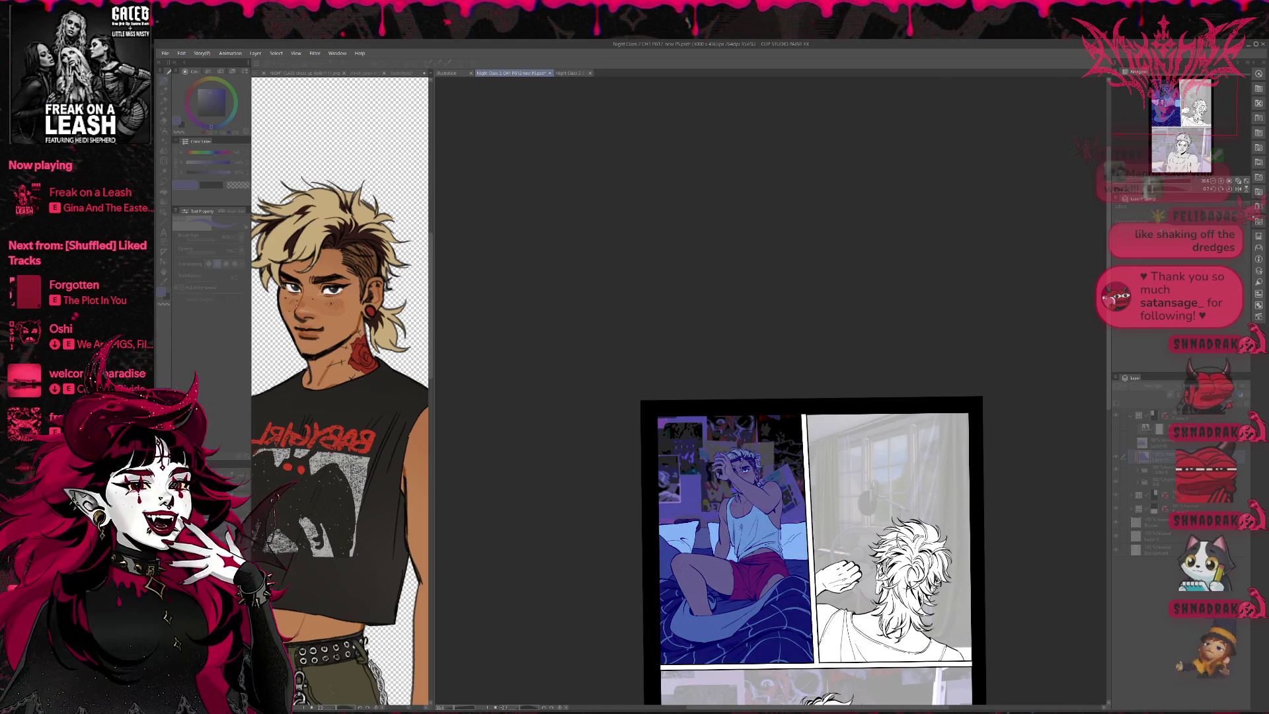
key(ctrl+z)
key(ctrl+z)
key(ctrl+y)
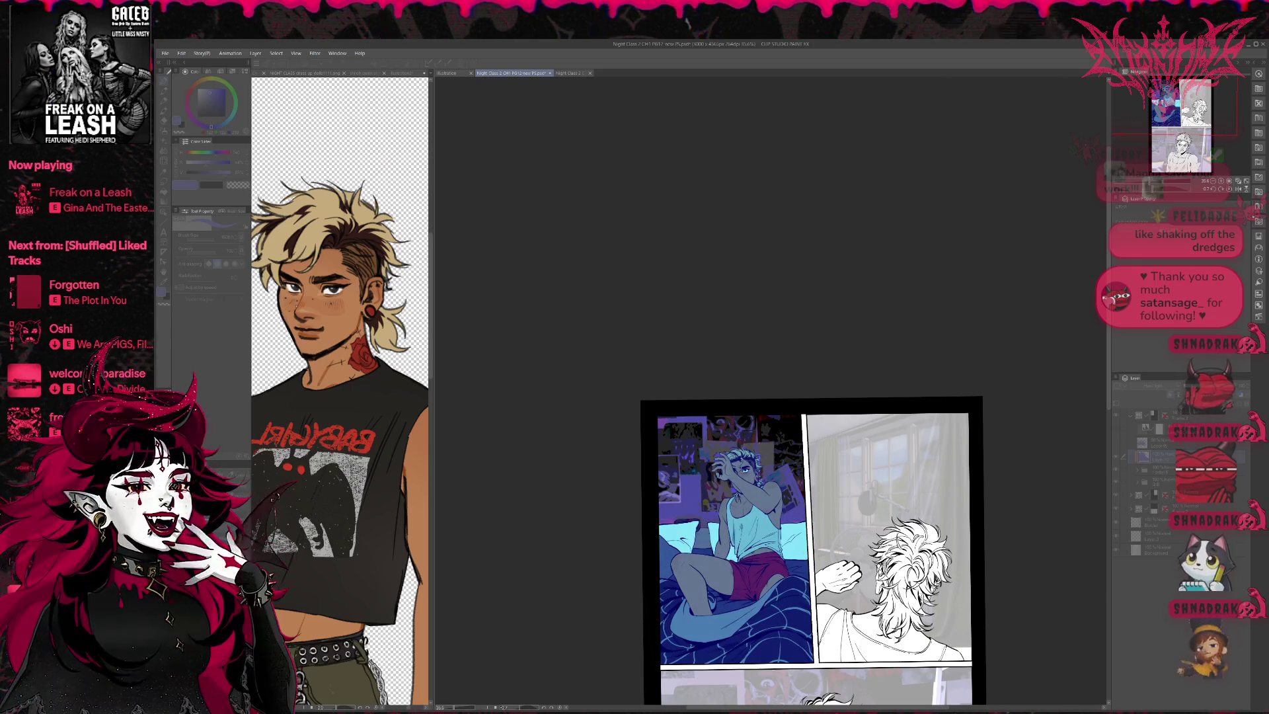
key(ctrl+z)
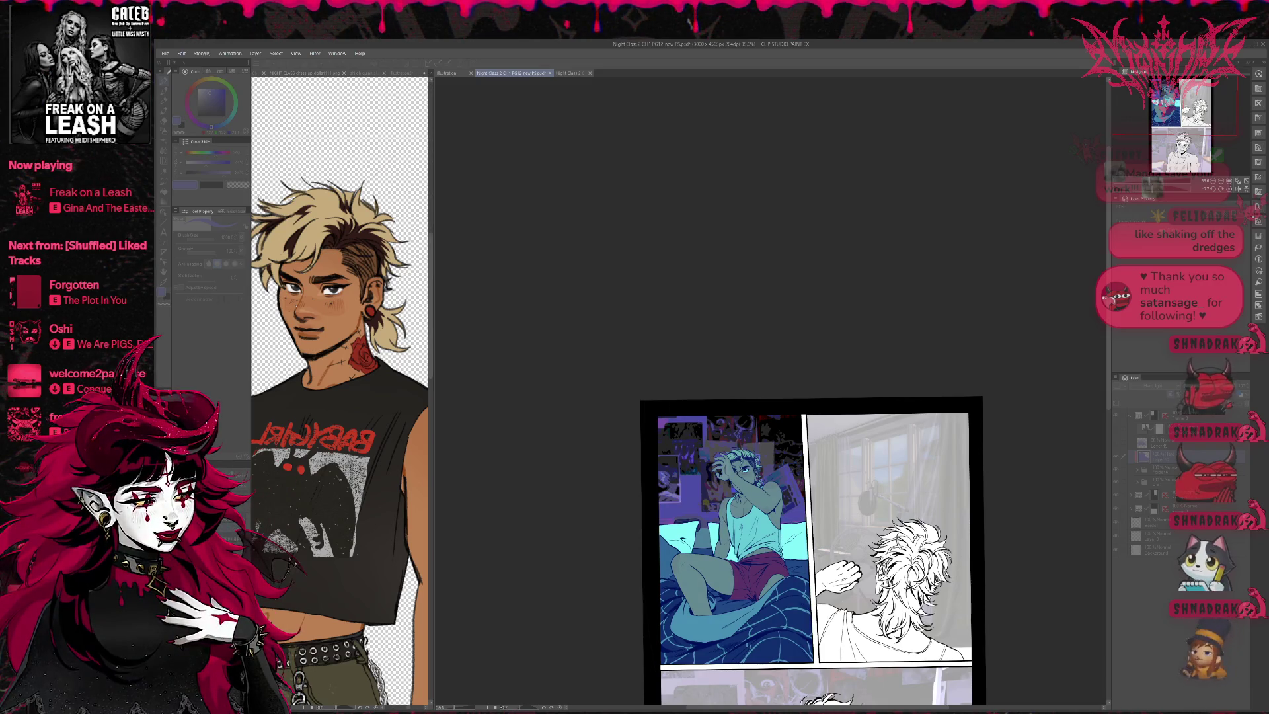
key(ctrl+y)
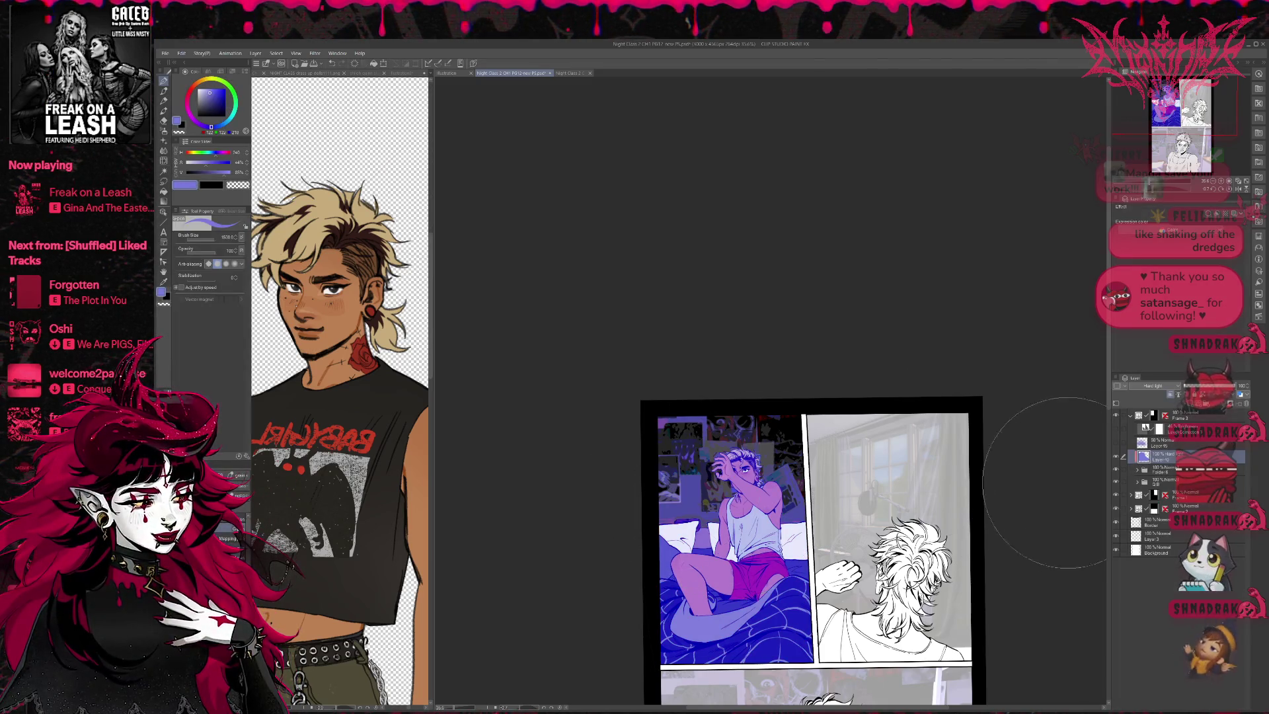
Step: Hide the purple overlay layer and create a new Hard Light layer
click(1116, 456)
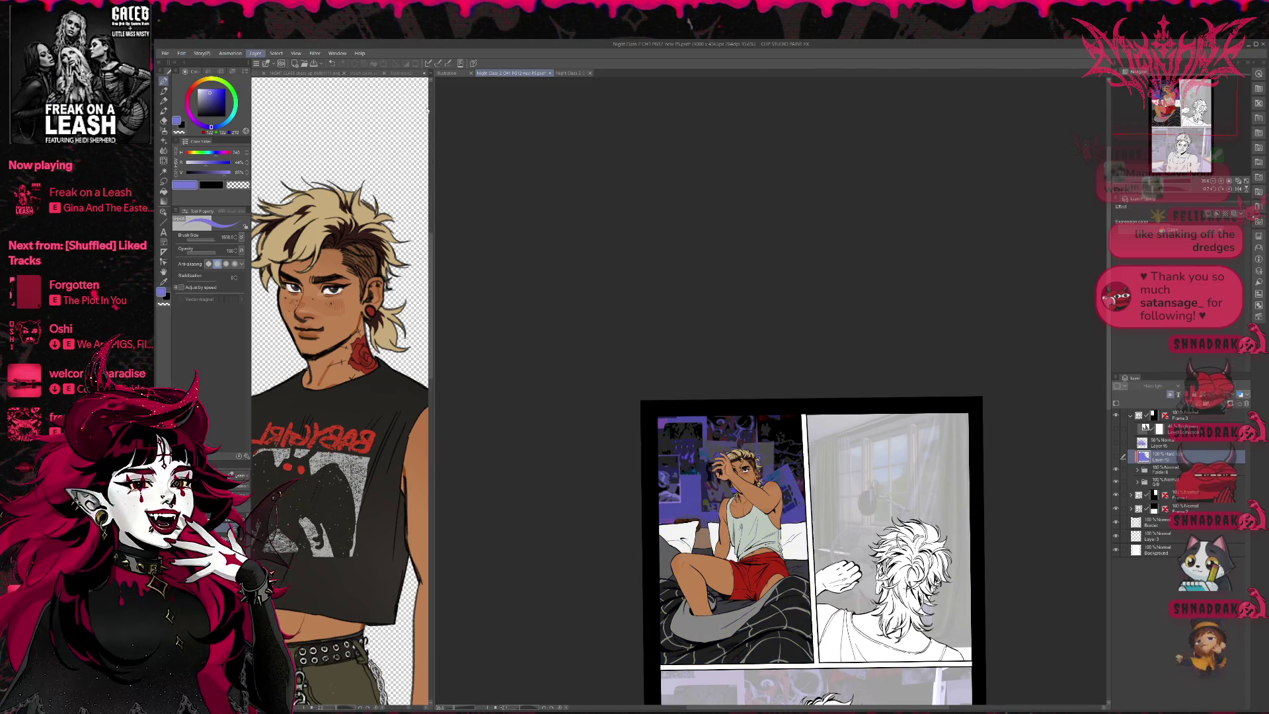
key(ctrl+shift+n)
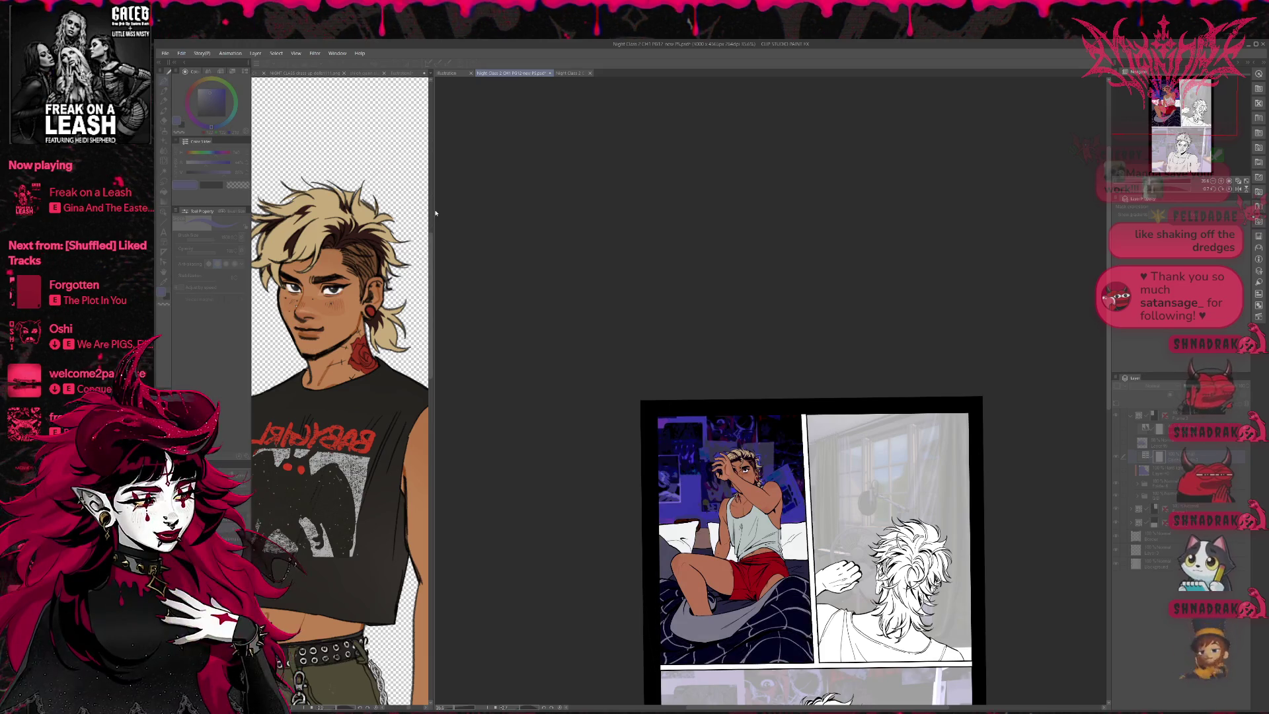
key(Return)
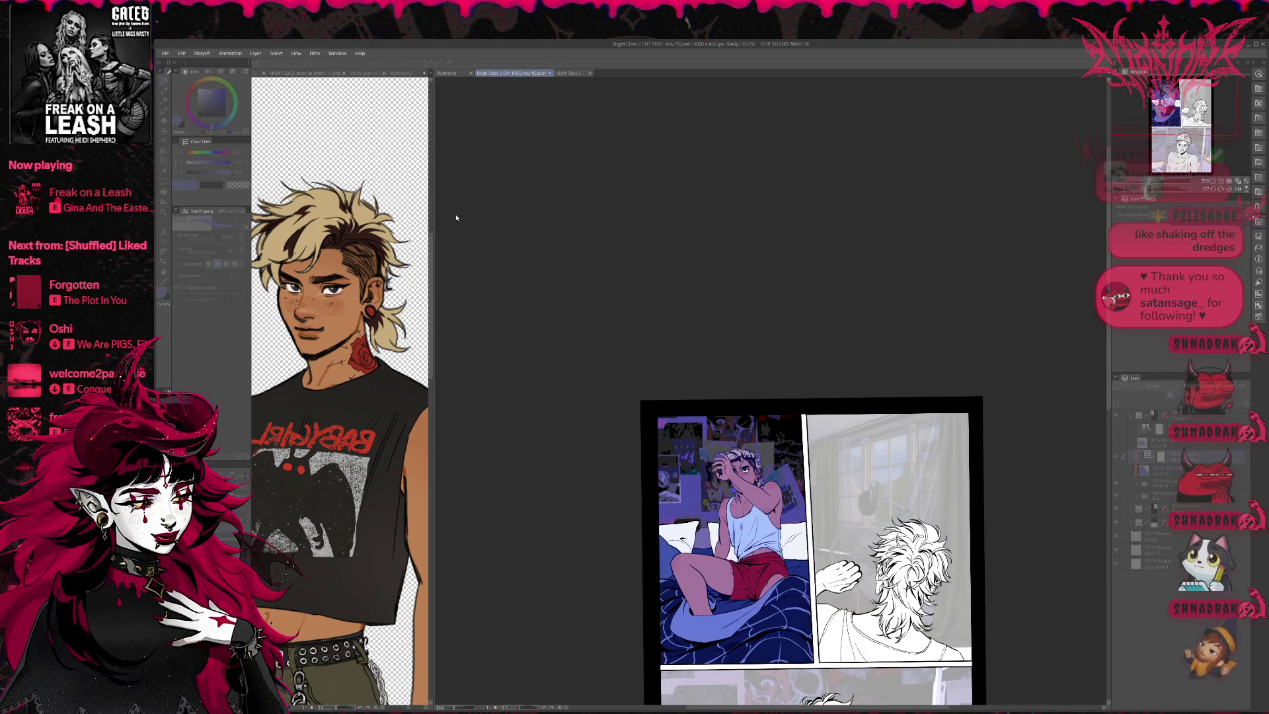
Step: Undo and redo through tint variations, settling on the bluer tint with maroon shorts
key(ctrl+z)
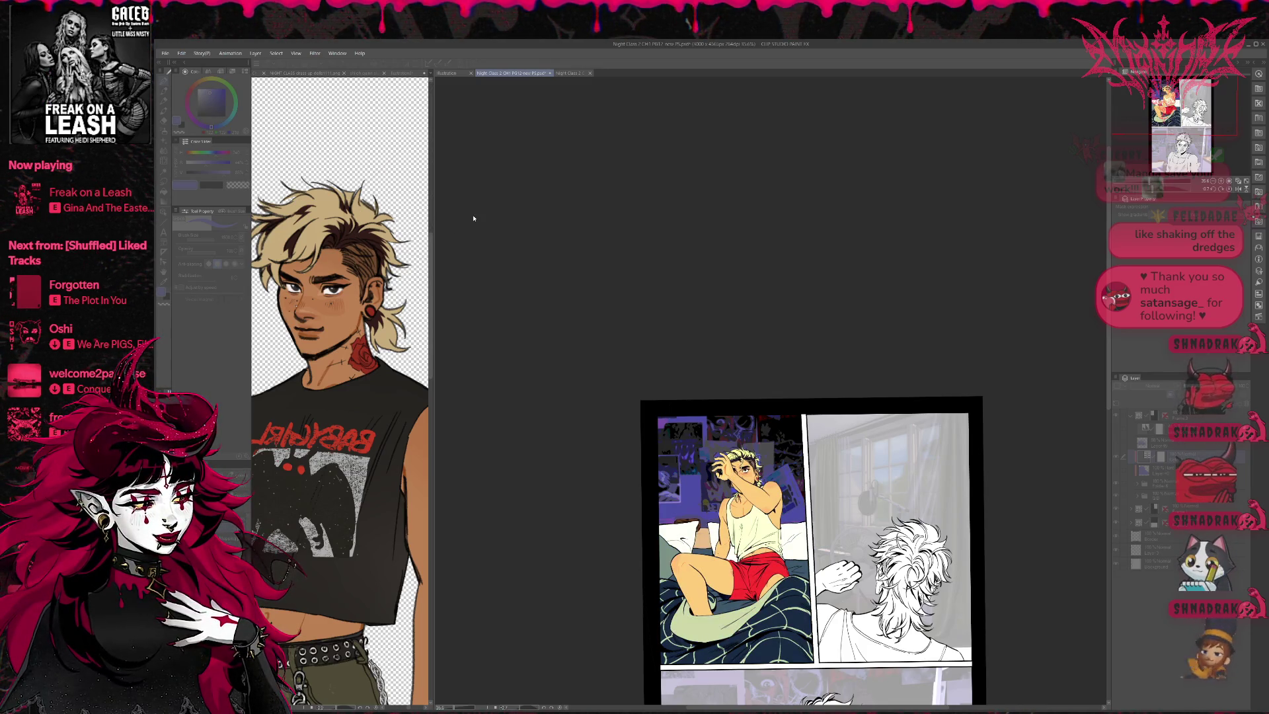
key(ctrl+y)
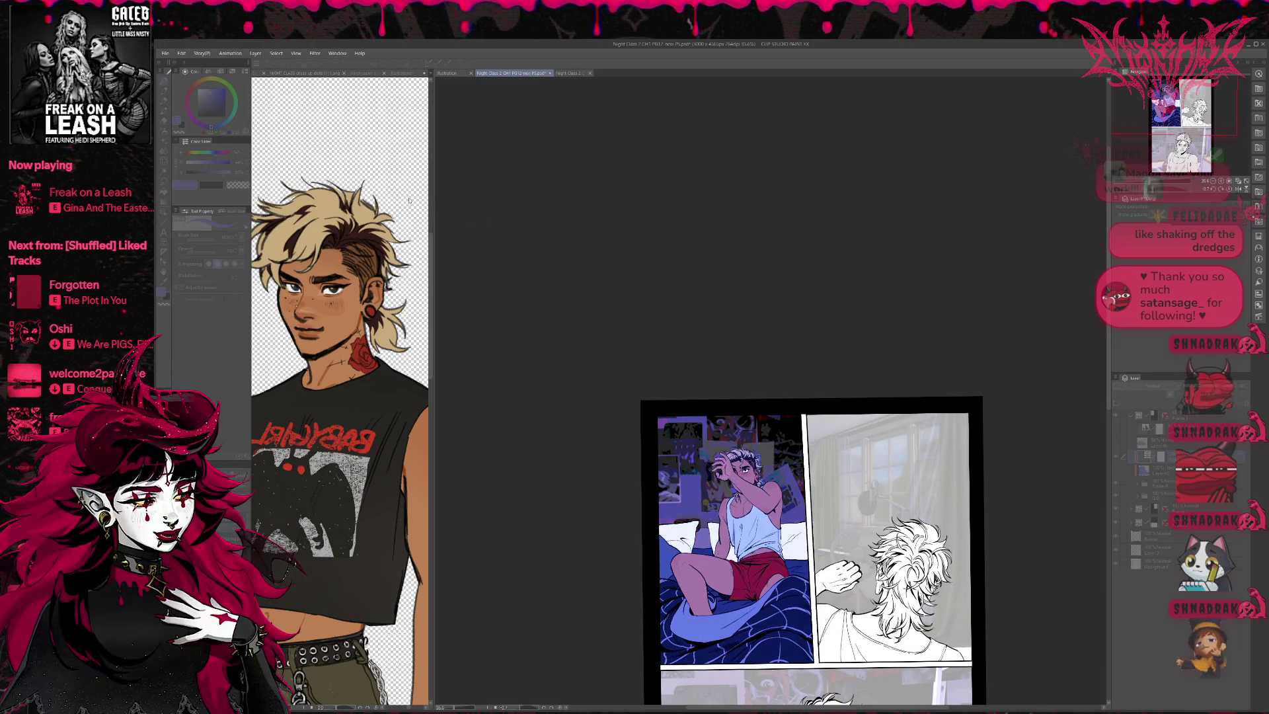
key(ctrl+y)
key(ctrl+z)
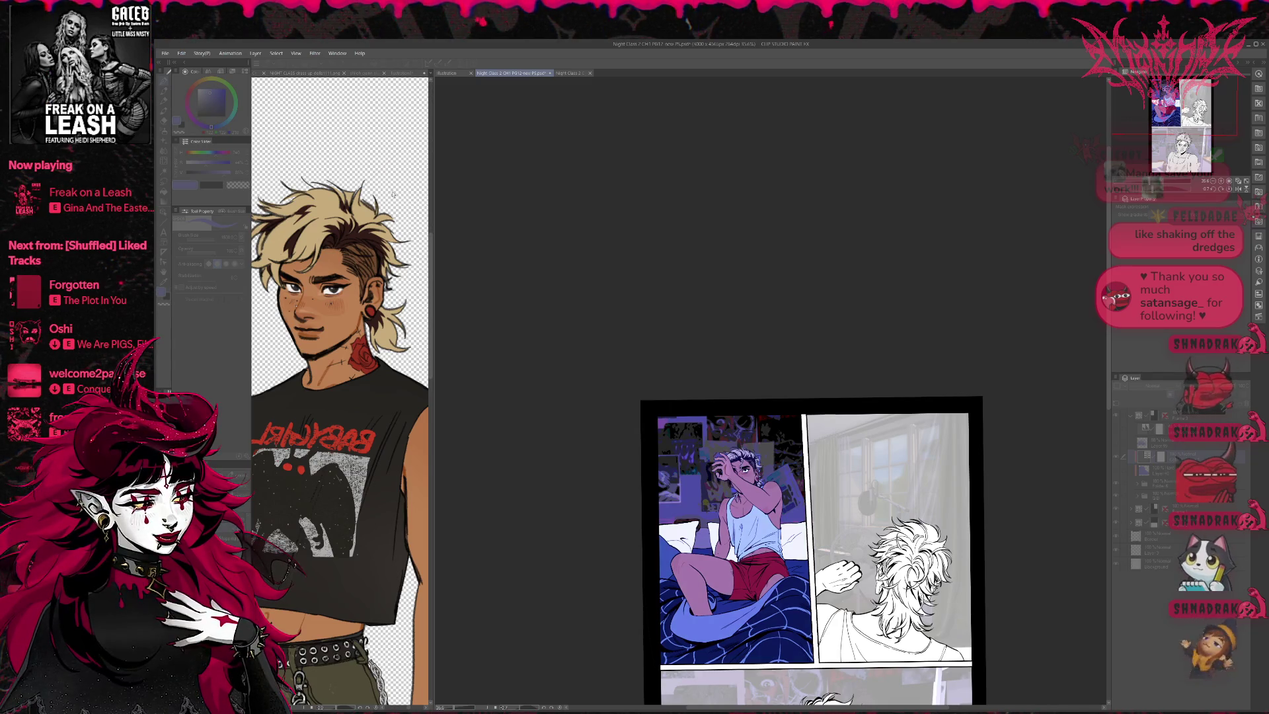
key(ctrl+y)
key(ctrl+z)
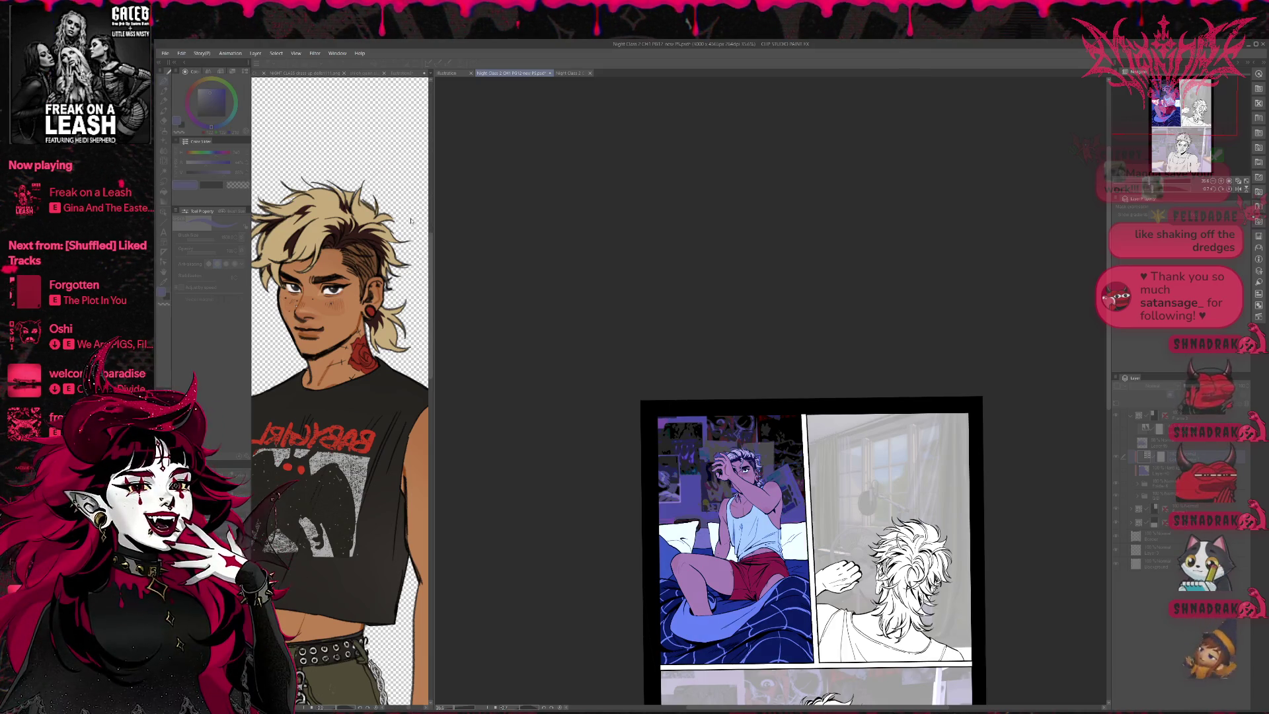
key(ctrl+z)
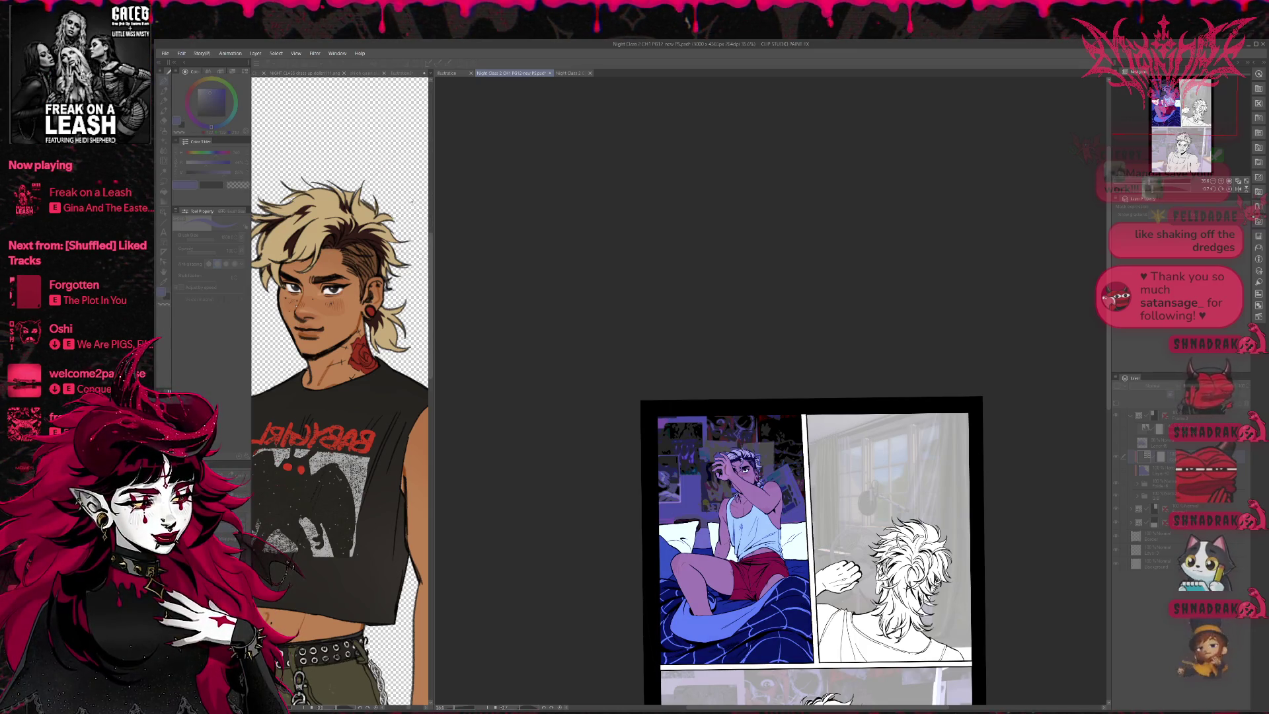
key(ctrl+z)
key(ctrl+y)
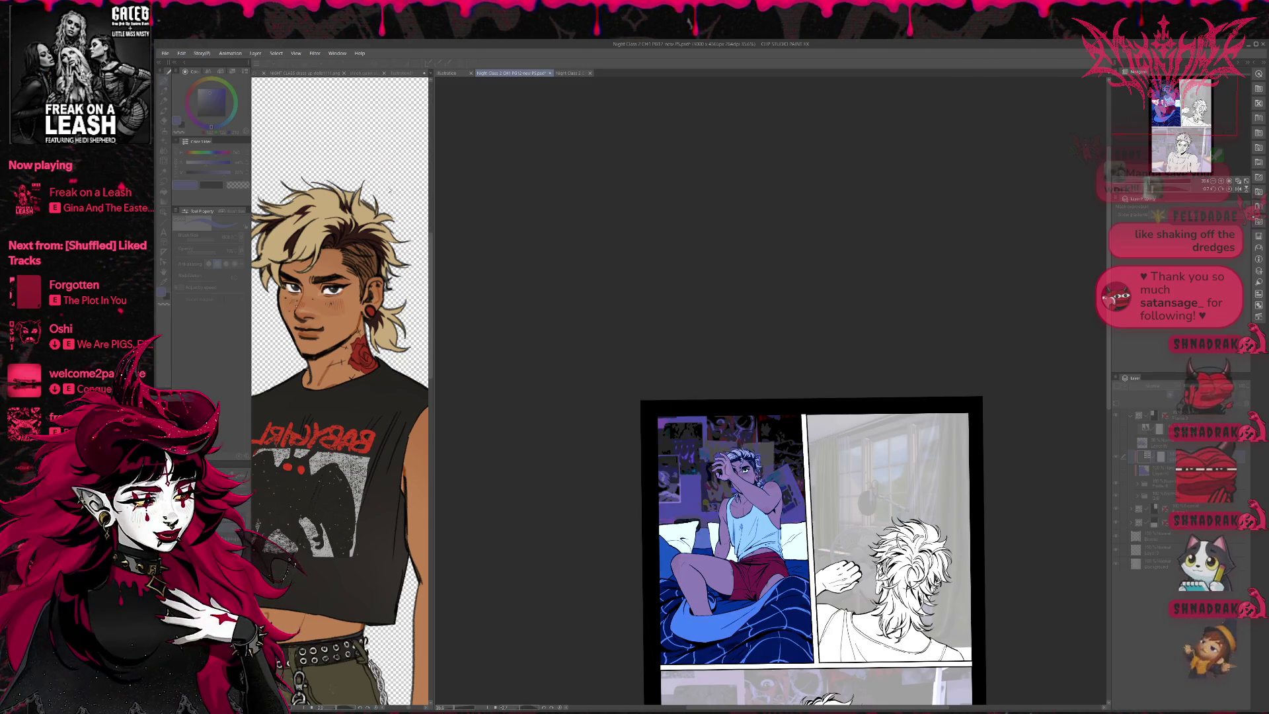
key(ctrl+z)
key(ctrl+z)
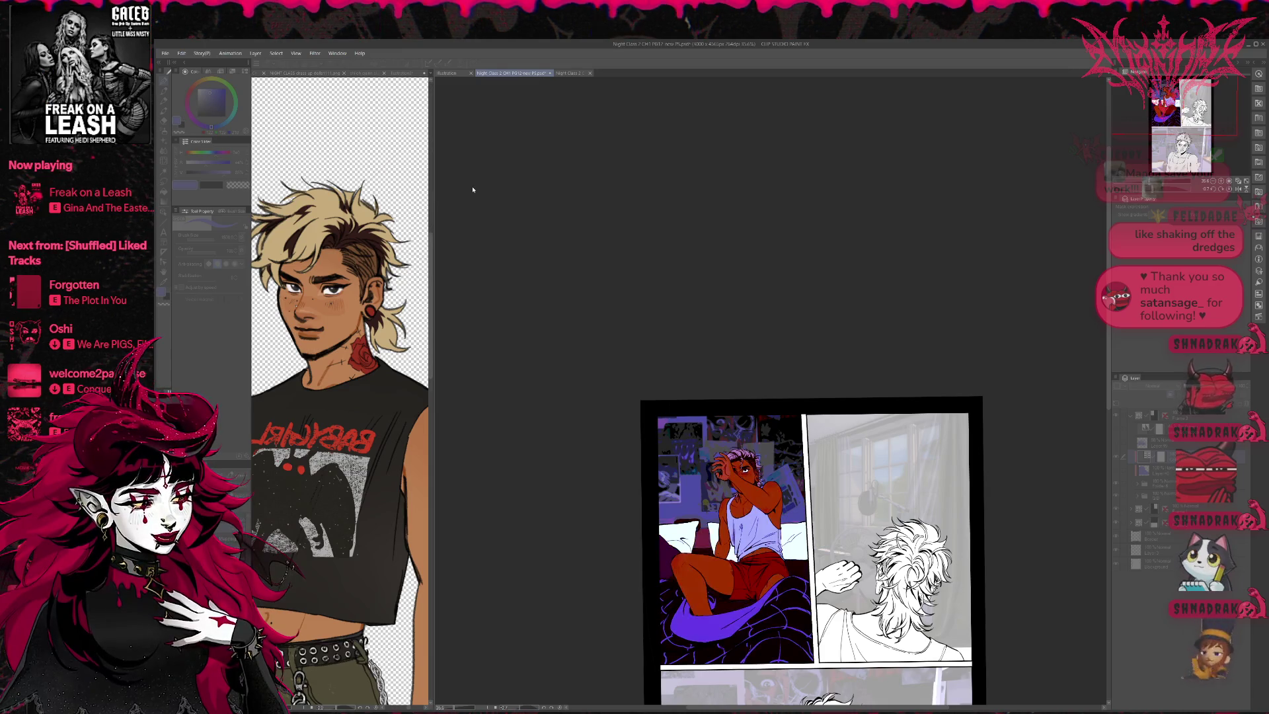
key(ctrl+z)
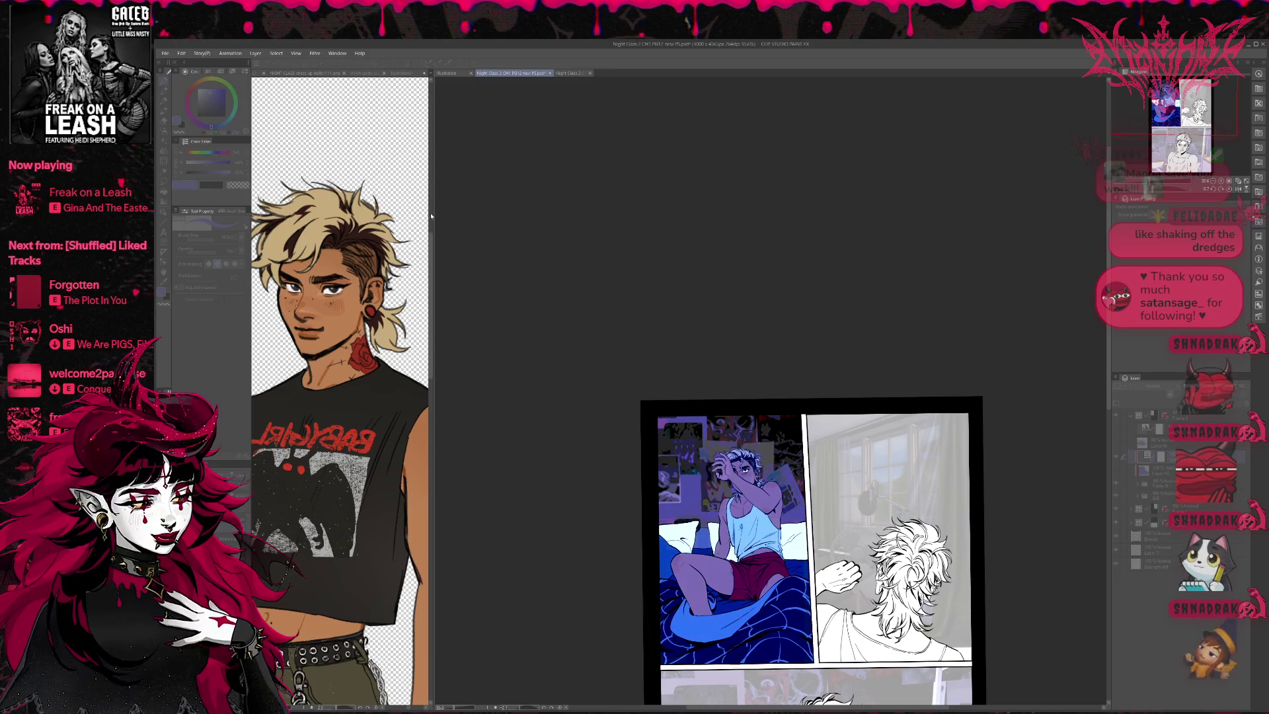
Step: Compare darker and lighter versions of the character, restoring the darker night tint
key(ctrl+z)
key(ctrl+y)
key(ctrl+y)
key(ctrl+z)
key(ctrl+z)
key(ctrl+y)
key(ctrl+y)
key(ctrl+y)
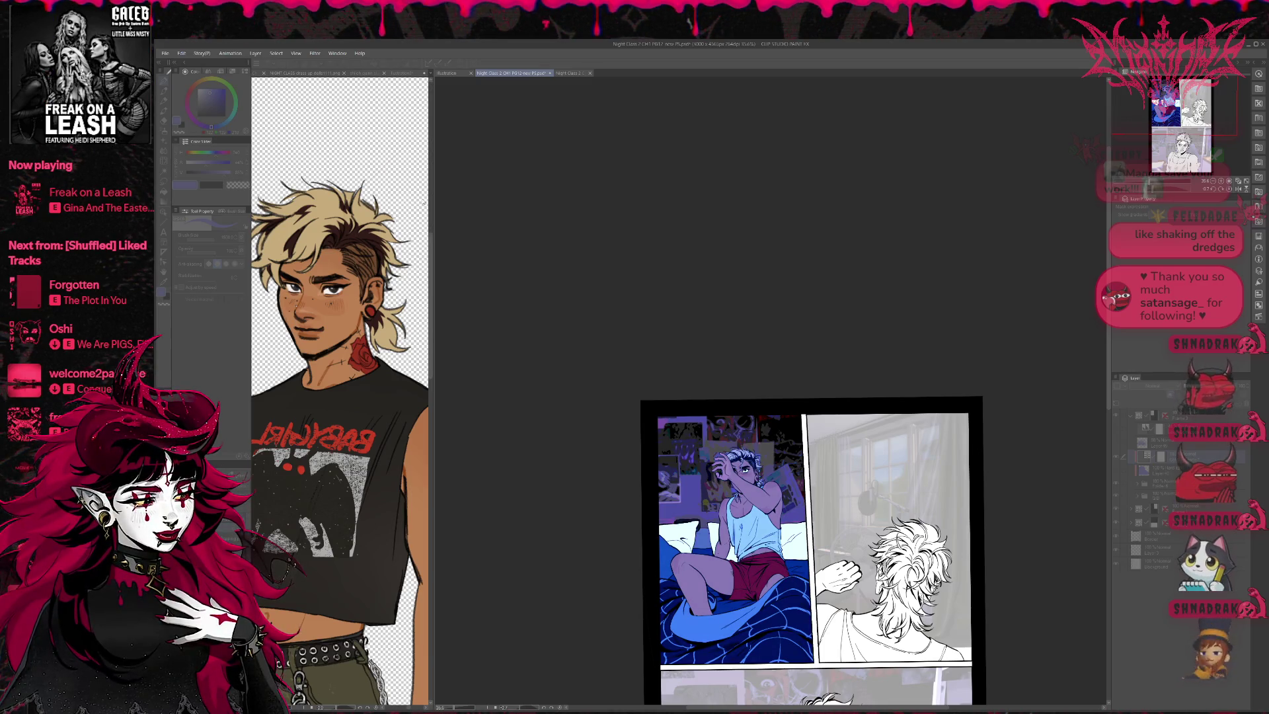
key(ctrl+z)
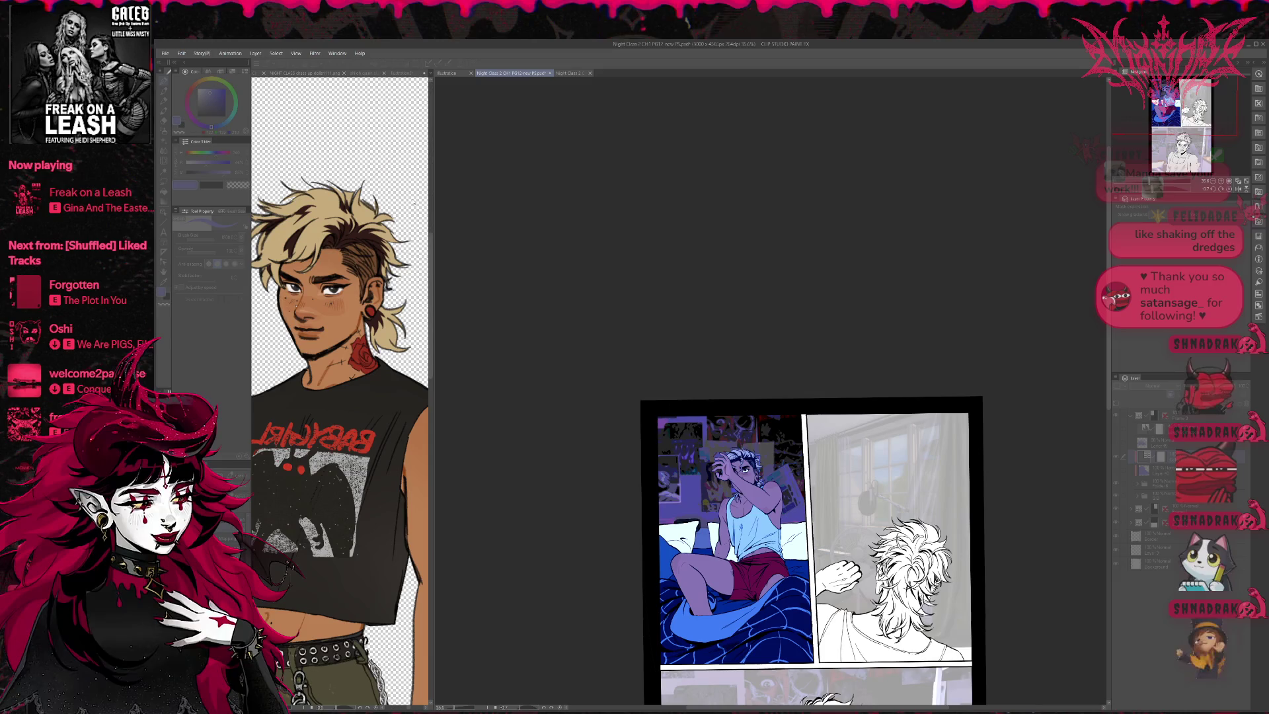
key(ctrl+z)
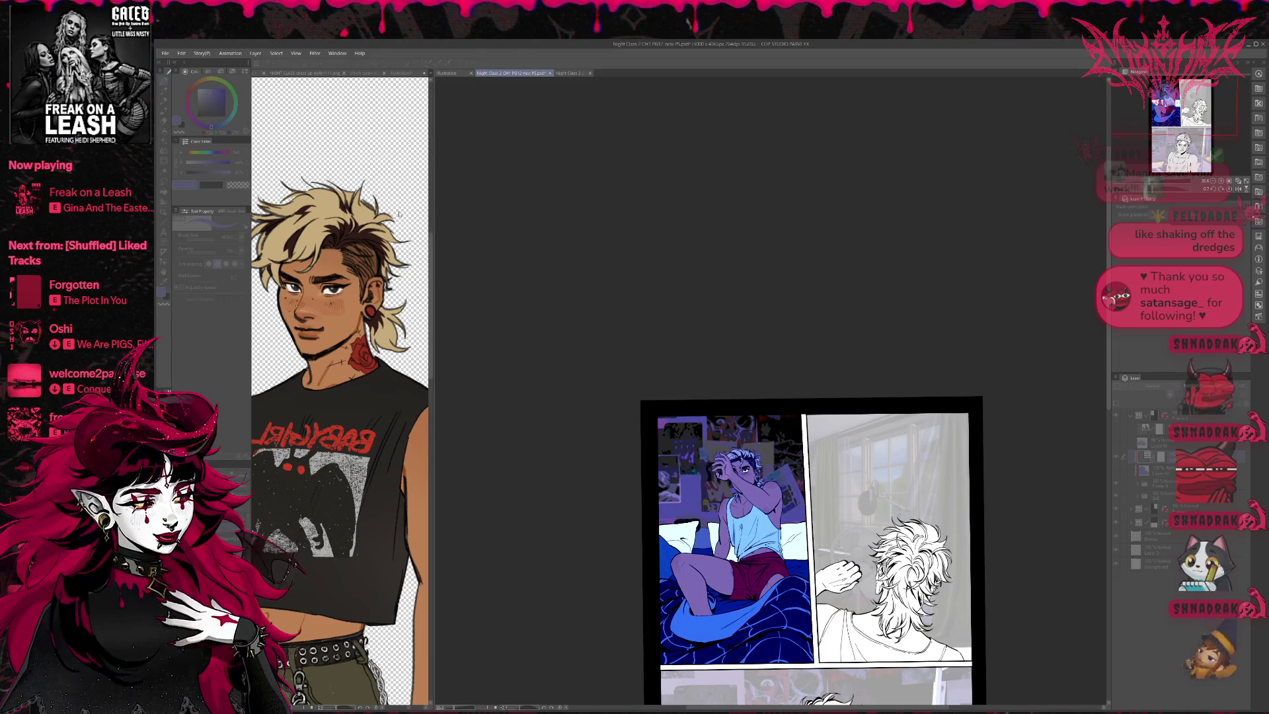
key(ctrl+z)
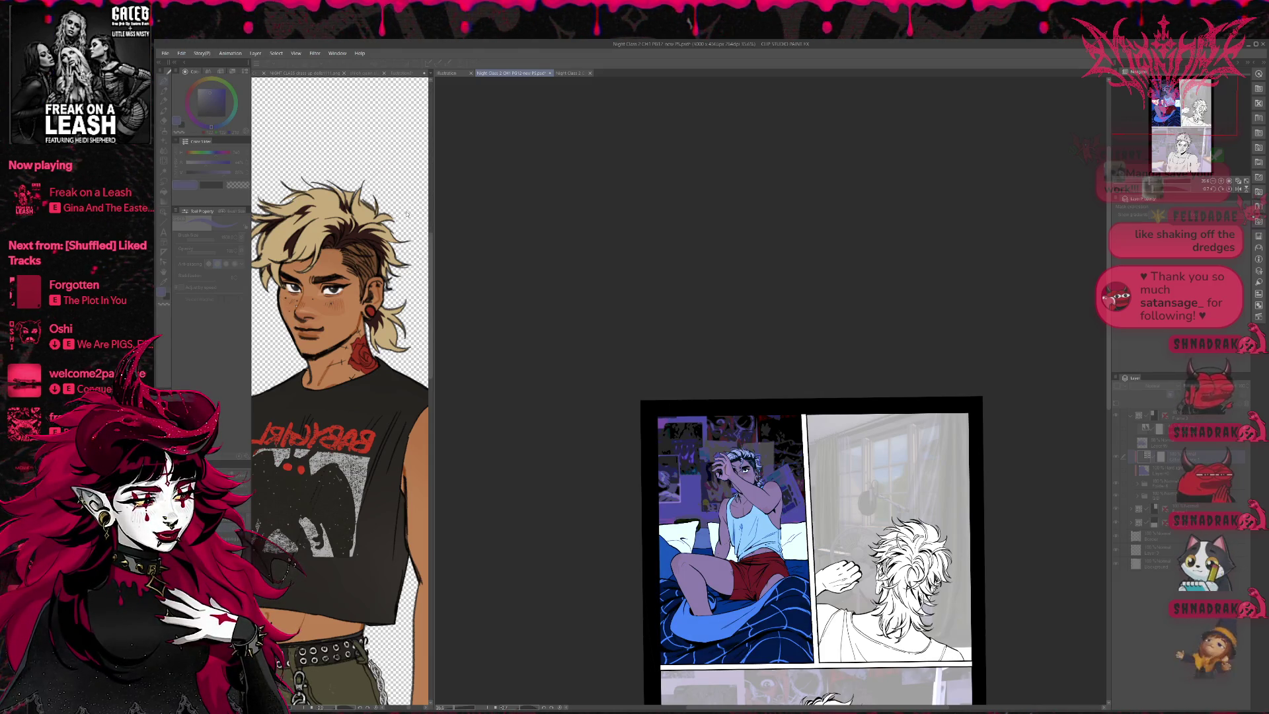
key(ctrl+y)
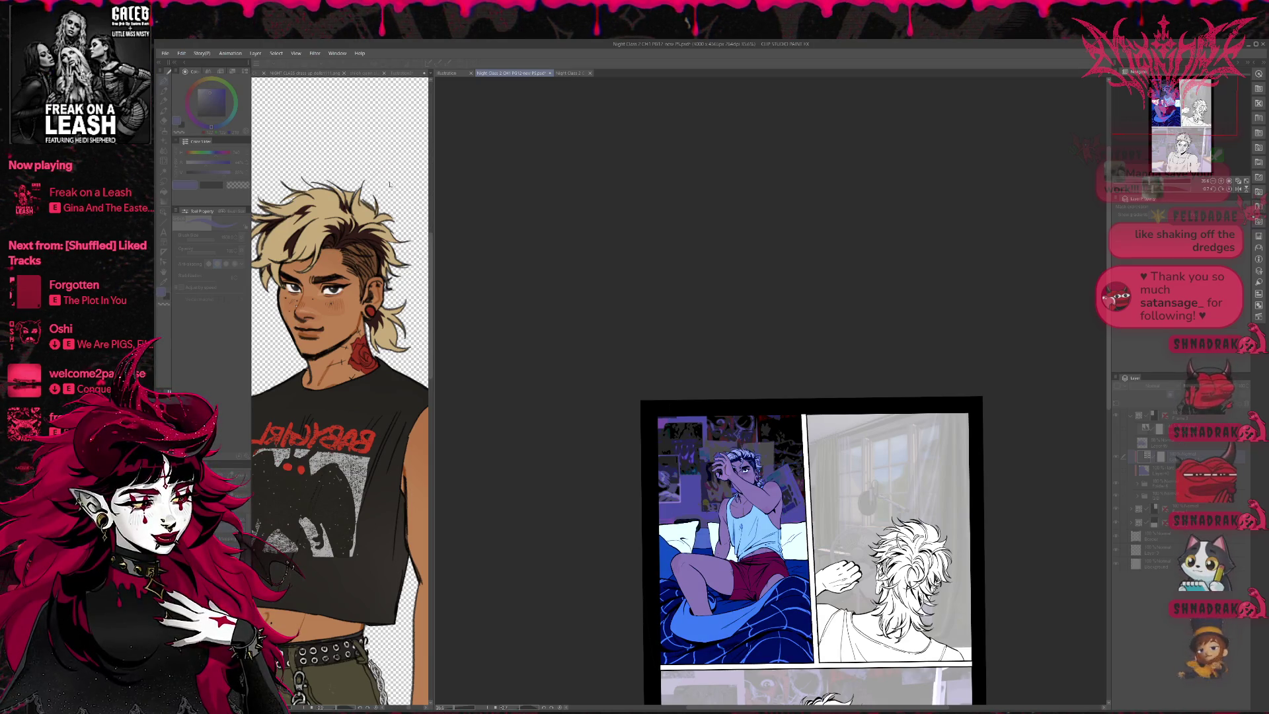
key(ctrl+y)
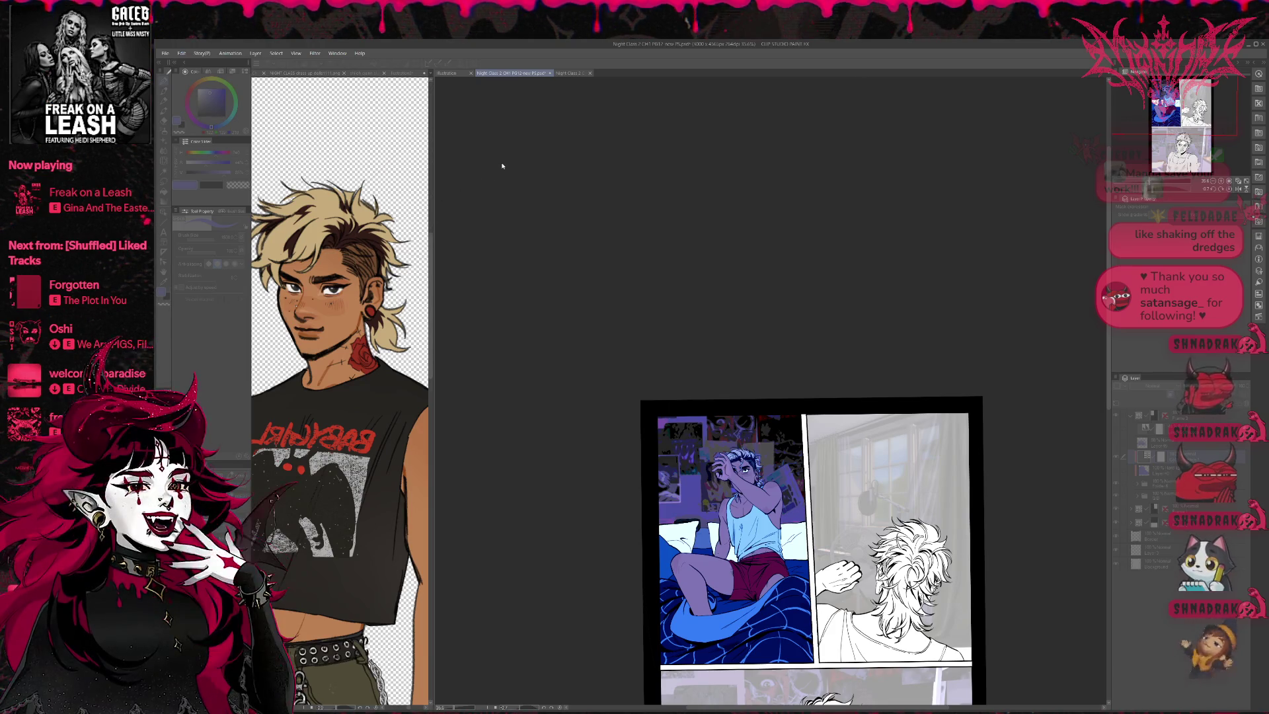
Step: Toggle the first panel's tint layer and the layer beneath to compare the colouring
click(608, 276)
scroll(726, 374, down, 1)
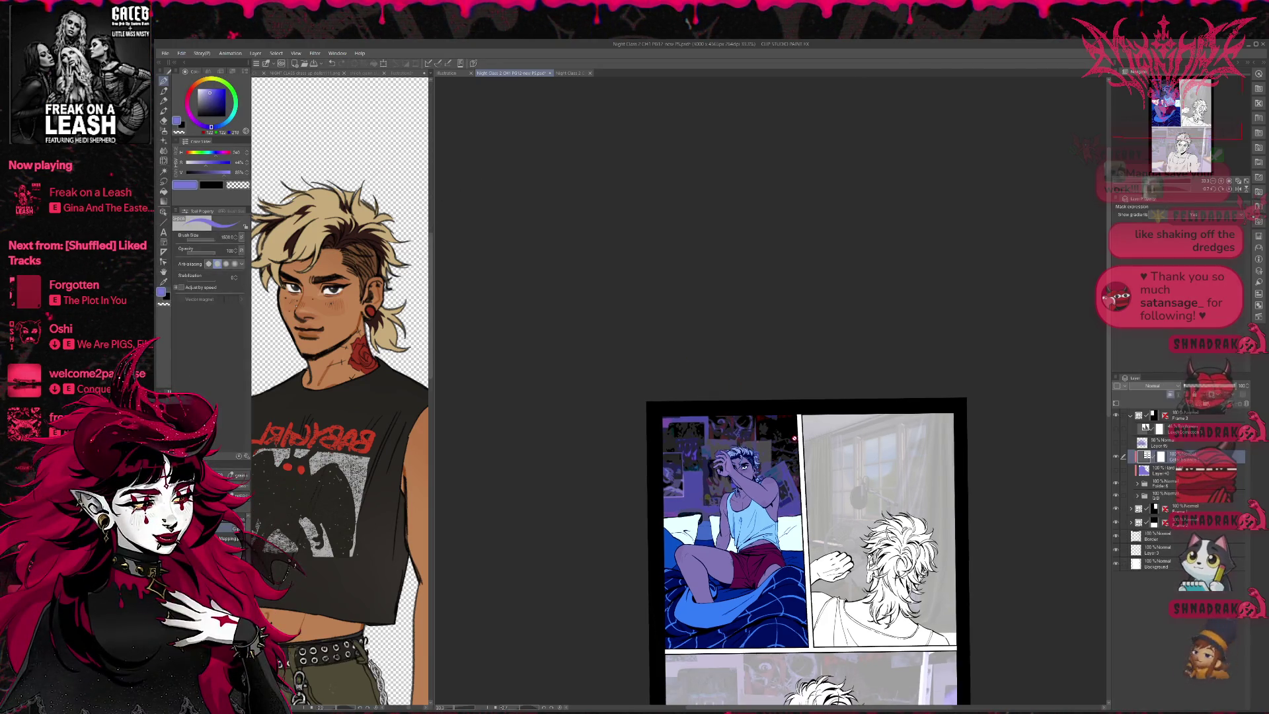
click(1116, 458)
click(1116, 458)
click(1117, 458)
click(1117, 458)
click(1116, 471)
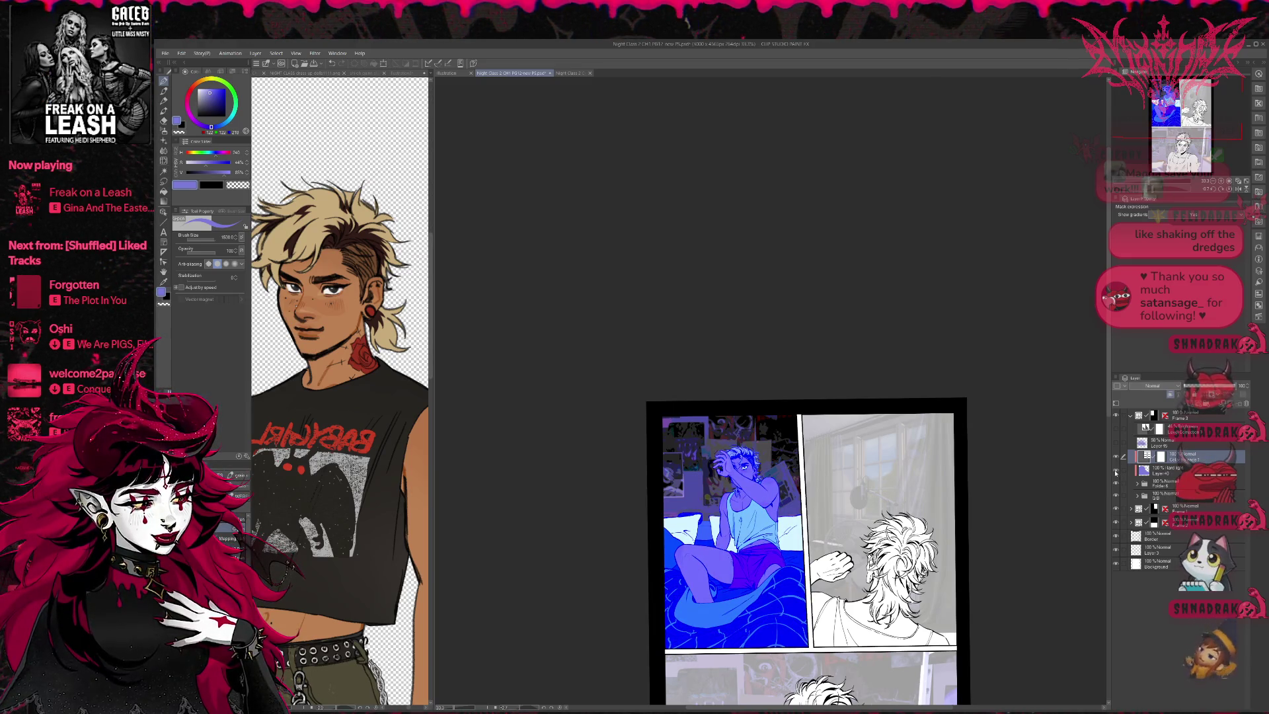
Step: Set Layer 40's blending to Darken and its opacity to about 67%
click(1161, 472)
click(1153, 385)
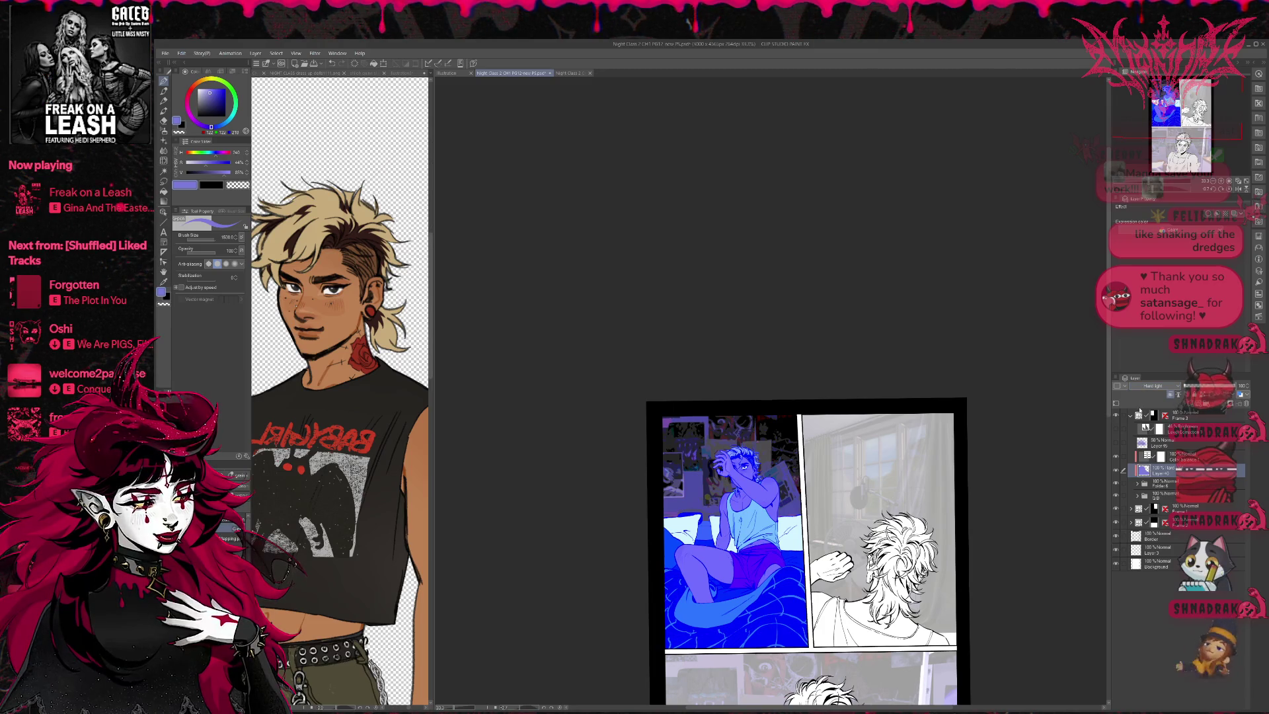
click(1131, 412)
scroll(1153, 386, down, 1)
scroll(1153, 387, up, 1)
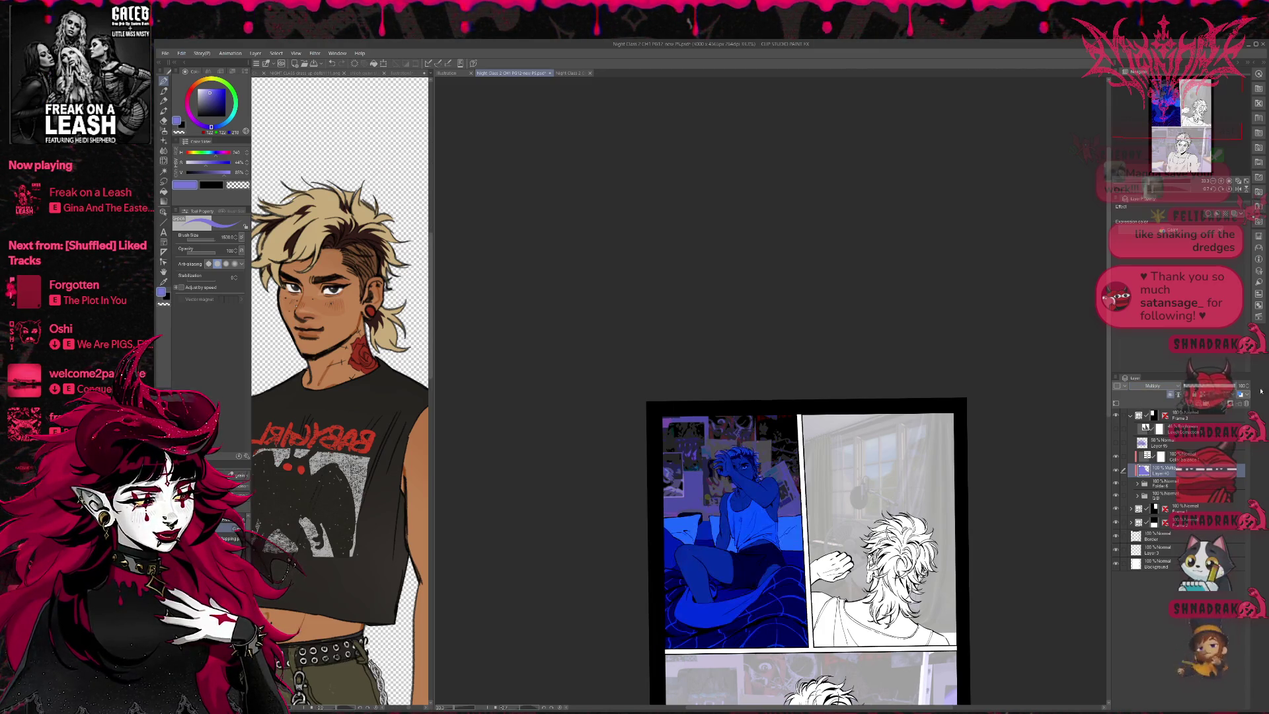
scroll(1153, 387, down, 1)
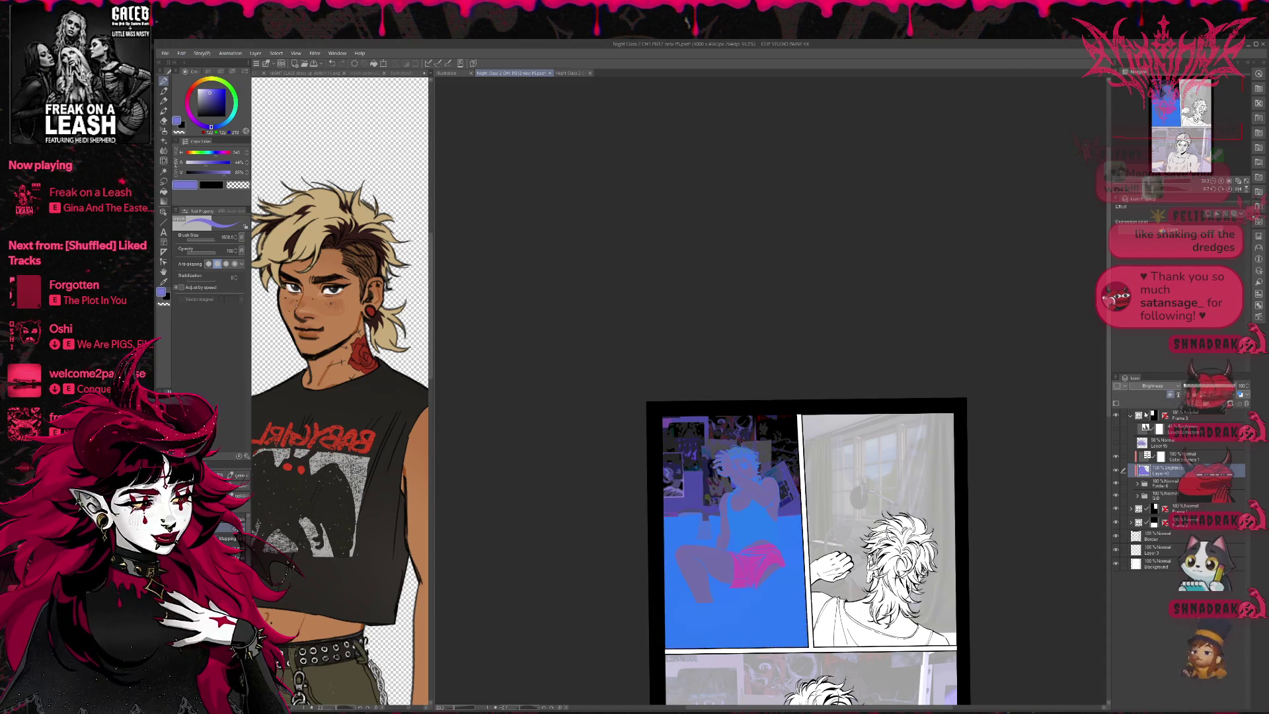
scroll(1153, 387, down, 2)
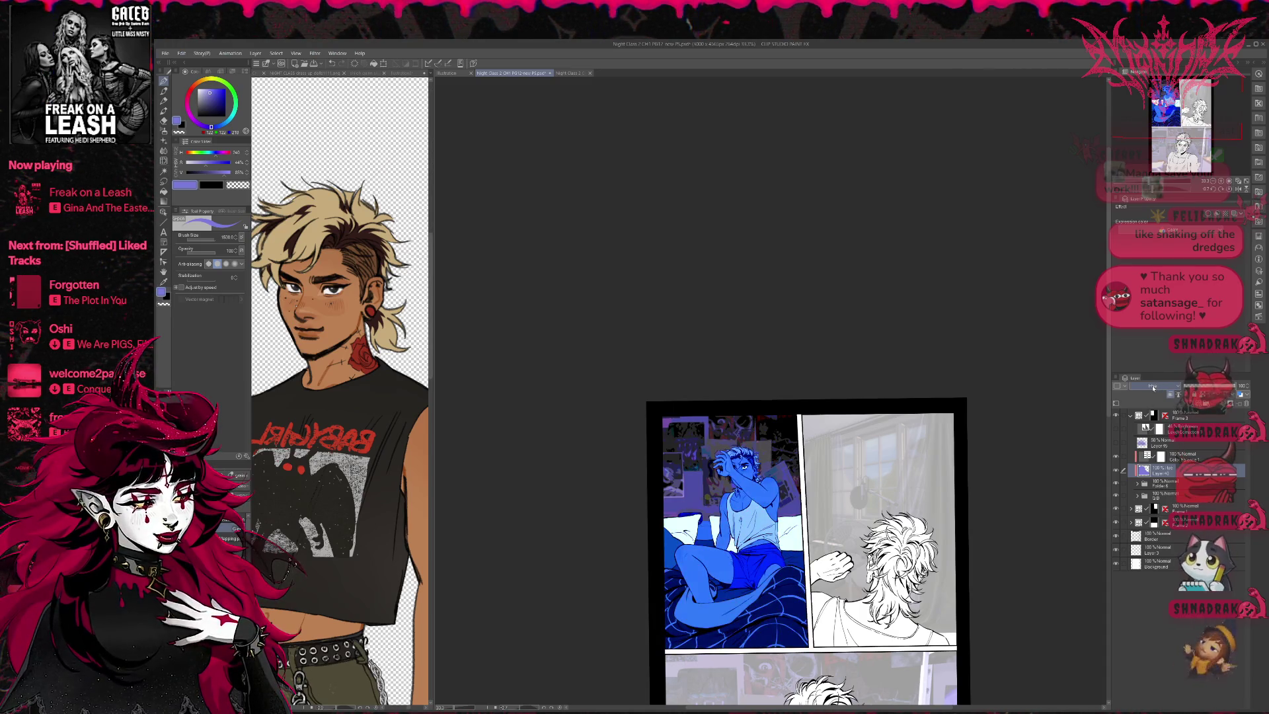
scroll(1153, 388, up, 5)
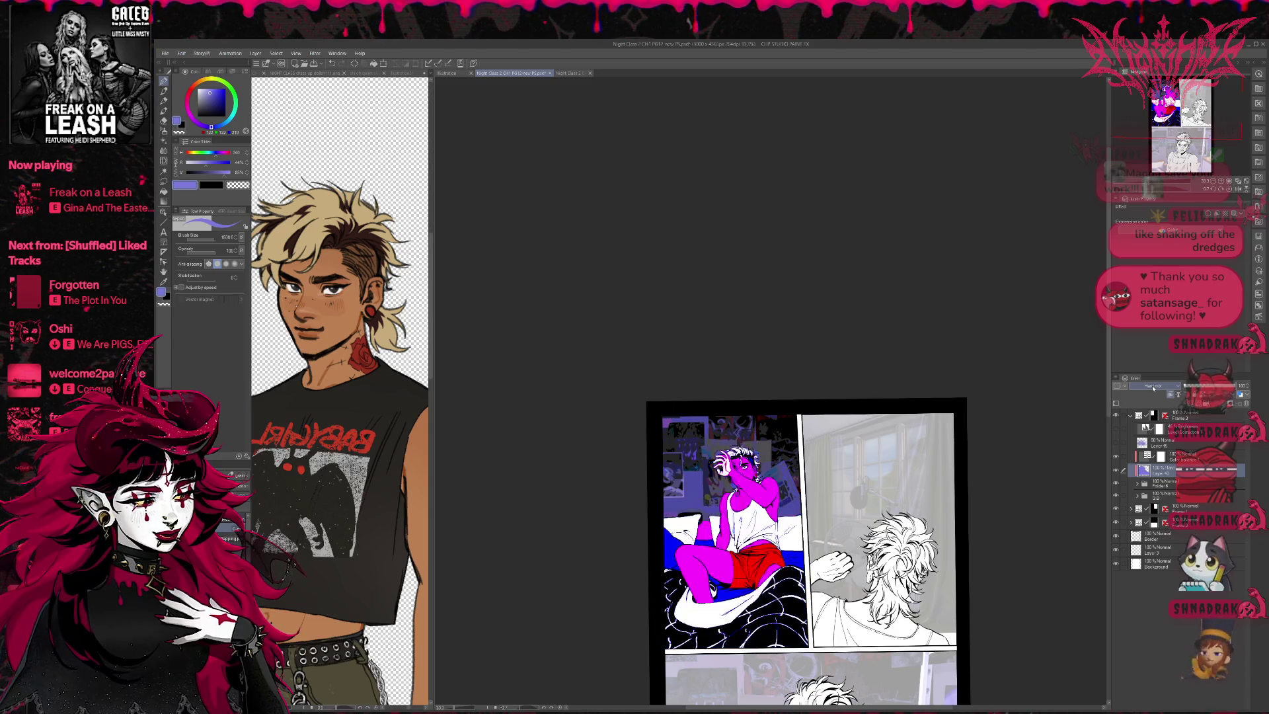
scroll(1152, 388, up, 5)
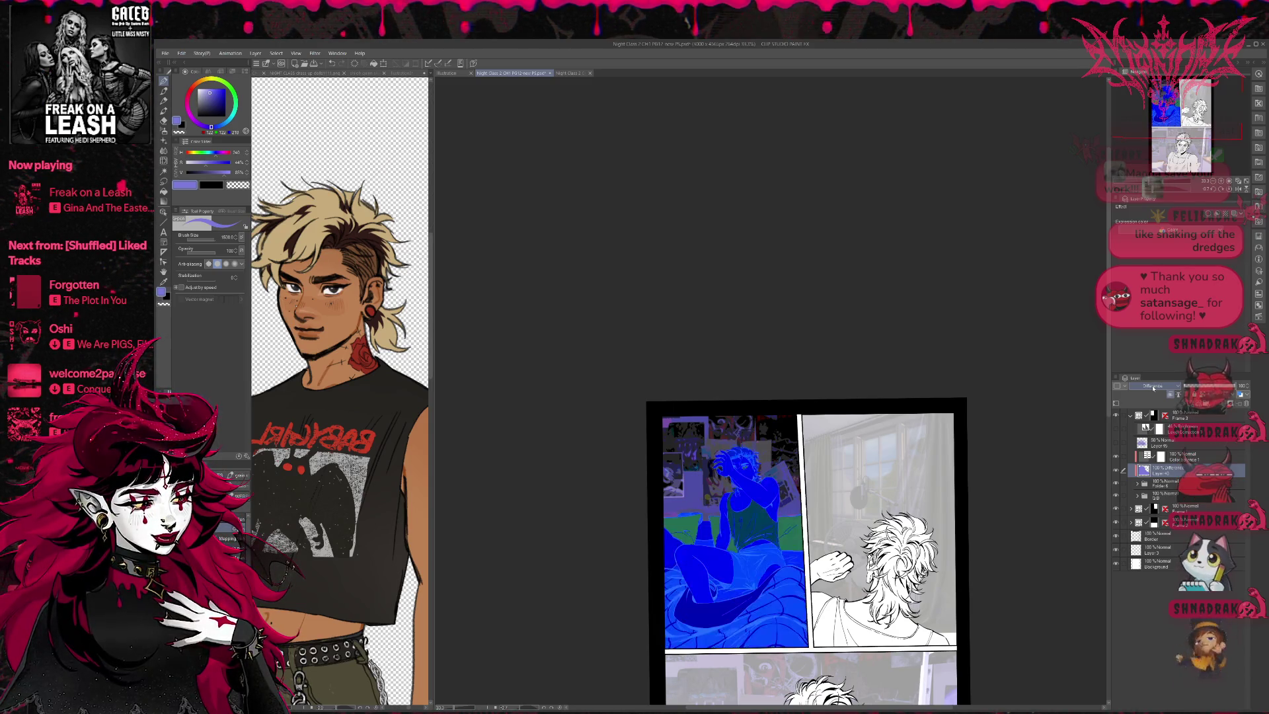
scroll(1152, 388, up, 1)
scroll(1153, 388, up, 5)
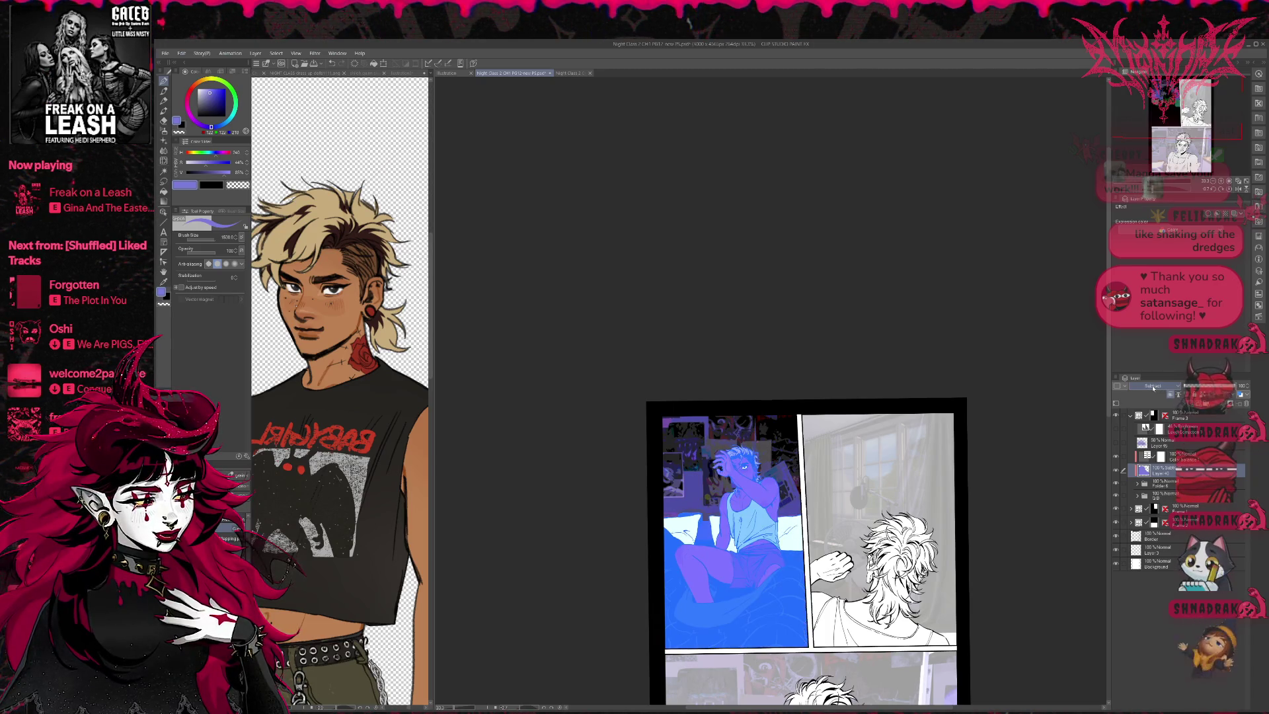
scroll(1153, 388, up, 2)
scroll(1152, 387, up, 3)
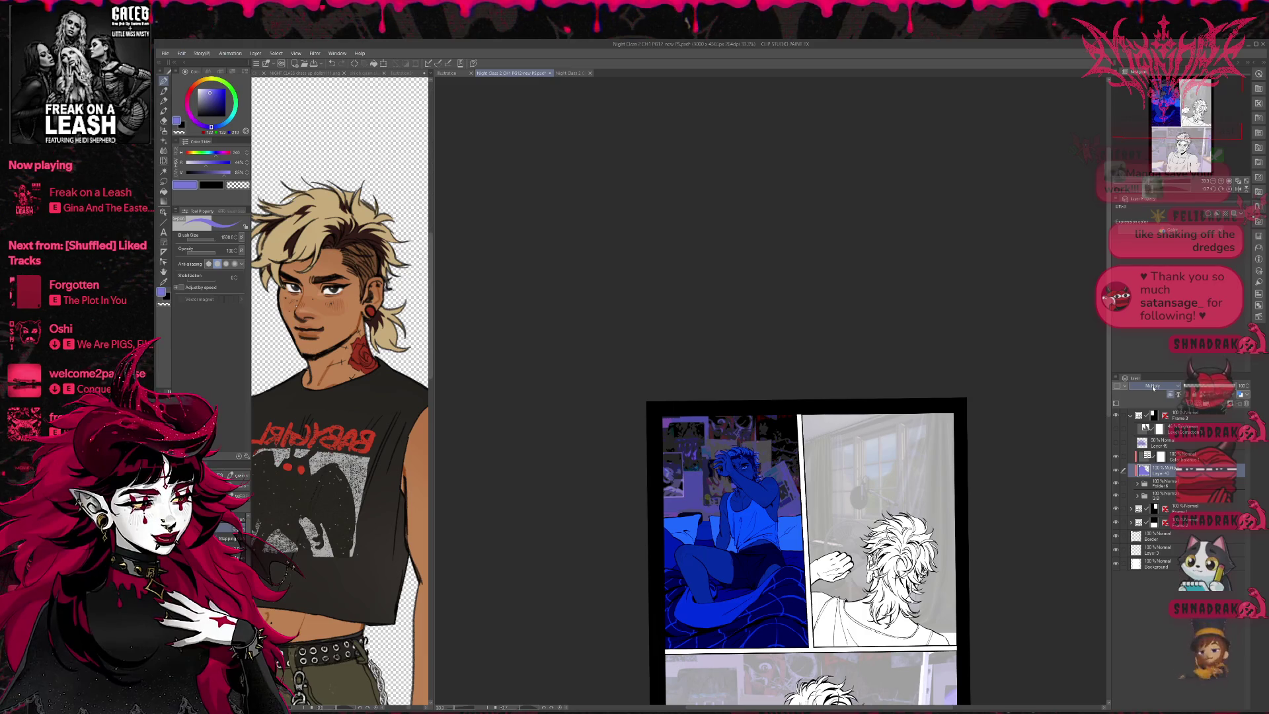
scroll(1153, 388, up, 2)
scroll(1153, 388, down, 1)
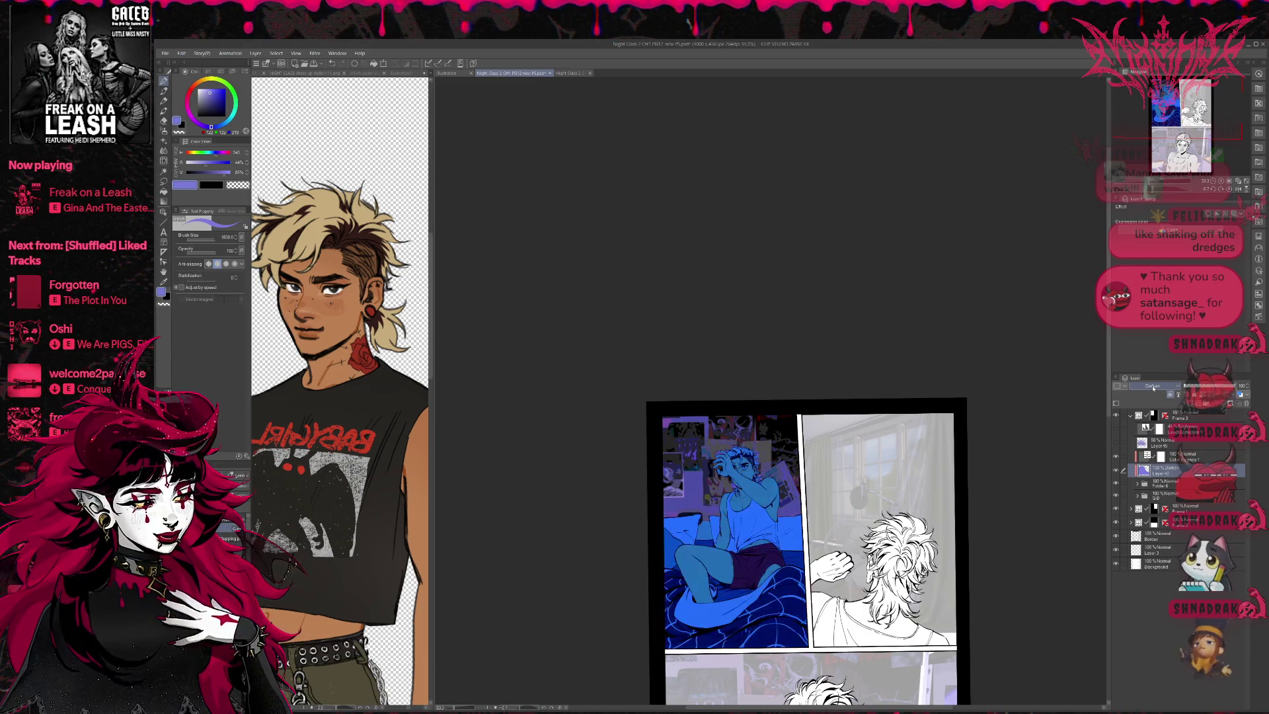
click(1237, 390)
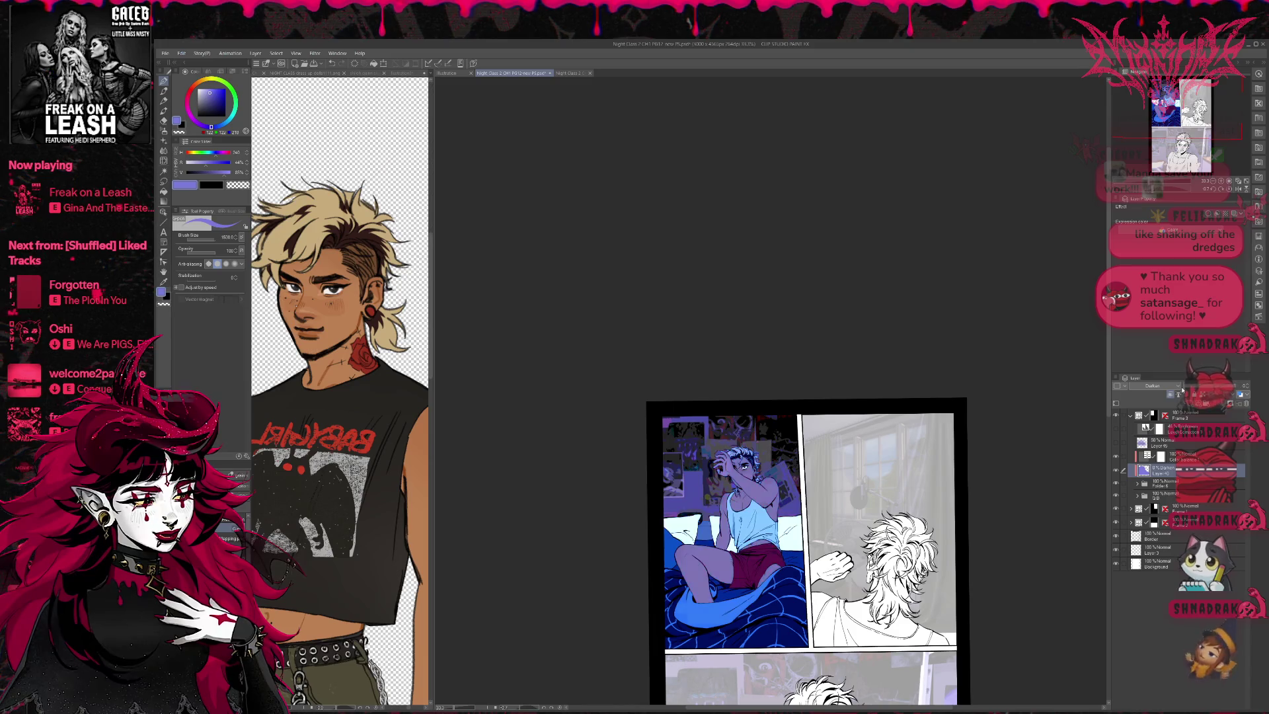
drag(1238, 390, 1213, 383)
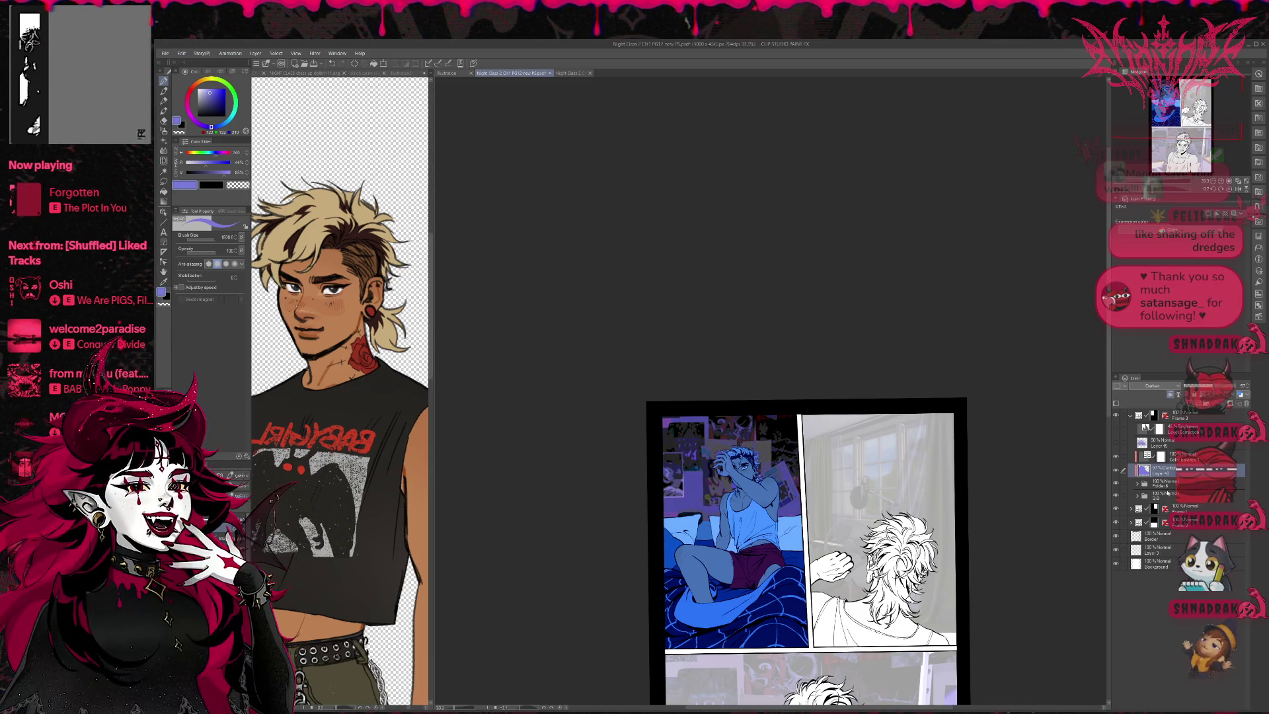
Step: Add a layer above the folder, paint saturated blue over panel 1, and set it to 34% opacity
click(1148, 497)
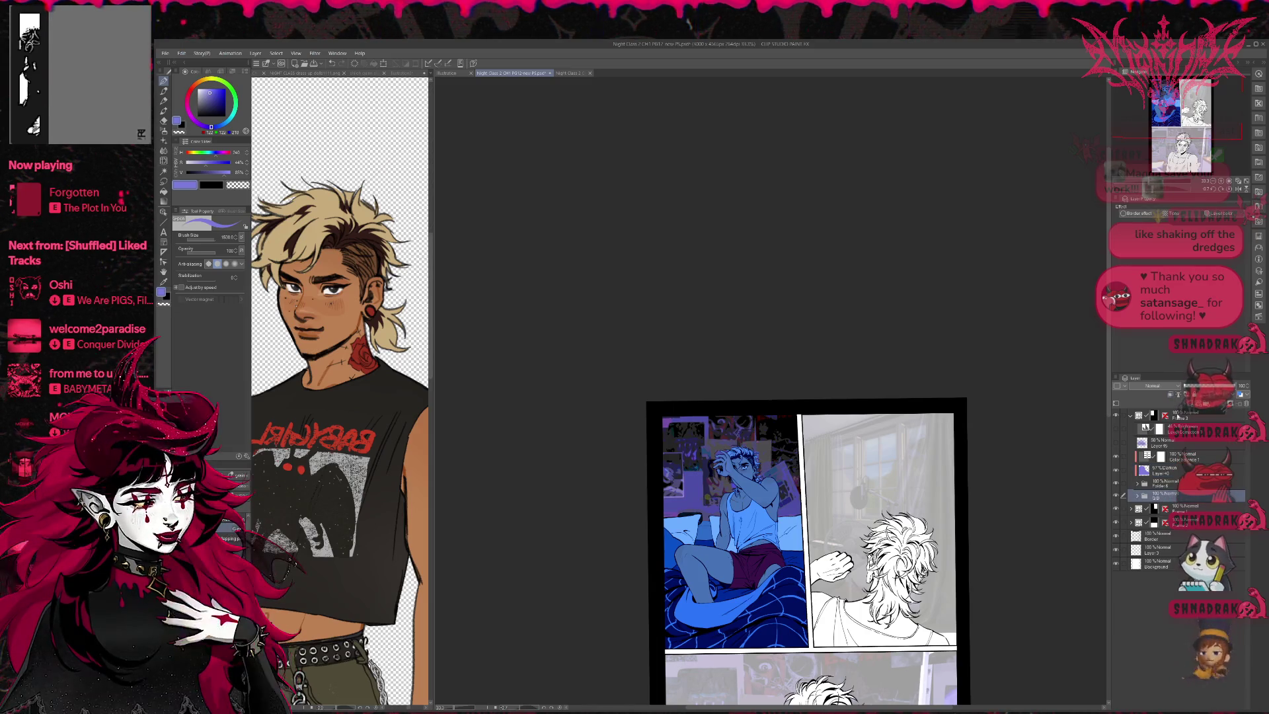
key(ctrl+shift+n)
alt+click(676, 545)
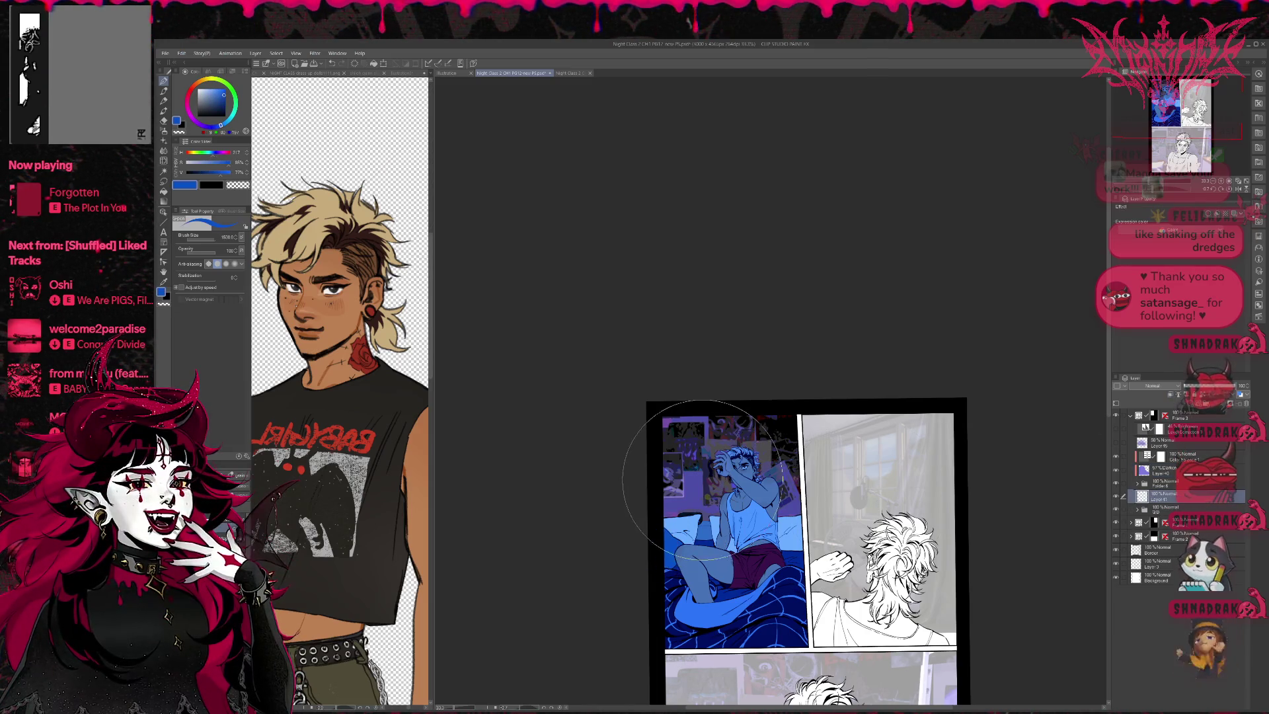
drag(652, 481, 736, 390)
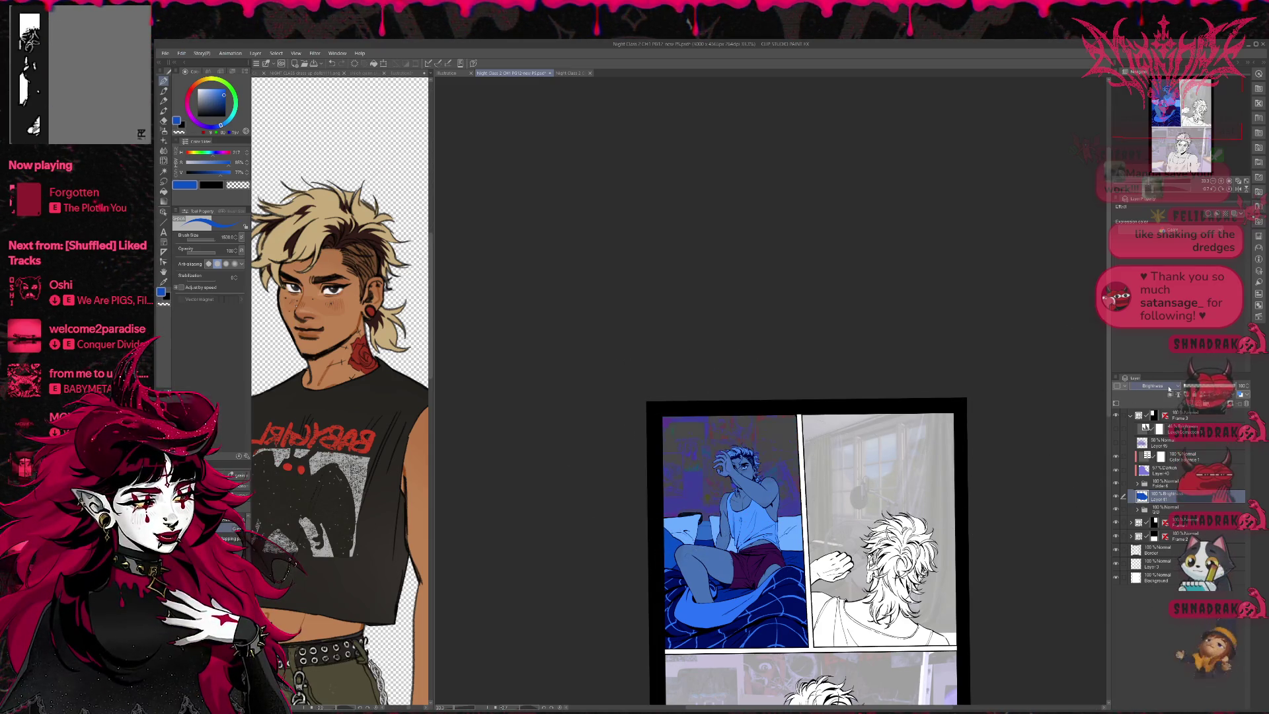
scroll(1163, 386, up, 1)
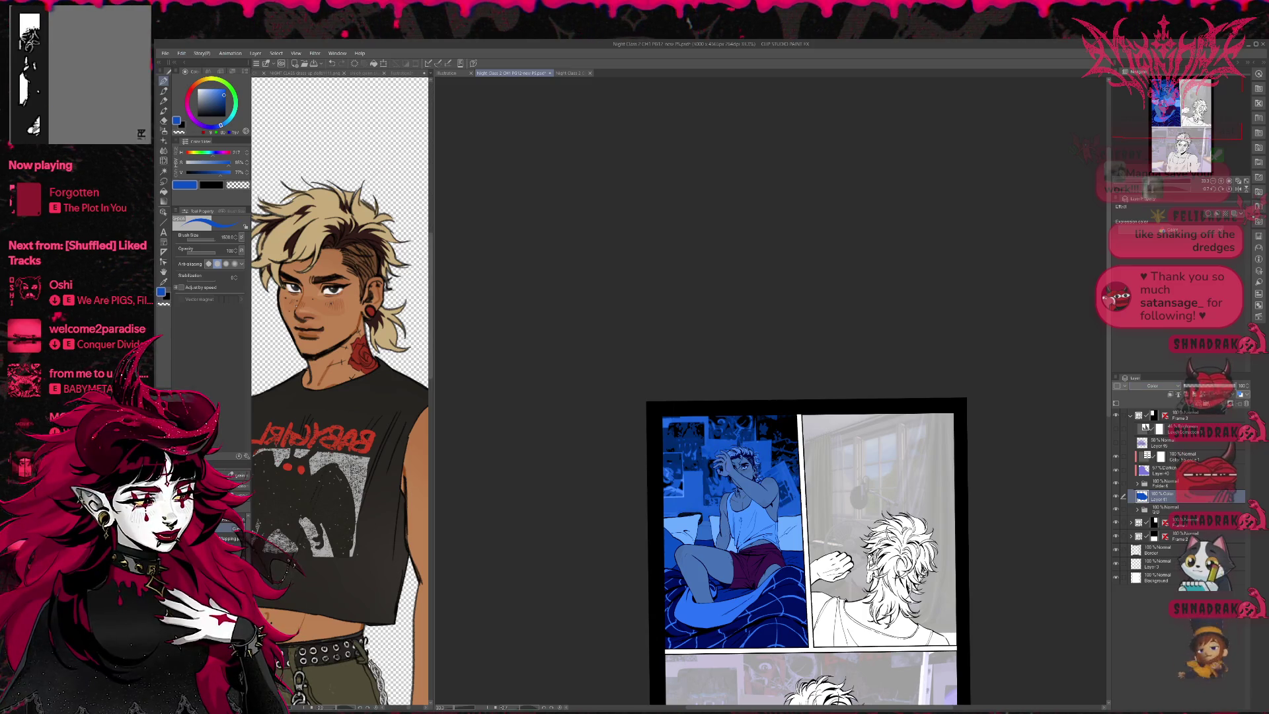
drag(1187, 385, 1206, 390)
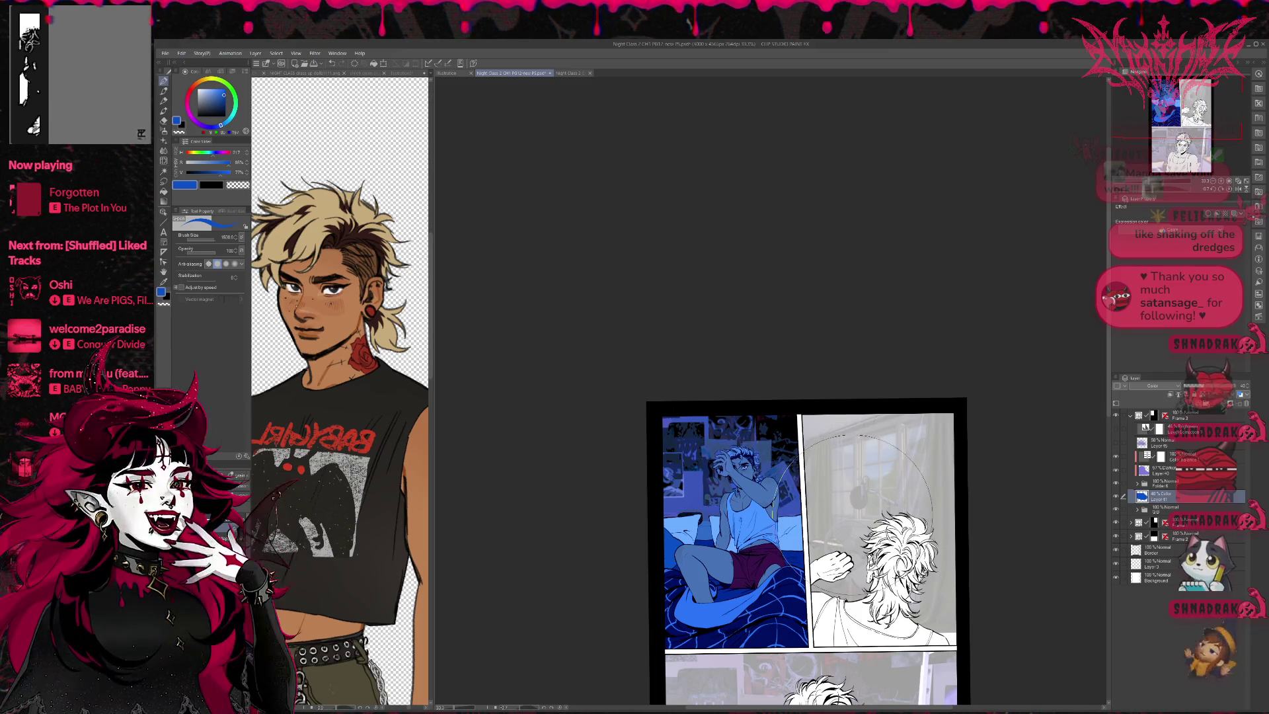
Step: Reposition the page and toggle the tint layers to compare the first panel
scroll(857, 499, up, 1)
drag(858, 499, 820, 469)
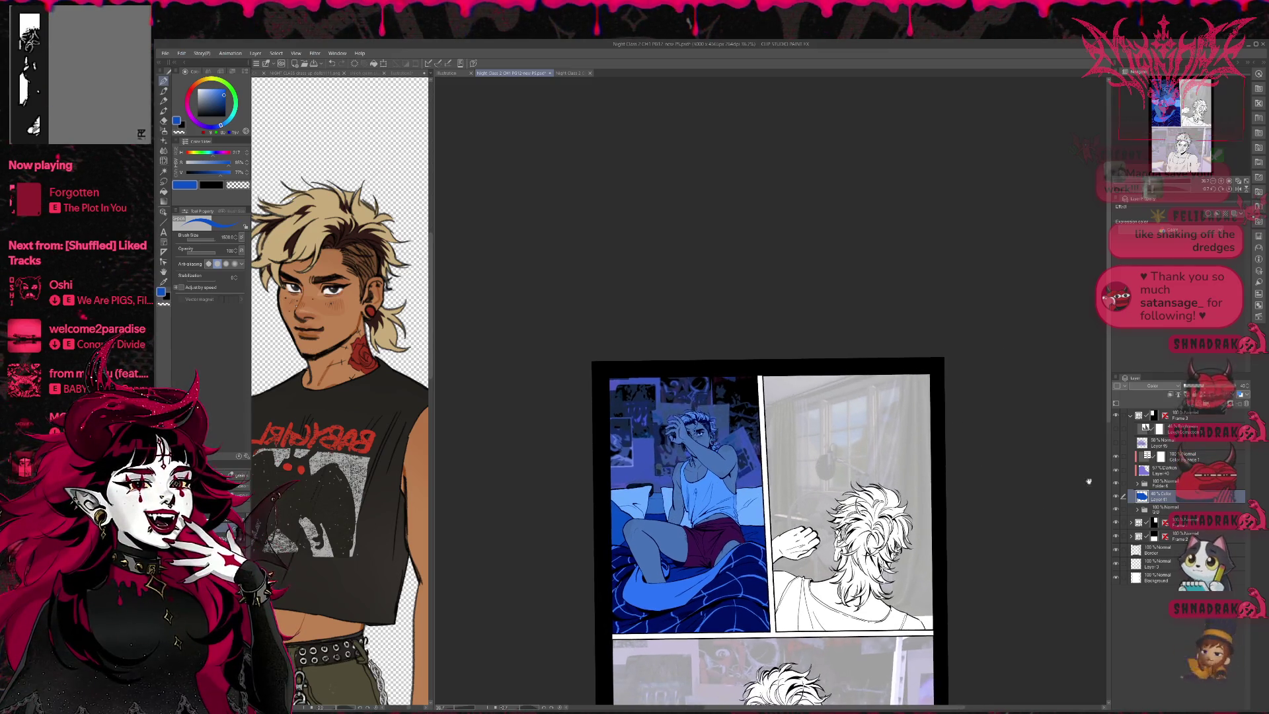
click(1115, 444)
click(1116, 444)
click(1116, 456)
click(1116, 457)
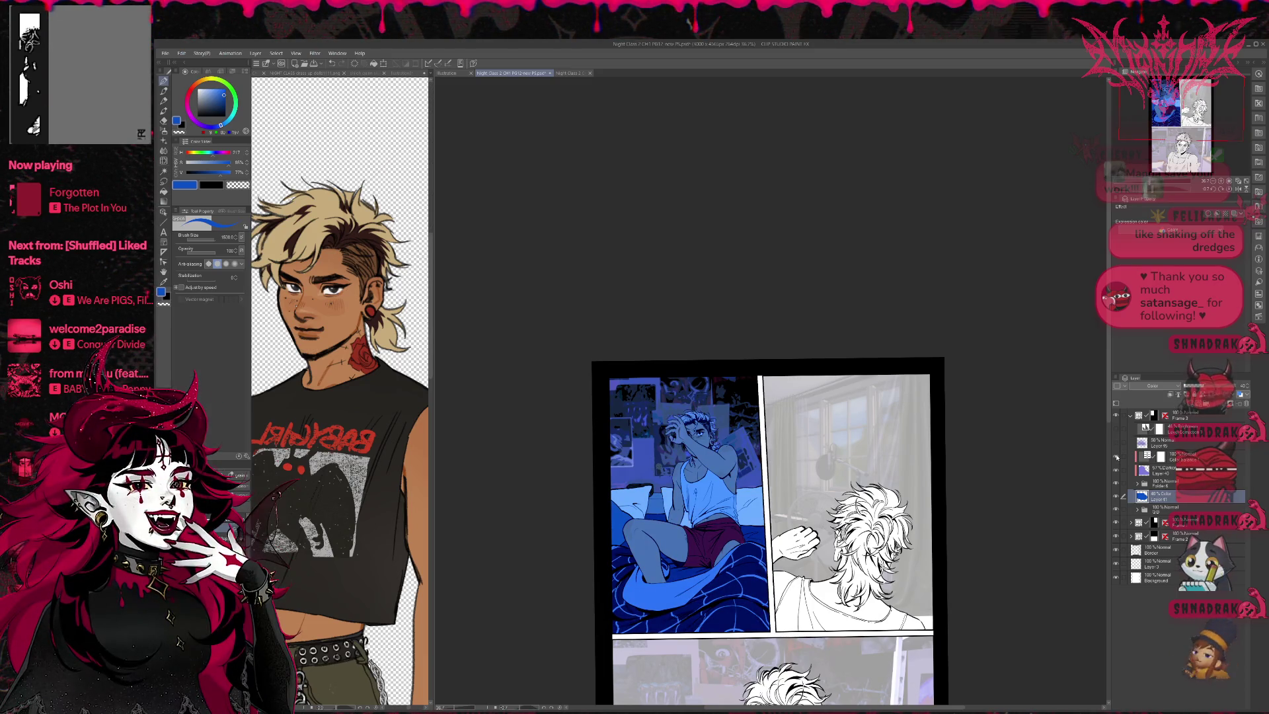
Step: Add Layer 42, take red from the dress-up doll document, and choose a large soft brush
click(1168, 393)
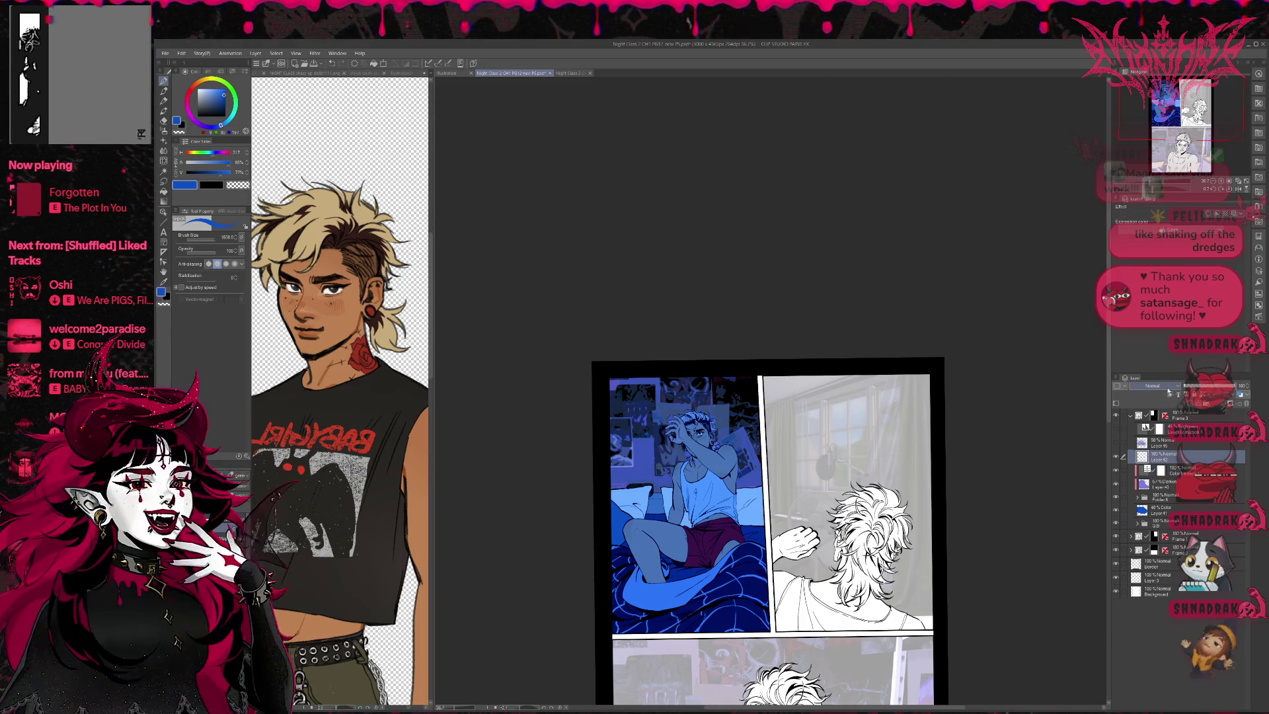
click(264, 478)
alt+click(289, 468)
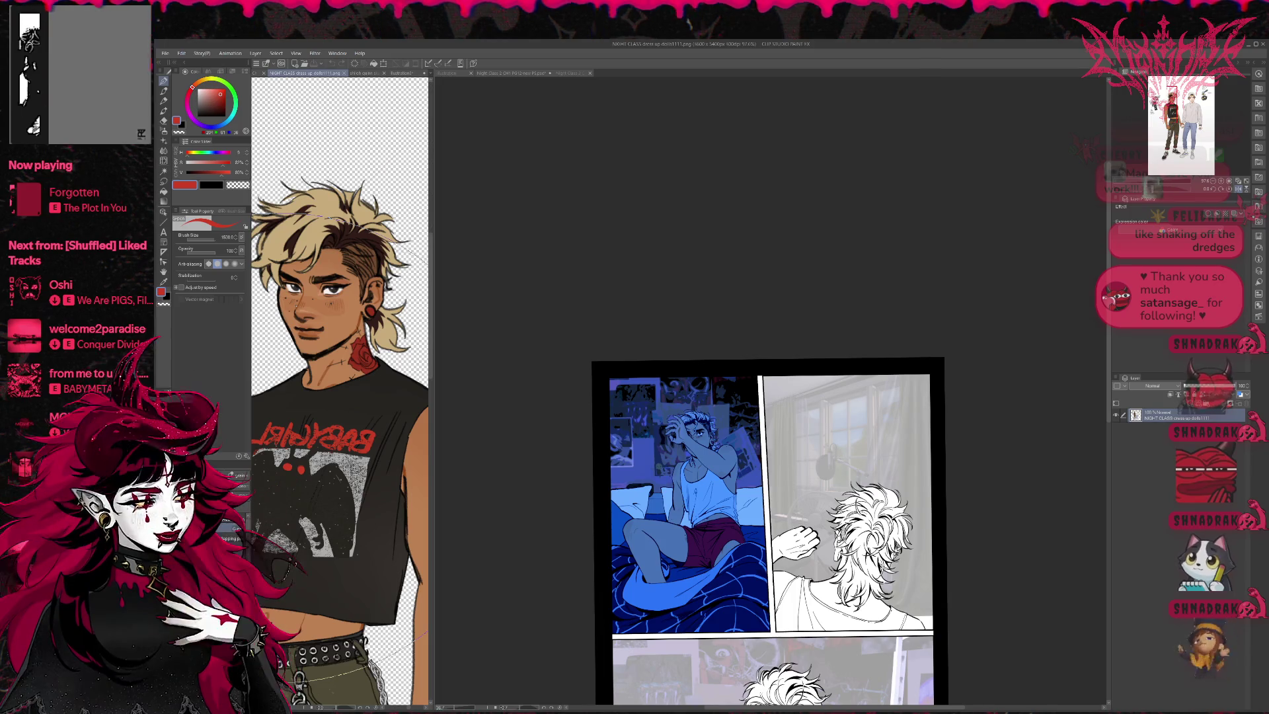
key(b)
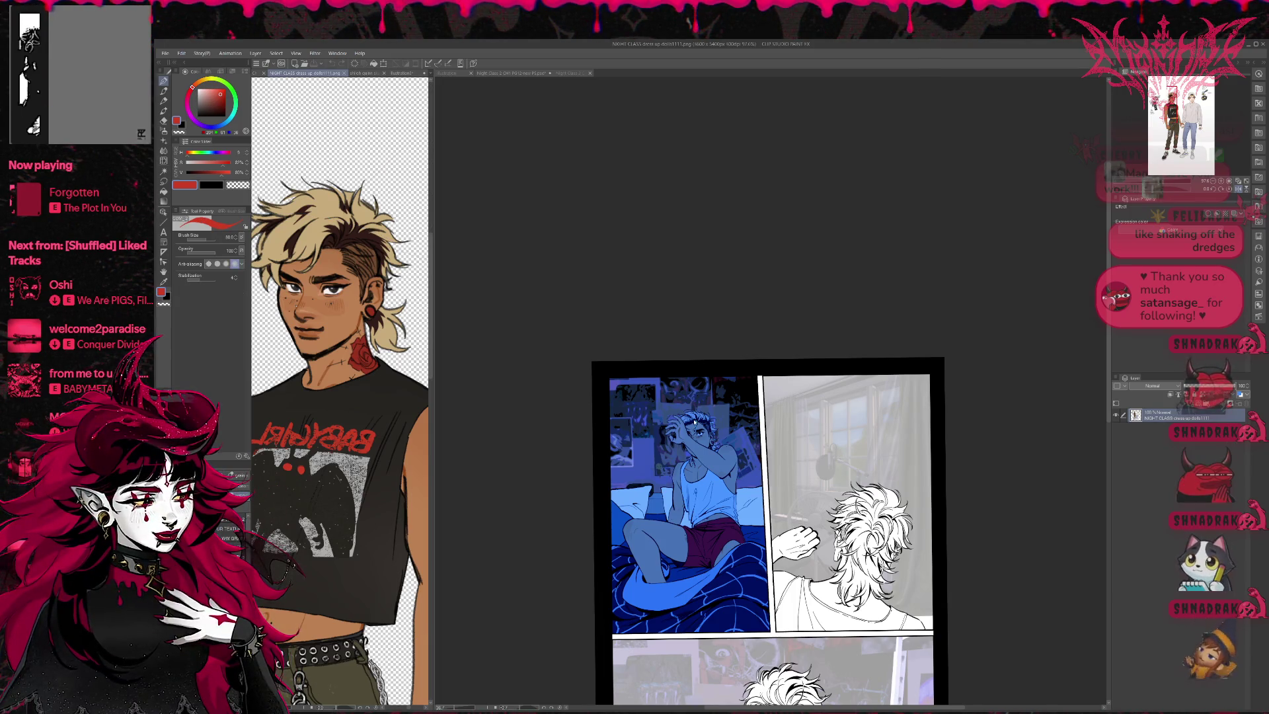
click(696, 421)
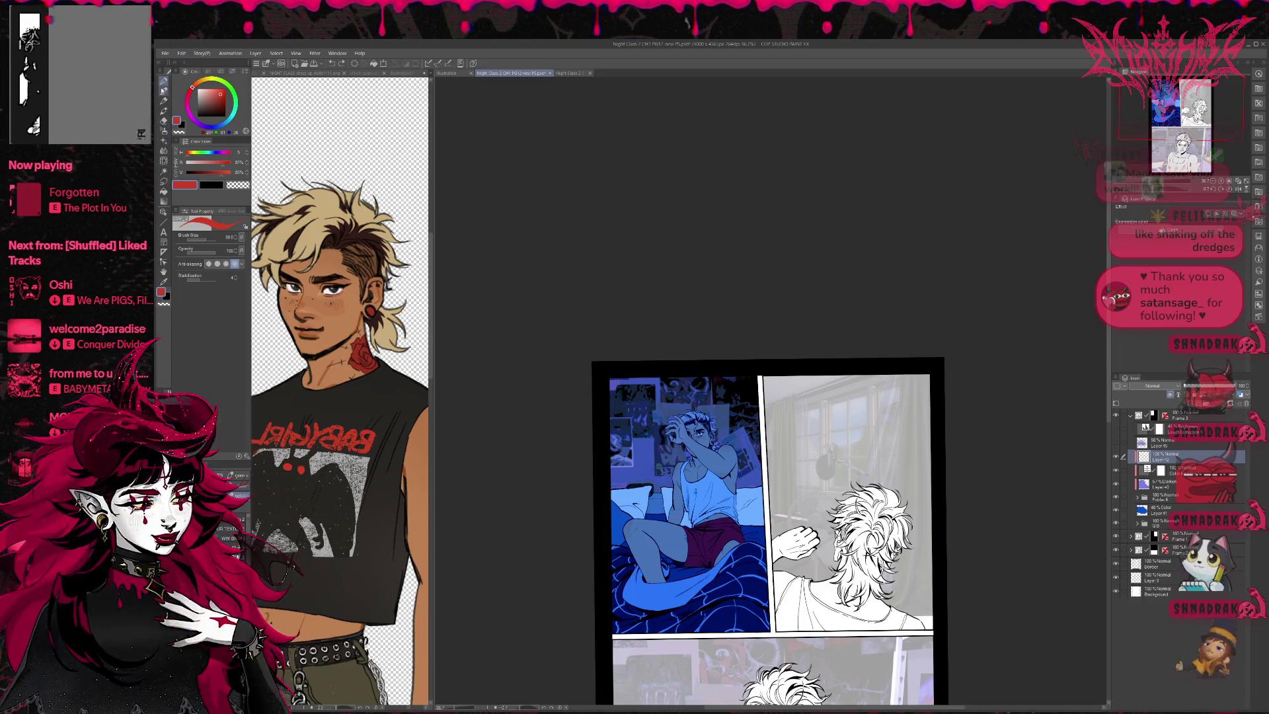
click(230, 538)
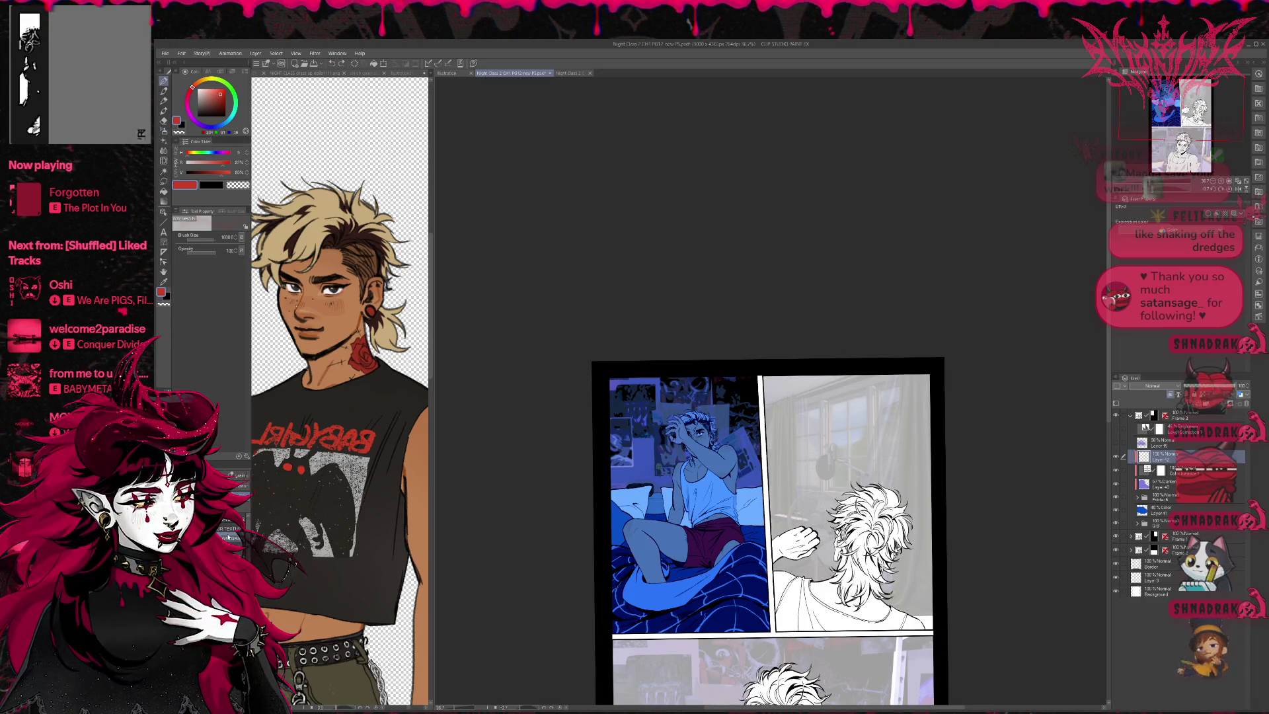
Step: Dab a red tint over the character's head and paint strokes along panel 1's top on a new layer
click(1117, 499)
click(1116, 499)
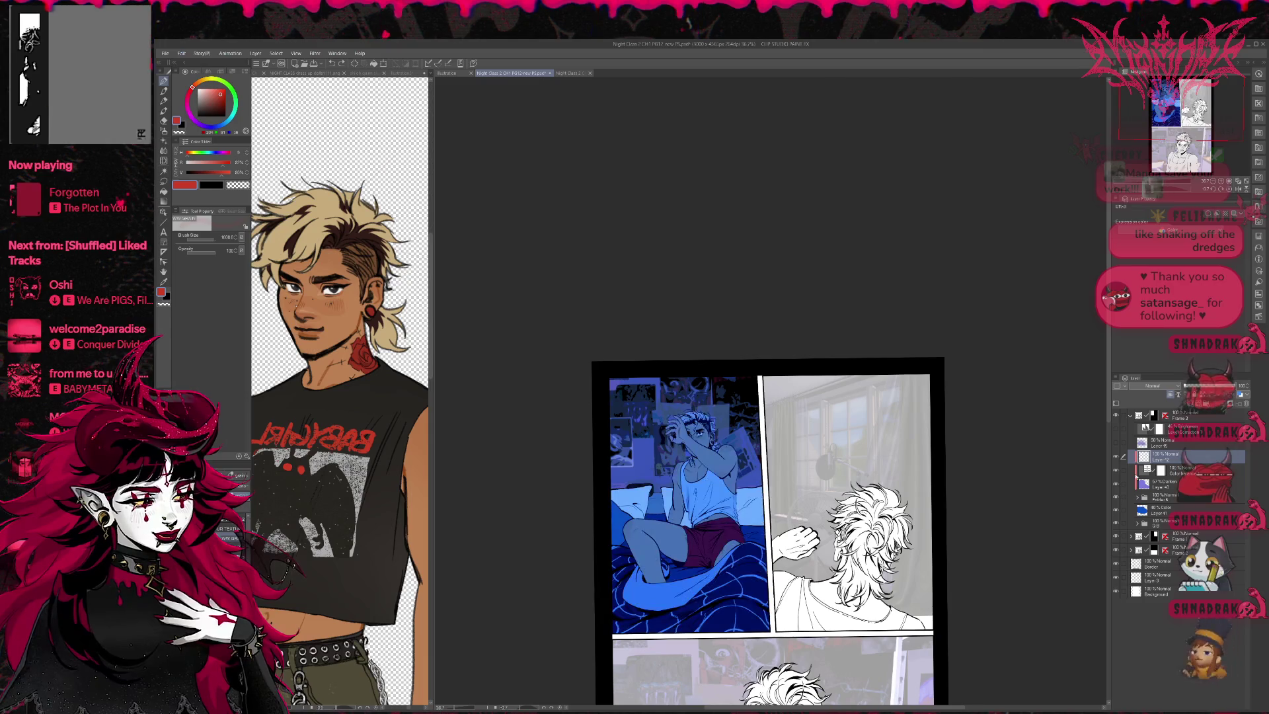
click(690, 430)
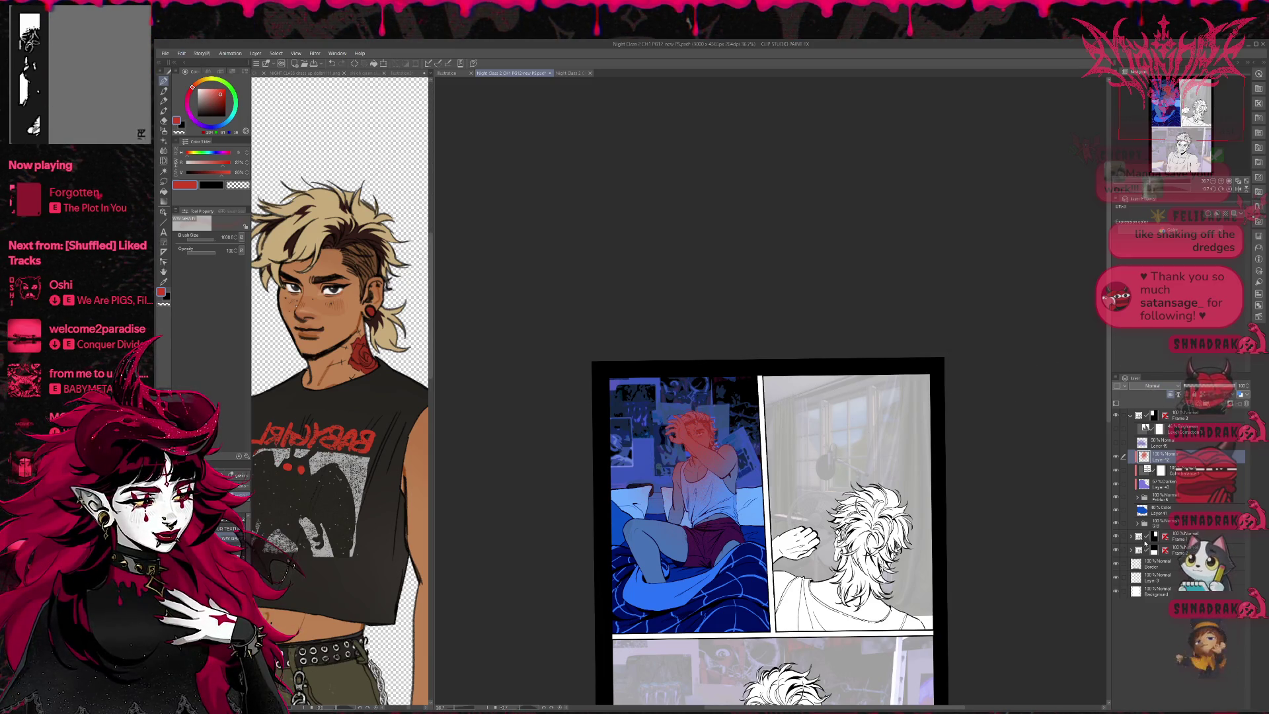
scroll(1153, 385, down, 10)
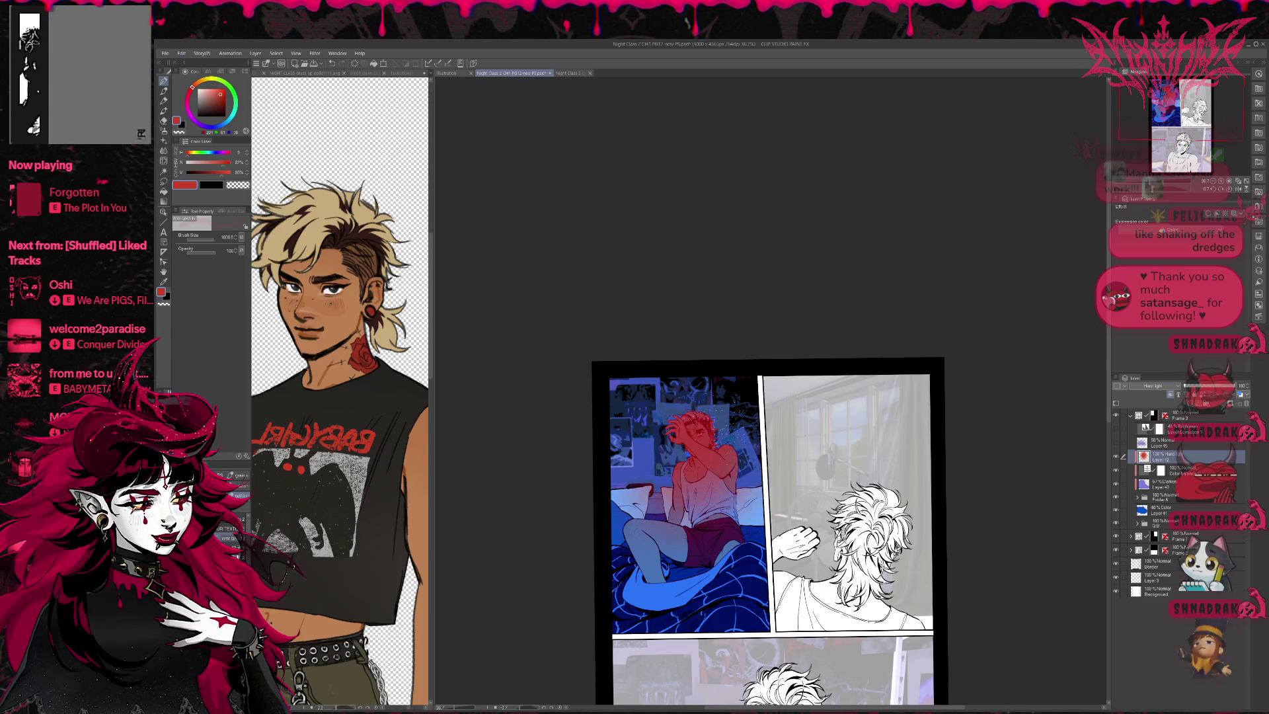
key(ctrl+shift+n)
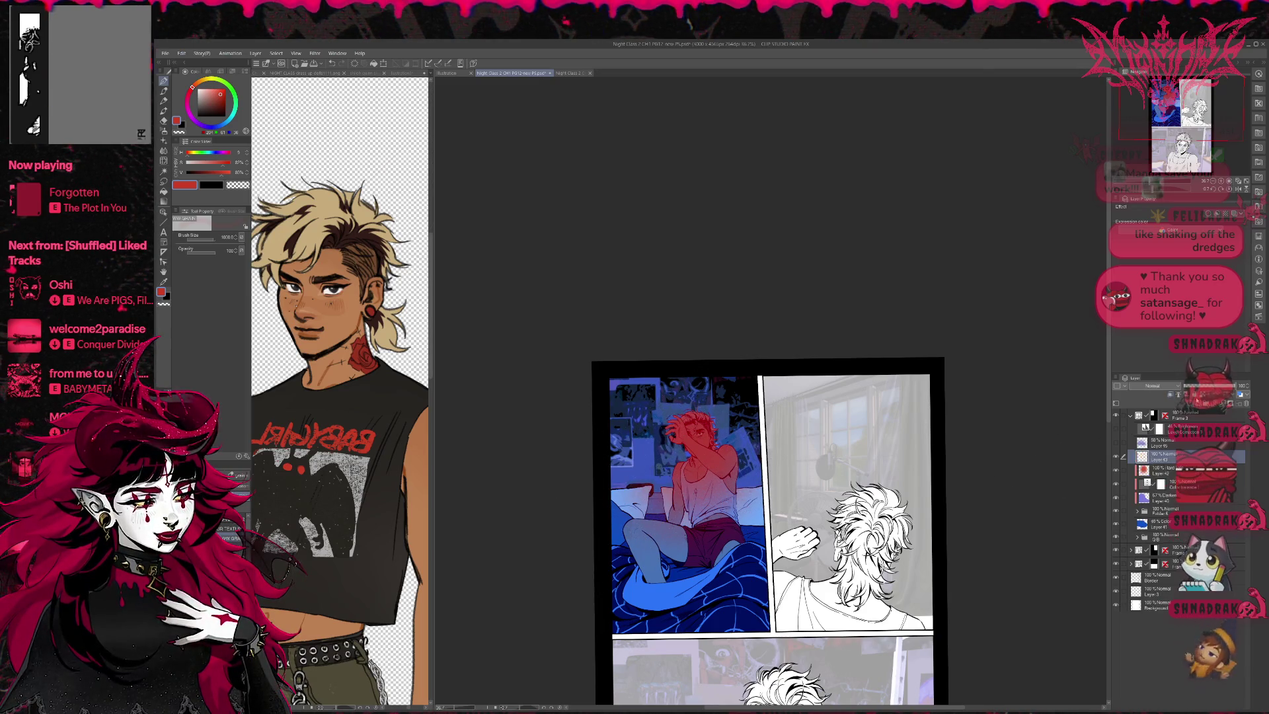
mouse_move(615, 393)
mouse_down()
mouse_move(654, 403)
mouse_move(753, 390)
mouse_up()
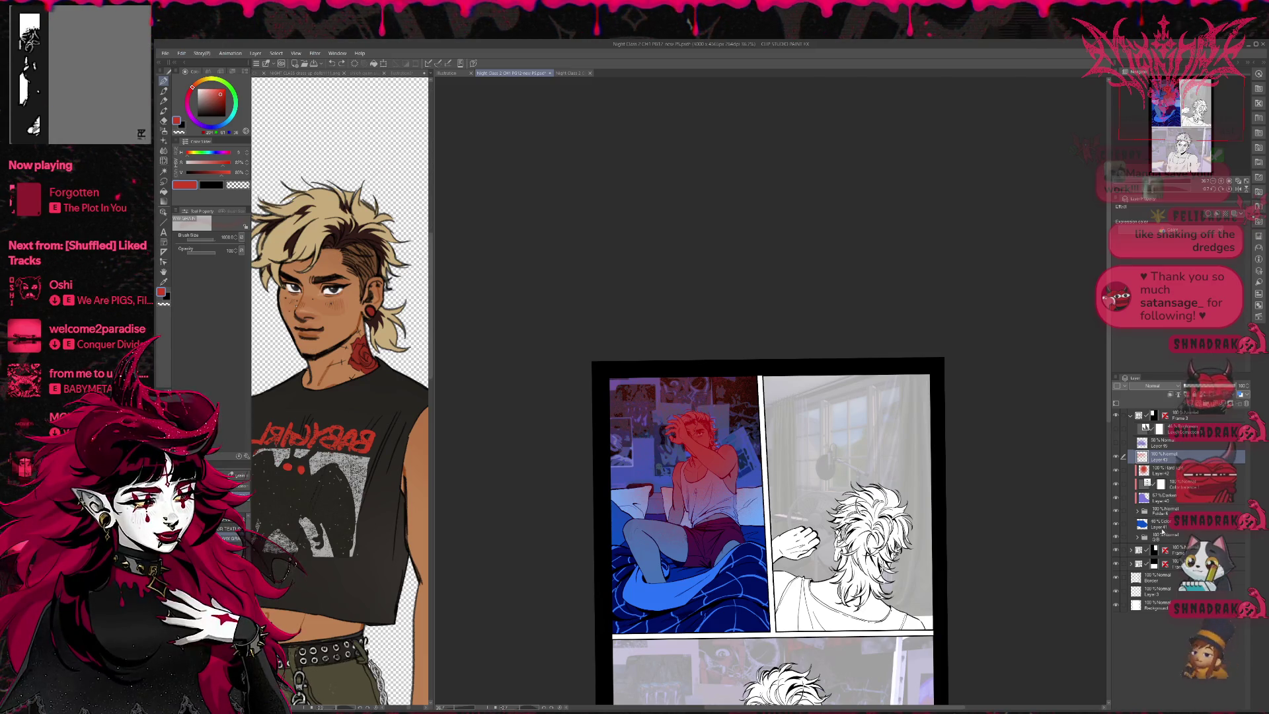
Step: Spray black speckles along panel 1's top border on a new layer above the 40% Color Layer 41
click(1116, 511)
click(1116, 510)
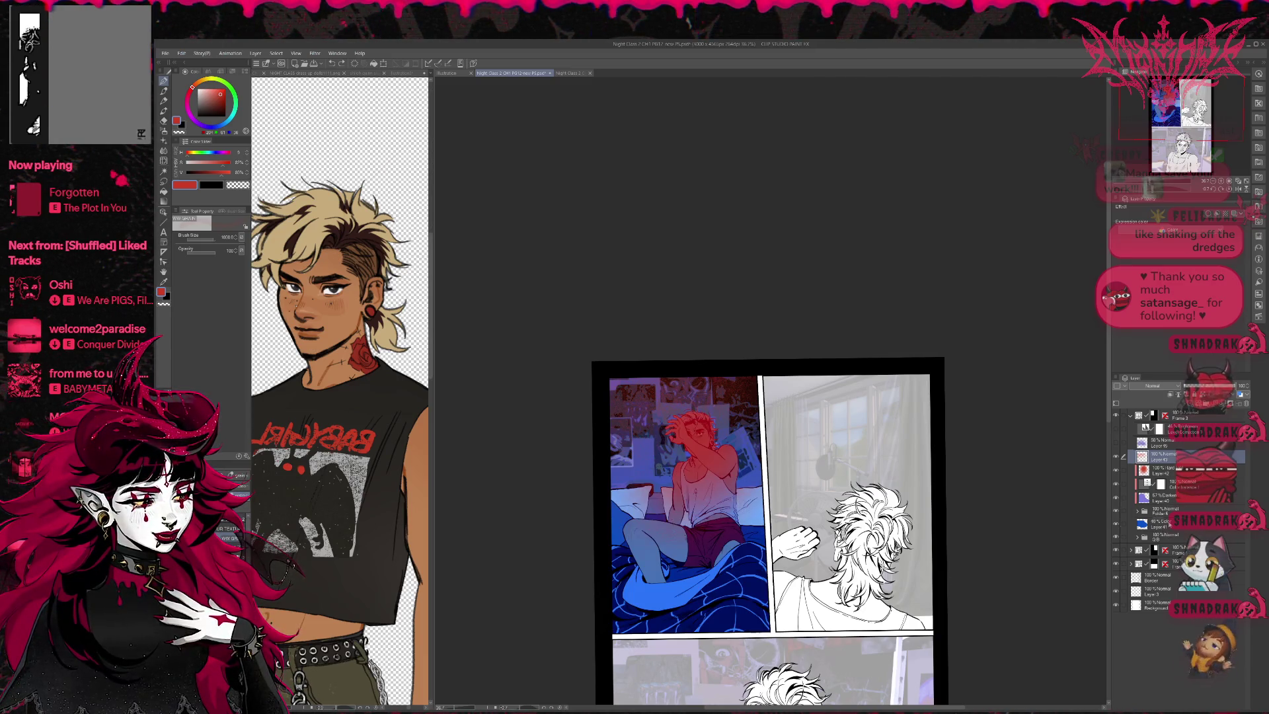
click(1156, 523)
key(ctrl+shift+n)
alt+click(601, 370)
drag(635, 383, 793, 351)
drag(634, 367, 693, 364)
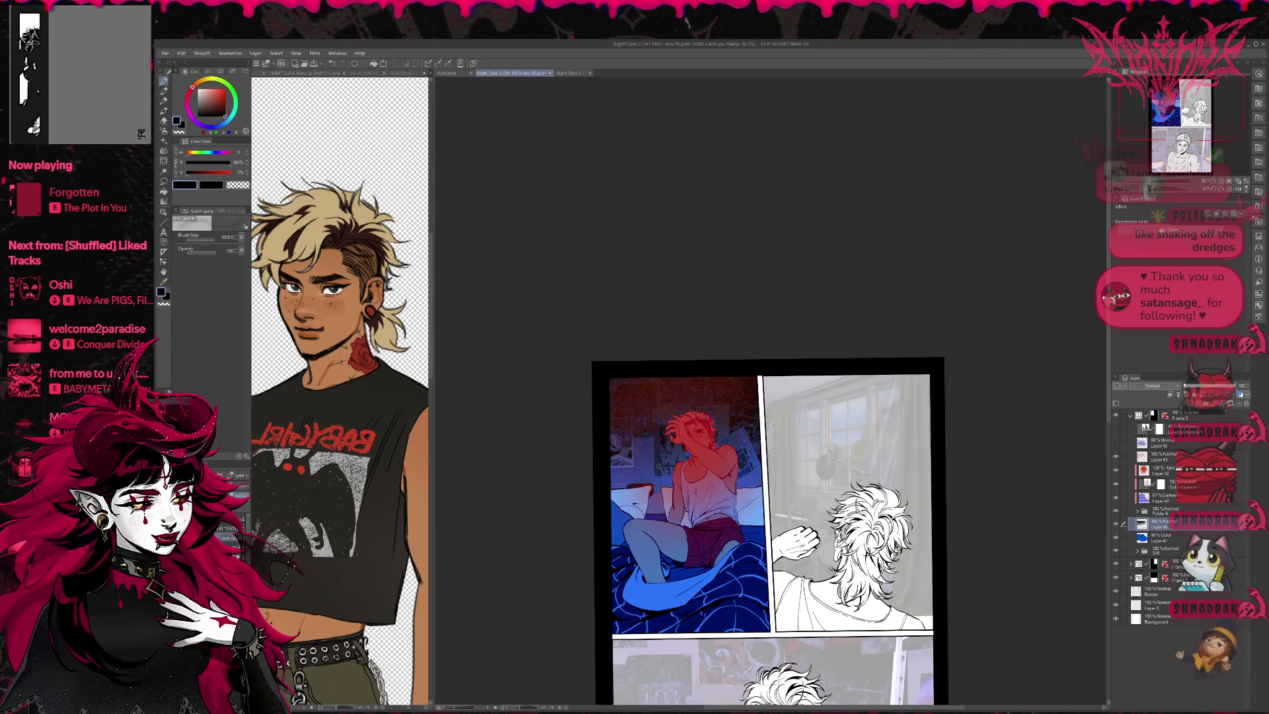
drag(783, 360, 852, 350)
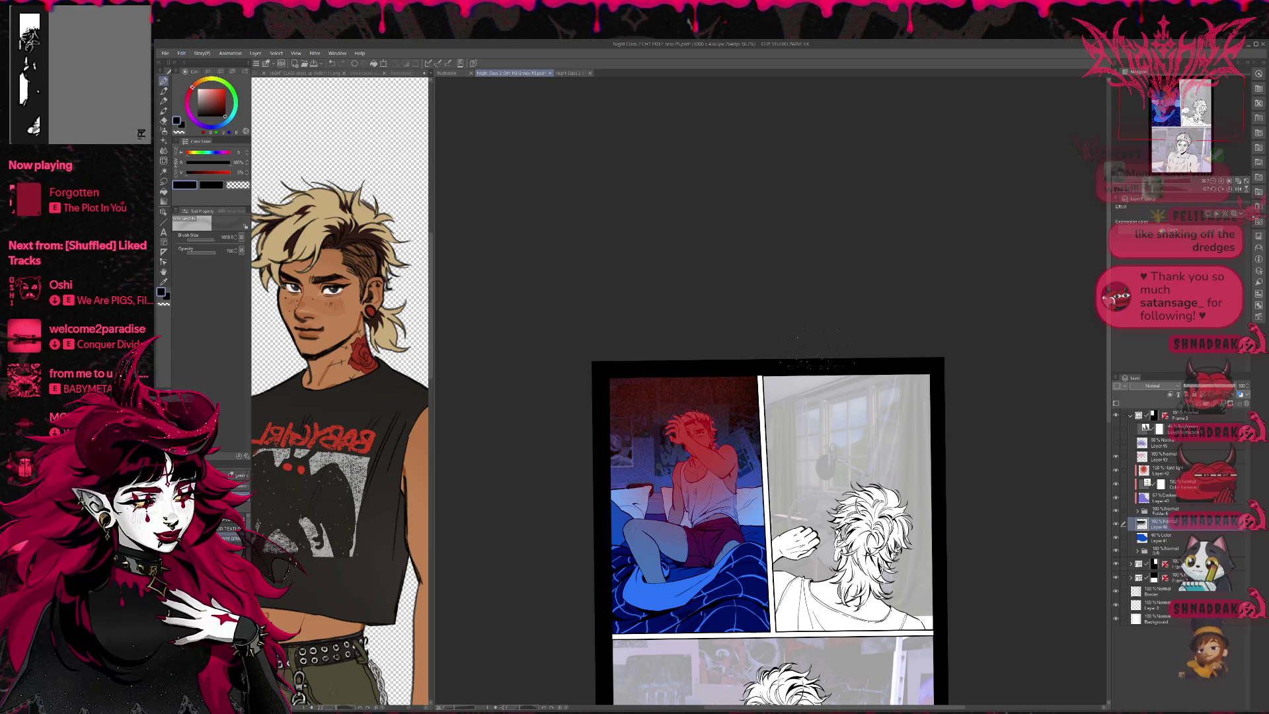
Step: Hide Layer 43's red glow and expand Folder 6 and Folder 5 to reach the figure layers
click(1159, 456)
click(1116, 457)
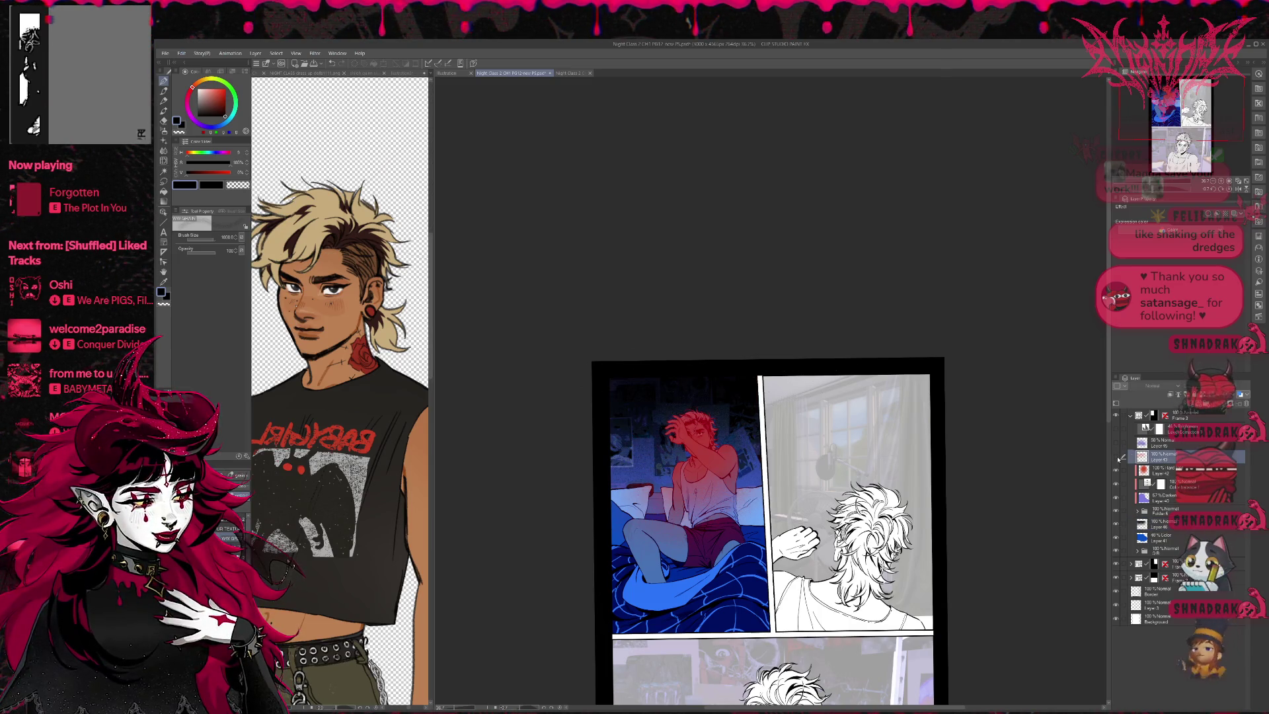
click(1153, 470)
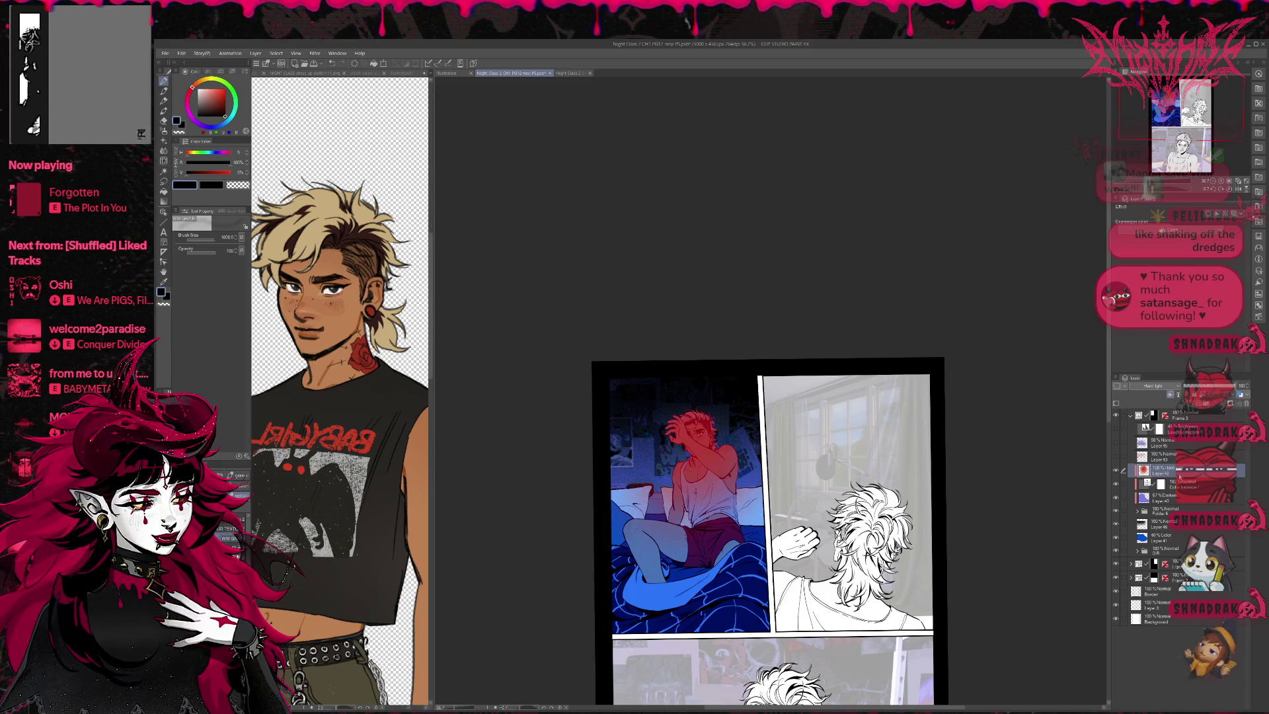
click(1137, 511)
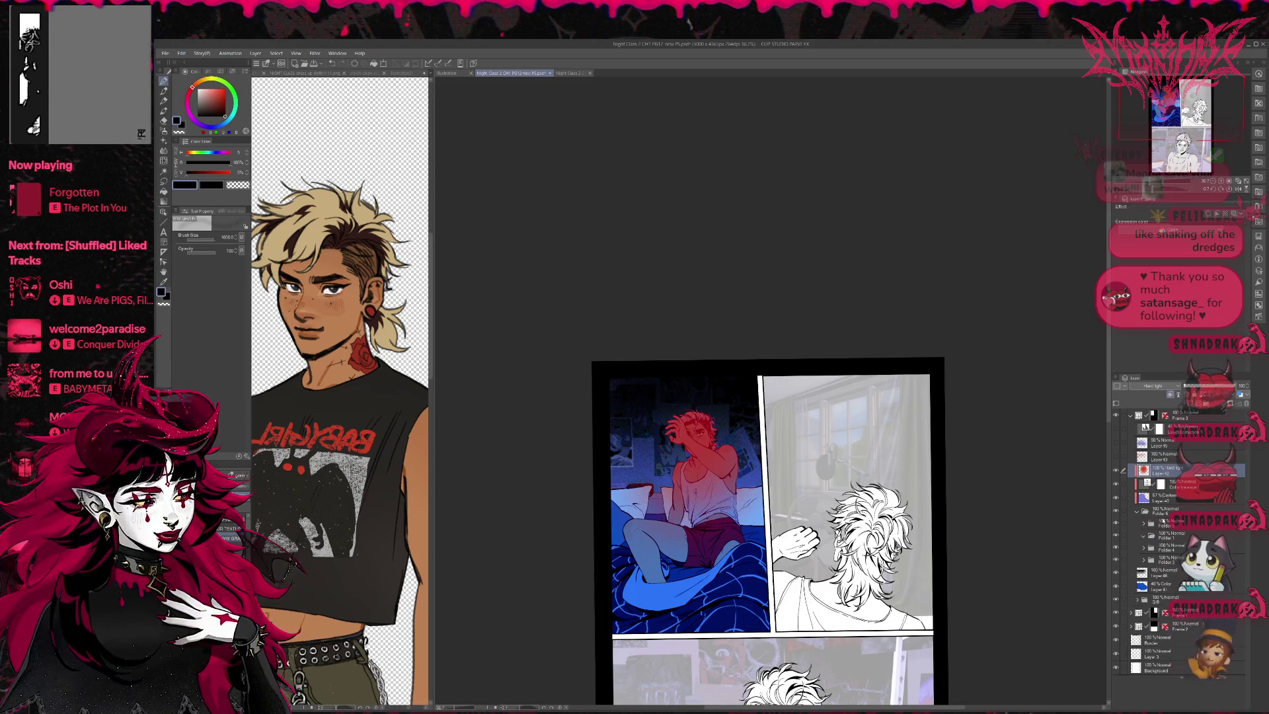
click(1116, 524)
click(1116, 524)
click(1143, 523)
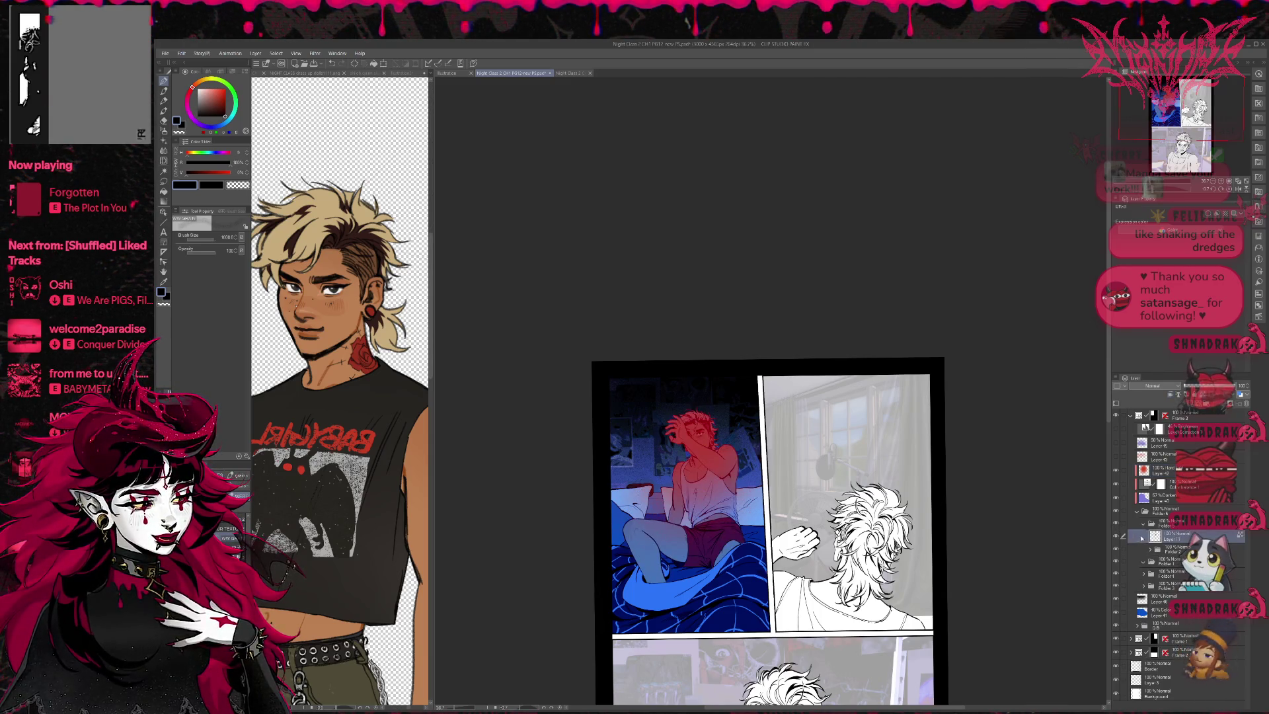
Step: Duplicate Layer 11, move the copy above Layer 42, and set it to Multiply at 49% opacity
click(1116, 537)
click(1116, 538)
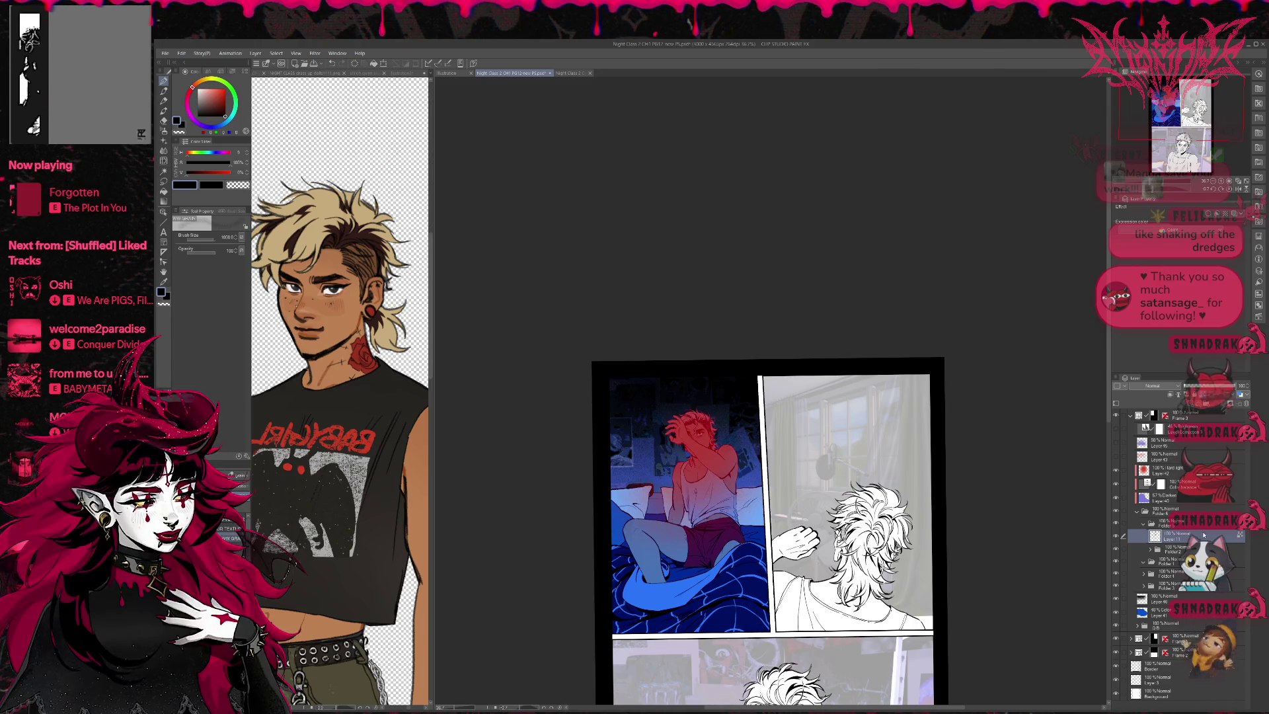
key(ctrl+j)
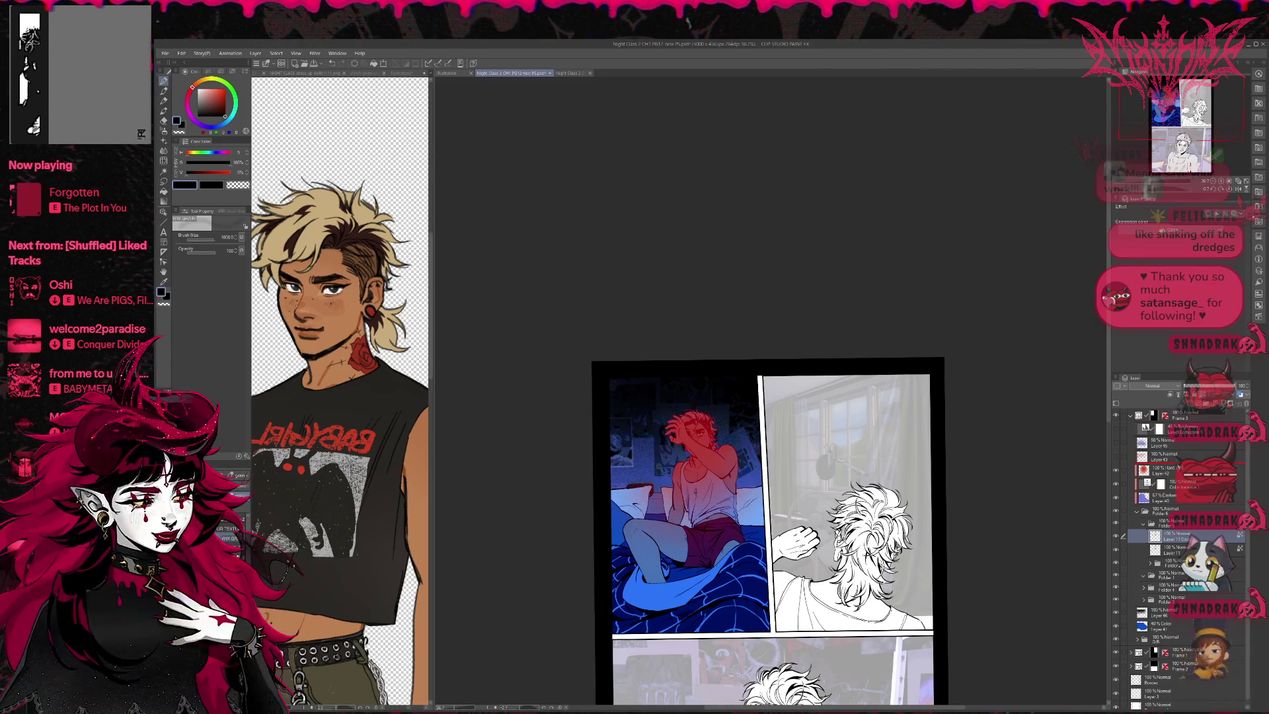
drag(1166, 536, 1172, 458)
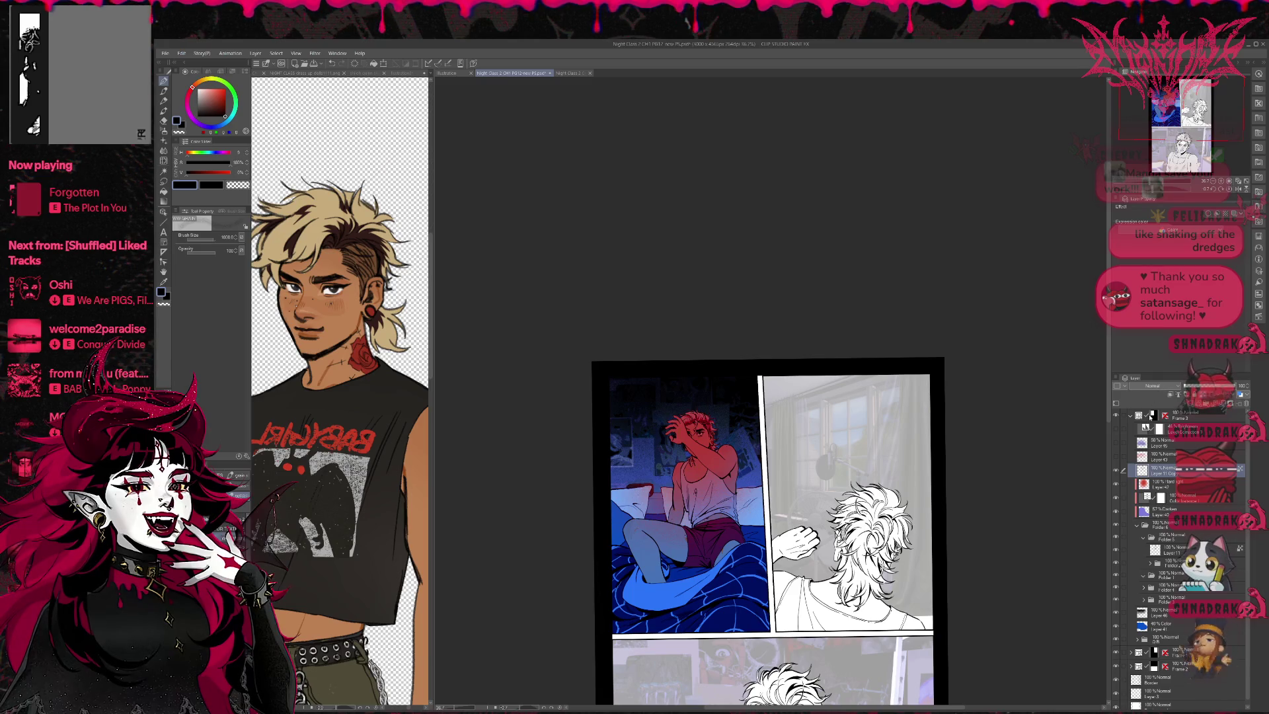
click(1152, 385)
click(1153, 414)
drag(1219, 390, 1210, 391)
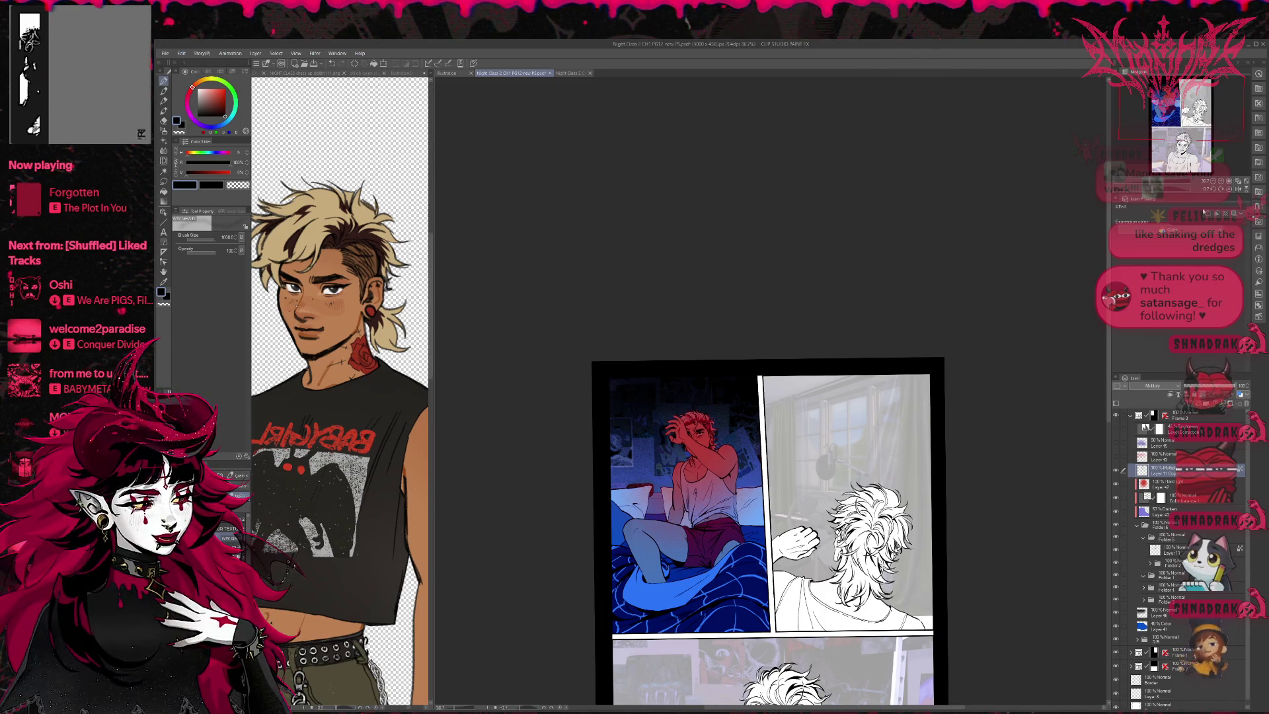
key(ctrl+plus)
click(1169, 484)
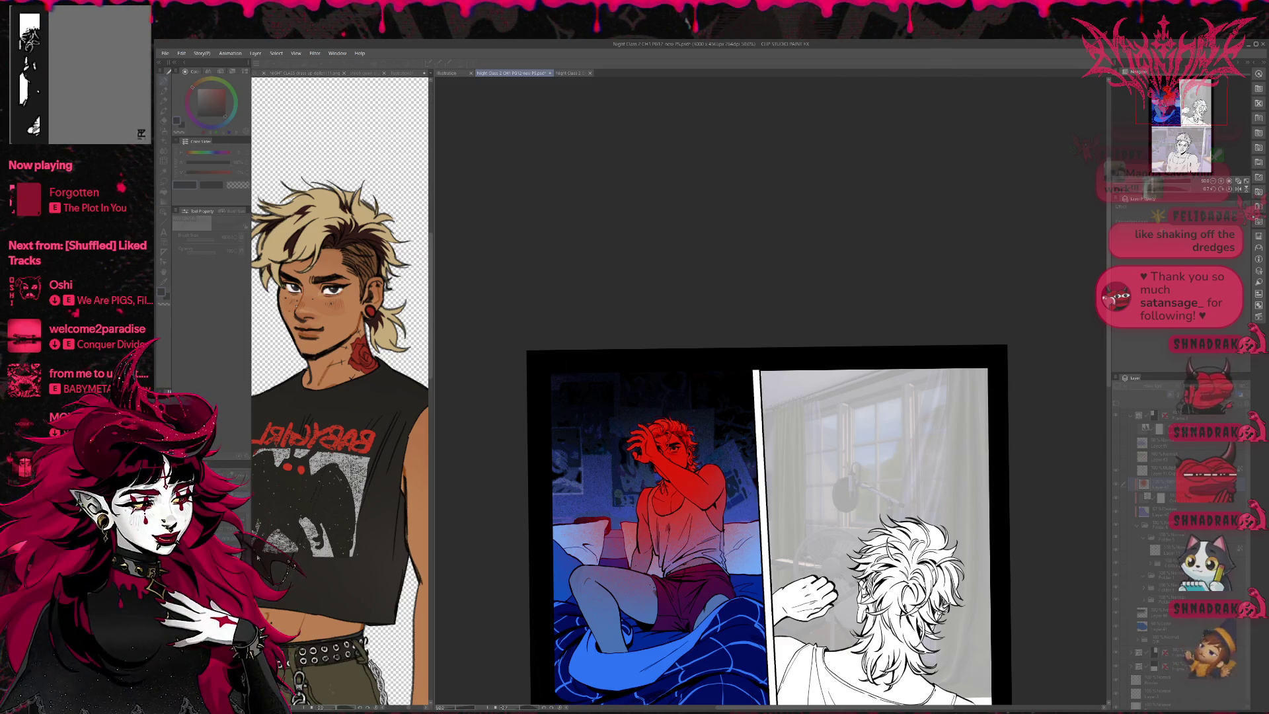
Step: Compare the pink and deep red lighting, keep the red, and erase the red overlay across the figure
key(ctrl+z)
key(ctrl+y)
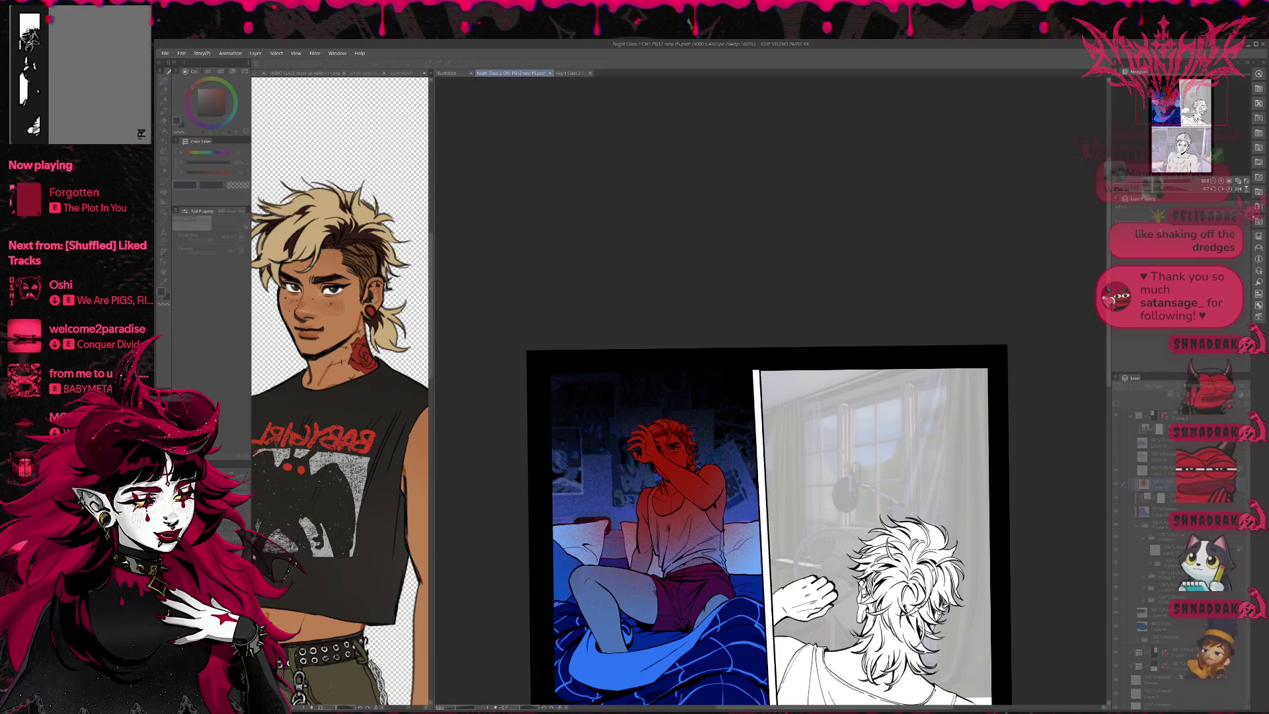
key(ctrl+z)
key(ctrl+y)
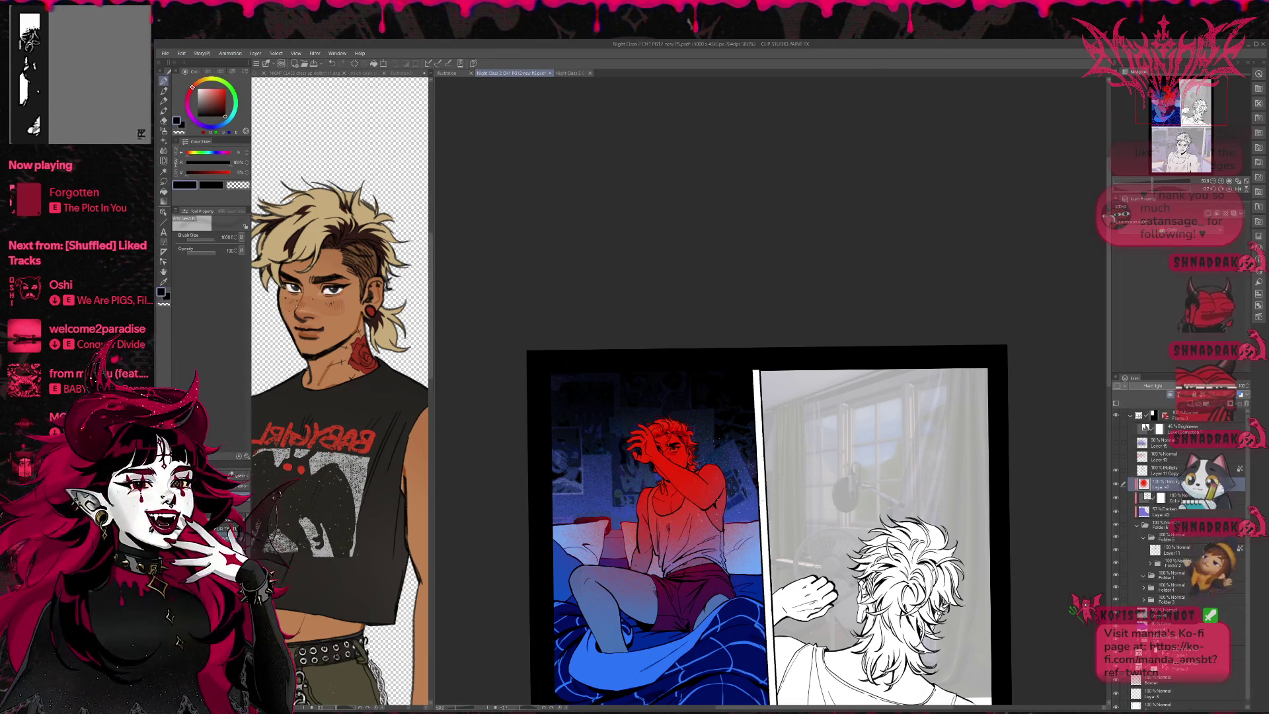
mouse_move(608, 552)
mouse_down()
mouse_move(637, 509)
mouse_move(598, 489)
mouse_up()
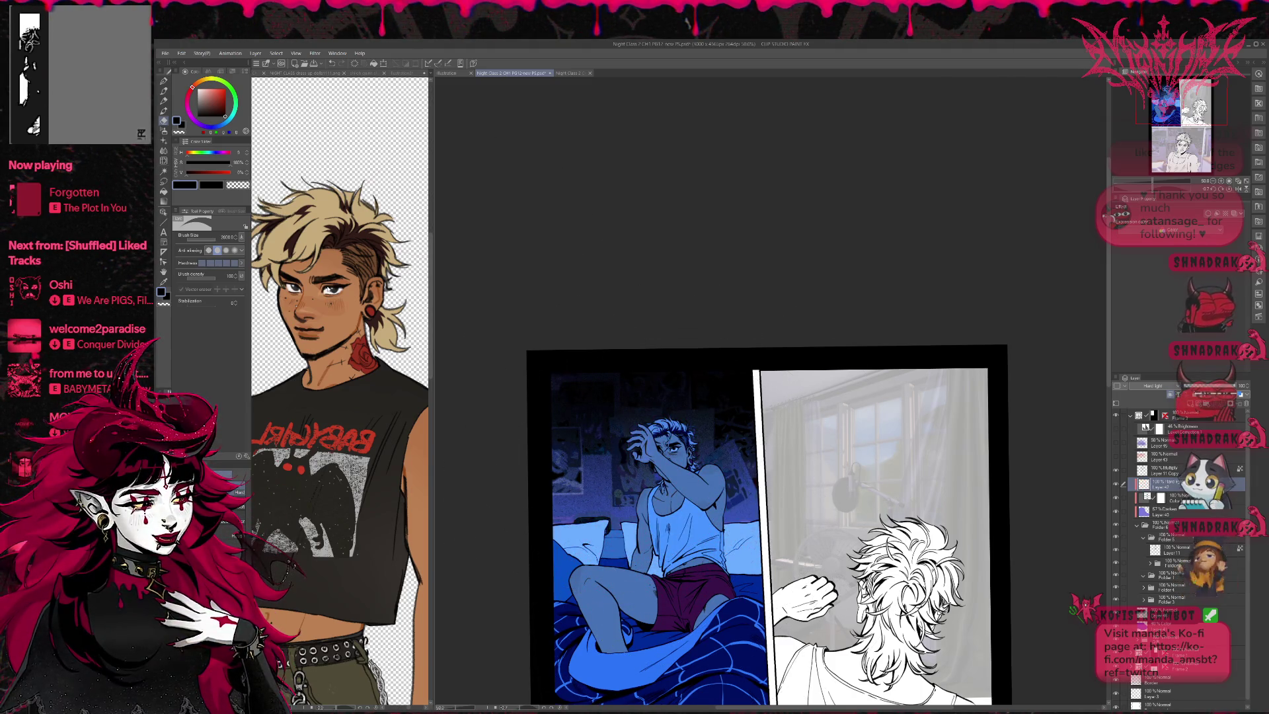
click(163, 81)
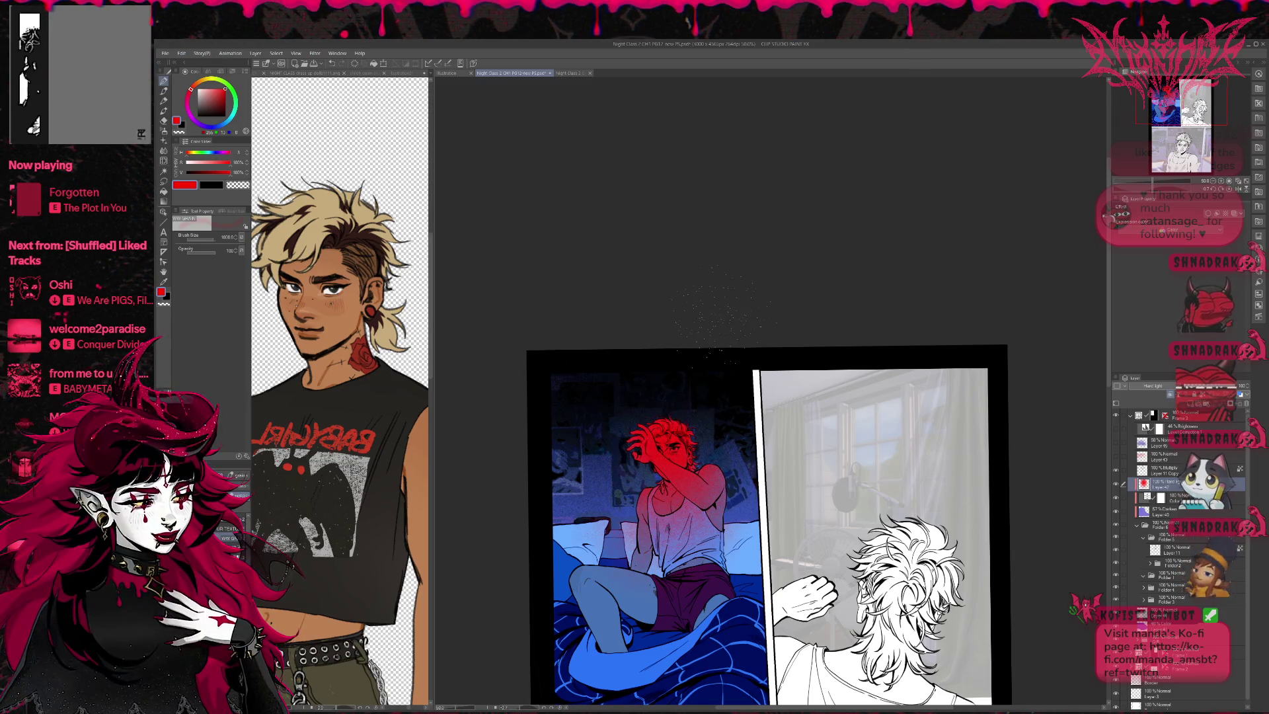
key(b)
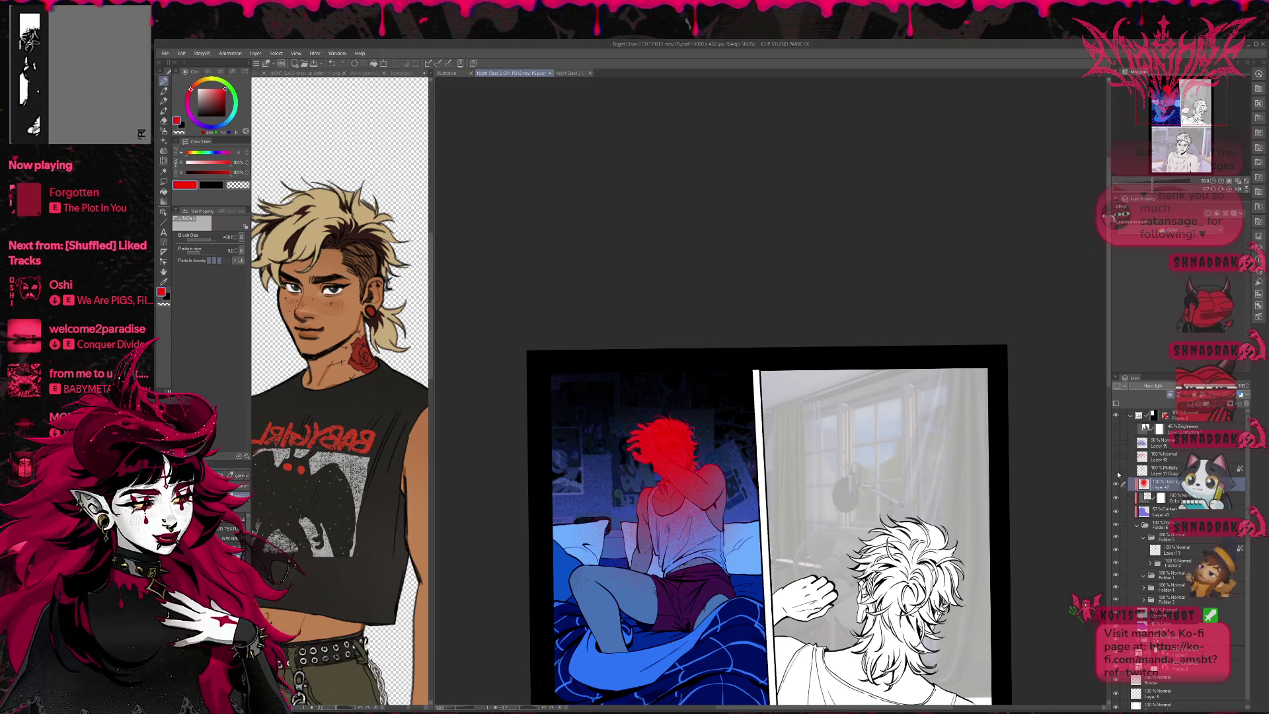
Step: Set the Multiply Layer 11 Copy to 41% opacity and add an empty layer above Layer 43
click(1155, 471)
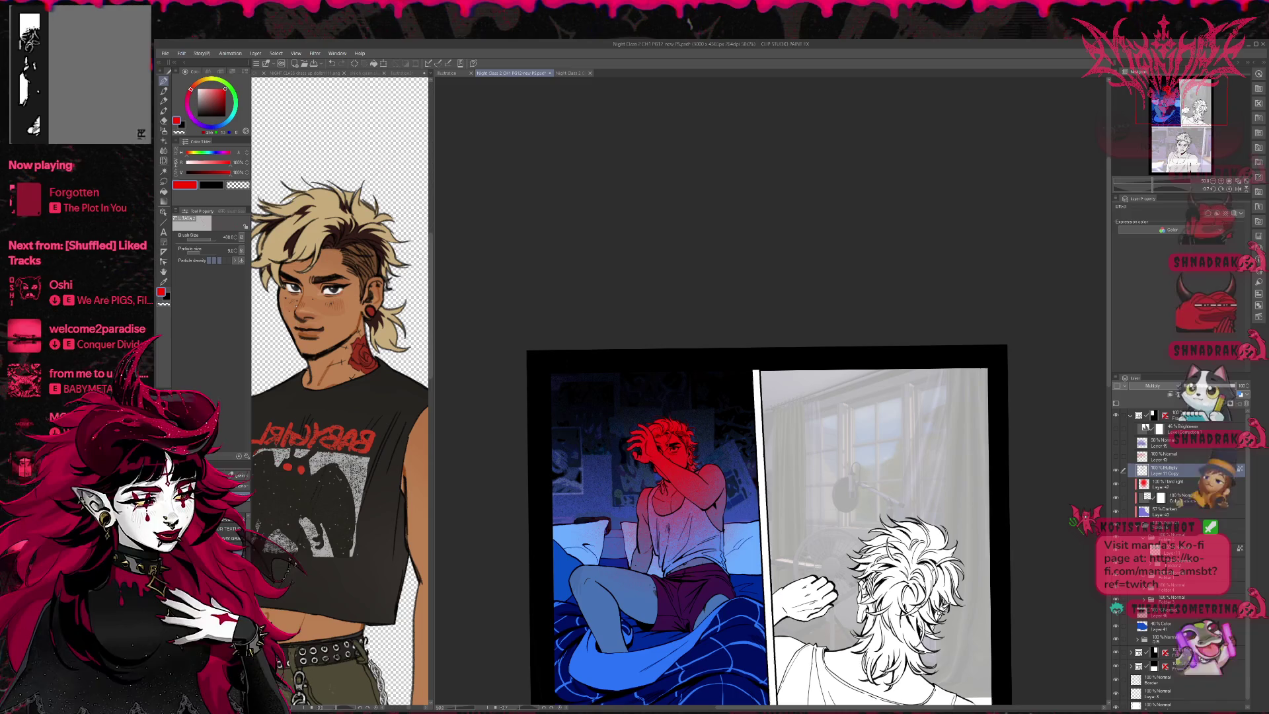
drag(1253, 386, 1166, 387)
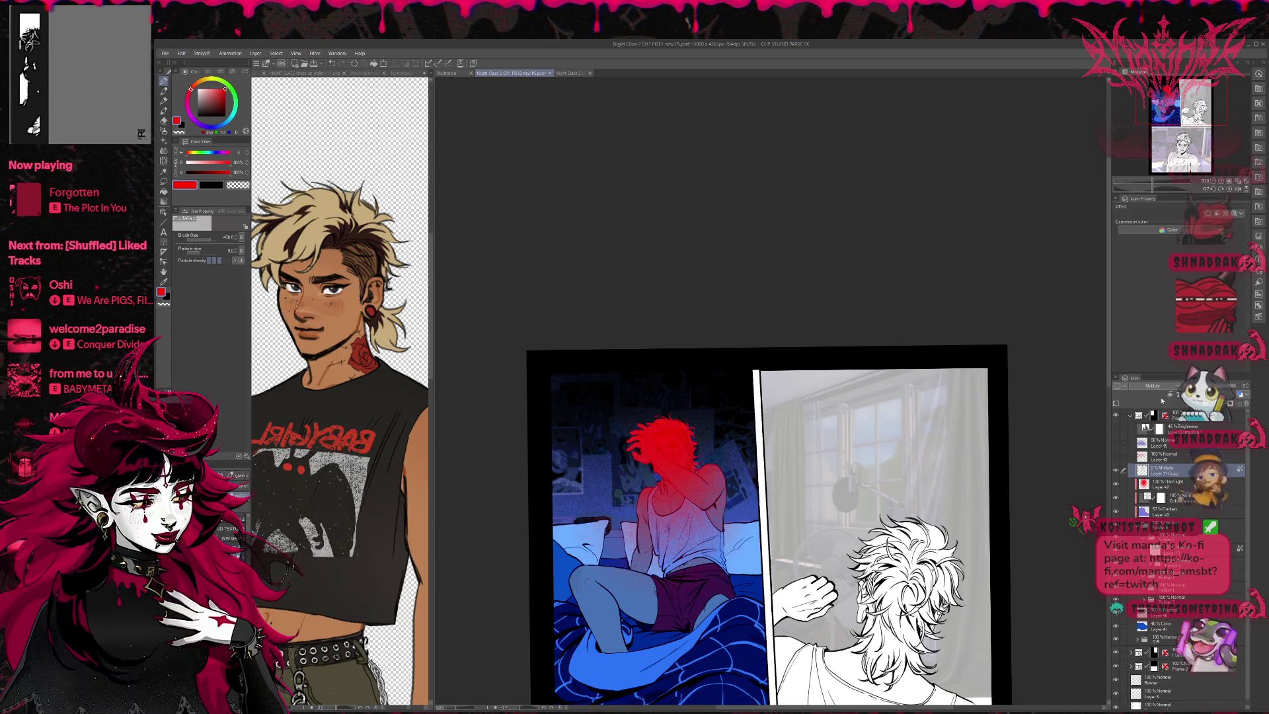
drag(1184, 386, 1212, 386)
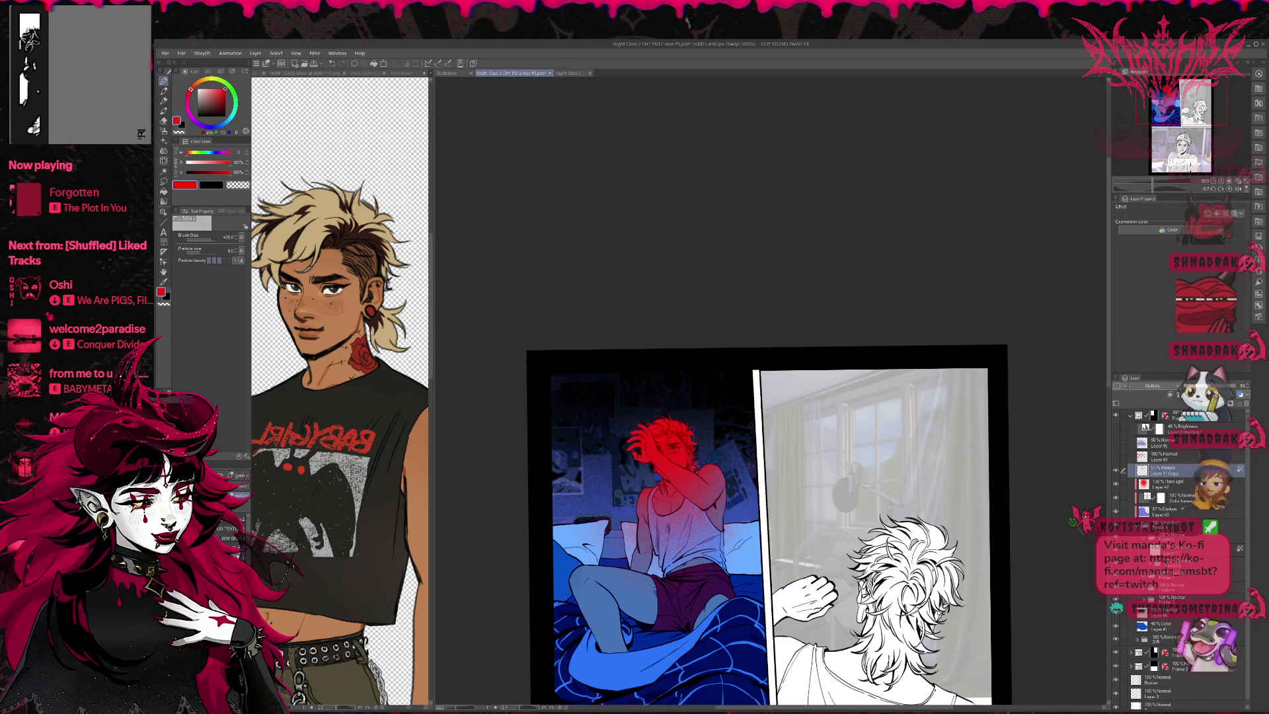
click(1172, 454)
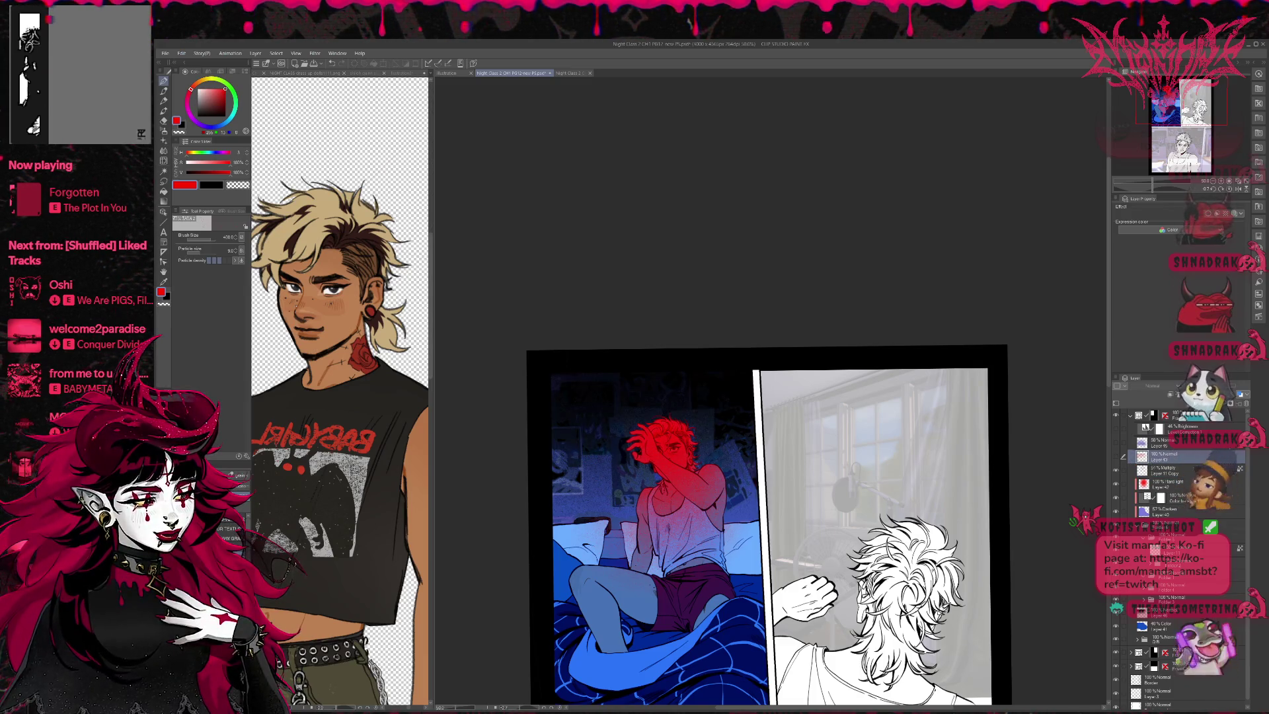
key(ctrl+shift+n)
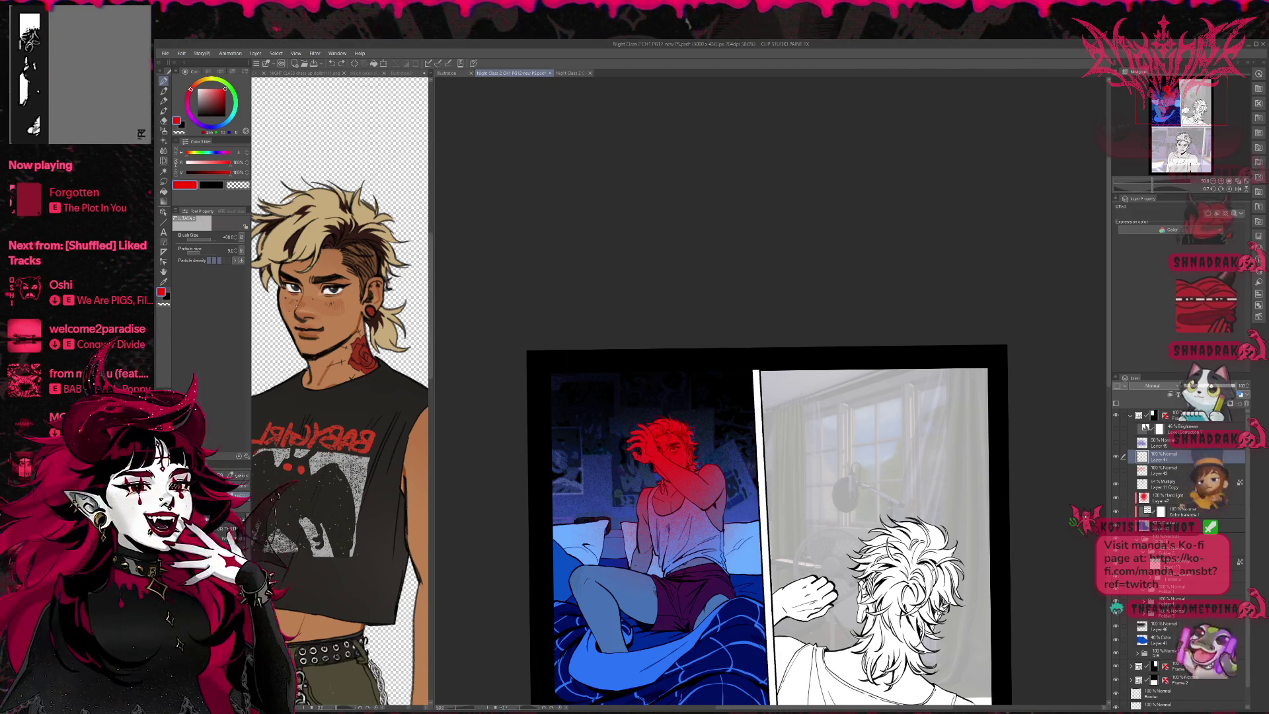
Step: On Layer 47, try dusty texture and red strokes, undoing rejects and keeping a red splash above the head
key(b)
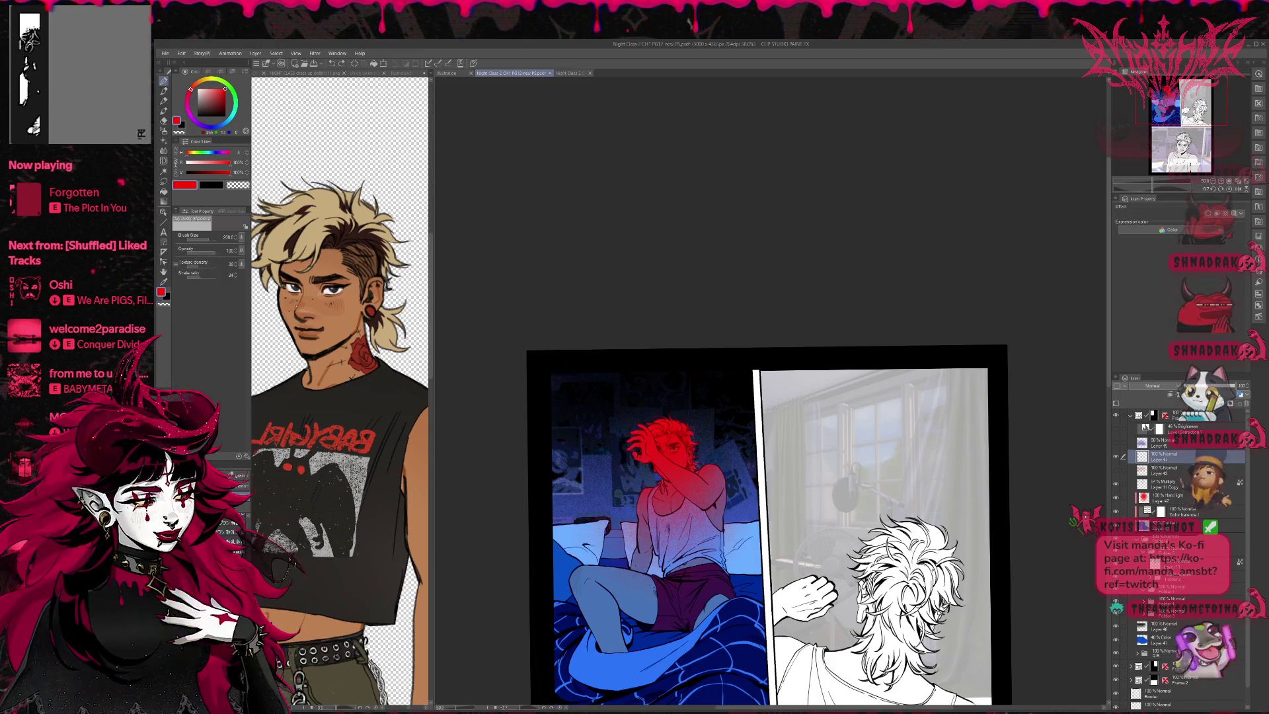
drag(624, 430, 601, 466)
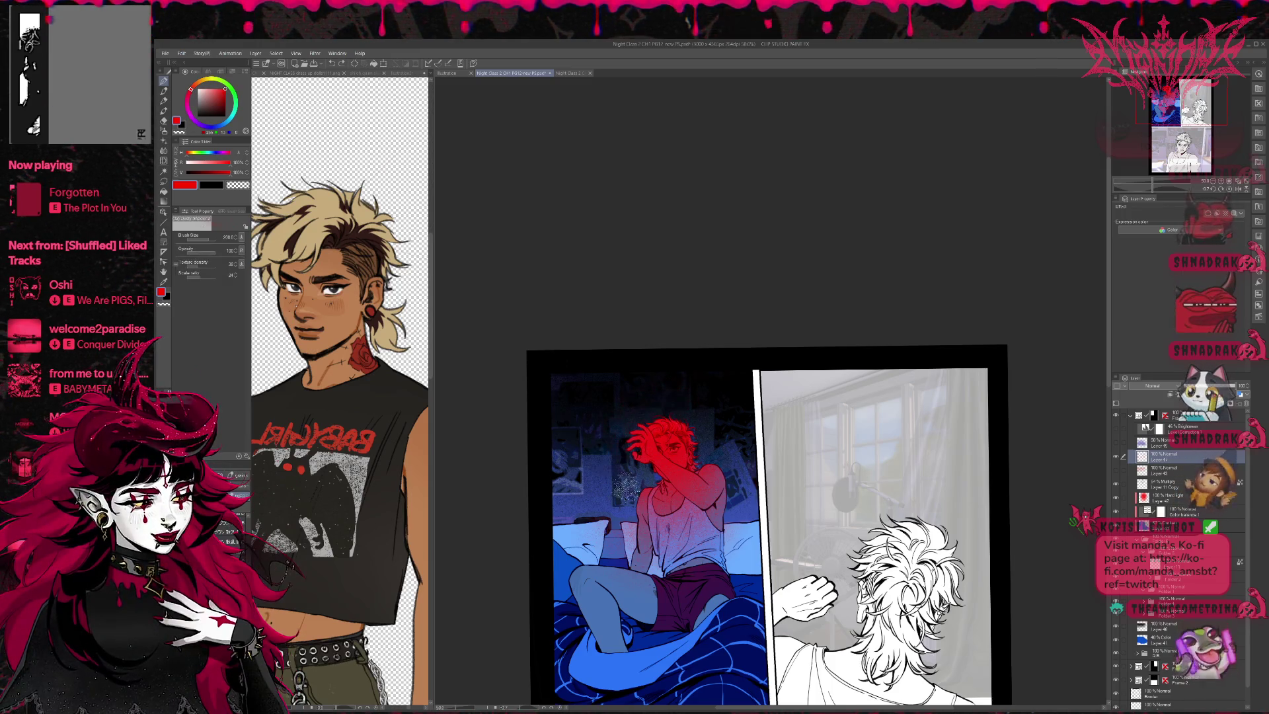
drag(617, 376, 634, 423)
key(ctrl+z)
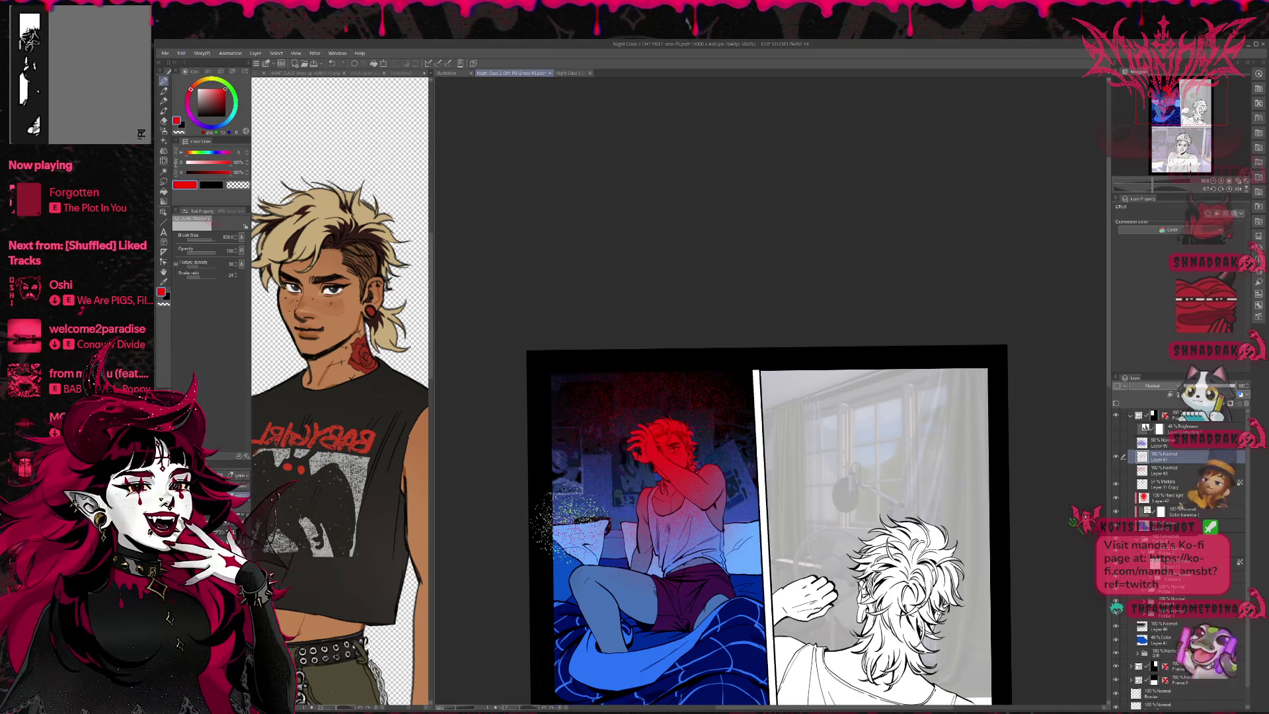
key(b)
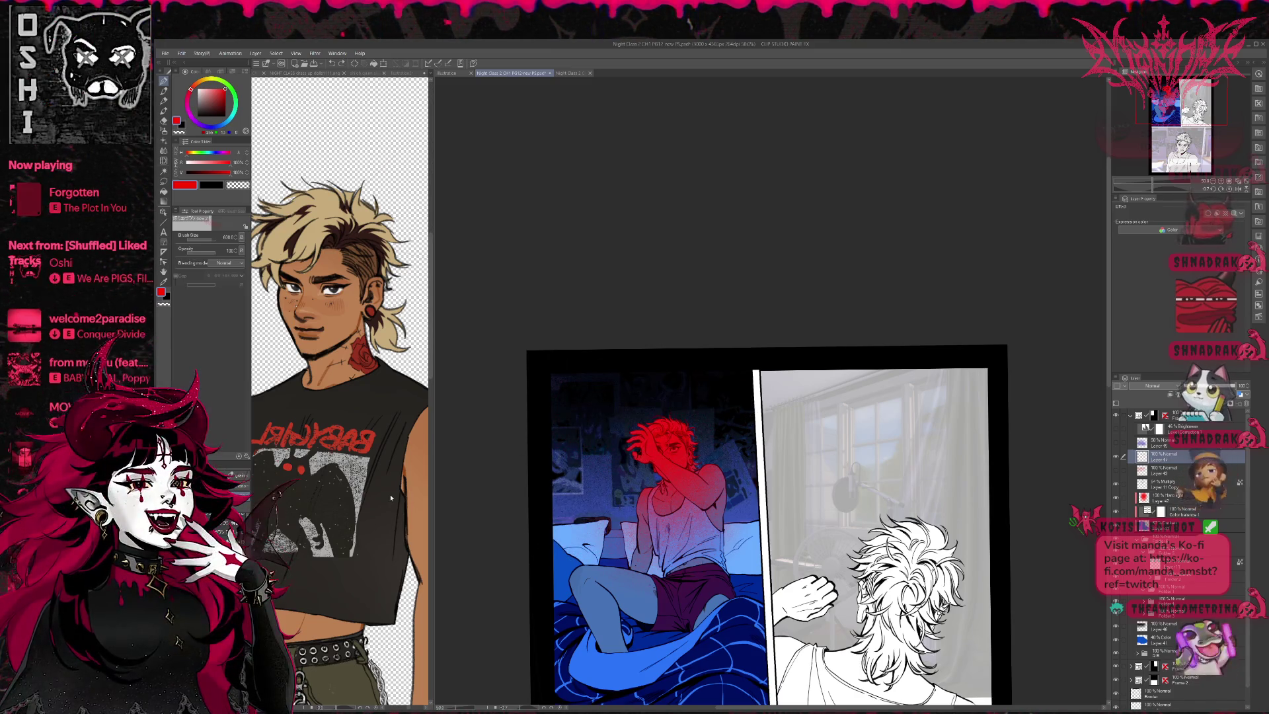
drag(556, 423, 659, 384)
key(ctrl+z)
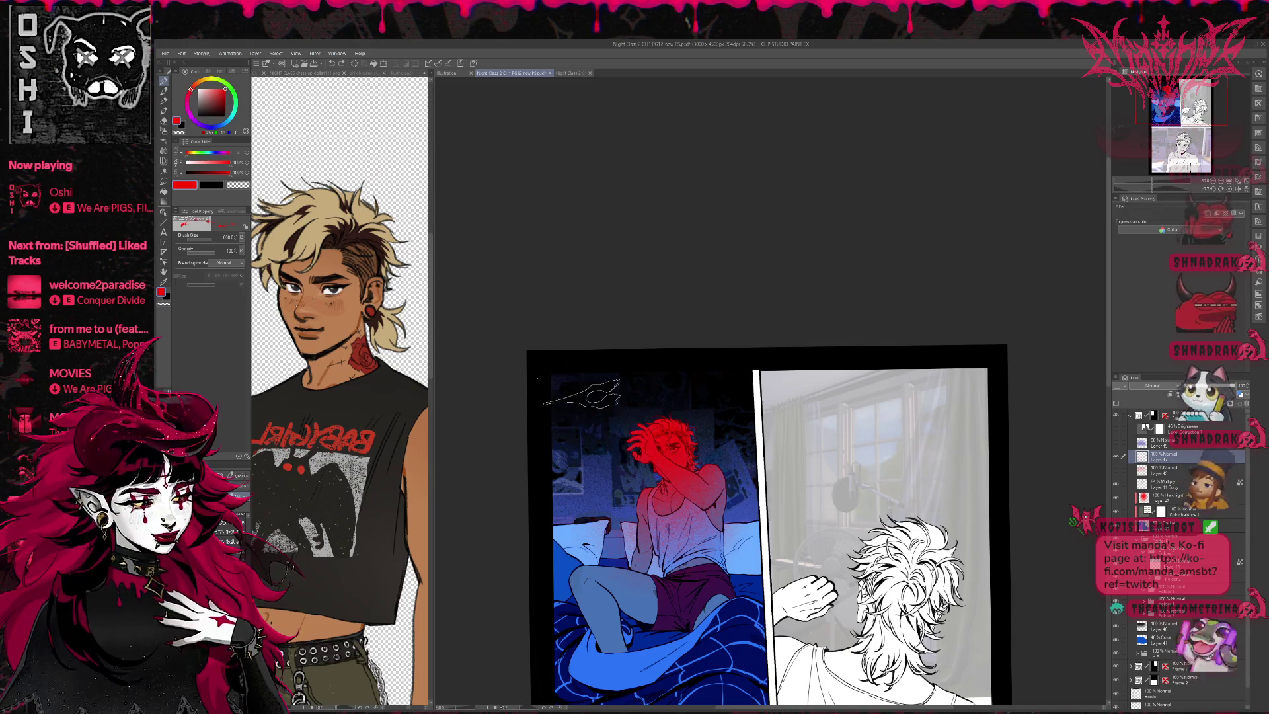
mouse_move(598, 423)
mouse_down()
mouse_move(726, 397)
mouse_move(760, 367)
mouse_move(687, 380)
mouse_up()
key(ctrl+z)
key(ctrl+z)
mouse_move(776, 317)
mouse_down()
mouse_move(786, 305)
mouse_move(760, 350)
mouse_move(773, 354)
mouse_up()
key(ctrl+z)
key(ctrl+z)
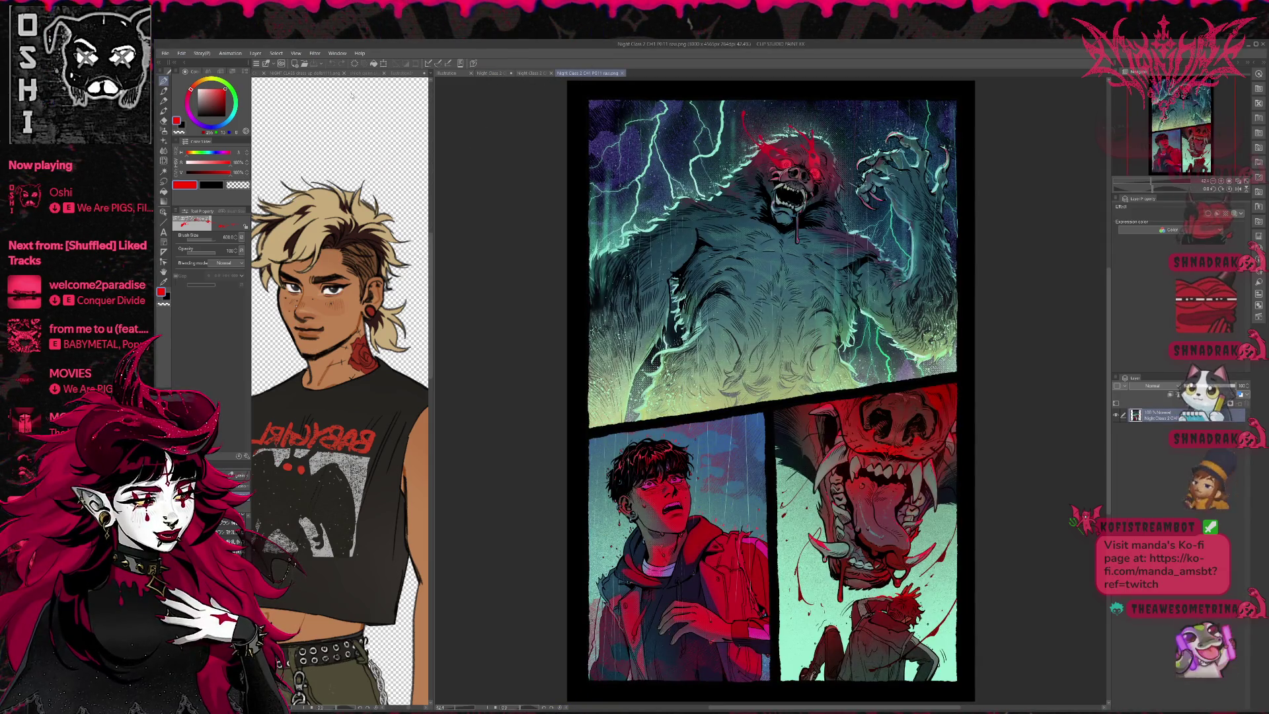
Step: Show page 11 in a separate pane beside Night Class 2 CH1 PG12 and make page 12 active
drag(375, 76, 373, 76)
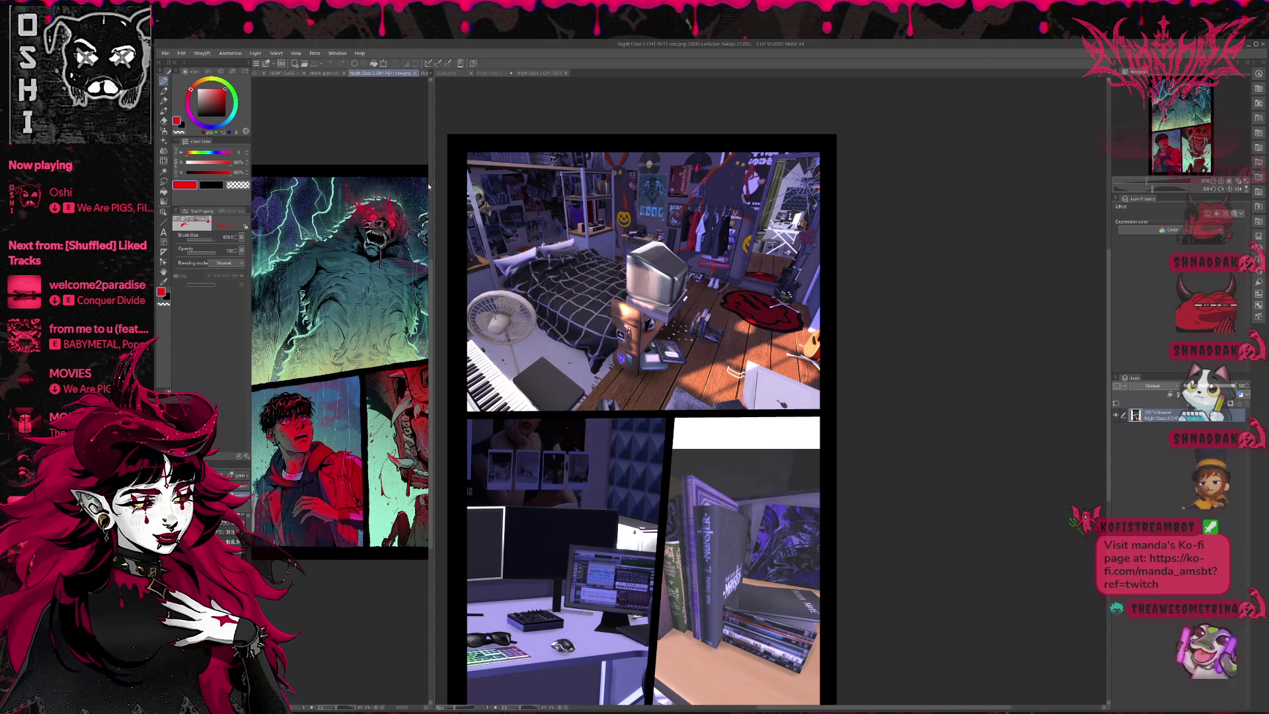
drag(430, 187, 569, 187)
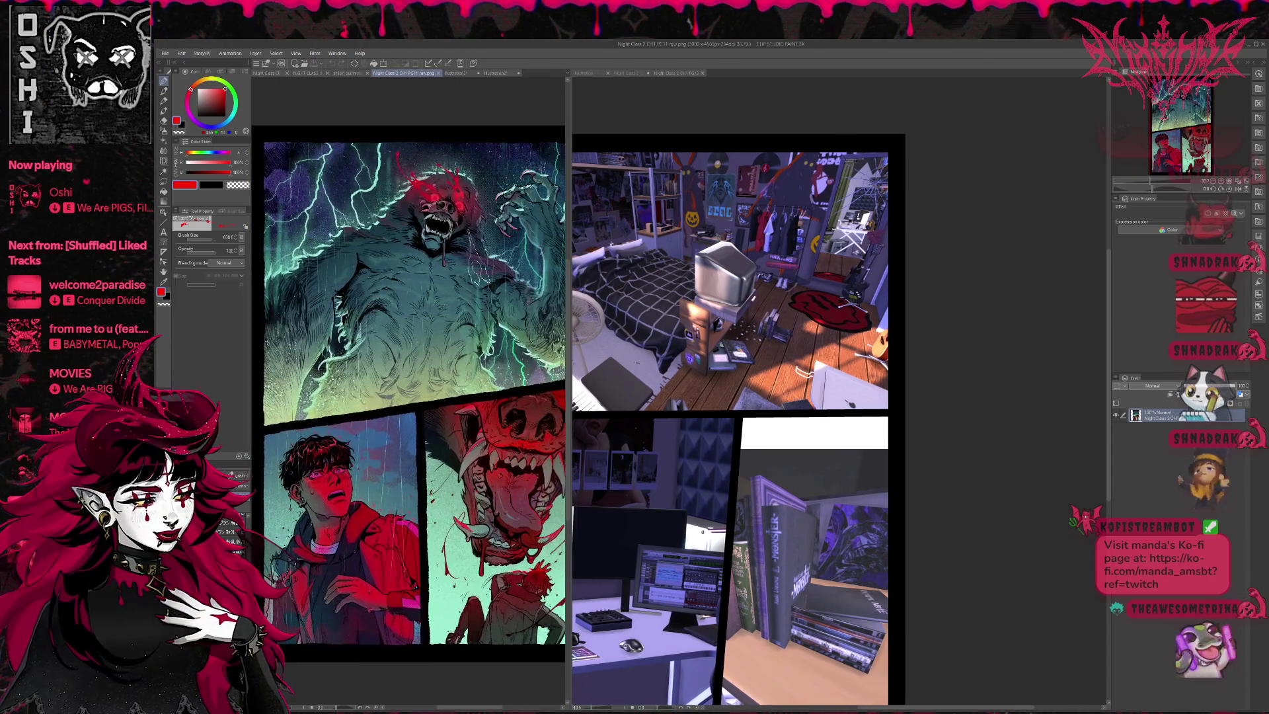
click(584, 73)
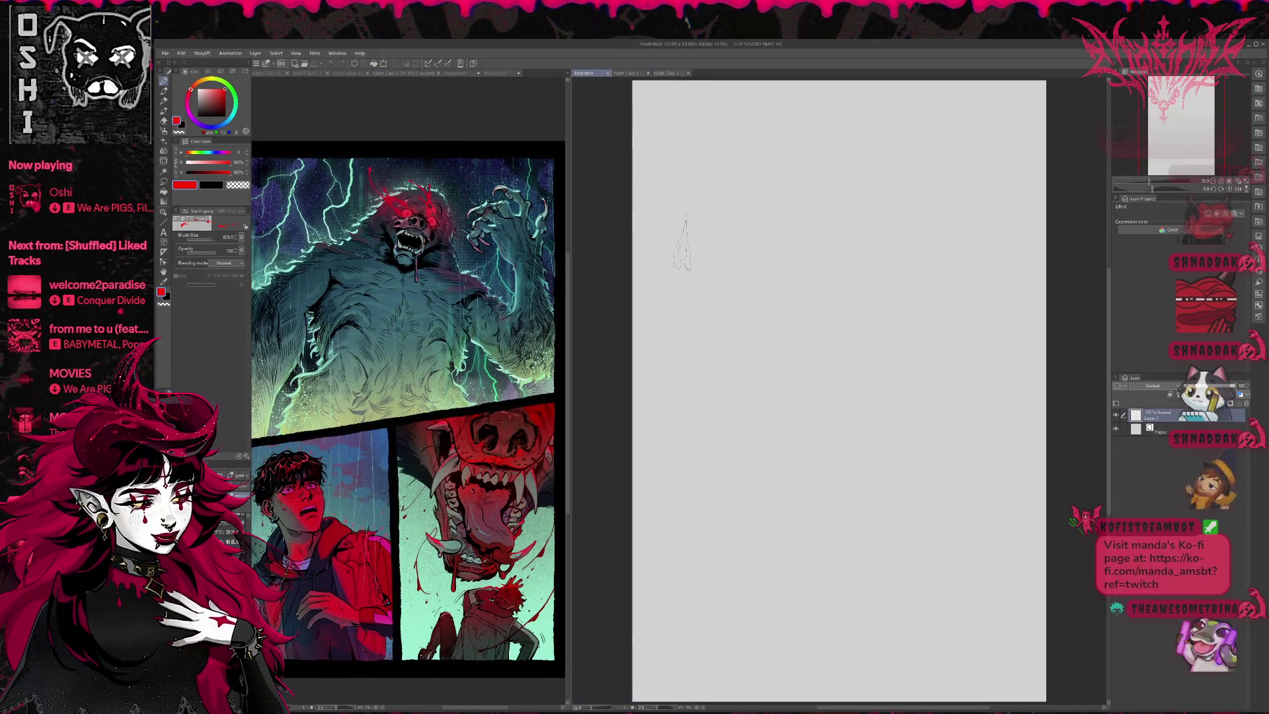
click(627, 73)
scroll(730, 274, down, 3)
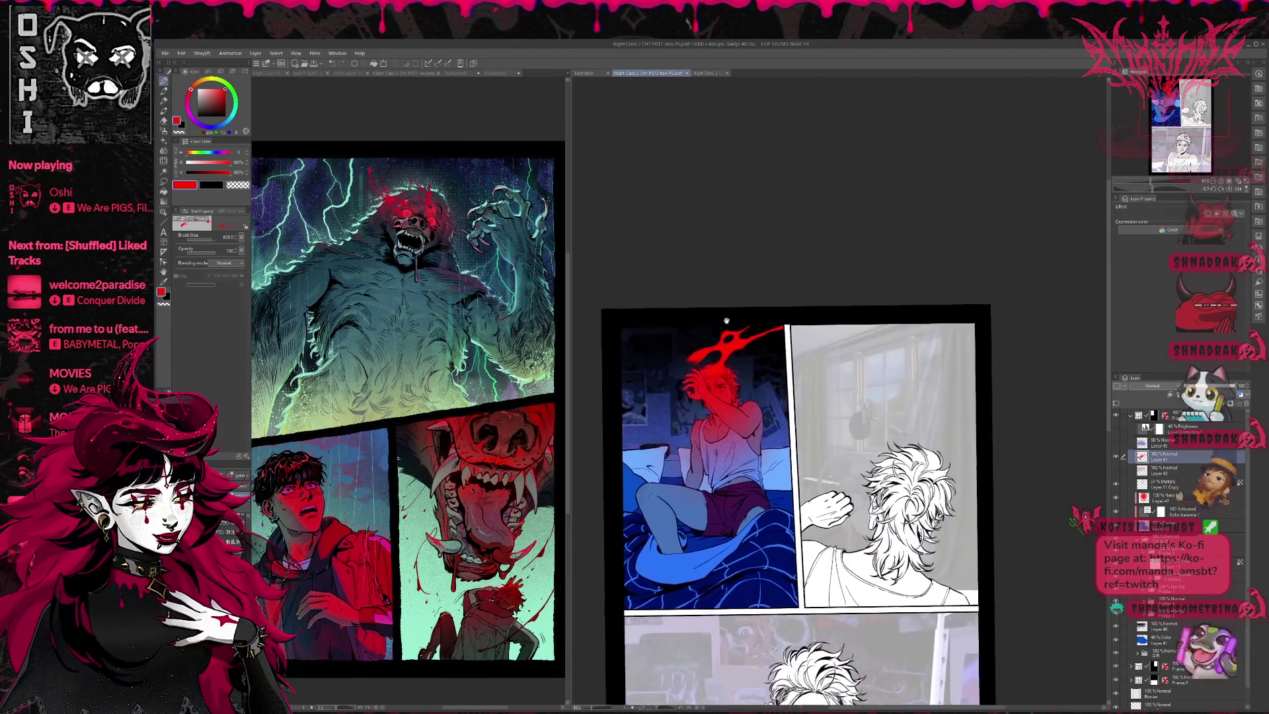
scroll(744, 290, up, 1)
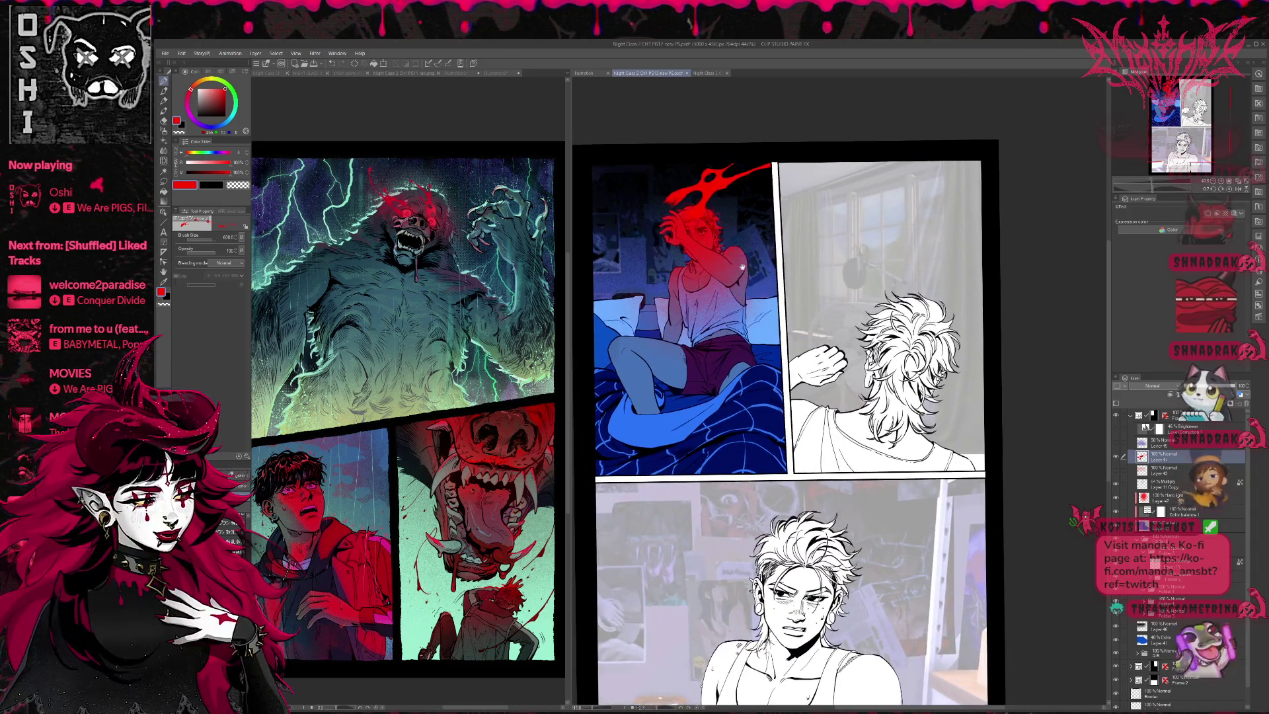
drag(746, 297, 767, 298)
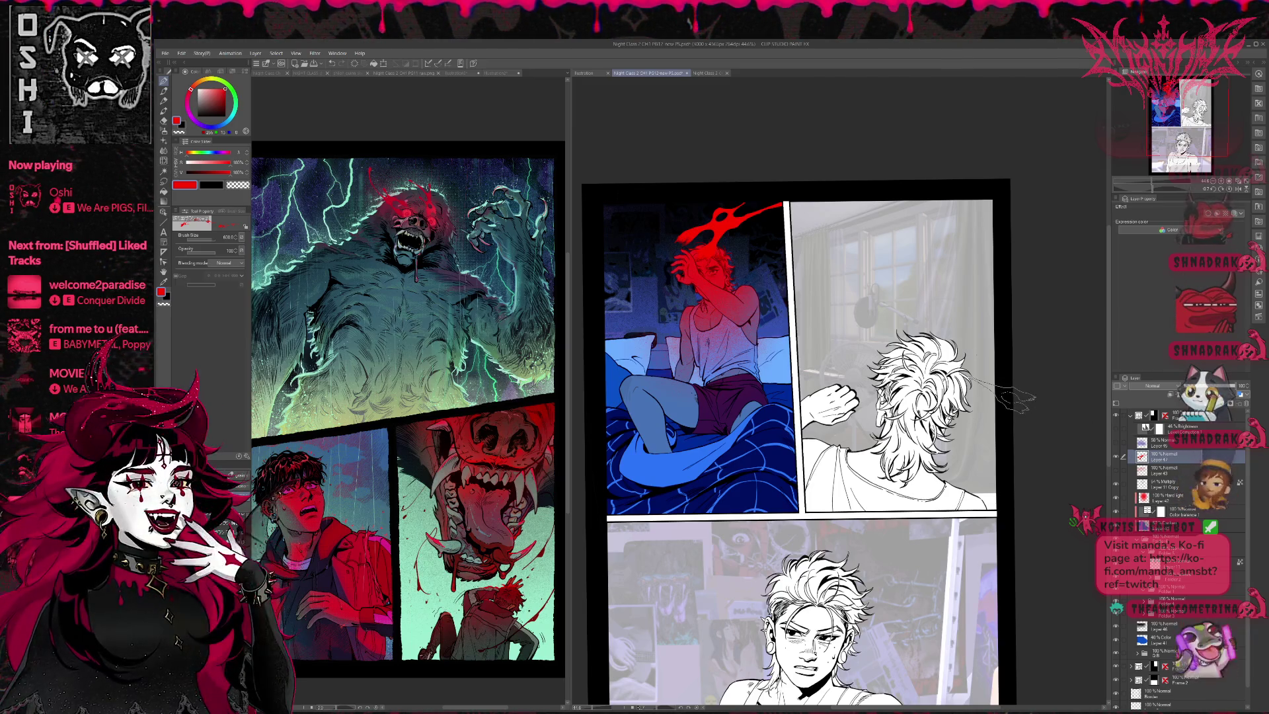
click(506, 489)
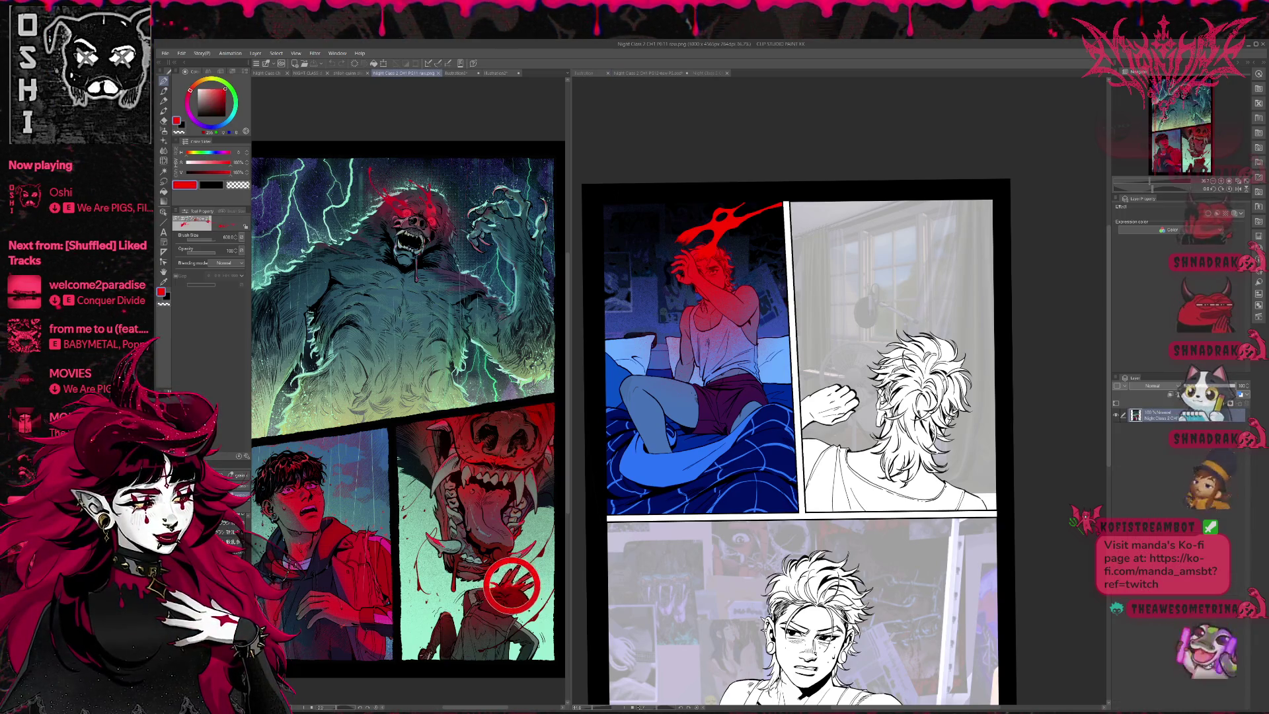
click(718, 275)
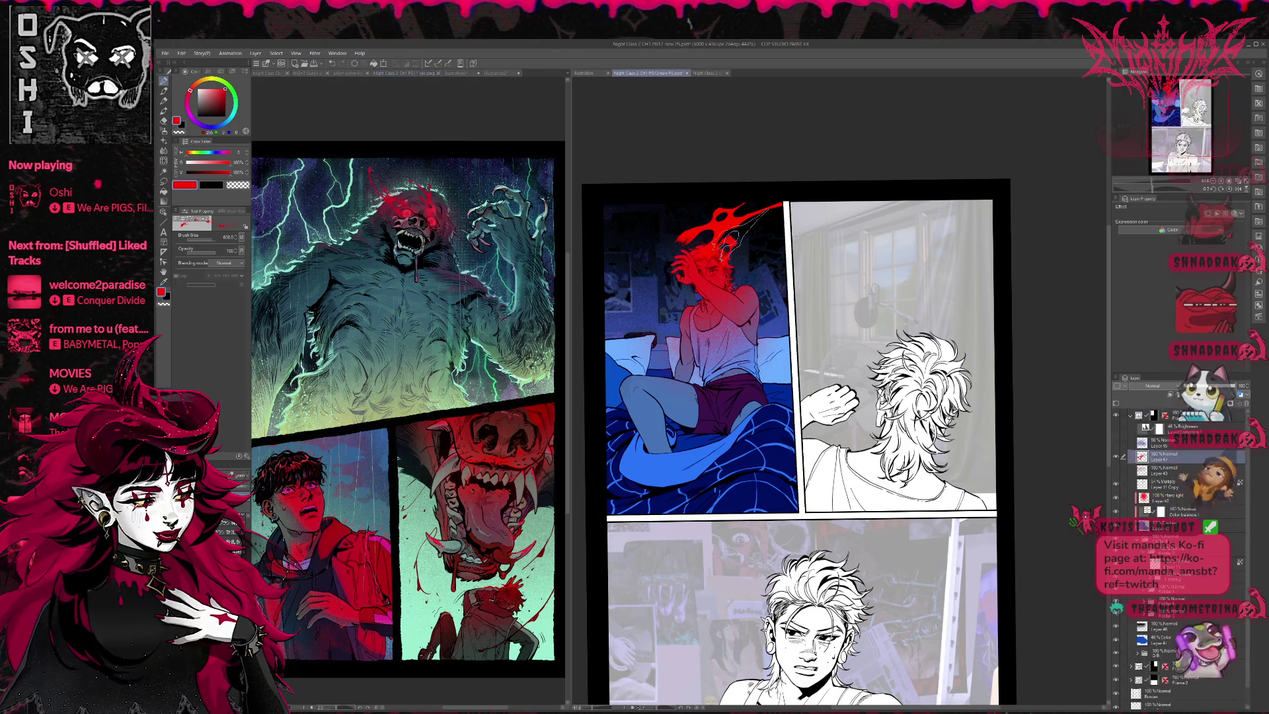
Step: Stamp red splatter shapes over the character's head, undoing each rejected attempt
click(723, 235)
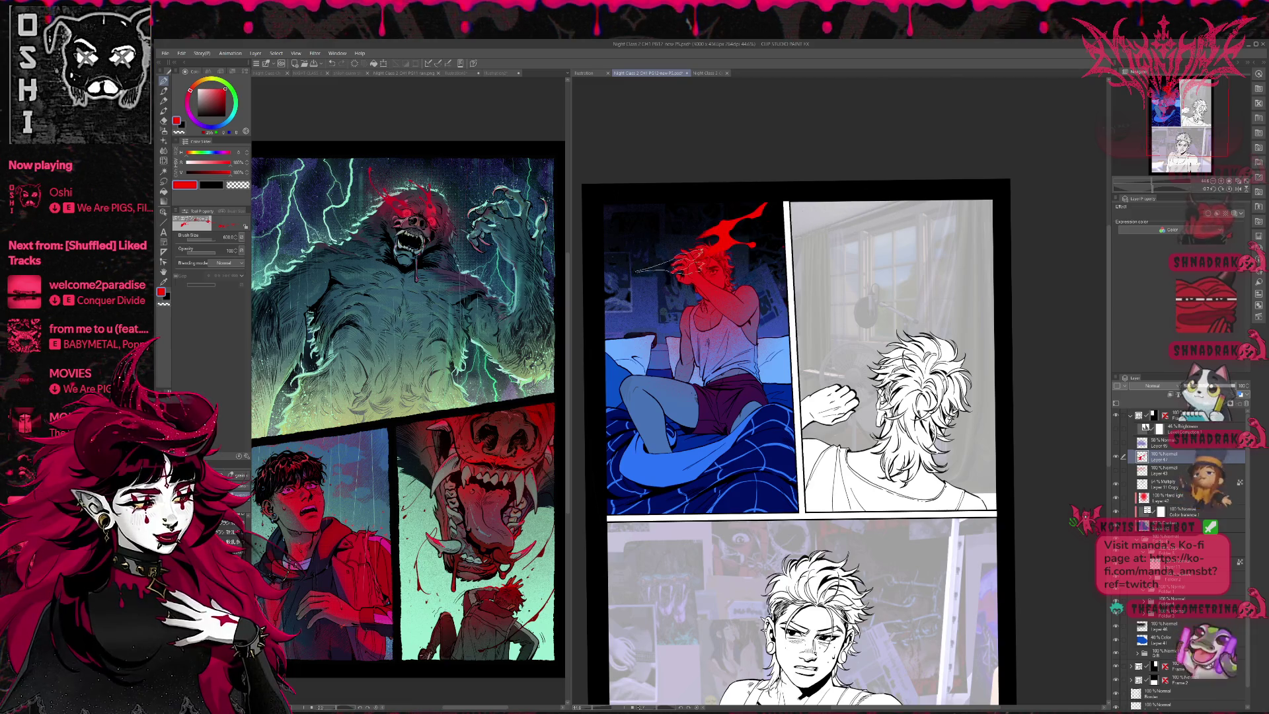
click(670, 225)
key(ctrl+z)
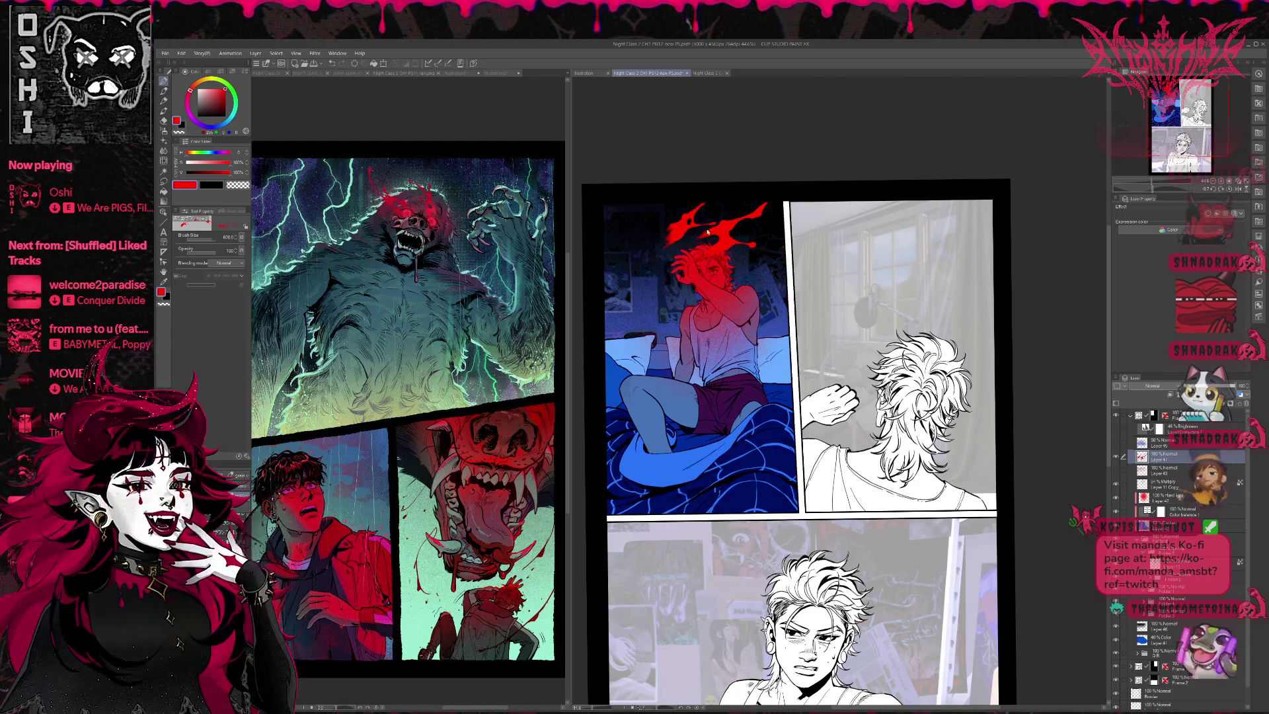
click(667, 291)
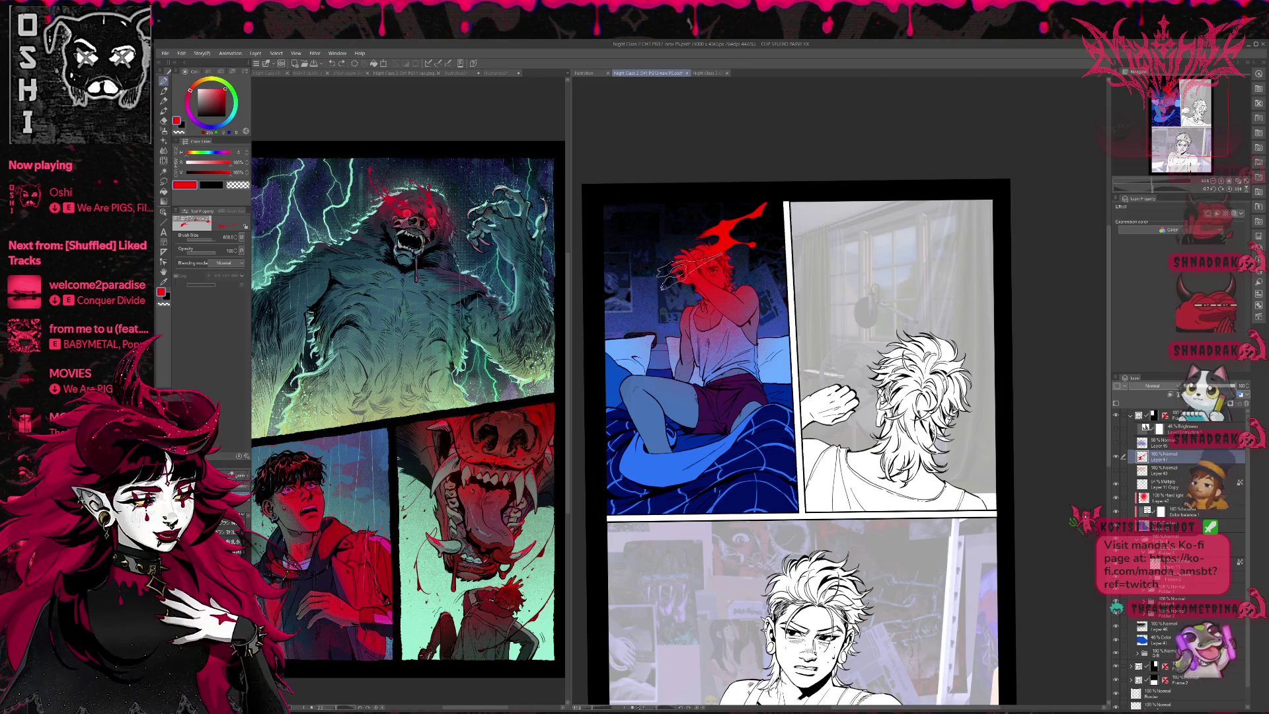
key(ctrl+z)
click(631, 301)
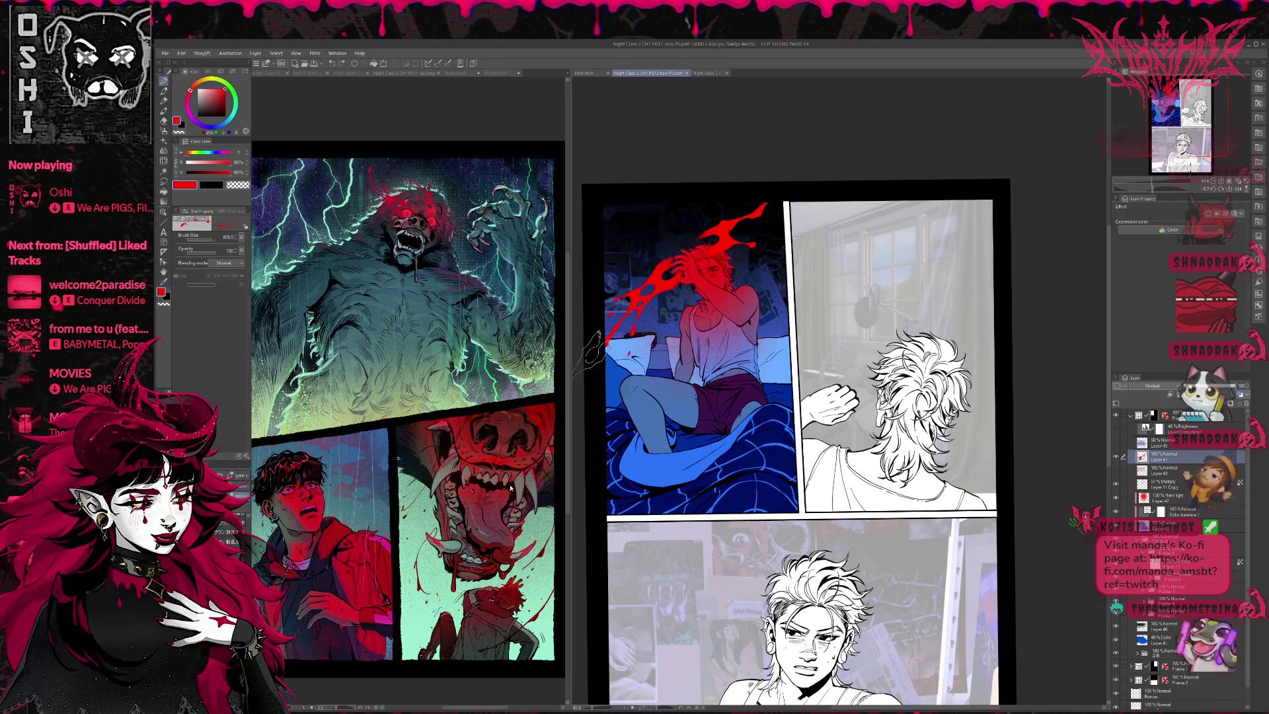
key(ctrl+z)
click(644, 271)
key(ctrl+z)
click(660, 271)
key(ctrl+z)
click(680, 265)
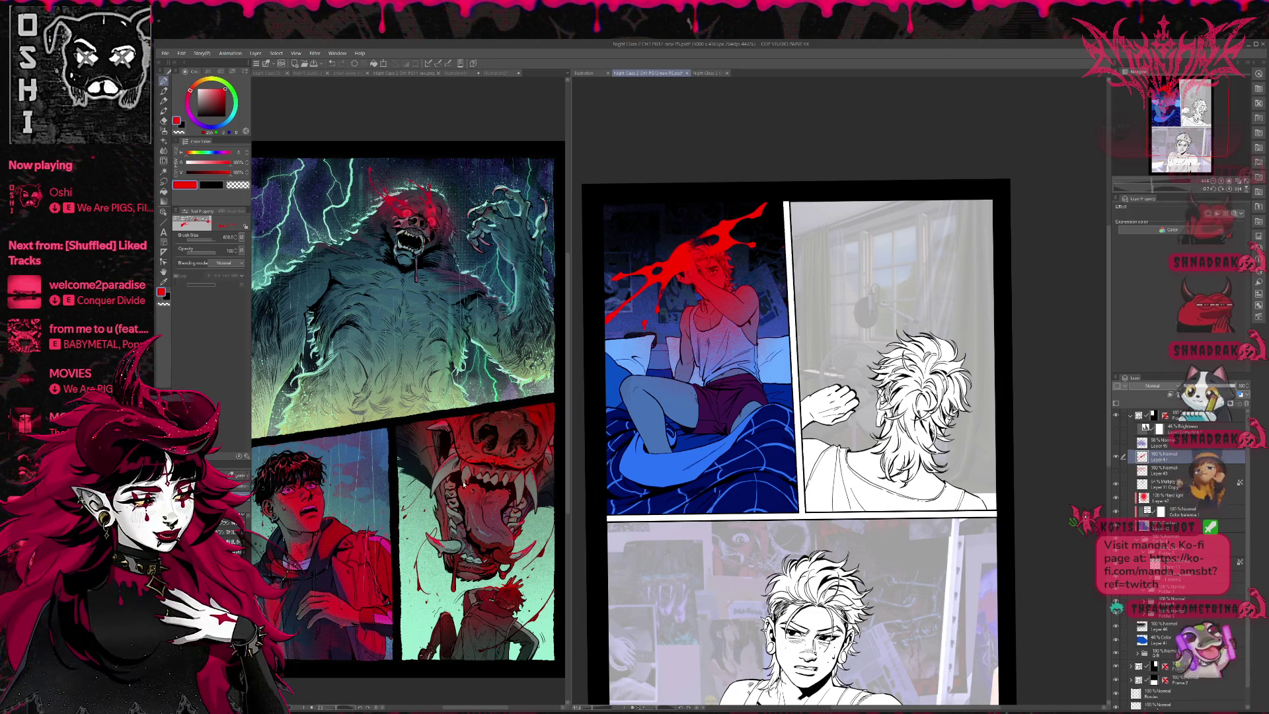
key(ctrl+z)
click(668, 271)
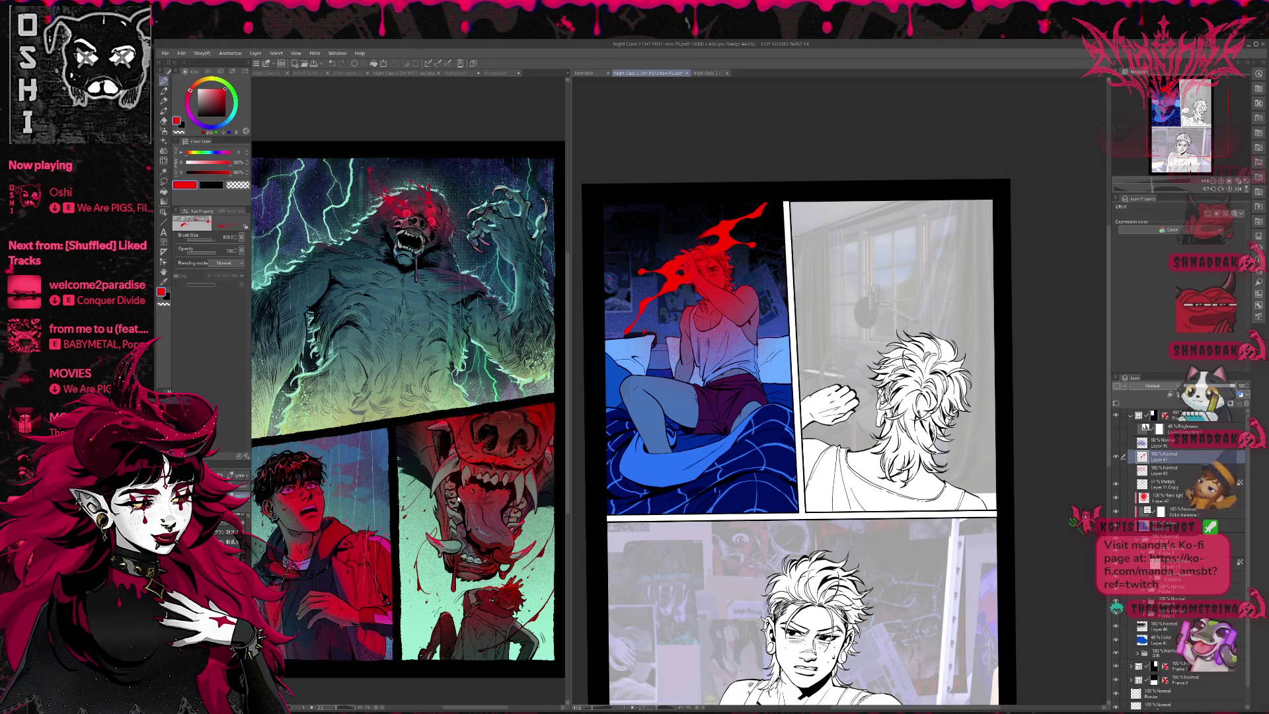
key(ctrl+z)
click(687, 258)
key(ctrl+z)
click(704, 241)
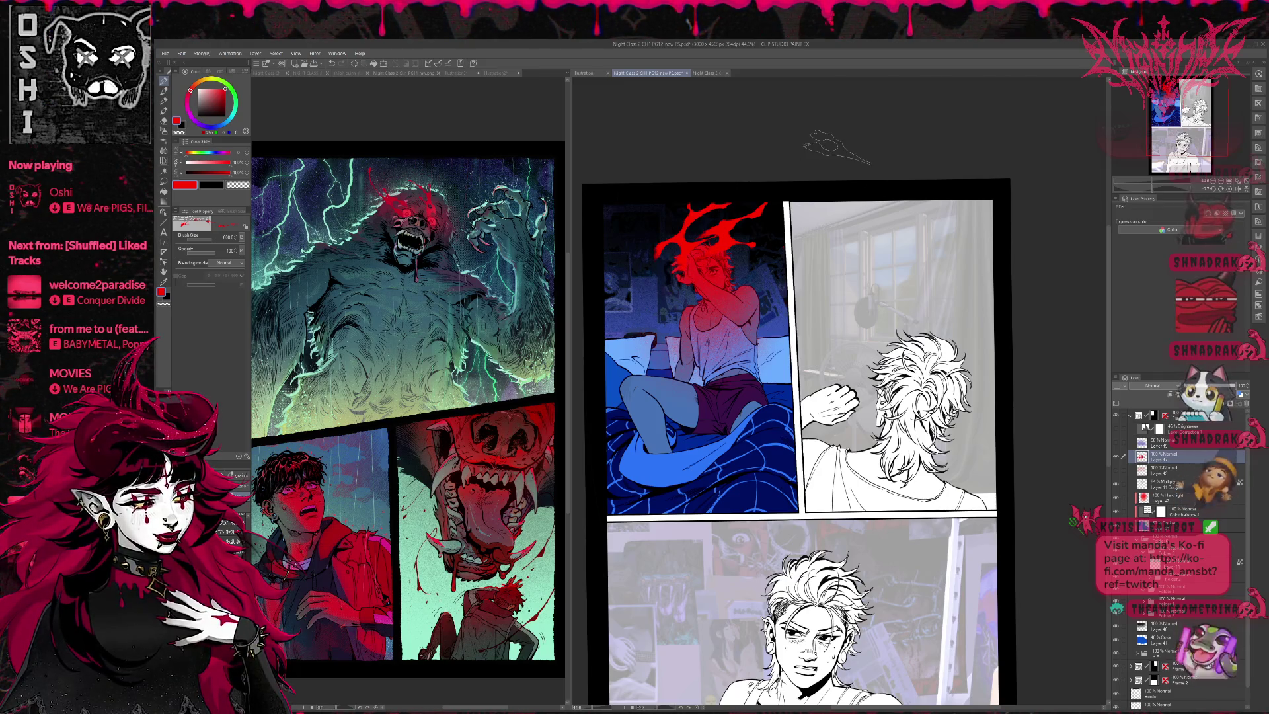
key(ctrl+z)
click(694, 251)
key(ctrl+z)
click(688, 265)
key(ctrl+z)
click(707, 261)
key(ctrl+z)
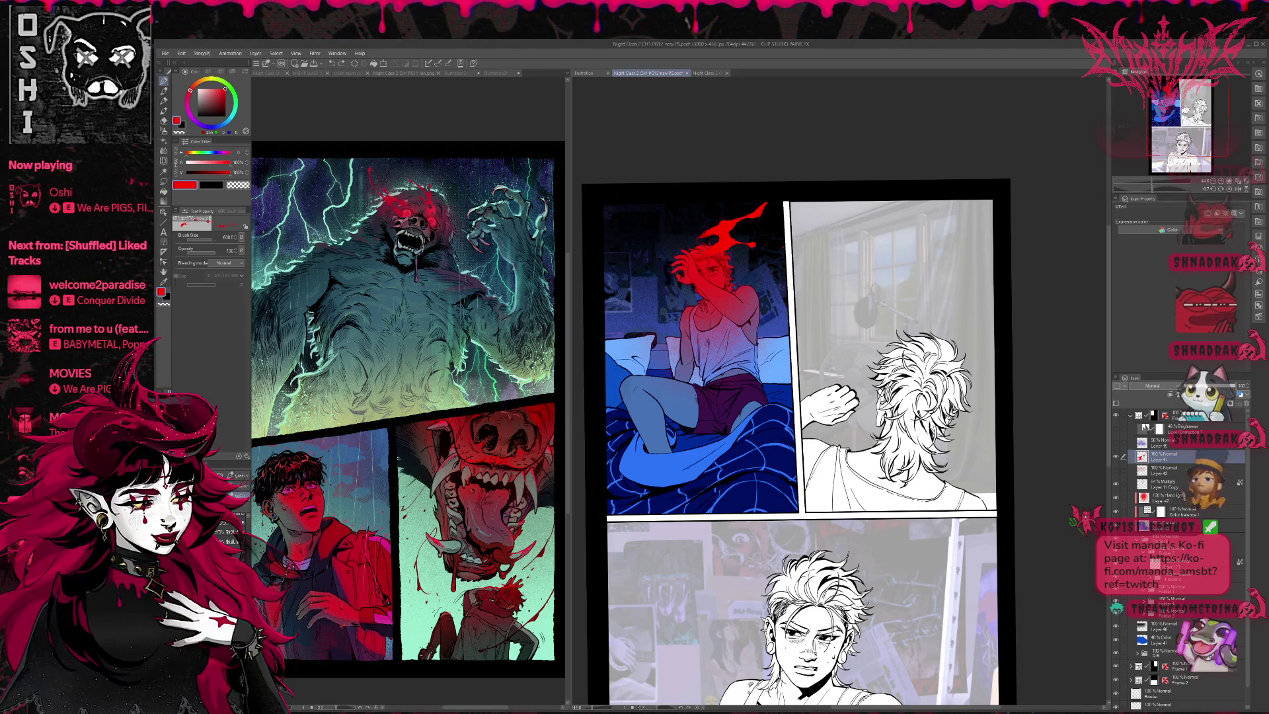
Step: Paint red splatter around the head with a pen splatter brush, discarding the left and large diagonal strokes
key(p)
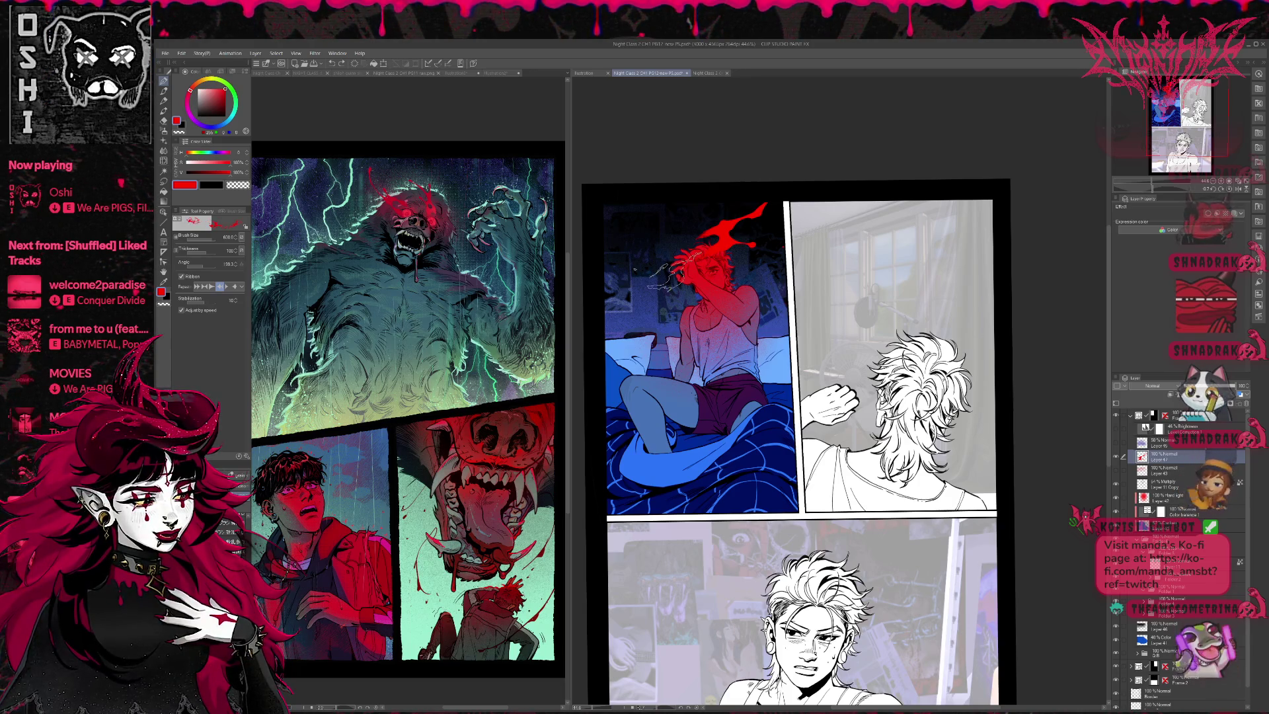
drag(660, 264, 694, 284)
drag(650, 337, 611, 387)
key(ctrl+z)
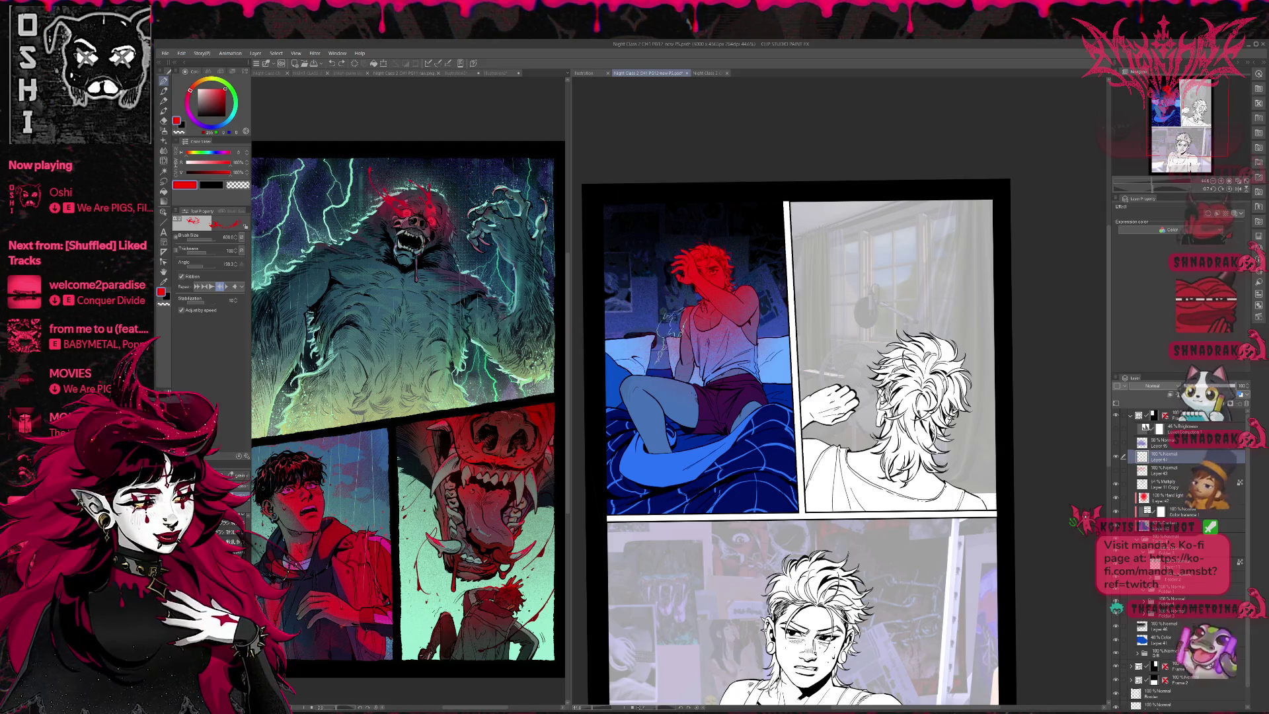
drag(618, 307, 780, 208)
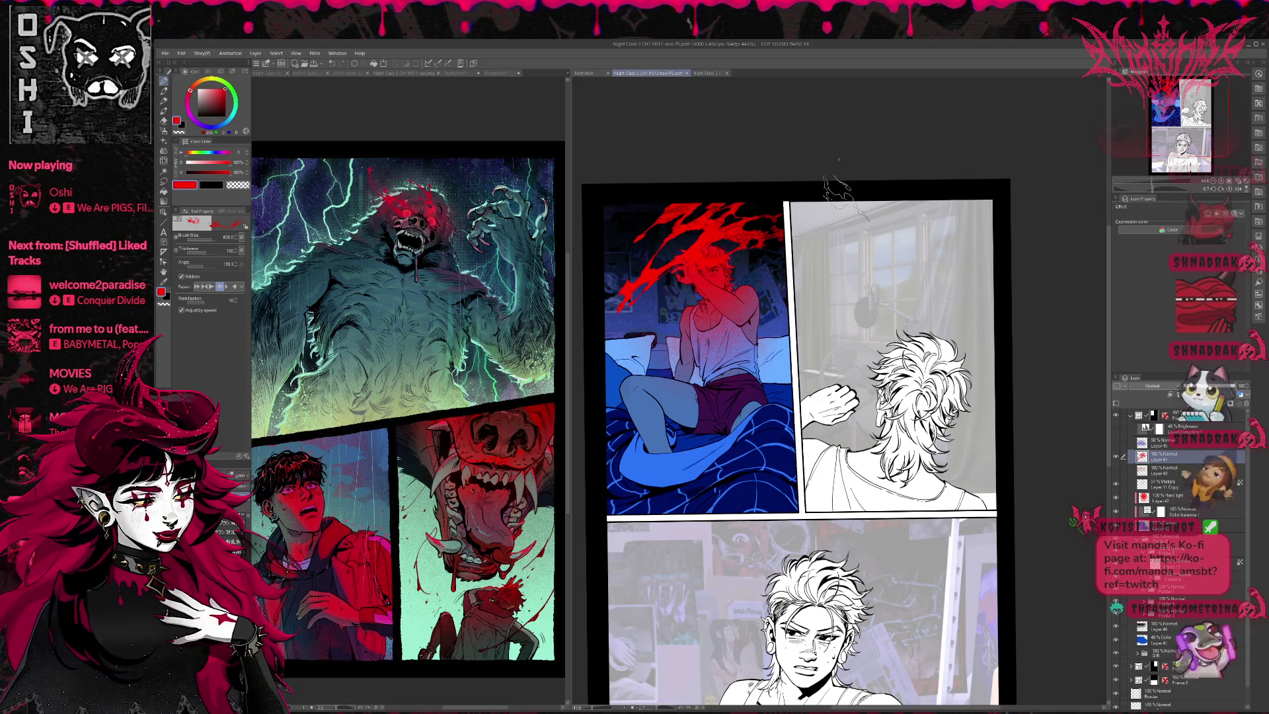
key(ctrl+z)
key(ctrl+y)
key(ctrl+z)
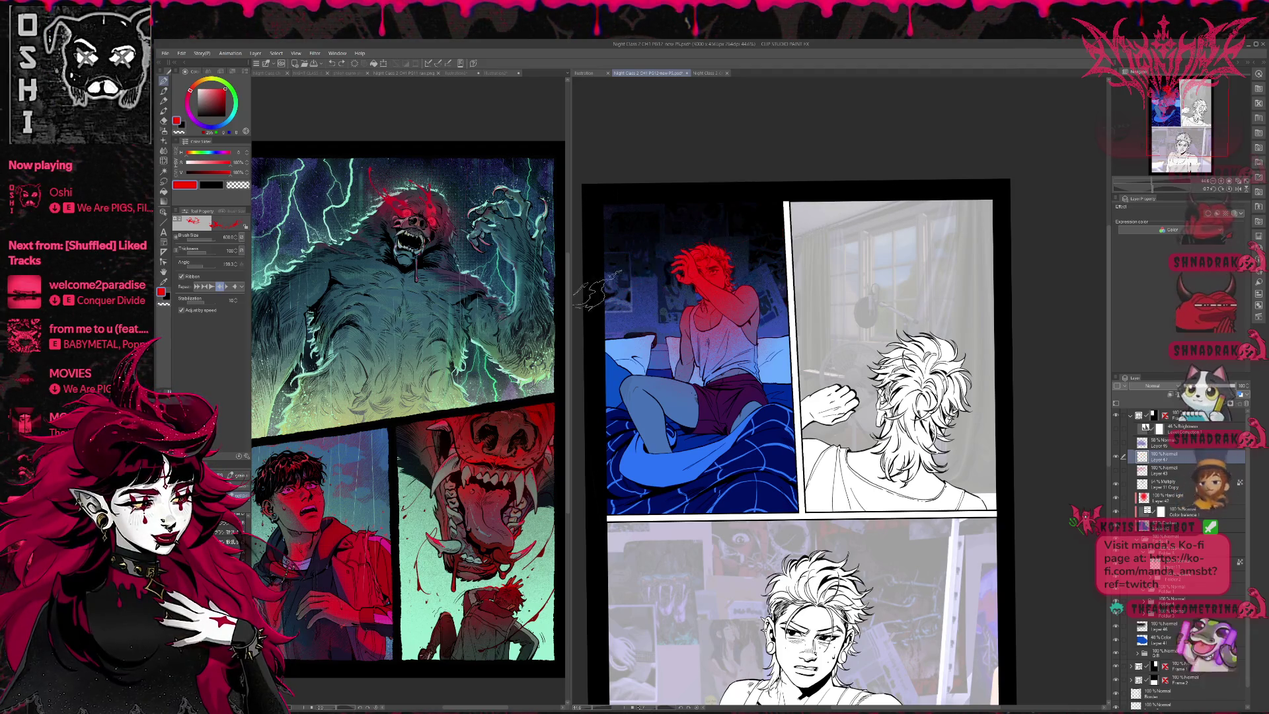
Step: Keep the small red splatter at the panel top and rotate the splatter slightly clockwise
key(ctrl+z)
key(ctrl+y)
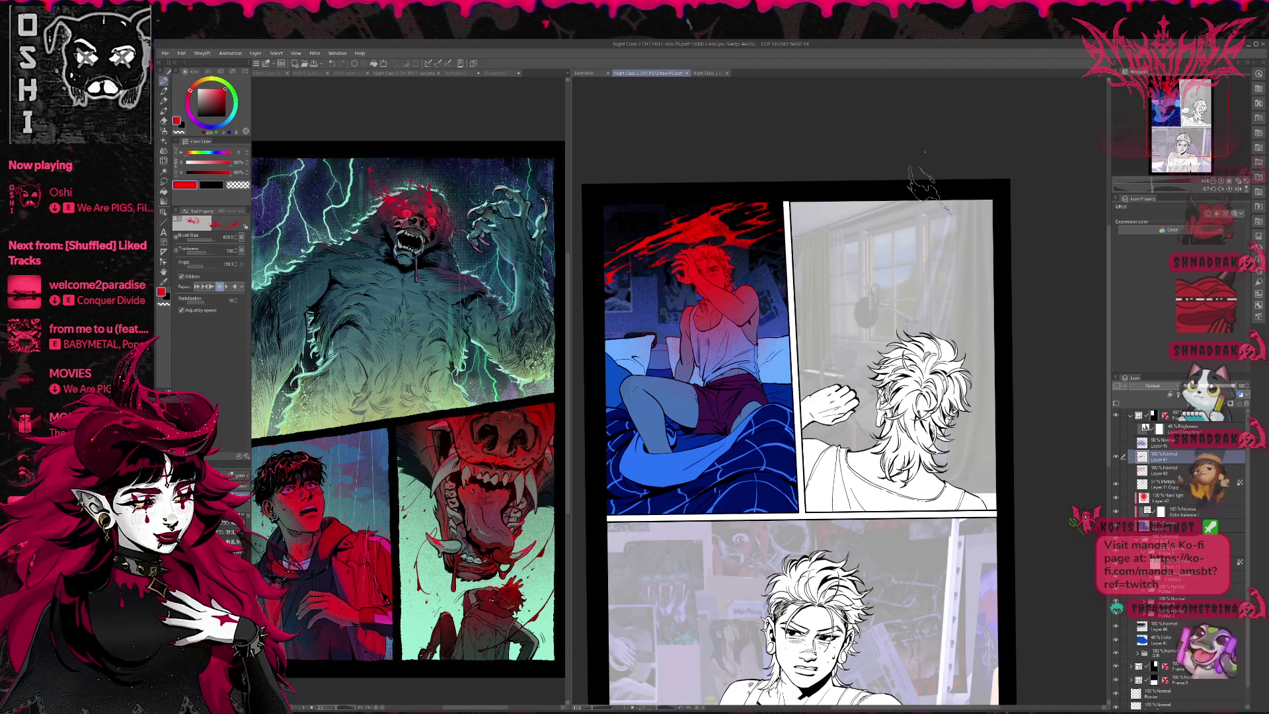
key(ctrl+z)
key(ctrl+y)
key(ctrl+z)
key(ctrl+y)
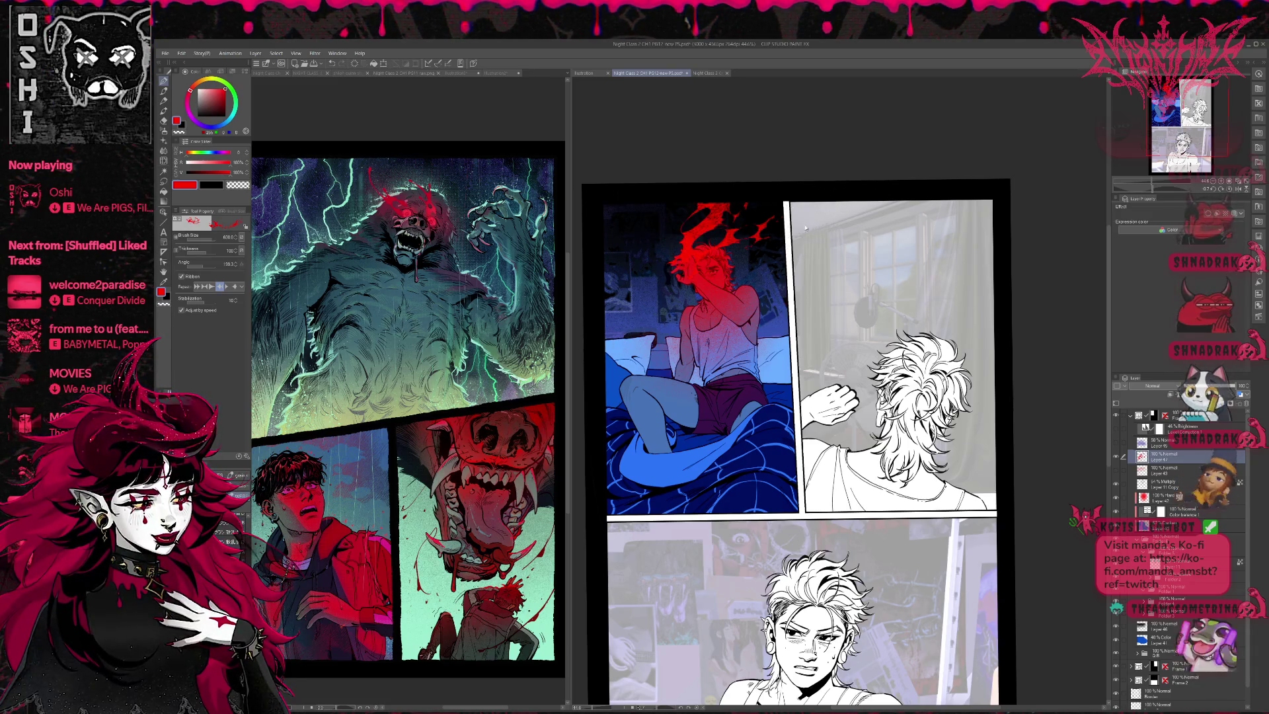
key(ctrl+t)
mouse_move(847, 236)
mouse_down()
mouse_move(819, 251)
mouse_move(736, 251)
mouse_move(714, 291)
mouse_up()
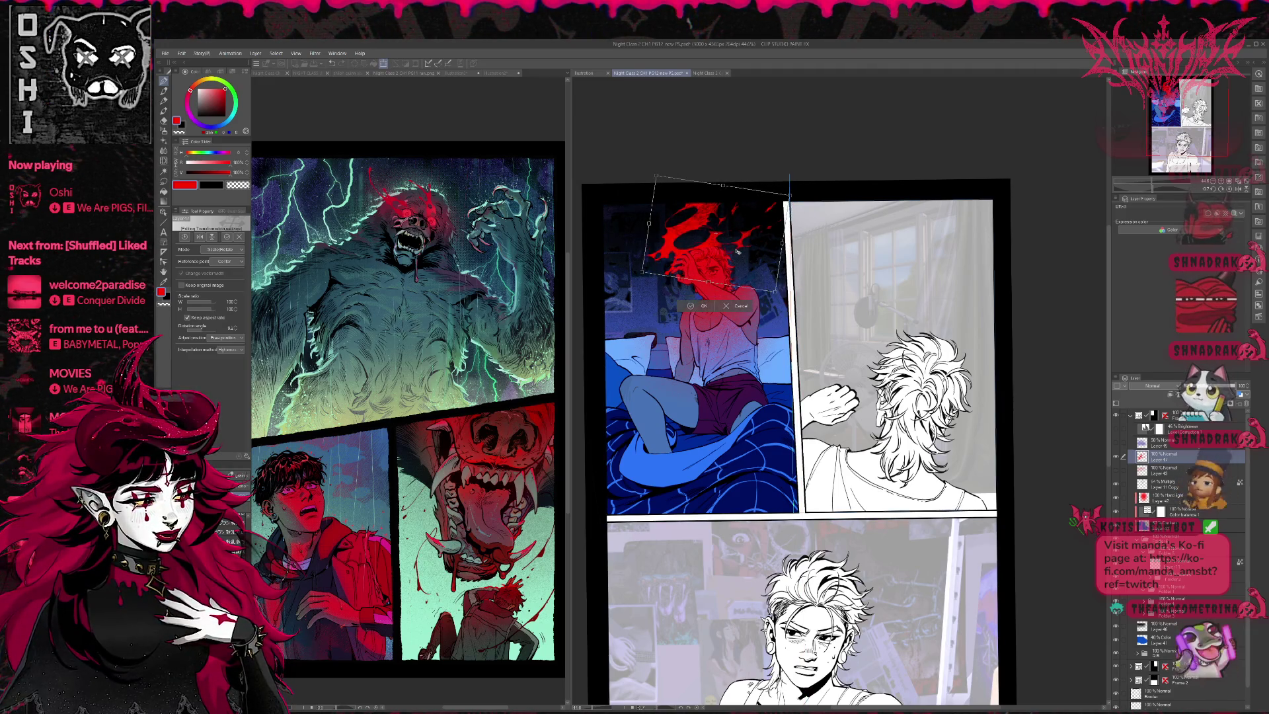
Step: Confirm the rotation and repaint red splatter down the left side of the head, undoing extra strokes
click(692, 306)
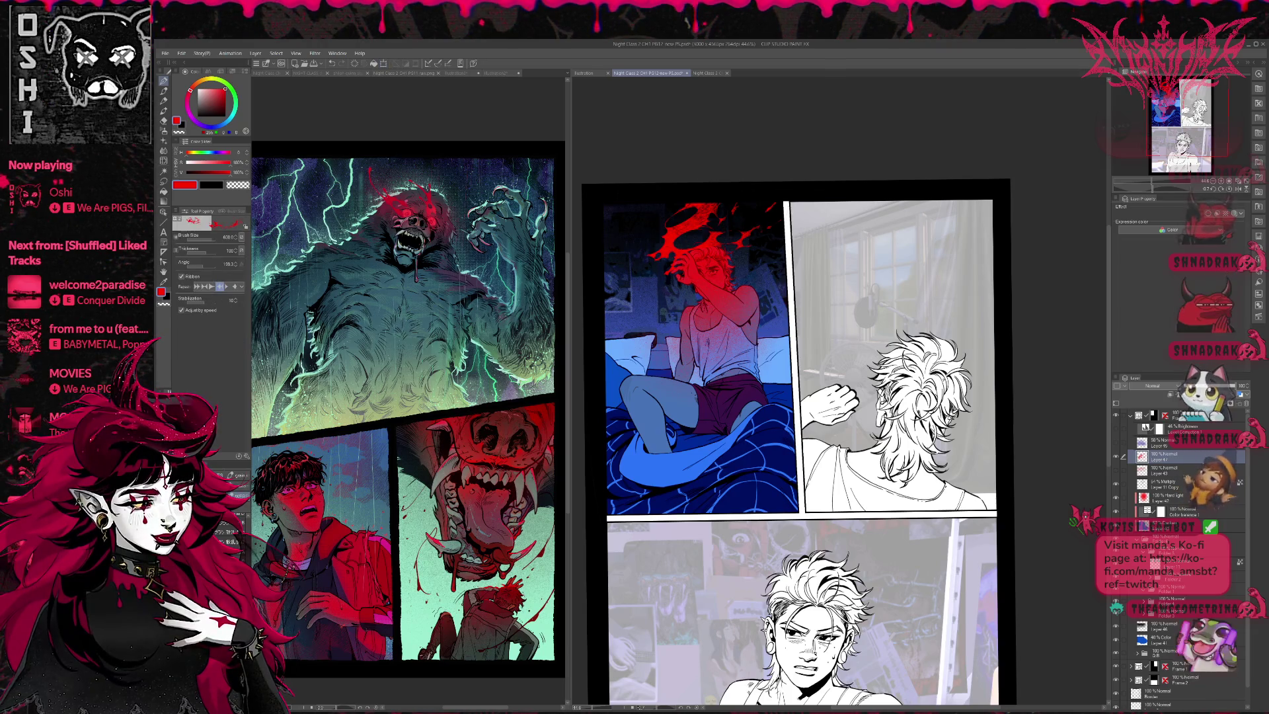
drag(661, 261, 618, 291)
key(ctrl+z)
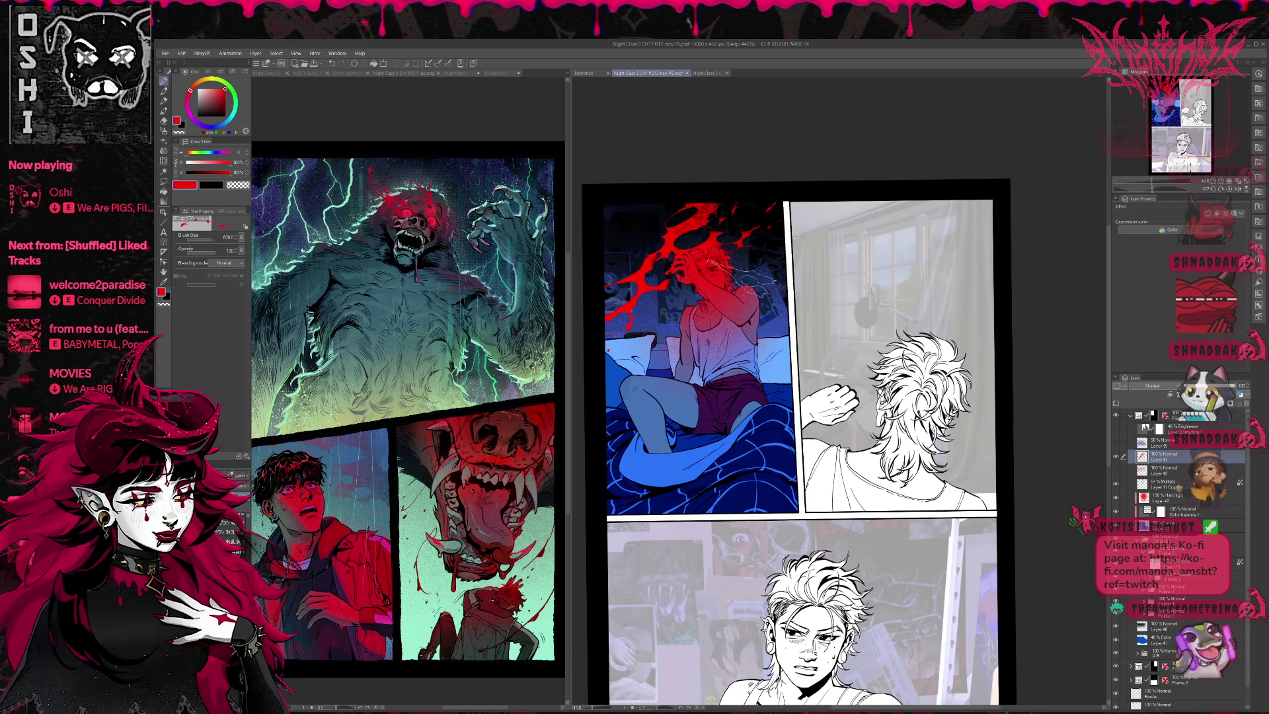
drag(654, 264, 611, 287)
drag(657, 252, 627, 307)
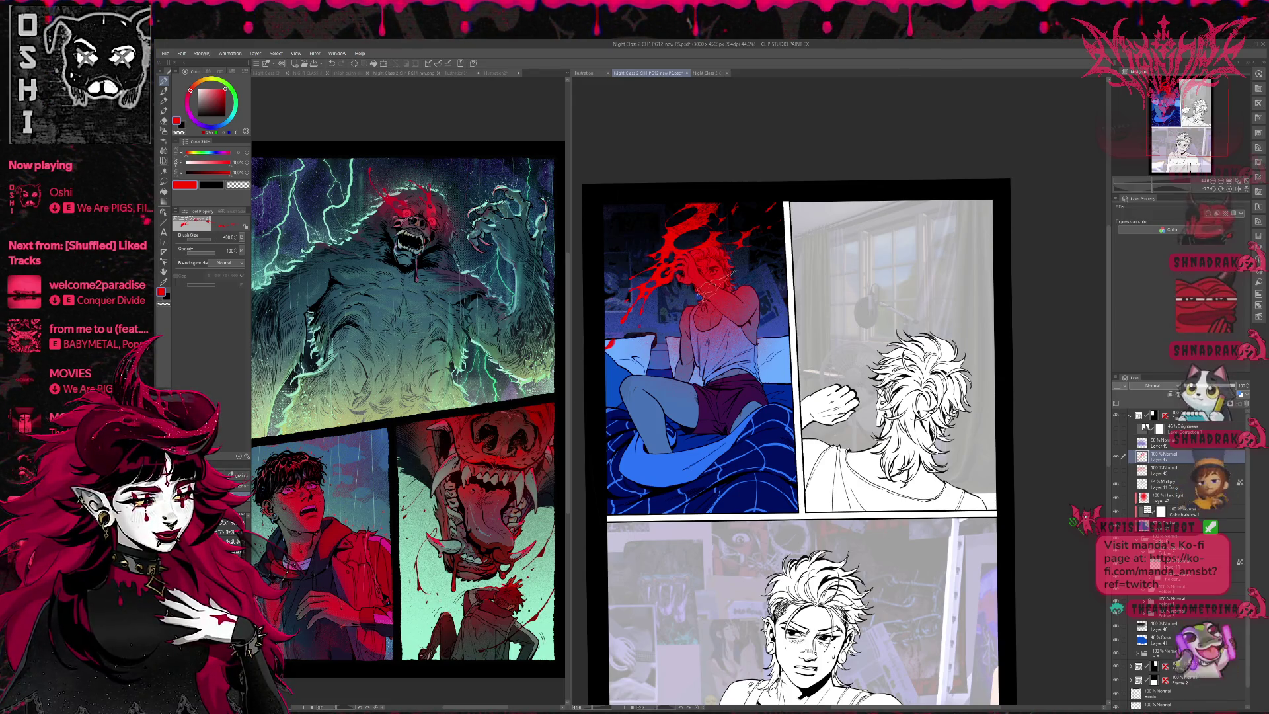
drag(684, 261, 615, 343)
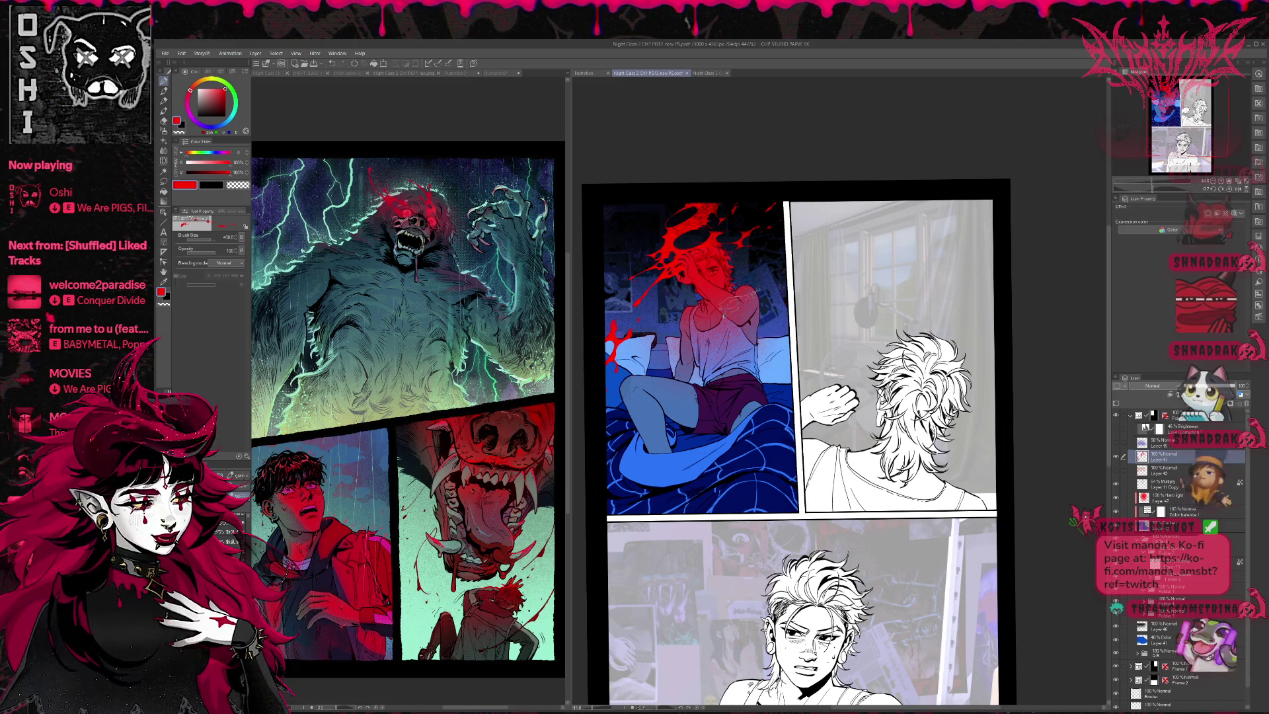
key(ctrl+z)
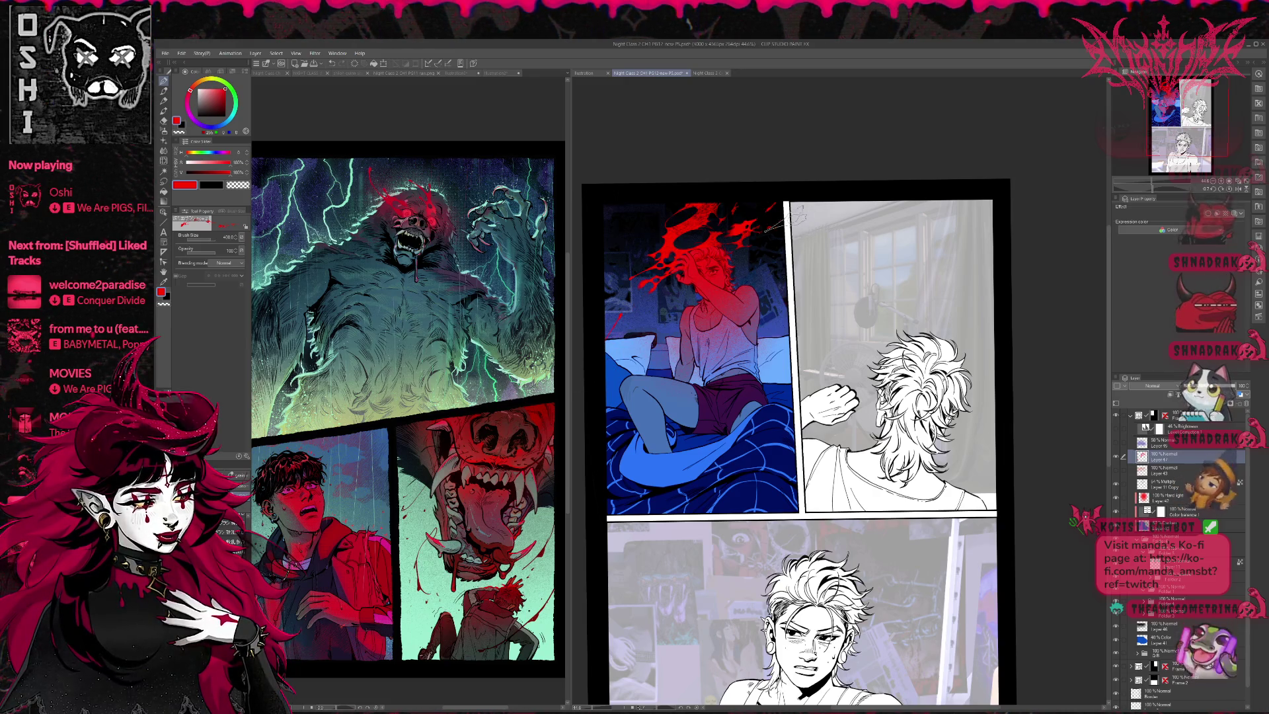
drag(727, 239, 694, 234)
key(ctrl+z)
key(ctrl+z)
key(ctrl+z)
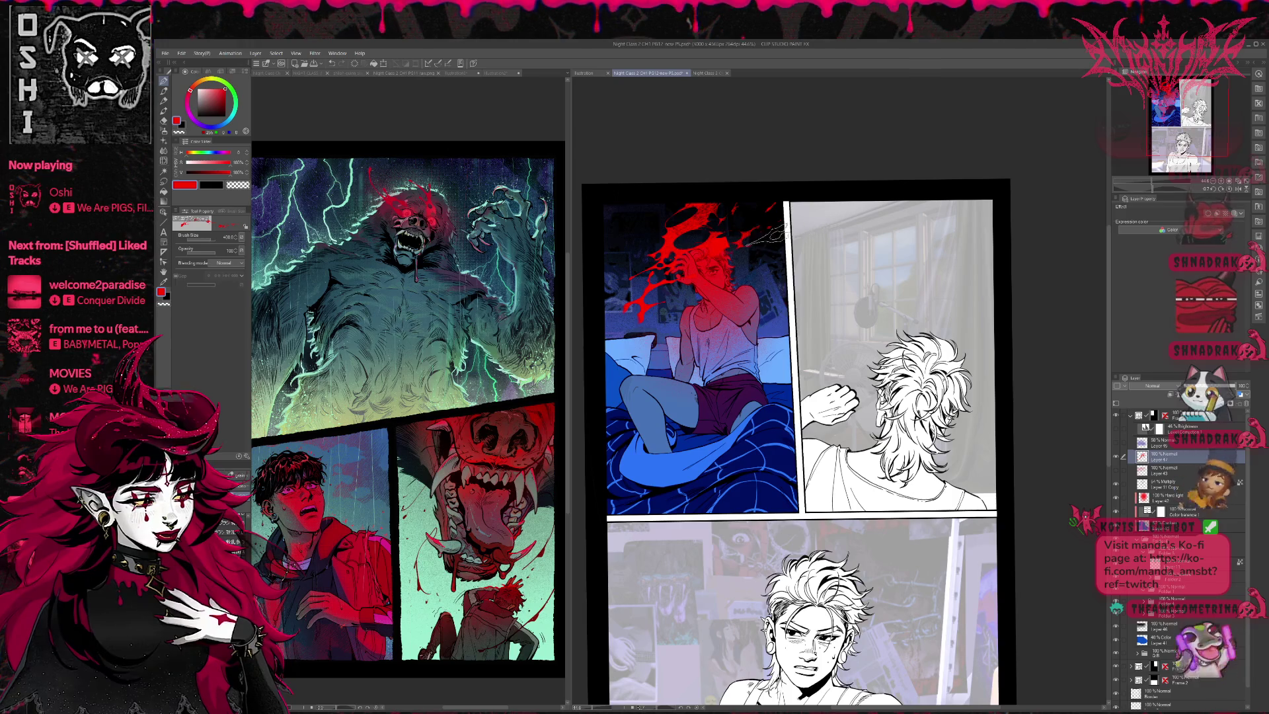
key(ctrl+z)
key(ctrl+z)
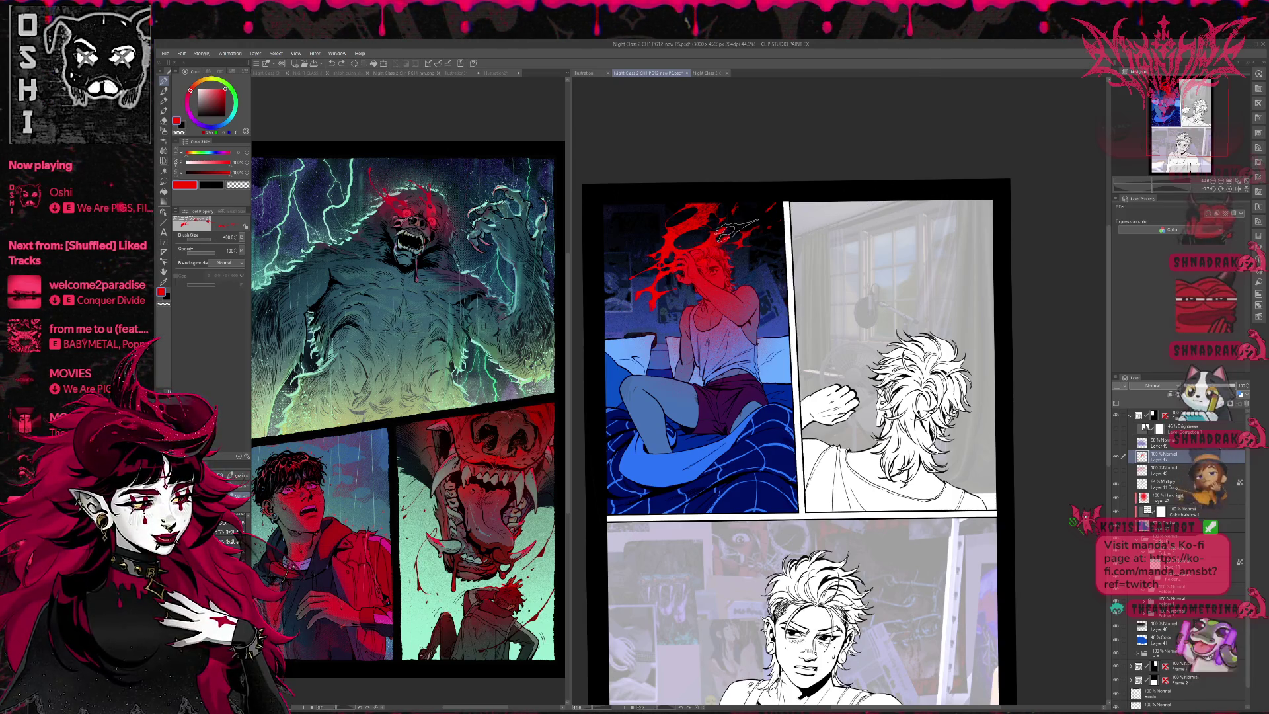
key(ctrl+y)
key(ctrl+y)
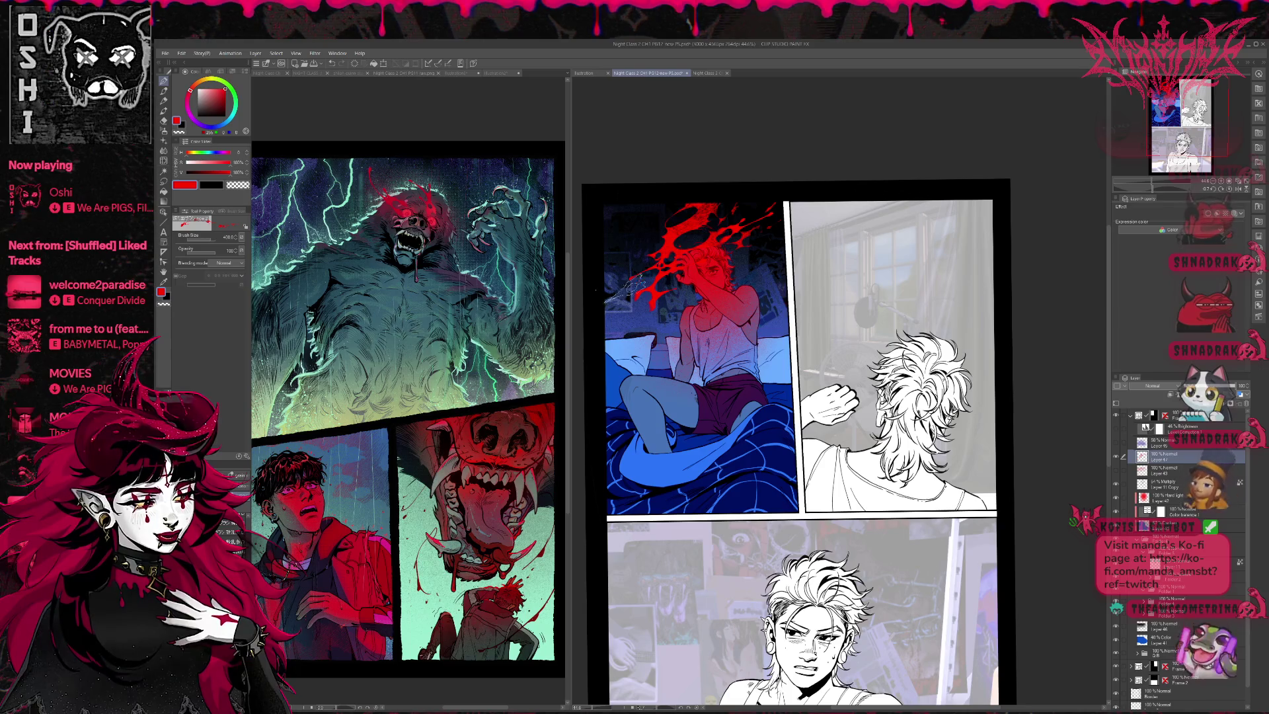
key(ctrl+z)
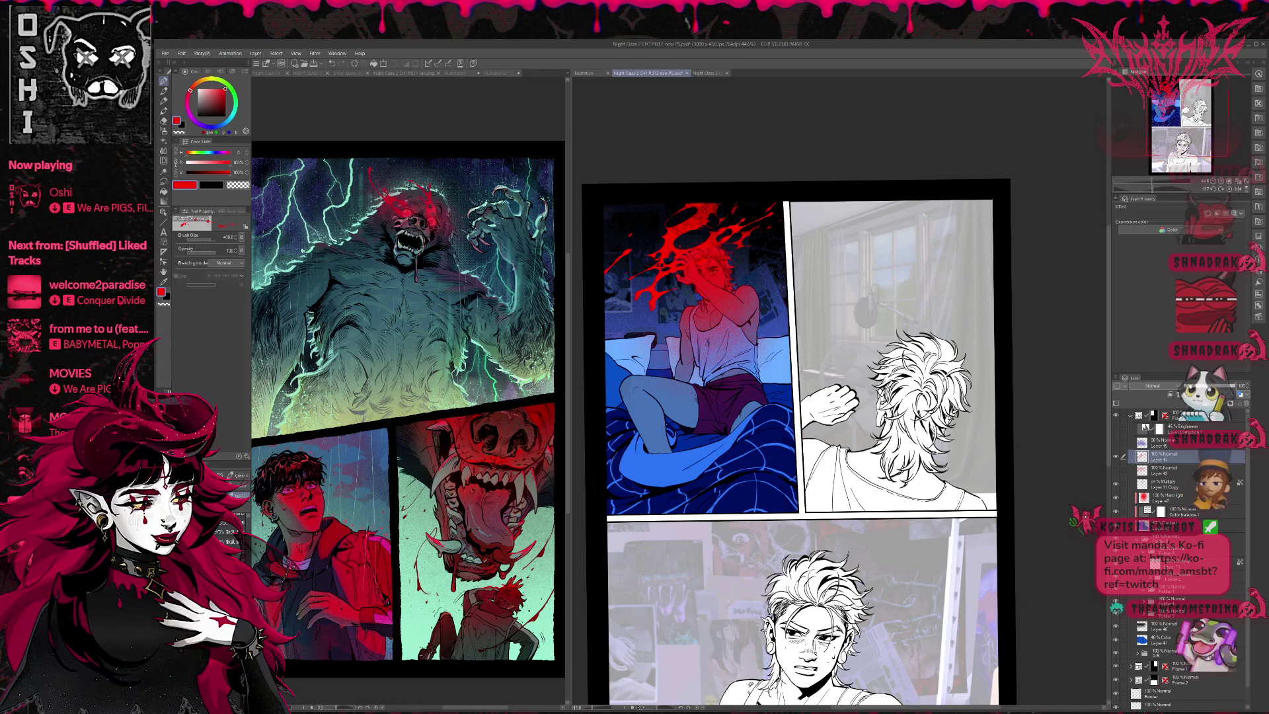
Step: Stamp a darker blob near the top of the head splatter with a particle texture brush
key(b)
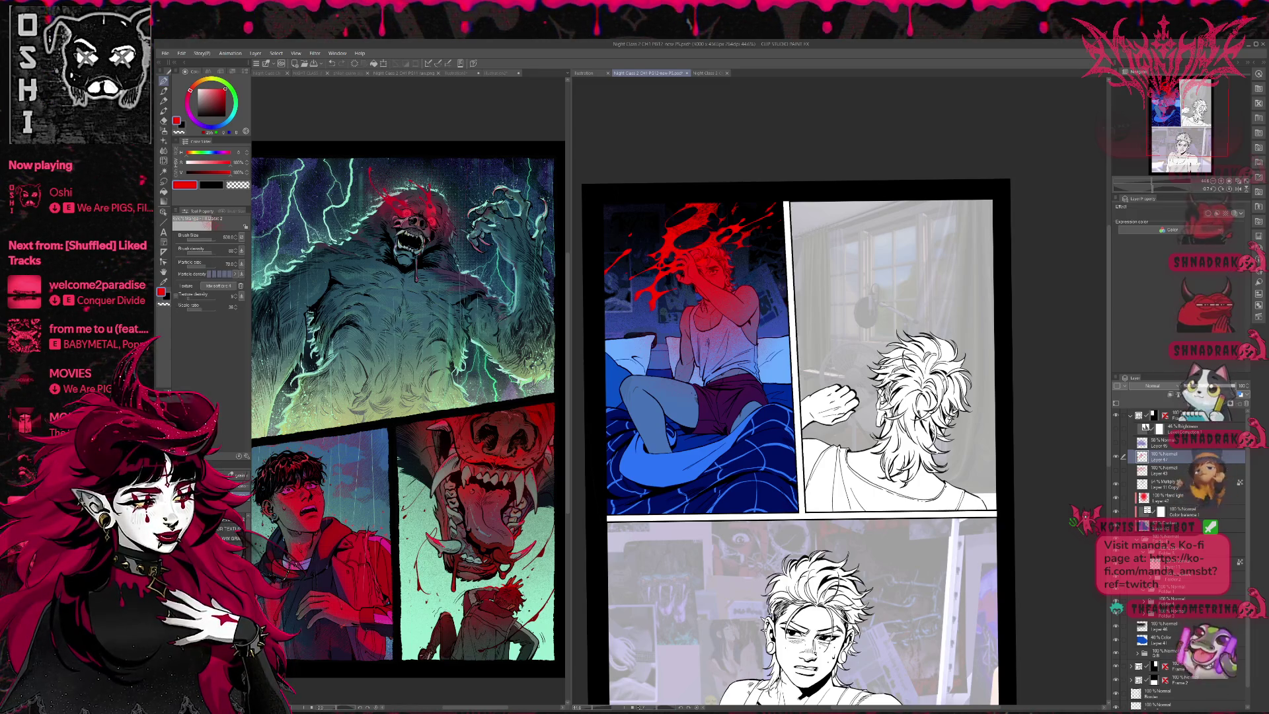
click(684, 243)
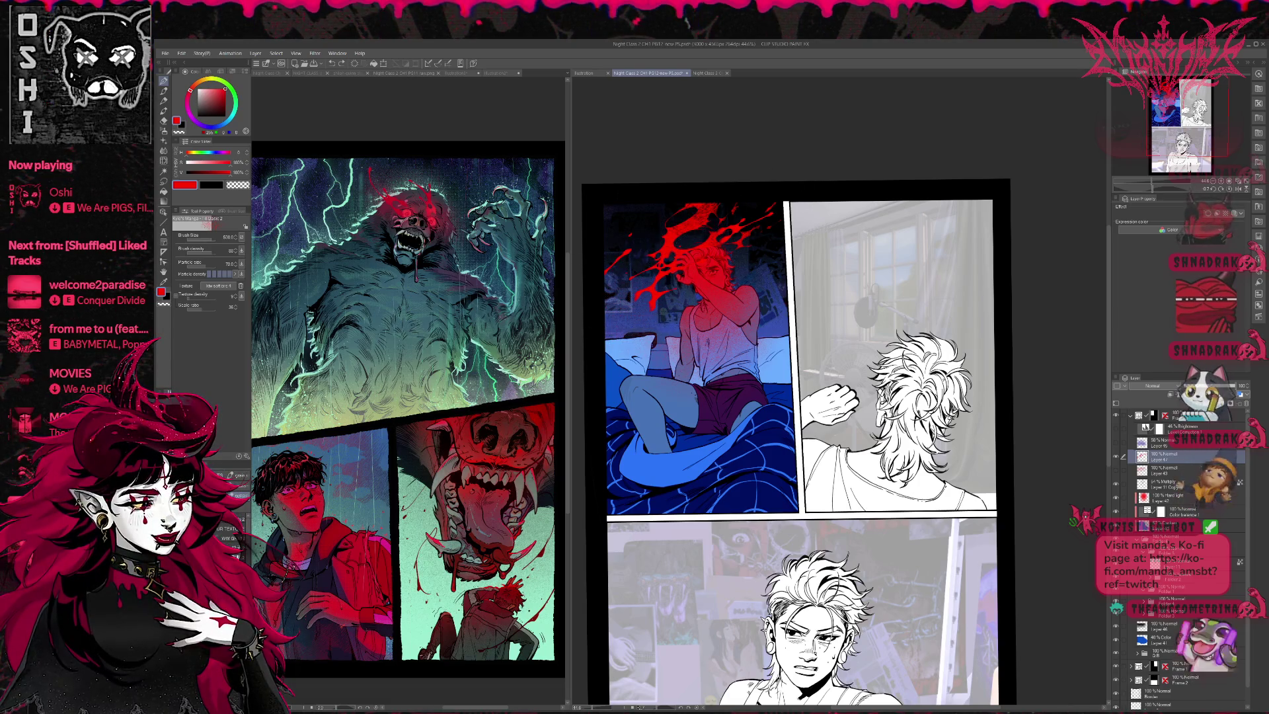
key(p)
key(b)
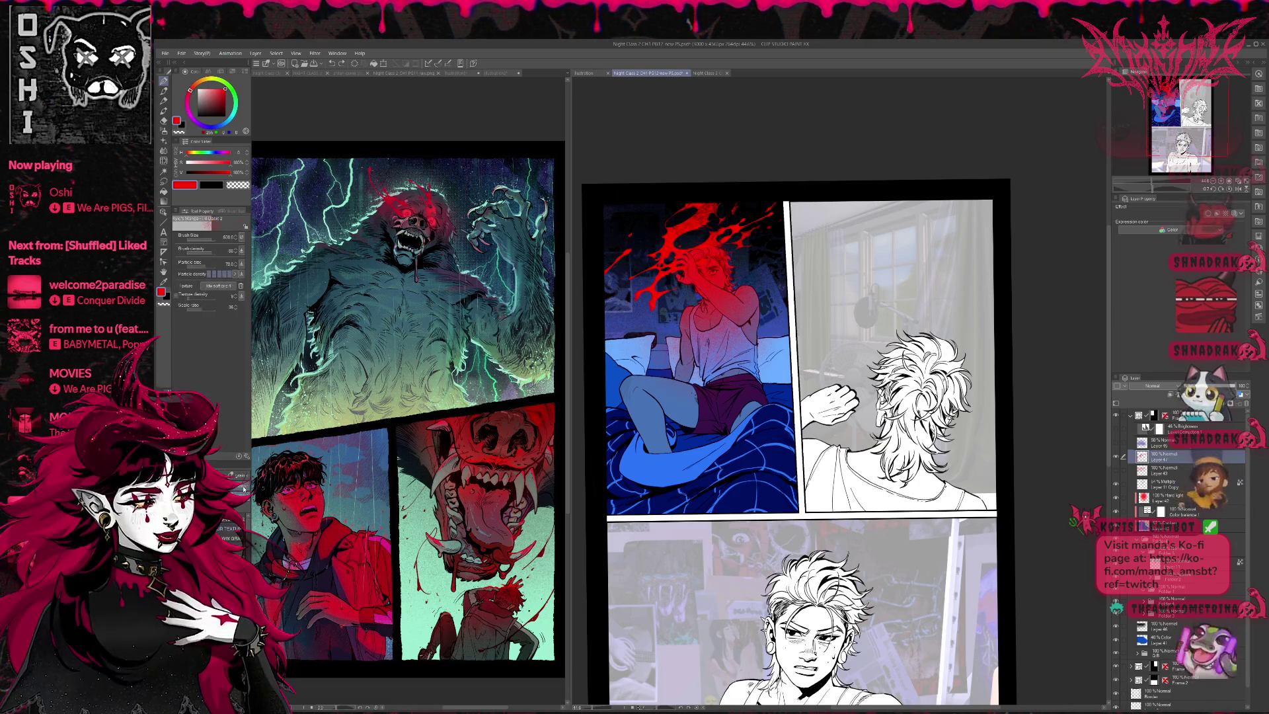
click(164, 139)
key(g)
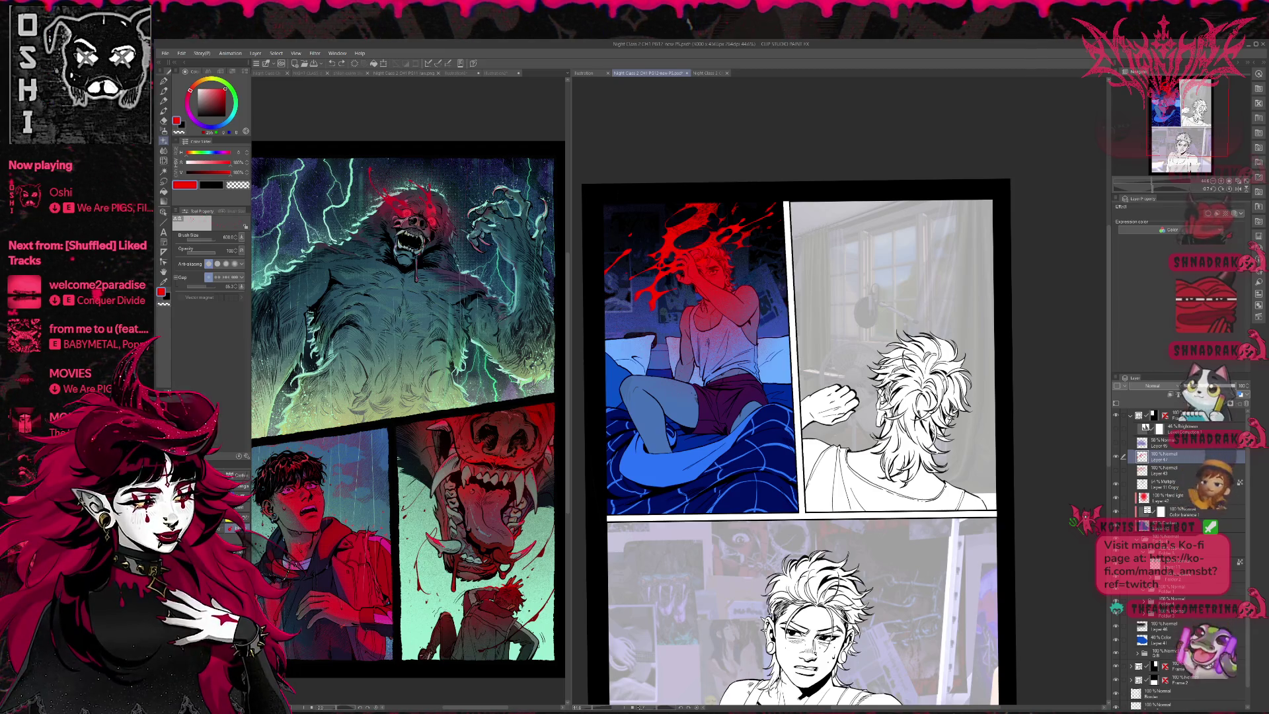
Step: Turn off Layer 47's visibility so the red head splatter disappears
key(u)
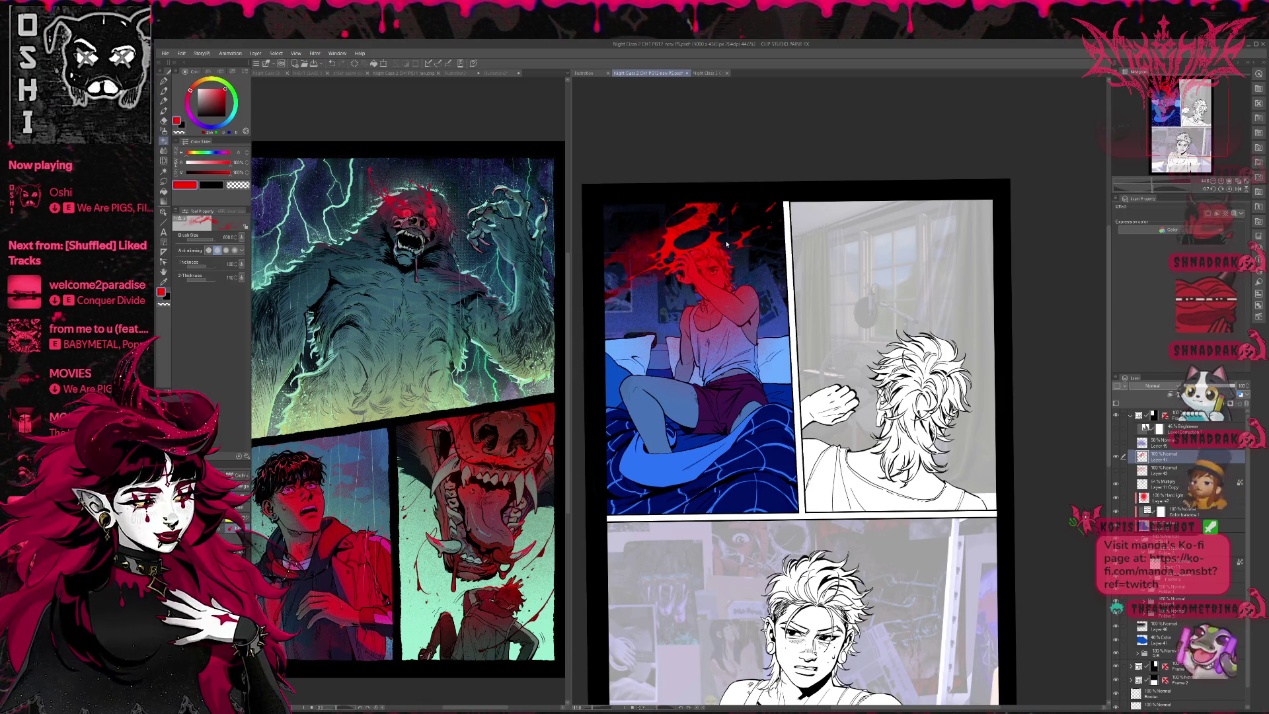
scroll(760, 330, up, 1)
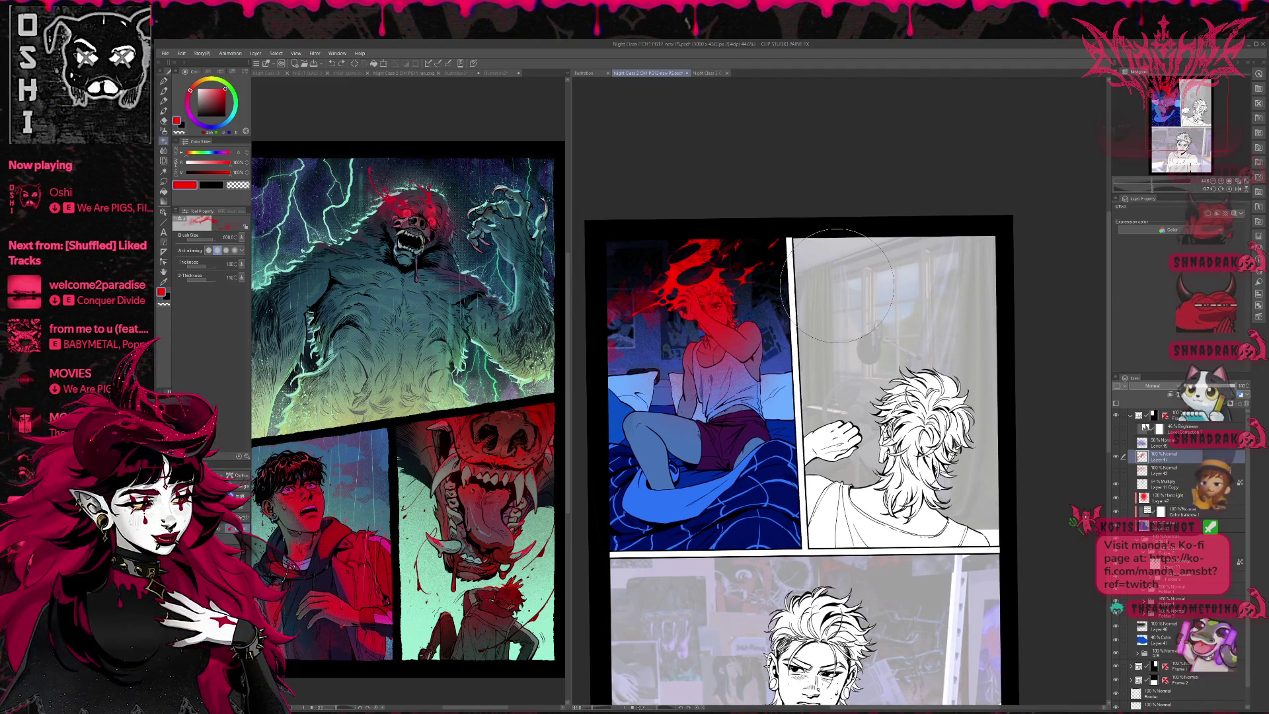
click(1117, 457)
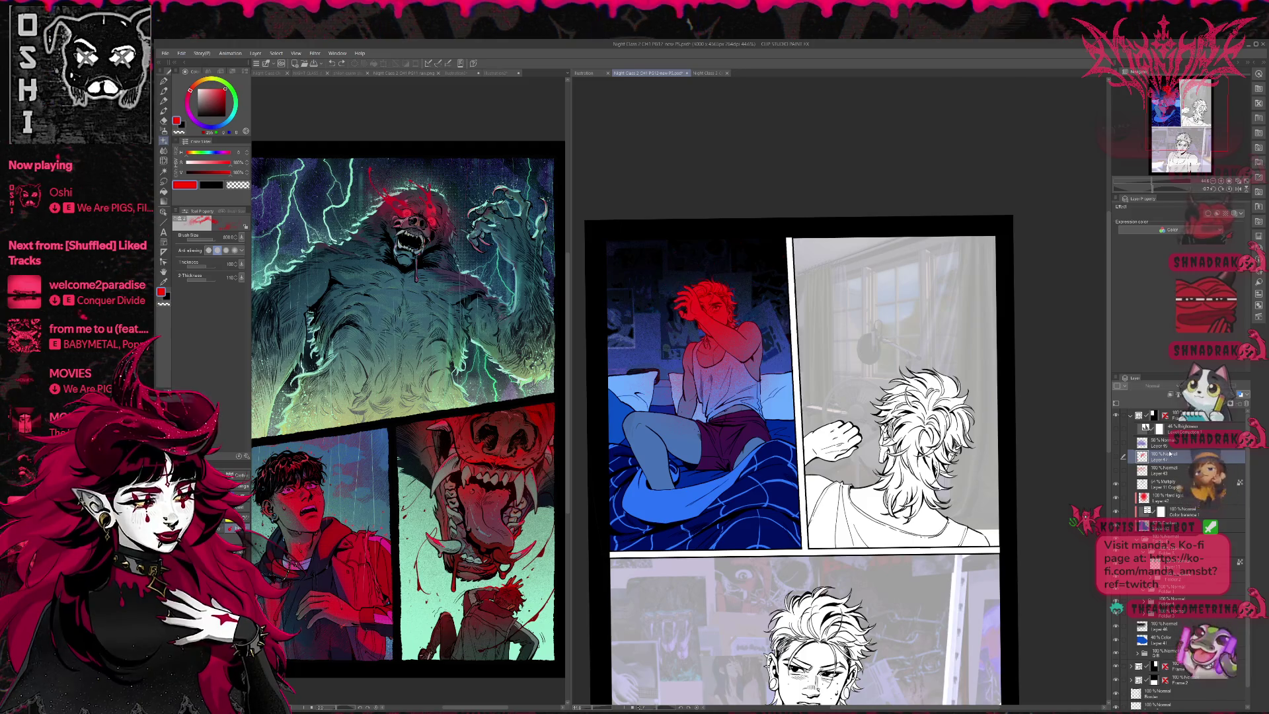
Step: On a new layer, brush a red cloud around the head and wall, then discard it
click(1116, 402)
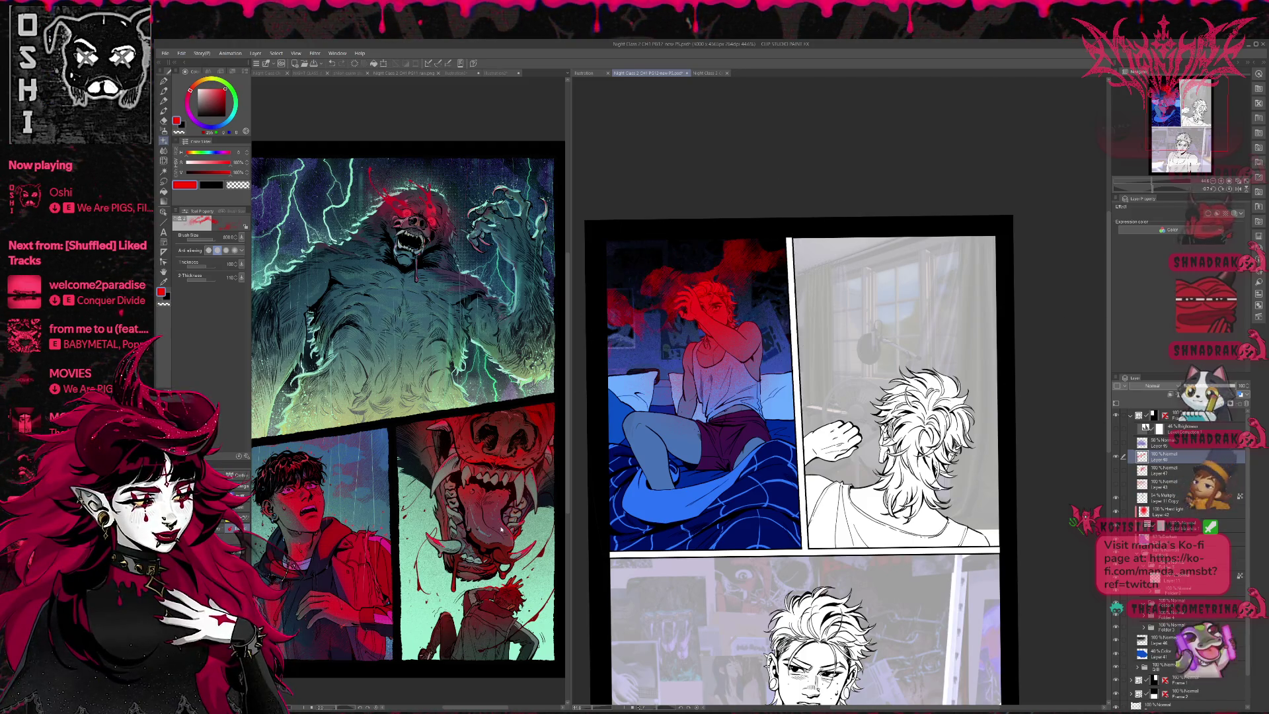
mouse_move(614, 354)
mouse_down()
mouse_move(727, 258)
mouse_move(786, 265)
mouse_move(614, 284)
mouse_move(767, 251)
mouse_move(647, 317)
mouse_move(869, 237)
mouse_up()
key(ctrl+z)
key(ctrl+z)
drag(635, 311, 734, 244)
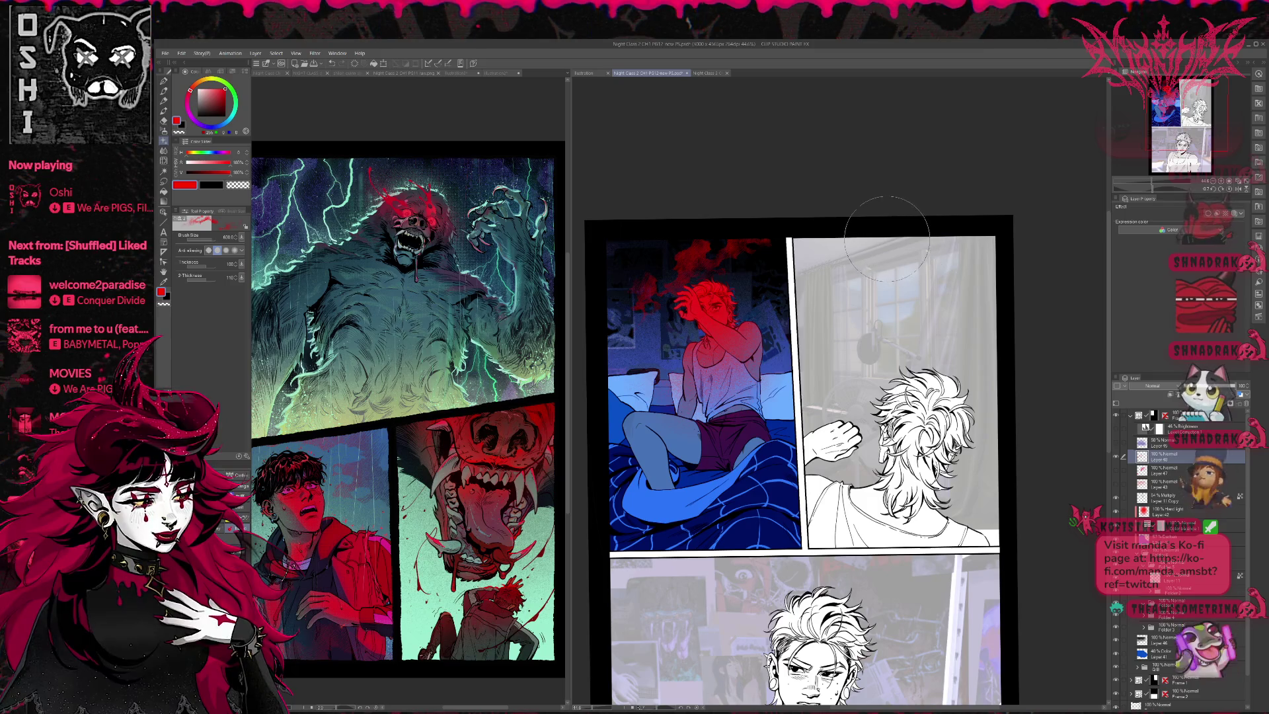
key(ctrl+z)
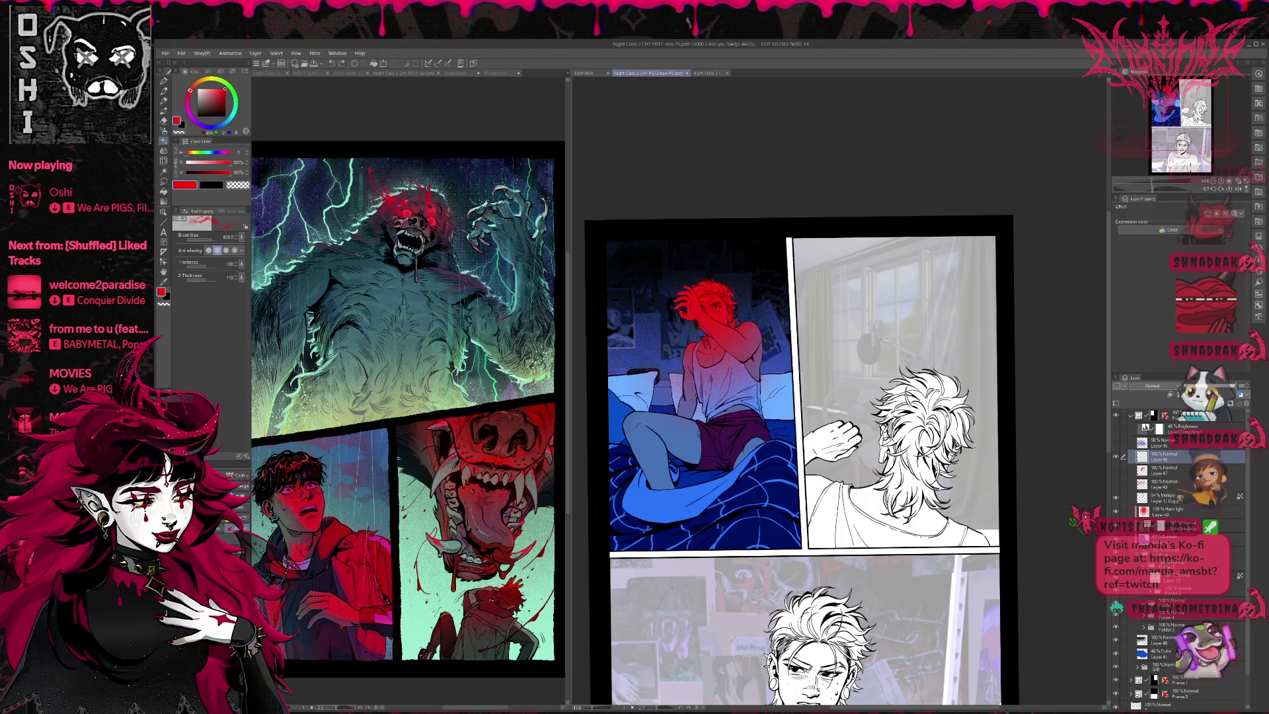
Step: Test and undo red pen strokes, enlarge the brush to about 400, and show Layer 47 again
key(b)
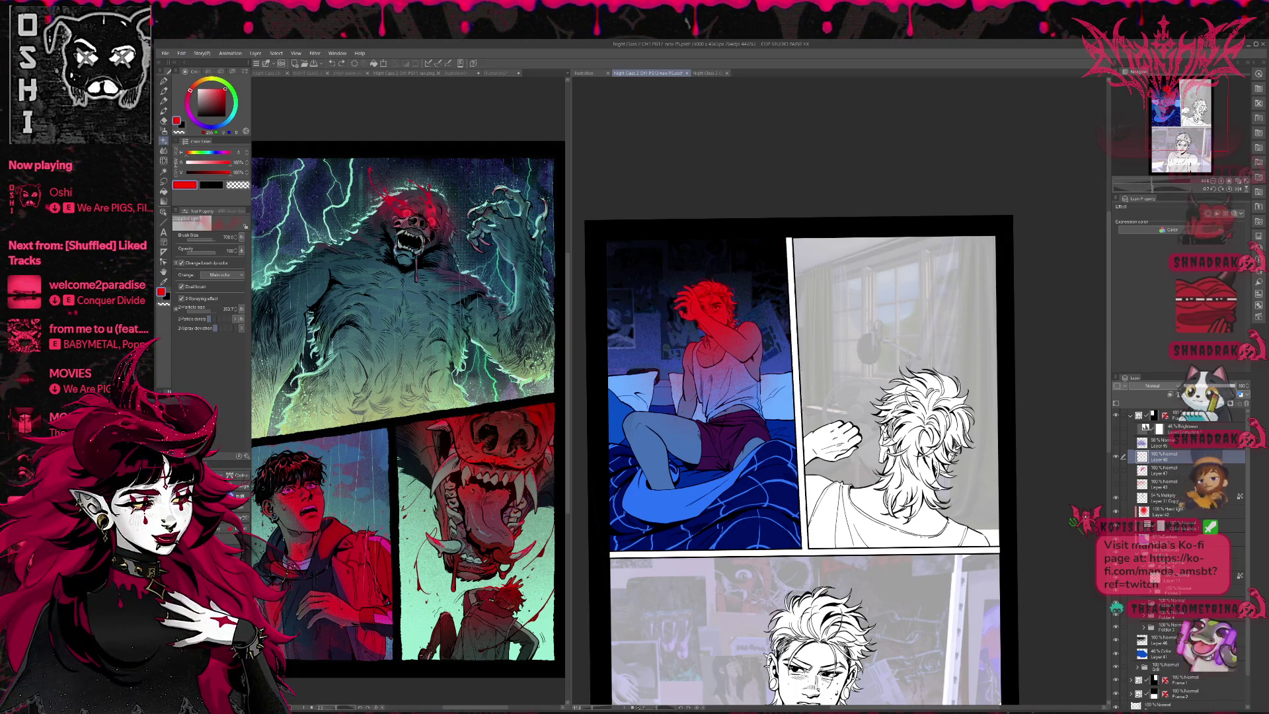
key(p)
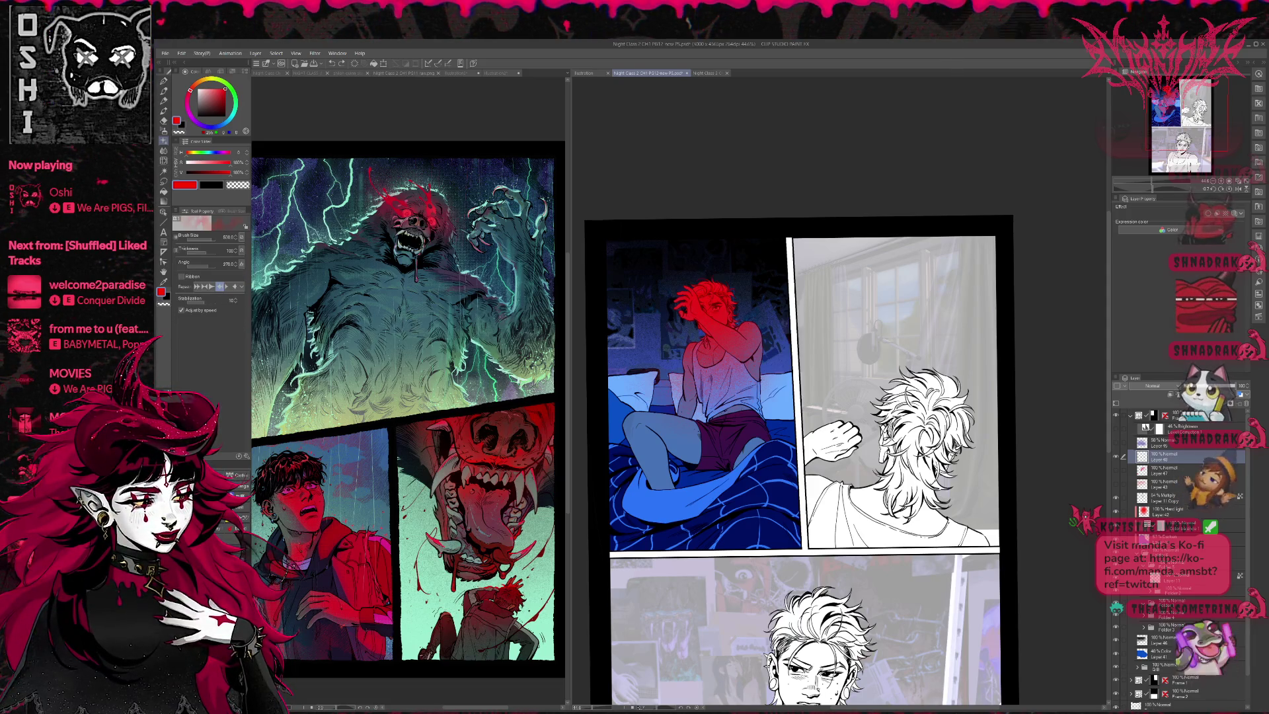
drag(687, 360, 651, 324)
drag(743, 271, 786, 265)
key(ctrl+z)
key(ctrl+z)
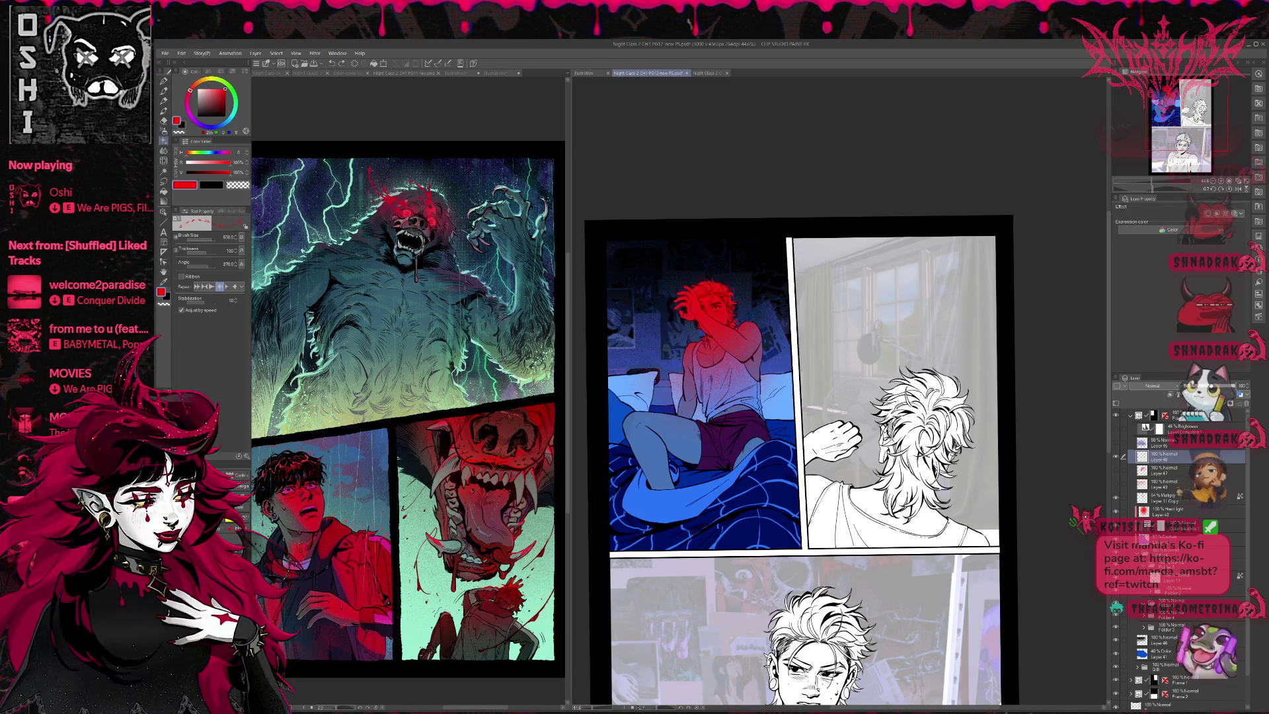
key(p)
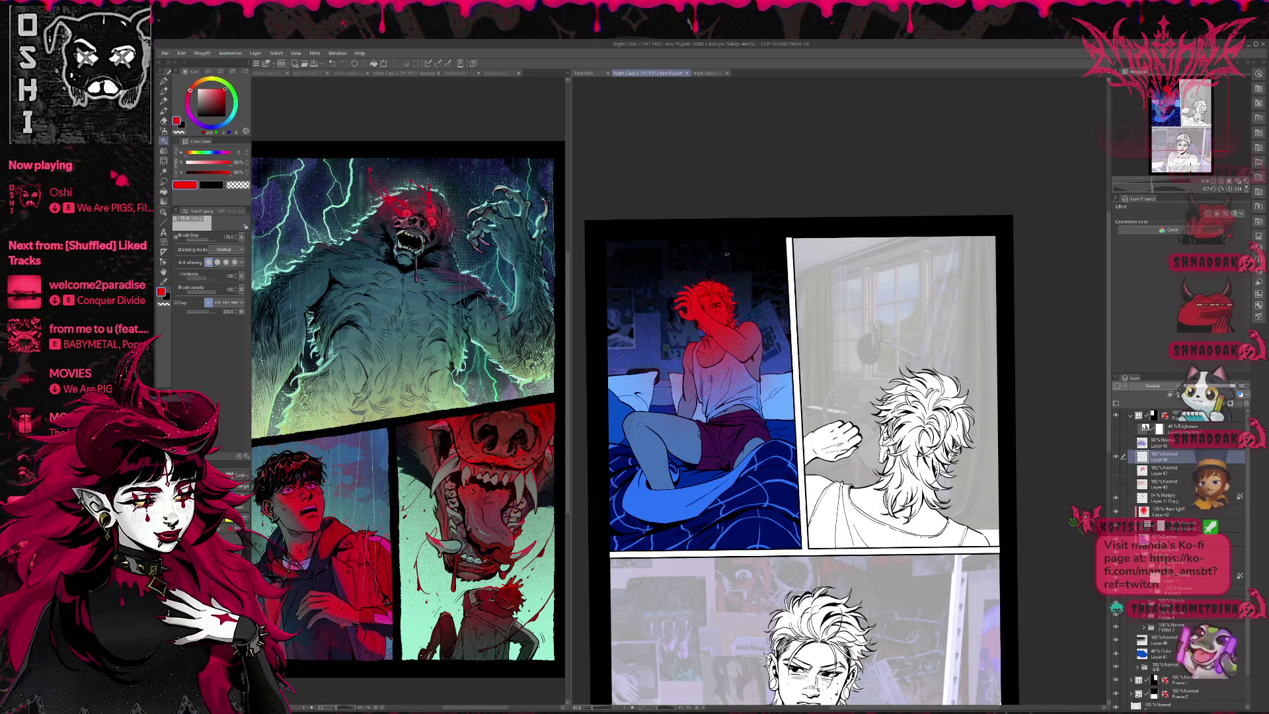
key(bracketright)
key(bracketright)
key(bracketright)
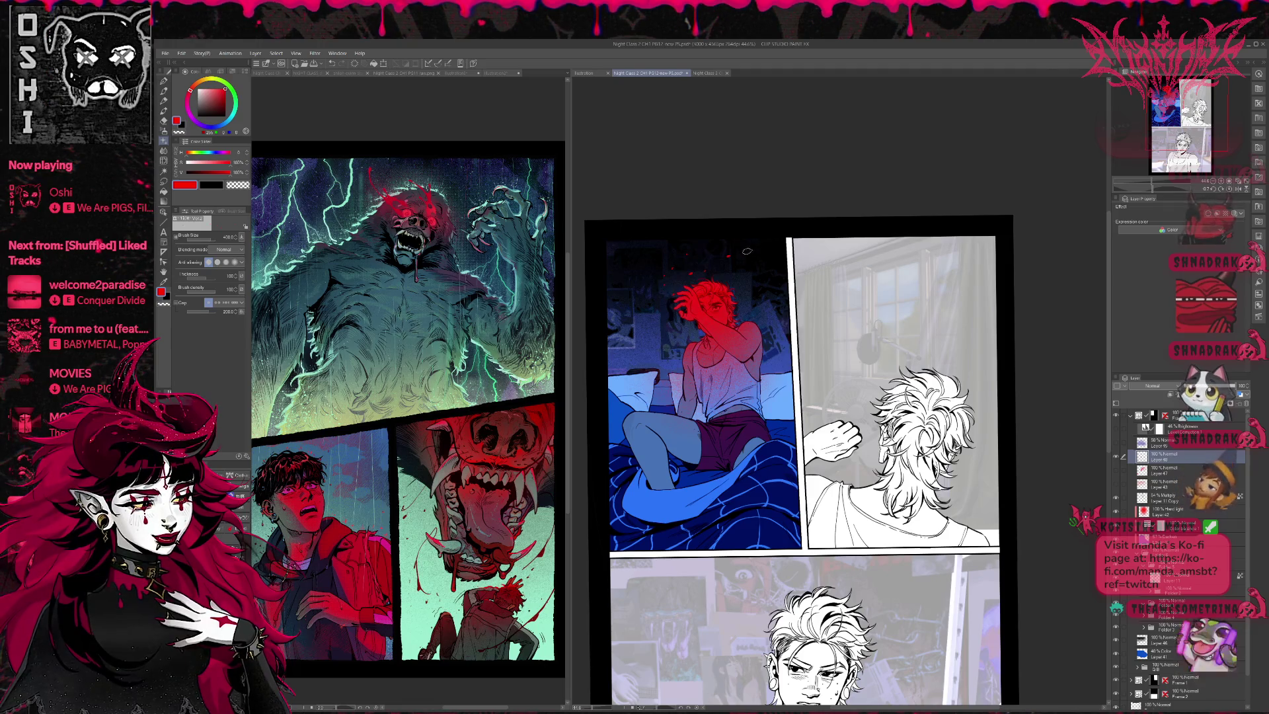
click(1117, 471)
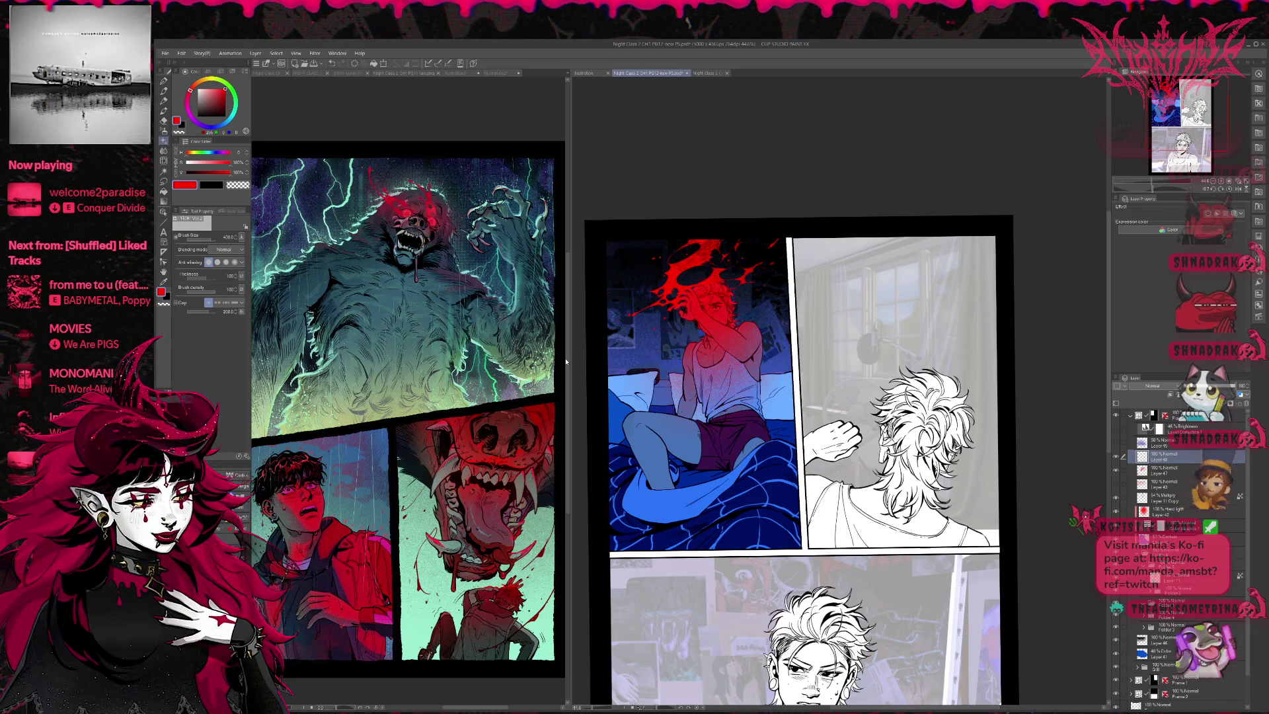
Step: Speckle the head splatter with fine red spray using the spray airbrush at size 250
key(p)
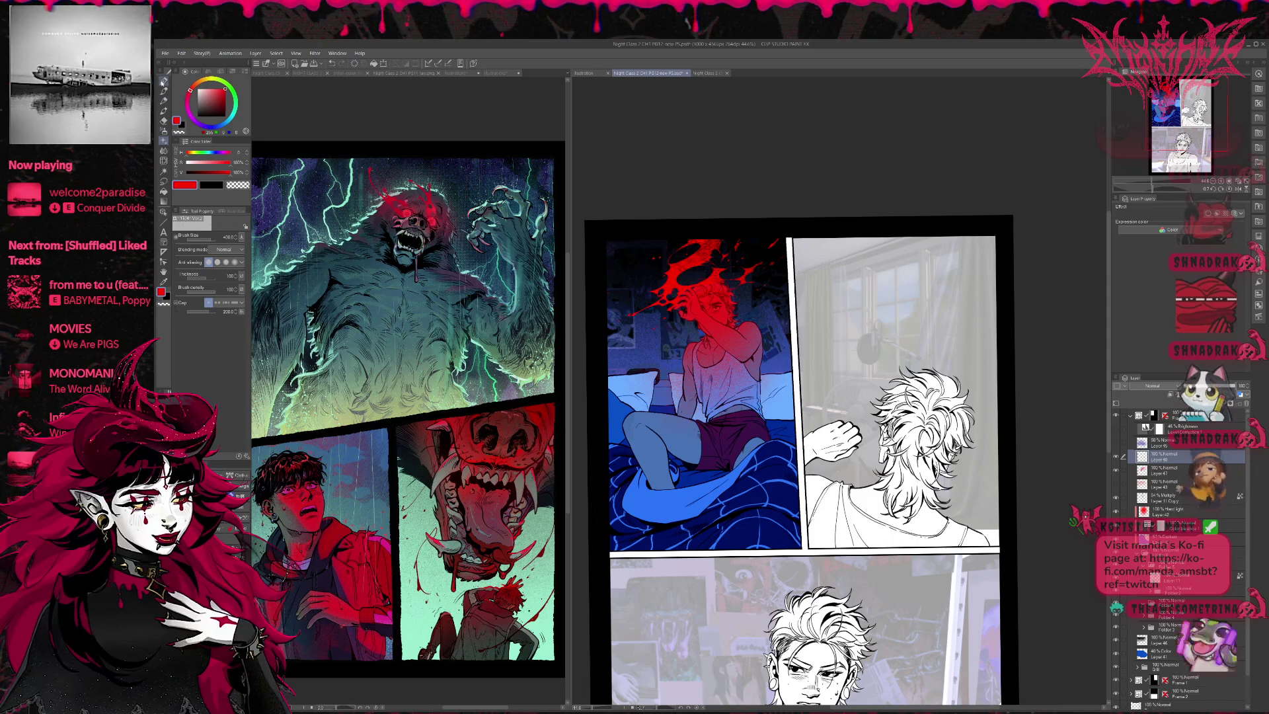
key(e)
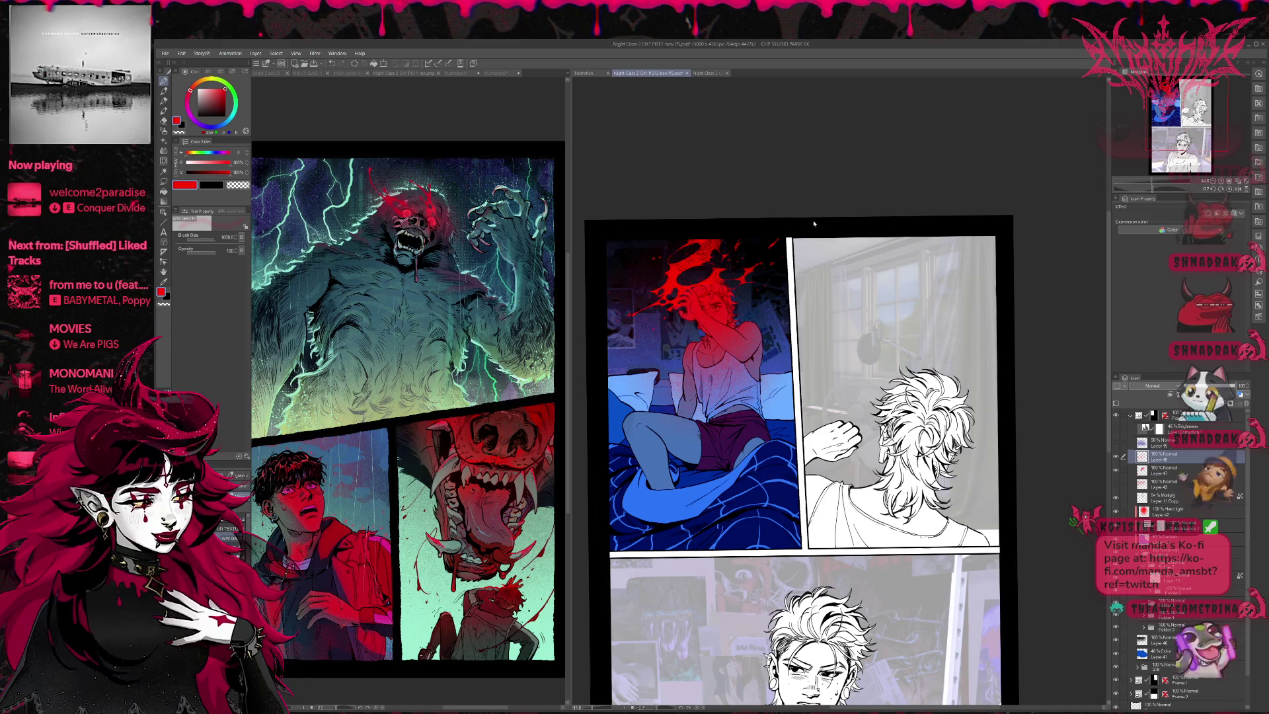
key(b)
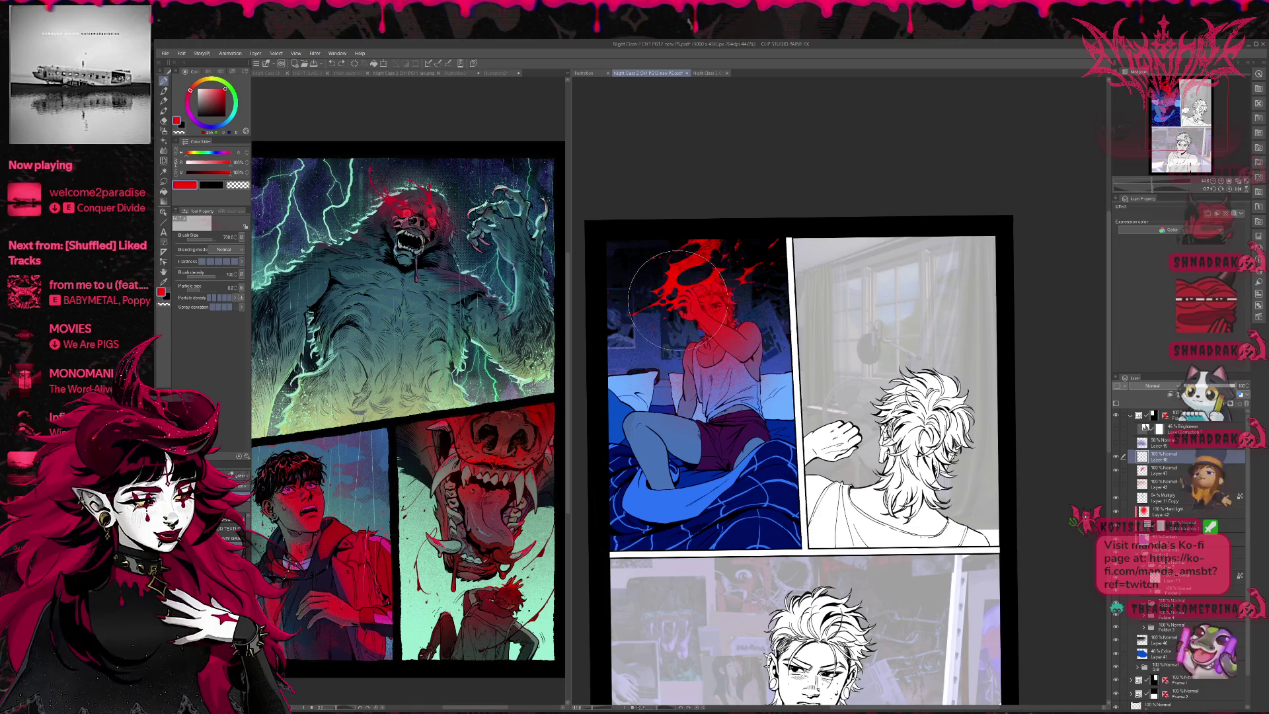
drag(679, 299, 672, 306)
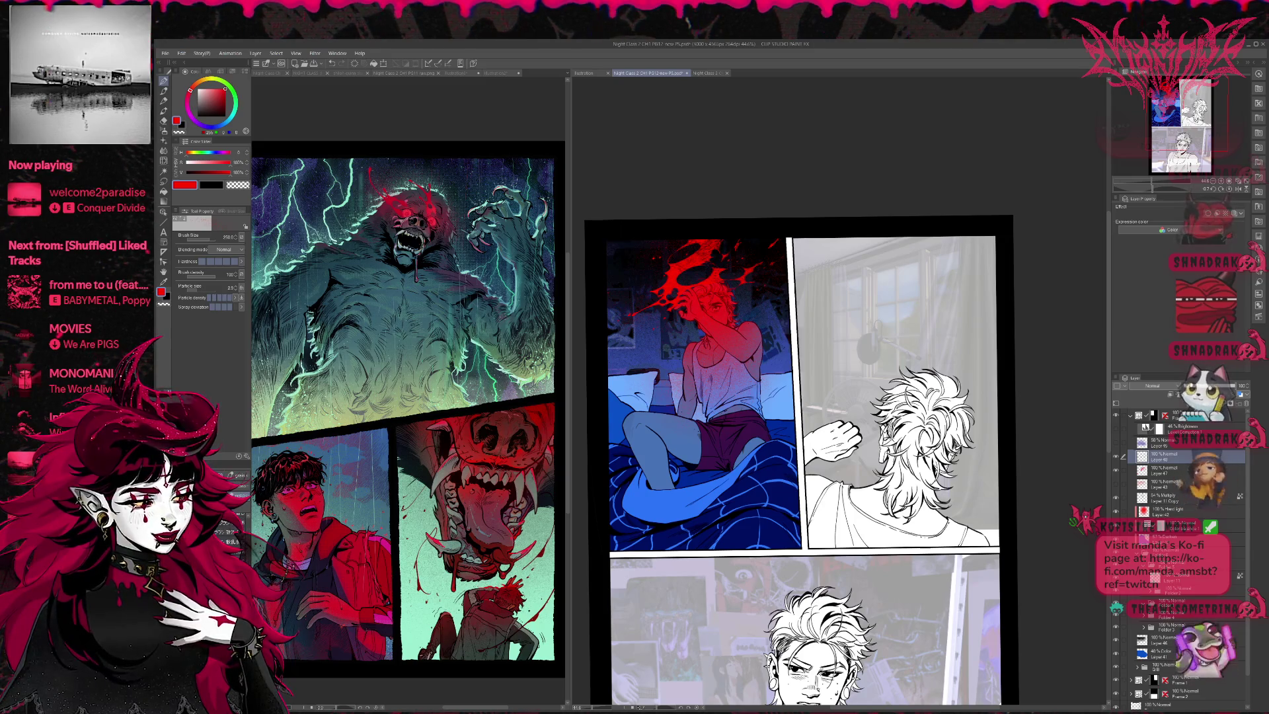
Step: Test several top-left corner splatters on Layer 49, undo them all, and reselect Layer 47
key(e)
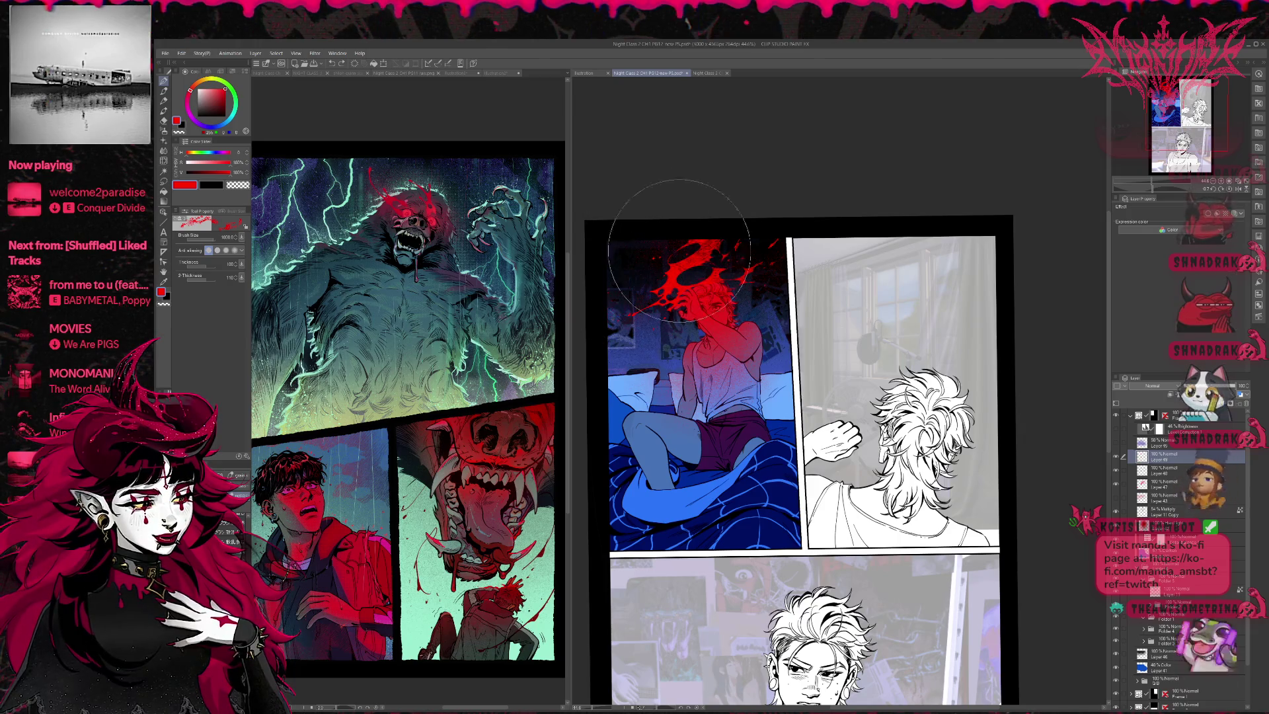
key(ctrl+z)
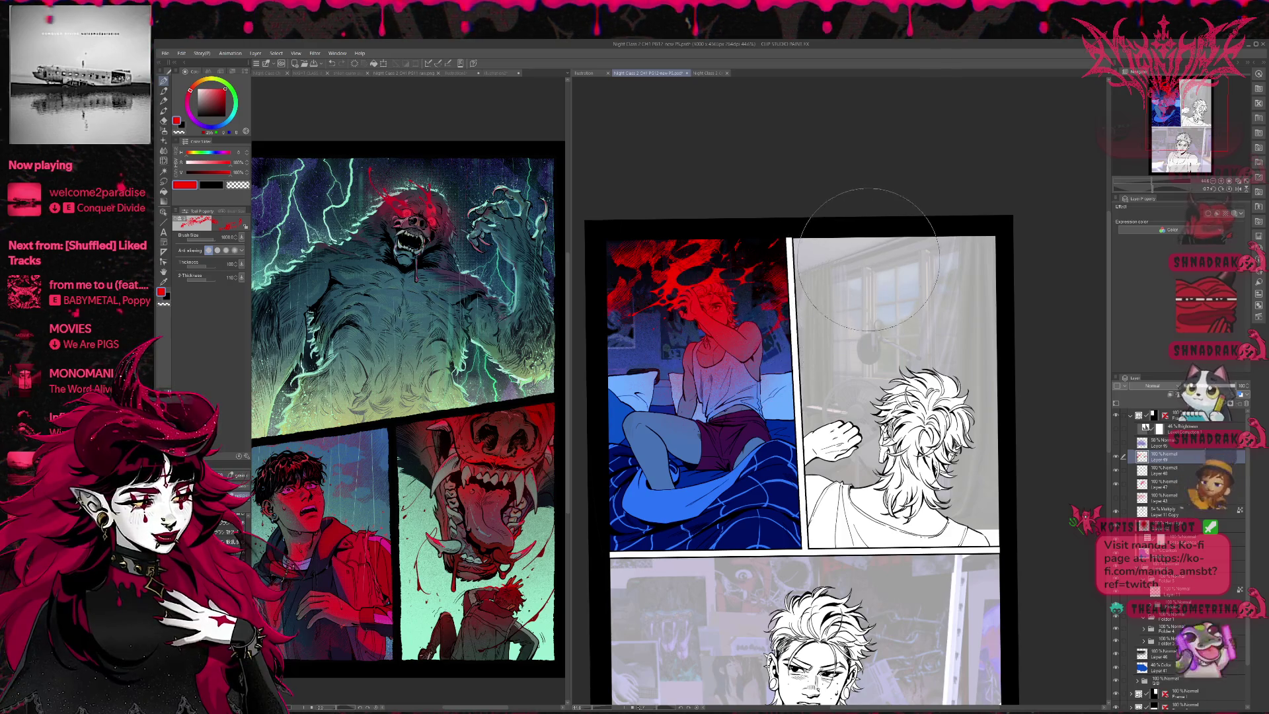
drag(852, 284, 793, 317)
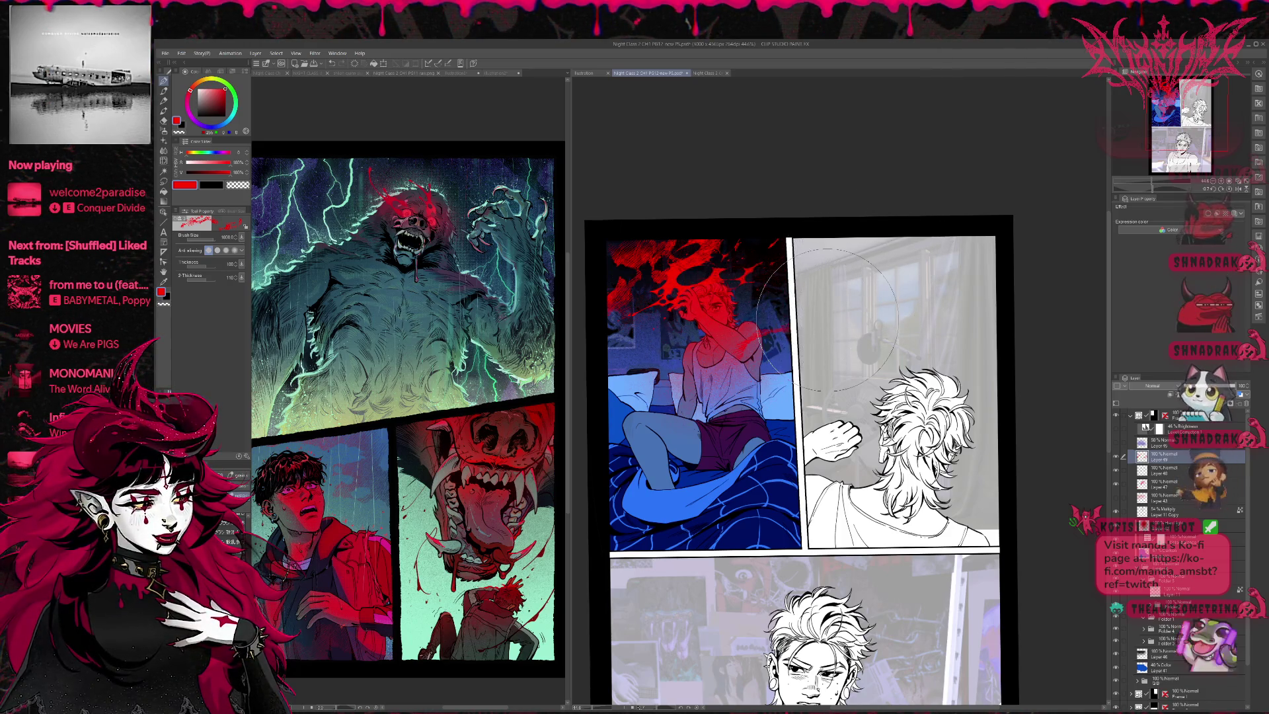
key(ctrl+z)
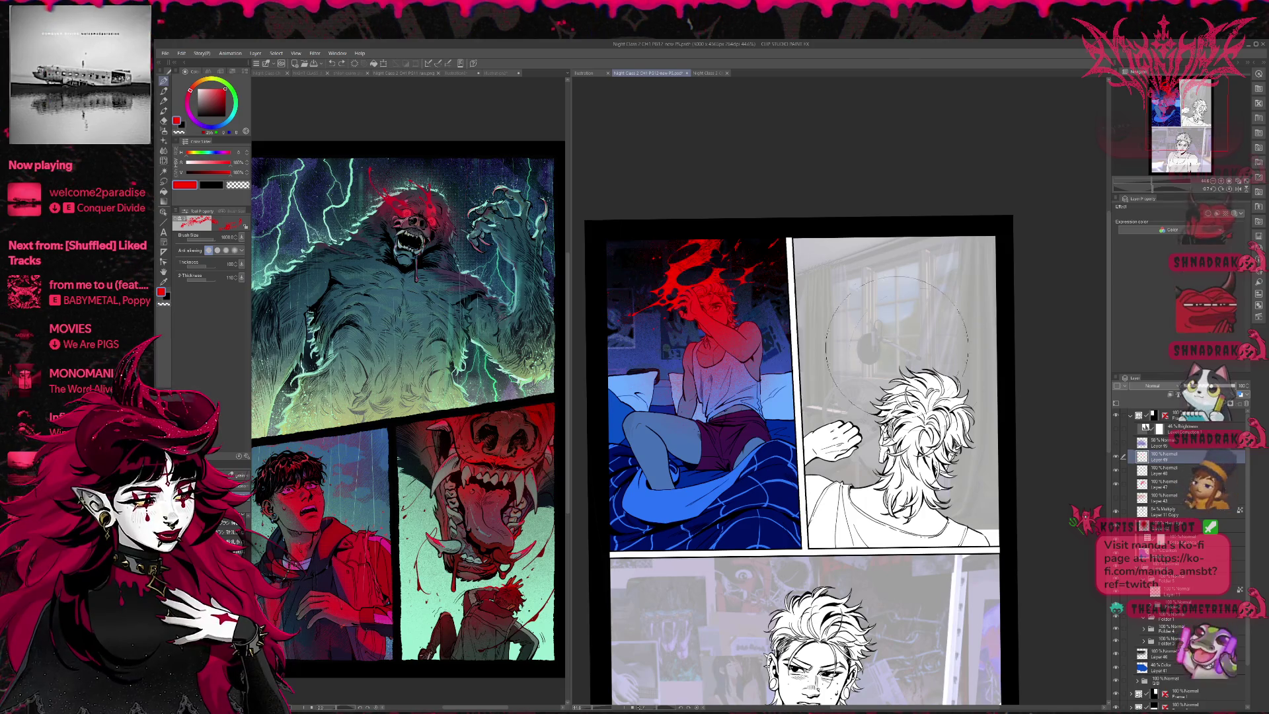
key(bracketleft)
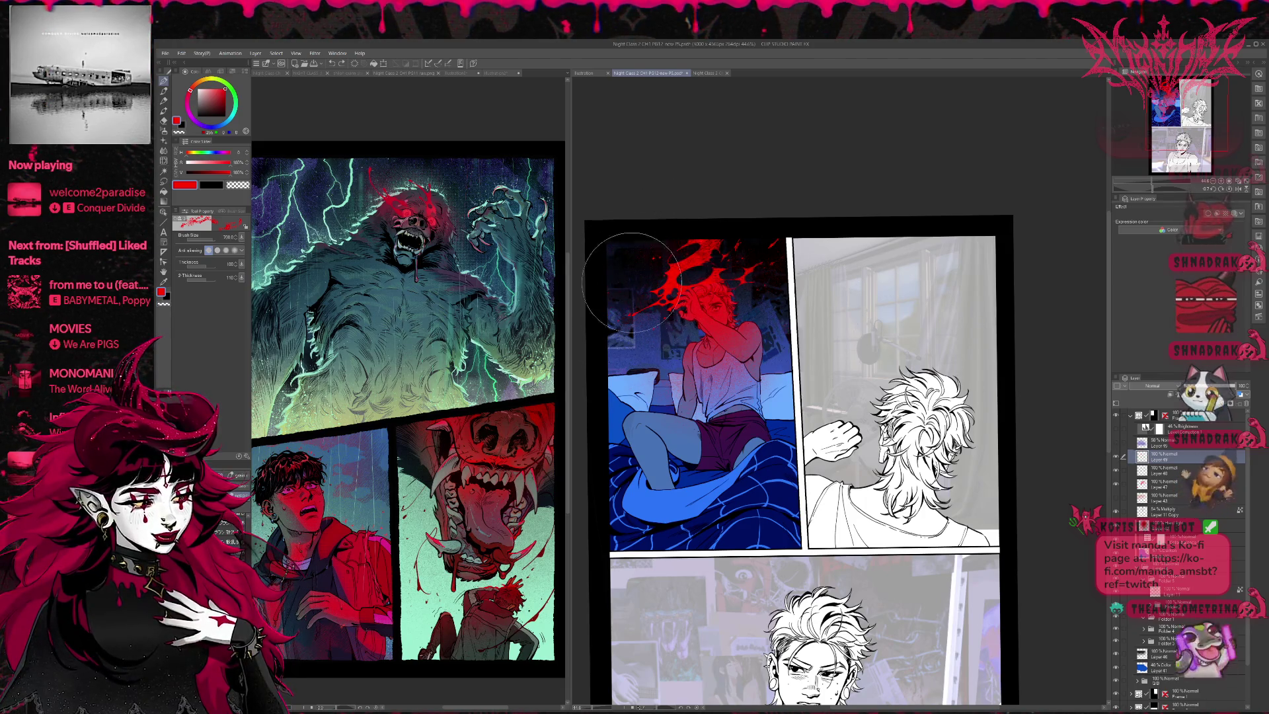
click(634, 274)
key(ctrl+z)
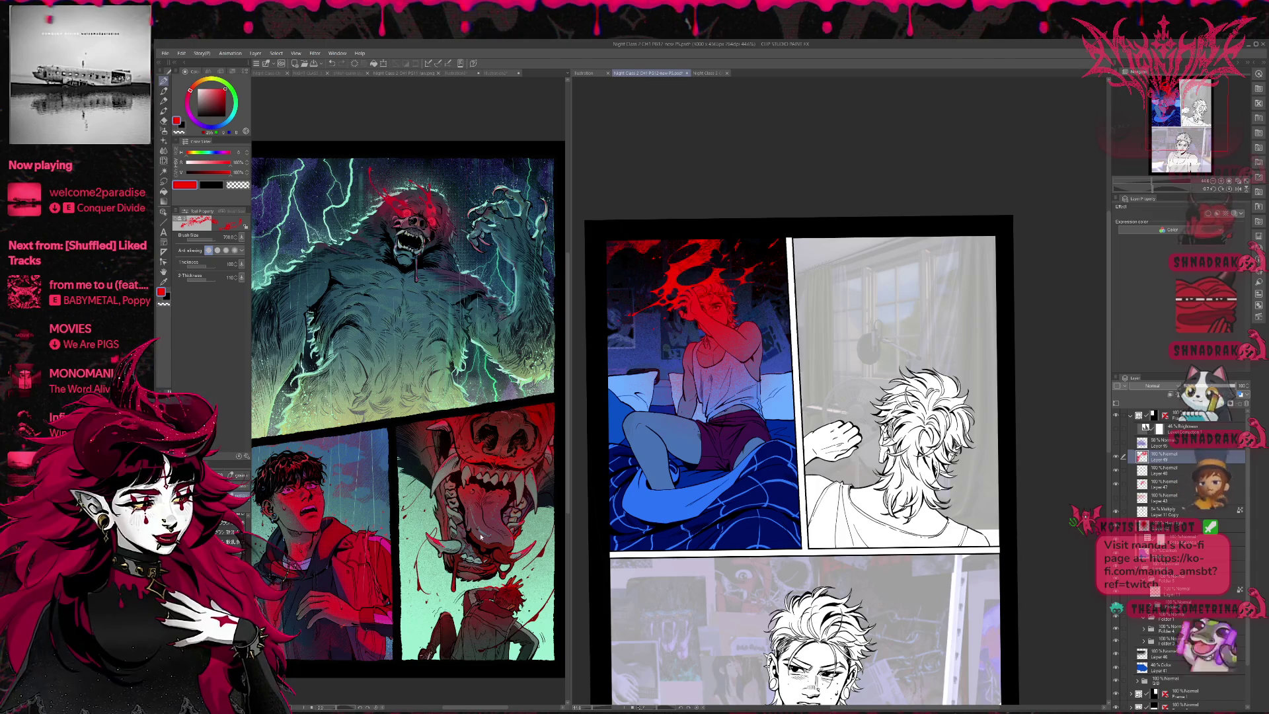
click(635, 274)
key(ctrl+z)
click(664, 264)
key(ctrl+z)
click(650, 278)
key(ctrl+z)
click(651, 274)
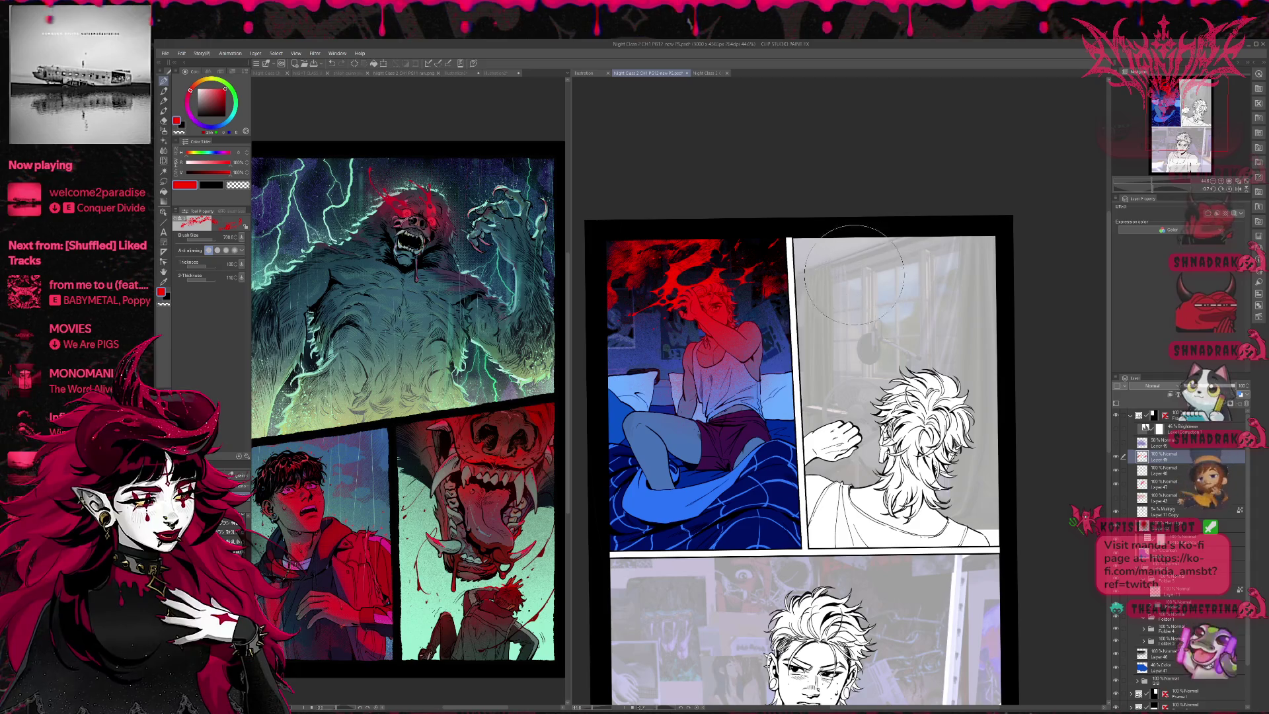
key(ctrl+z)
click(760, 317)
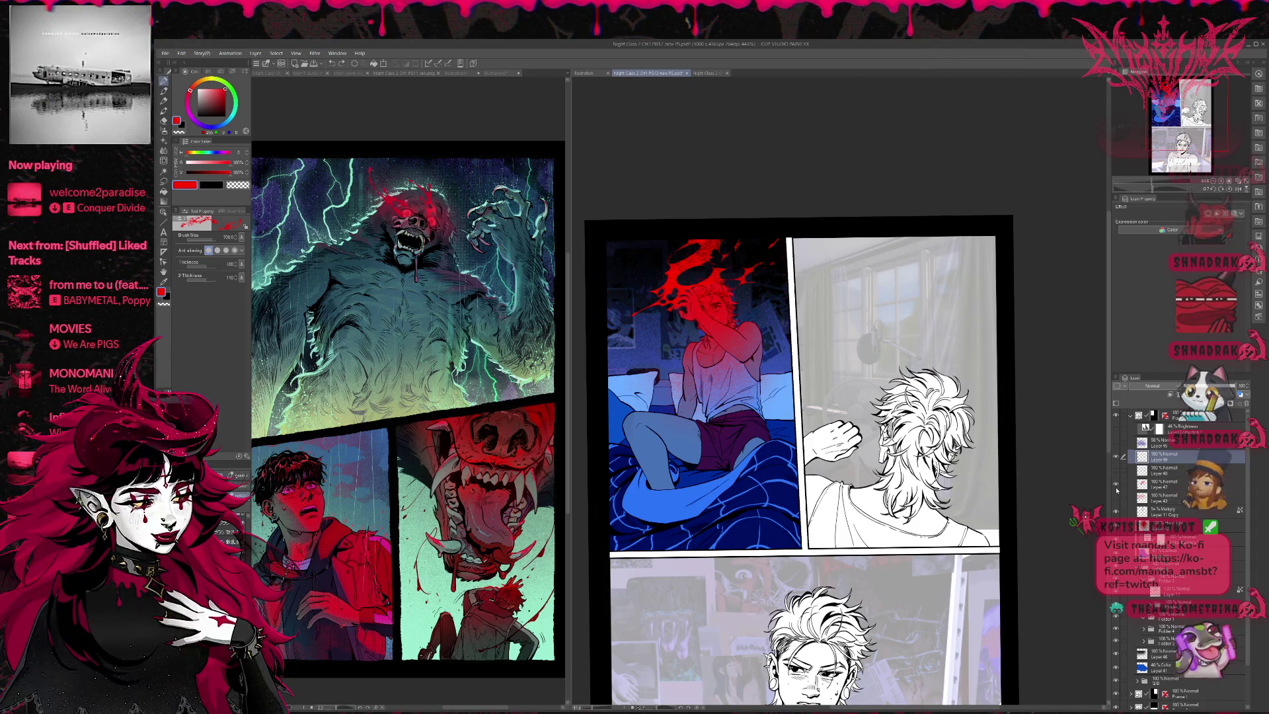
key(ctrl+z)
click(1158, 487)
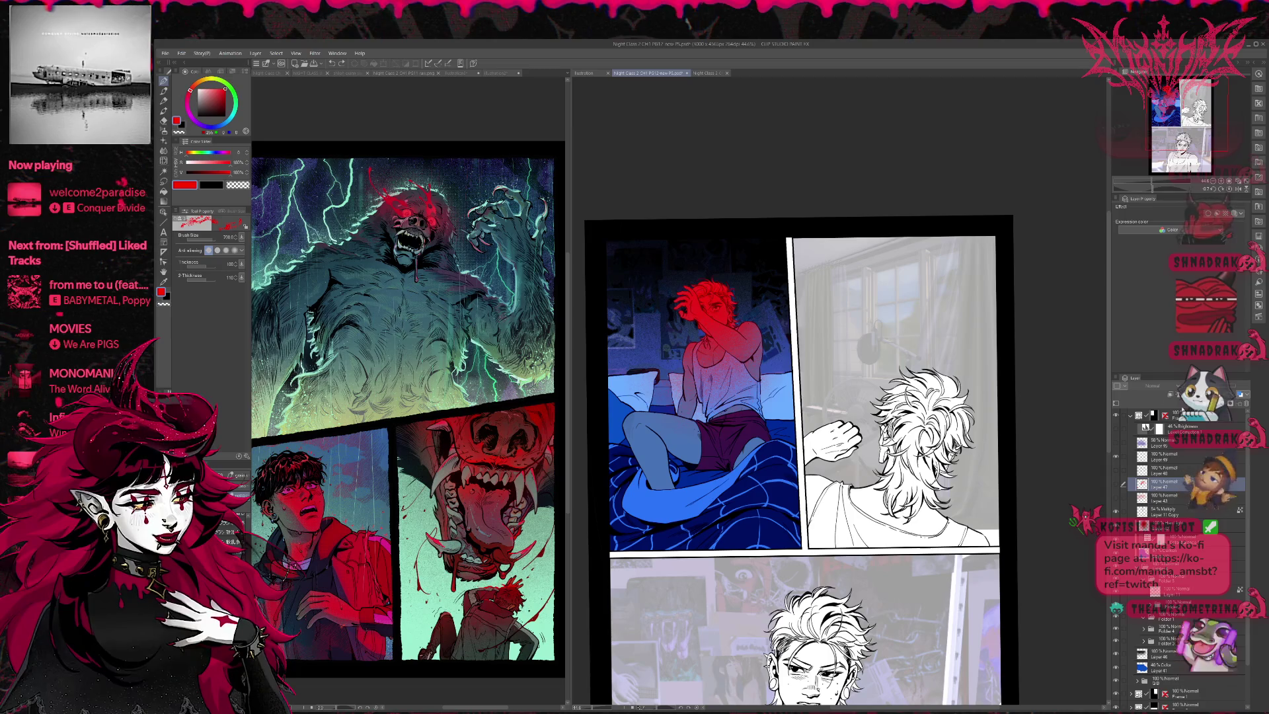
Step: Test four red splatter stamps along the panel top and undo each one
click(635, 290)
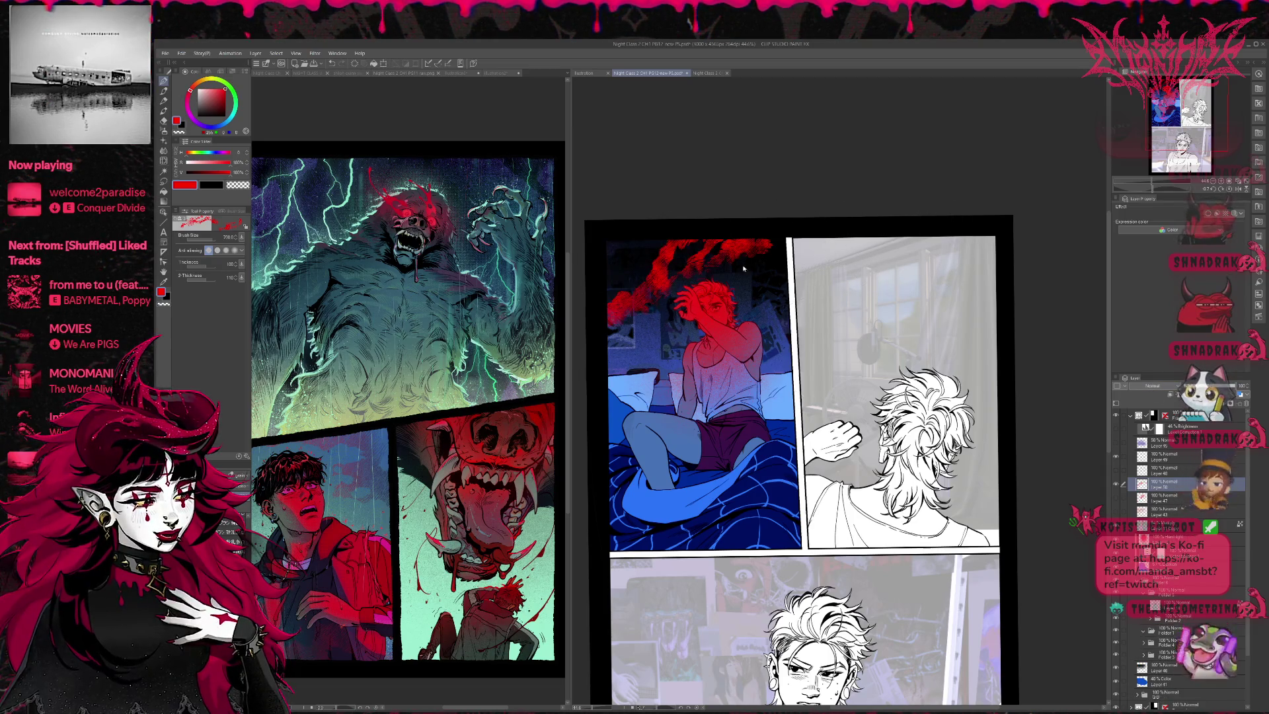
key(ctrl+z)
click(701, 284)
key(ctrl+z)
click(720, 264)
key(ctrl+z)
click(754, 226)
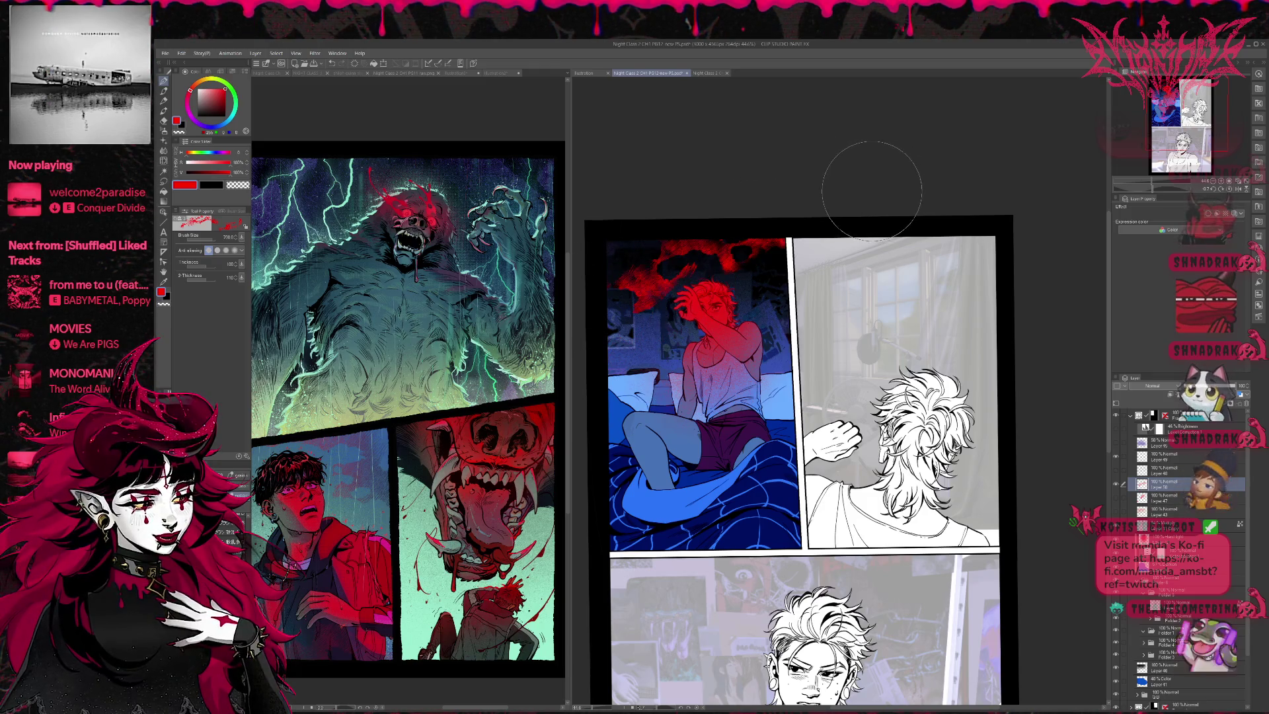
key(ctrl+z)
Step: Try another splatter brush with four test stamps, undo them, and pick a different brush
key(b)
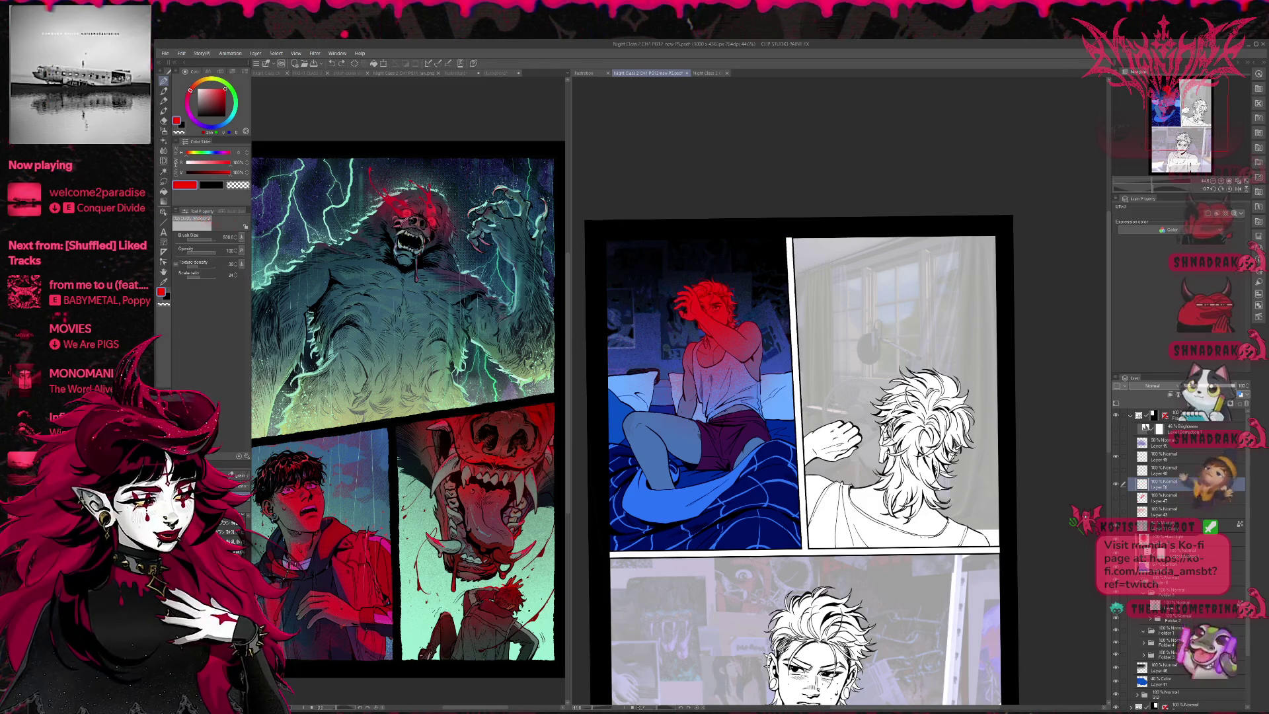
click(670, 294)
key(ctrl+z)
click(716, 261)
key(ctrl+z)
click(657, 351)
key(ctrl+z)
click(789, 258)
key(ctrl+z)
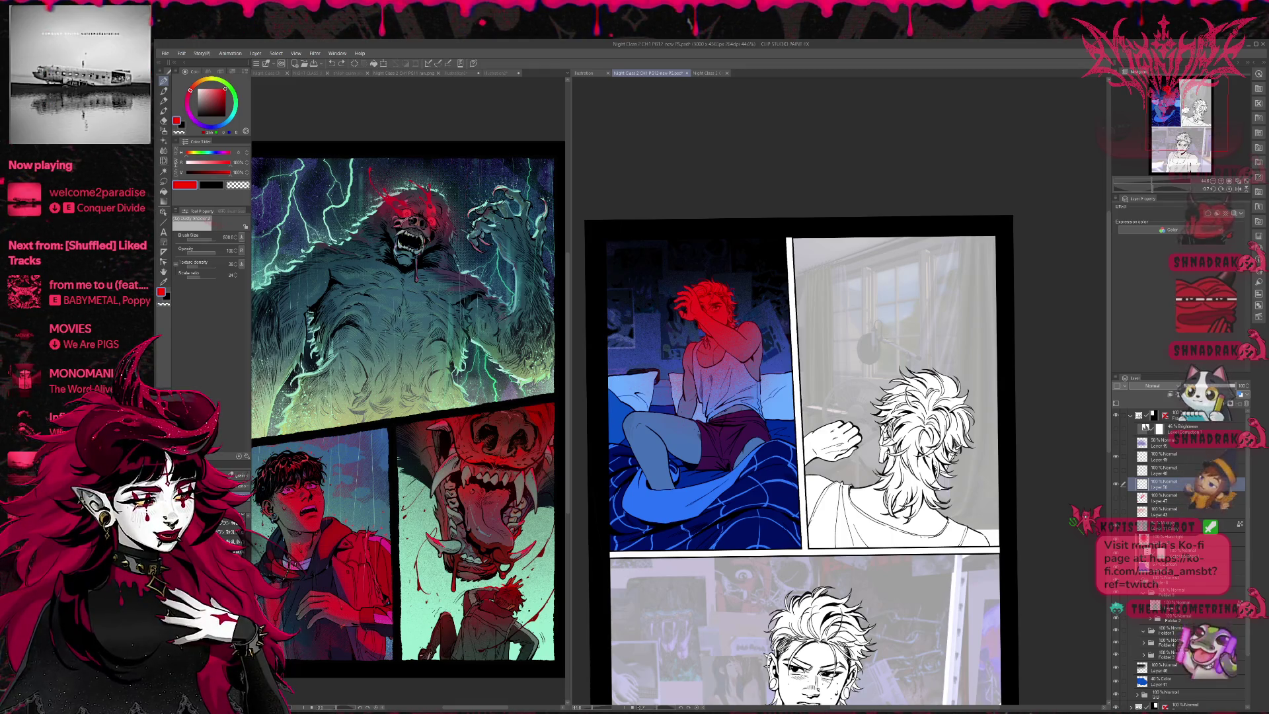
key(b)
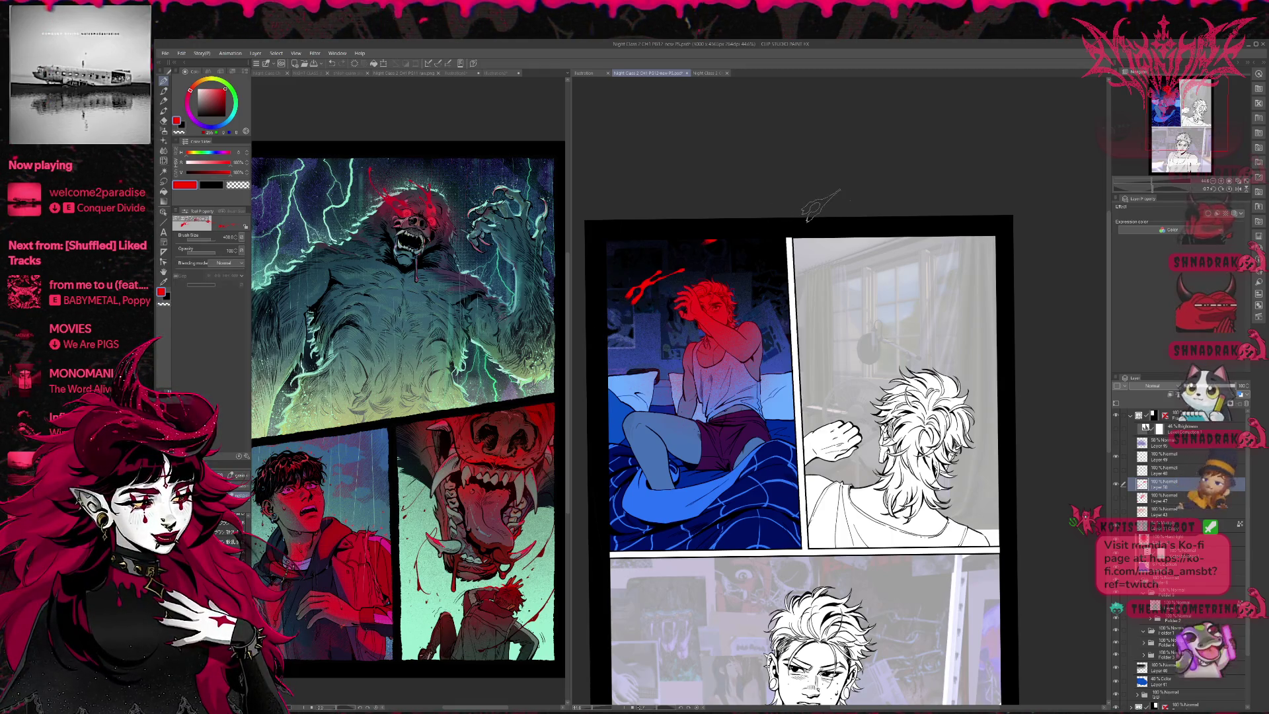
mouse_move(681, 231)
mouse_down()
mouse_move(654, 278)
mouse_move(707, 257)
mouse_move(634, 297)
mouse_move(661, 373)
mouse_up()
key(ctrl+z)
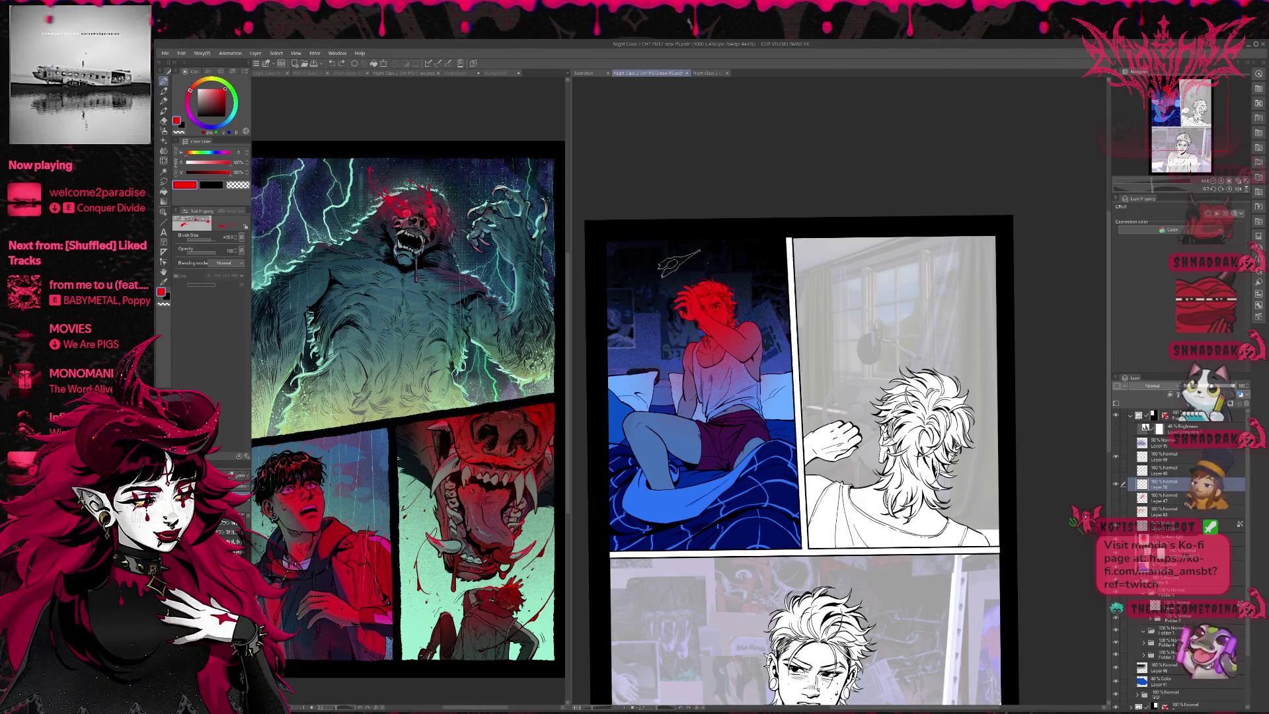
mouse_move(710, 218)
mouse_down()
mouse_move(661, 265)
mouse_move(667, 277)
mouse_move(730, 244)
mouse_up()
key(ctrl+z)
key(ctrl+z)
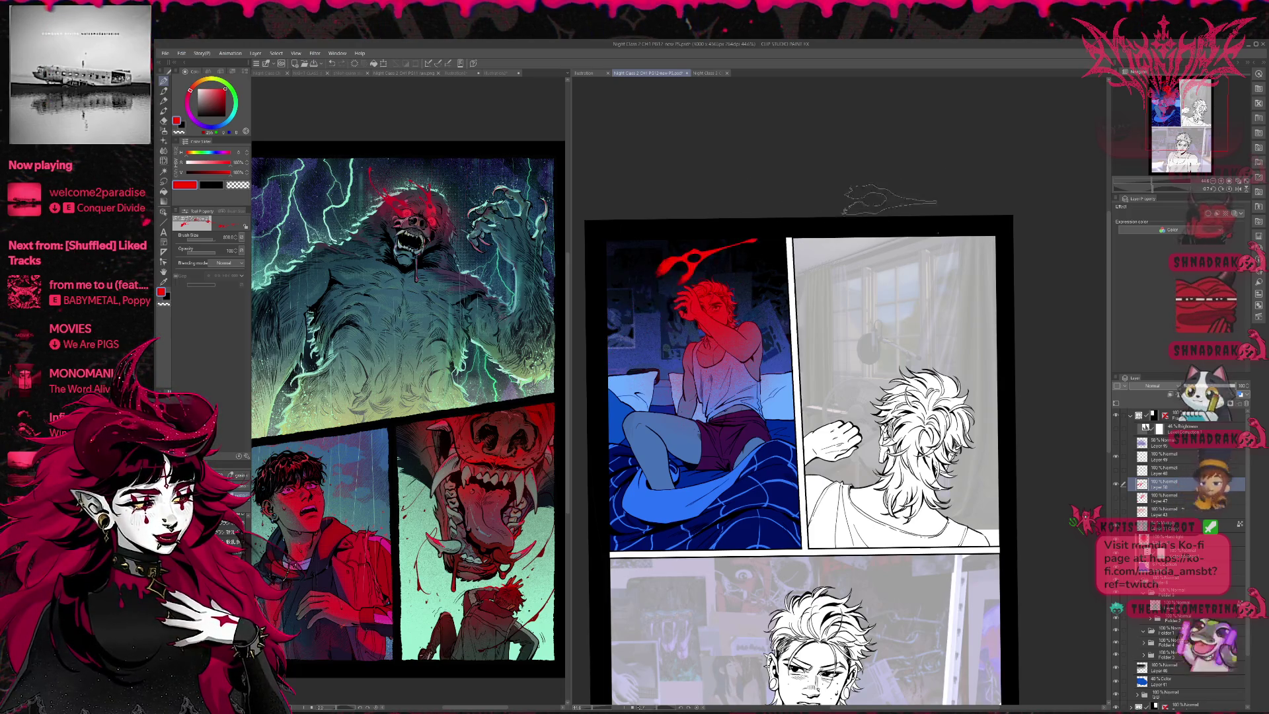
key(ctrl+z)
click(679, 283)
key(ctrl+z)
click(679, 283)
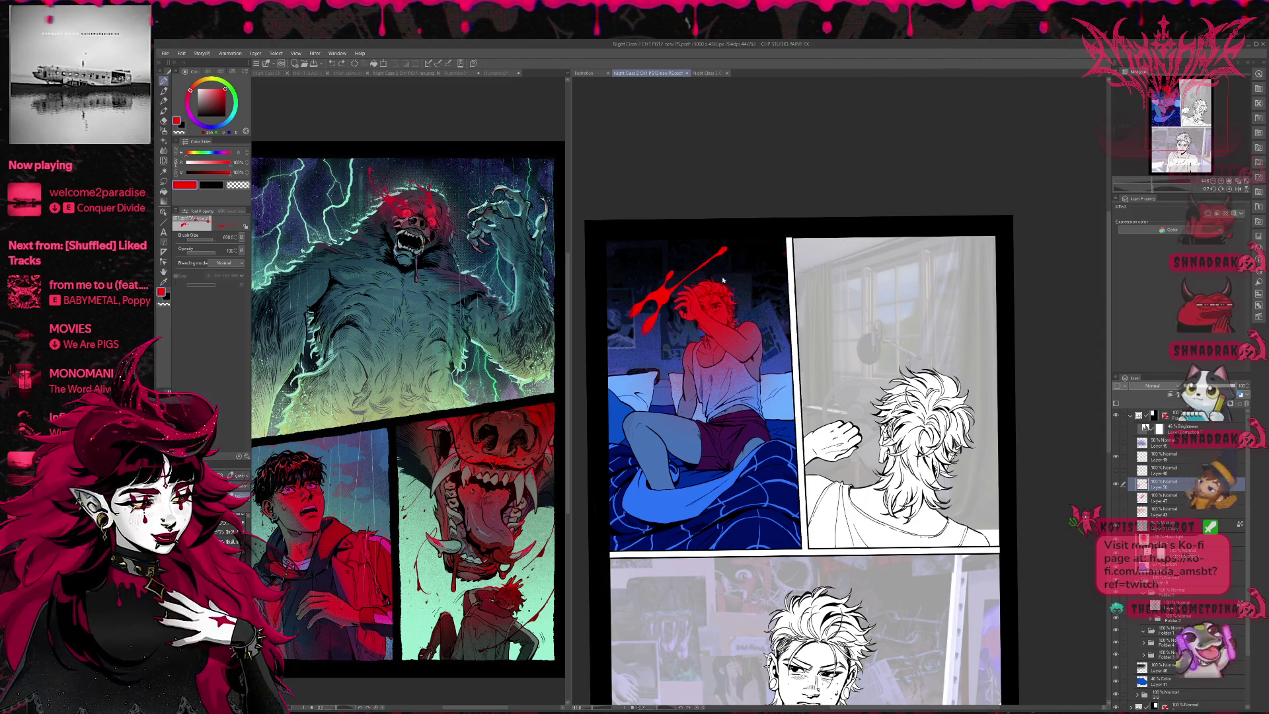
key(ctrl+z)
click(674, 262)
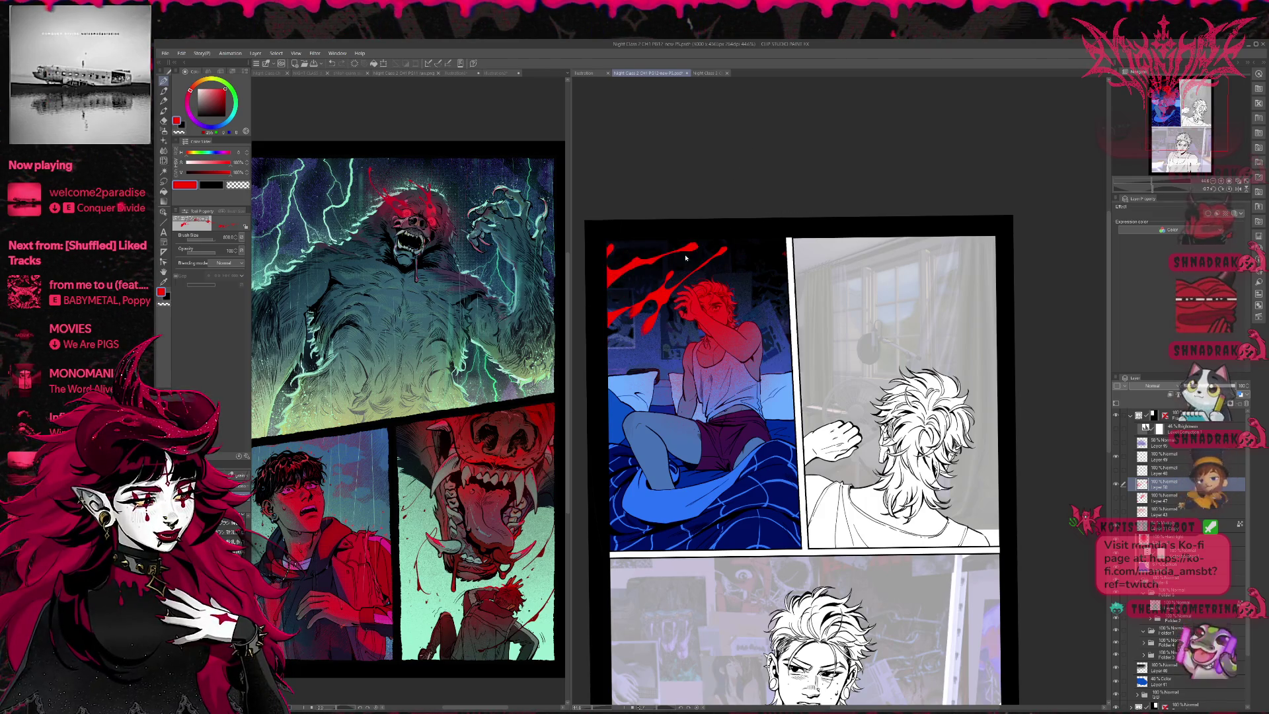
key(ctrl+z)
click(664, 277)
key(ctrl+z)
click(667, 271)
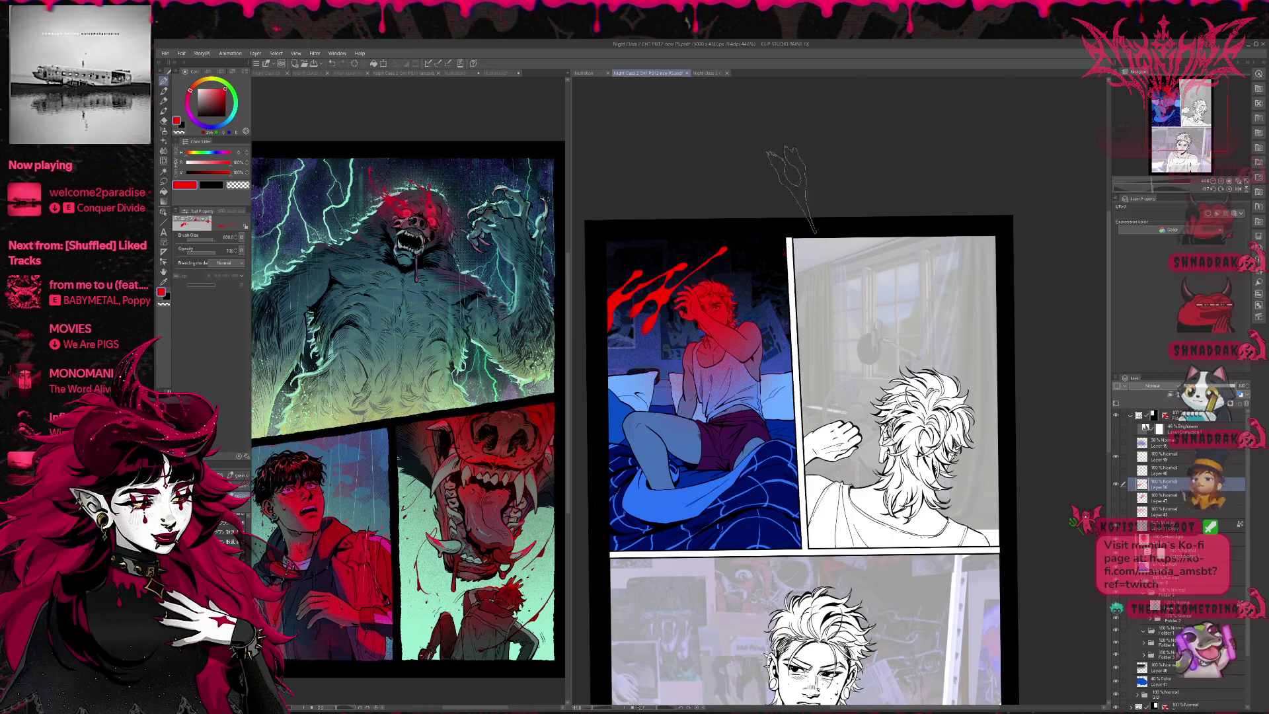
drag(688, 253, 749, 262)
key(ctrl+z)
click(667, 284)
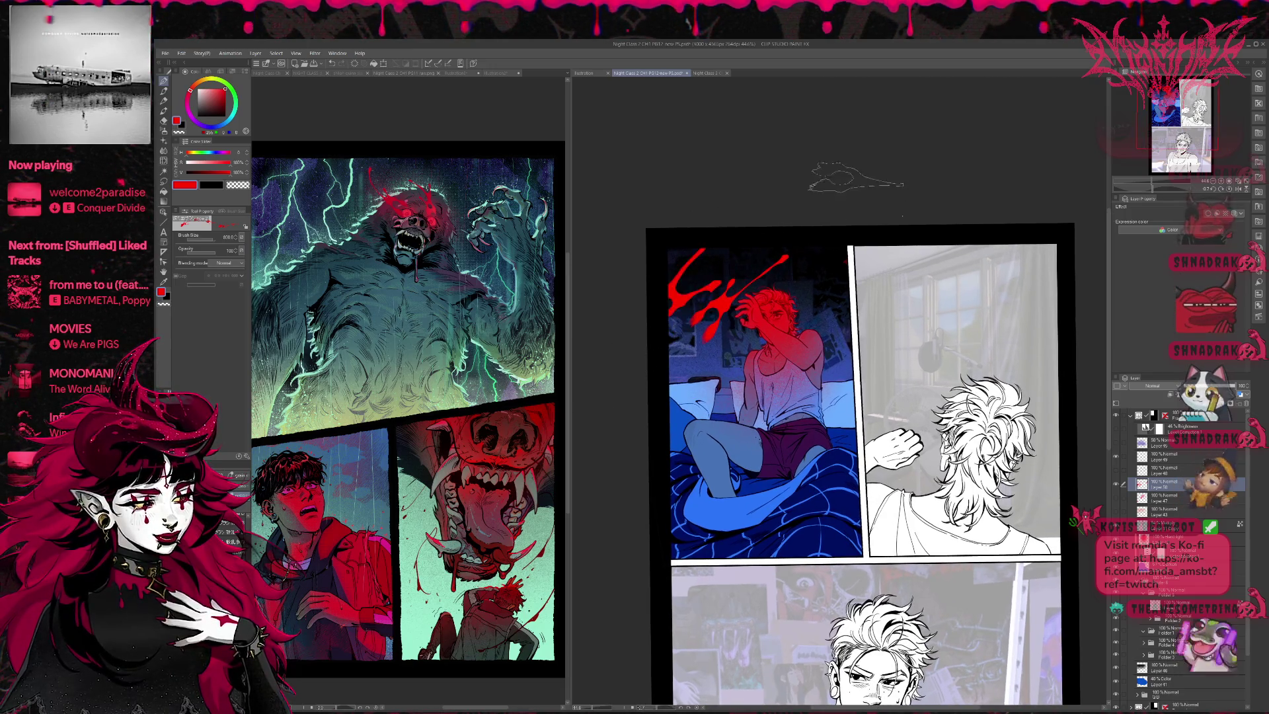
key(ctrl+z)
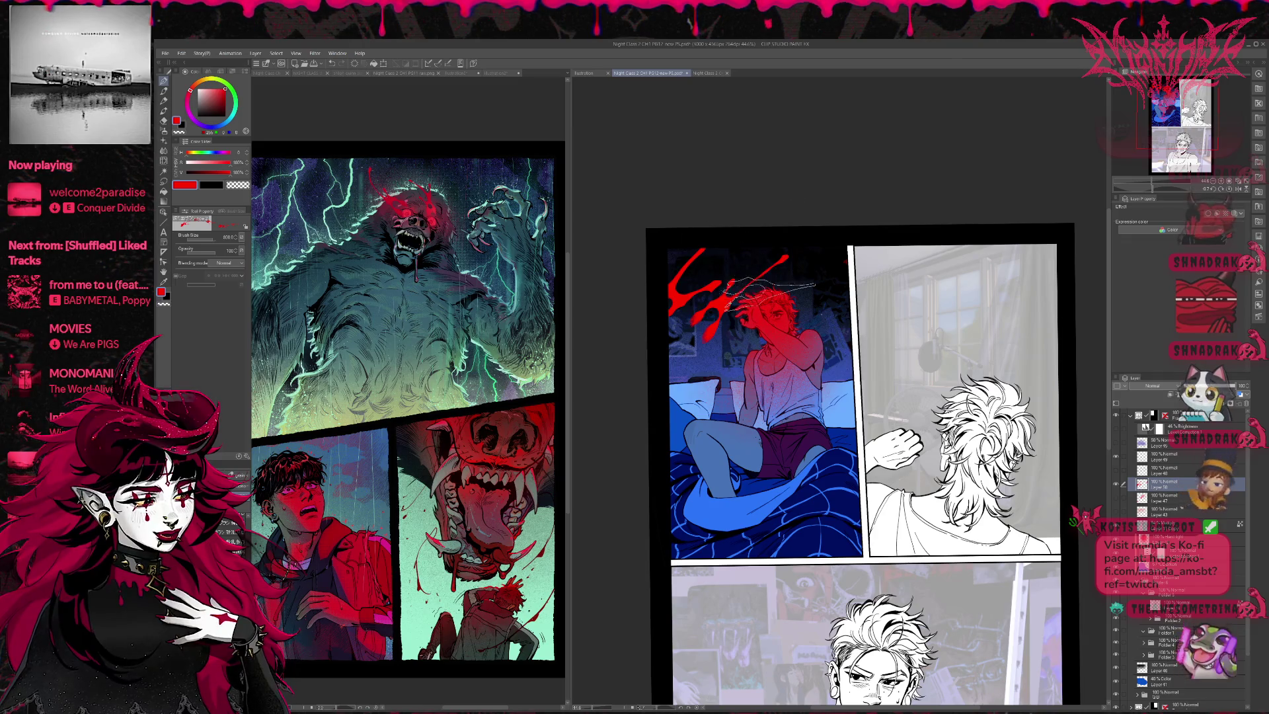
click(760, 284)
key(ctrl+z)
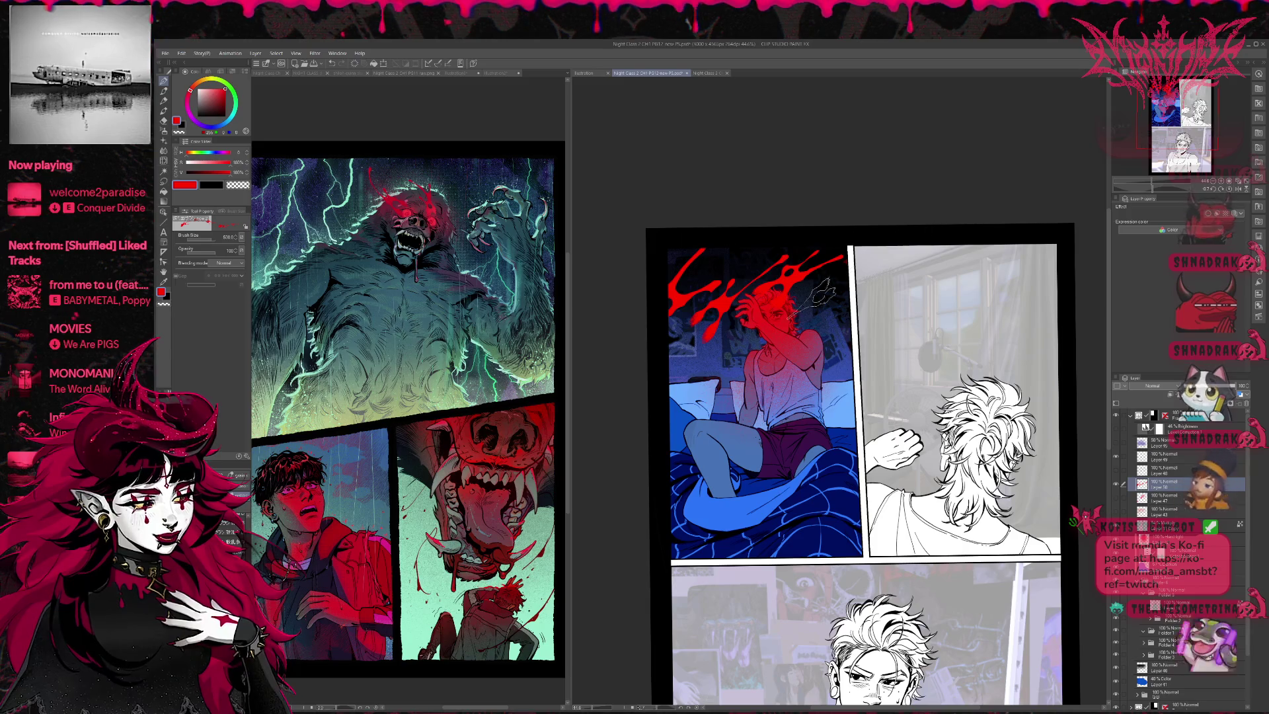
mouse_move(902, 259)
mouse_down()
mouse_move(760, 278)
mouse_move(687, 310)
mouse_move(727, 331)
mouse_move(858, 238)
mouse_move(670, 296)
mouse_up()
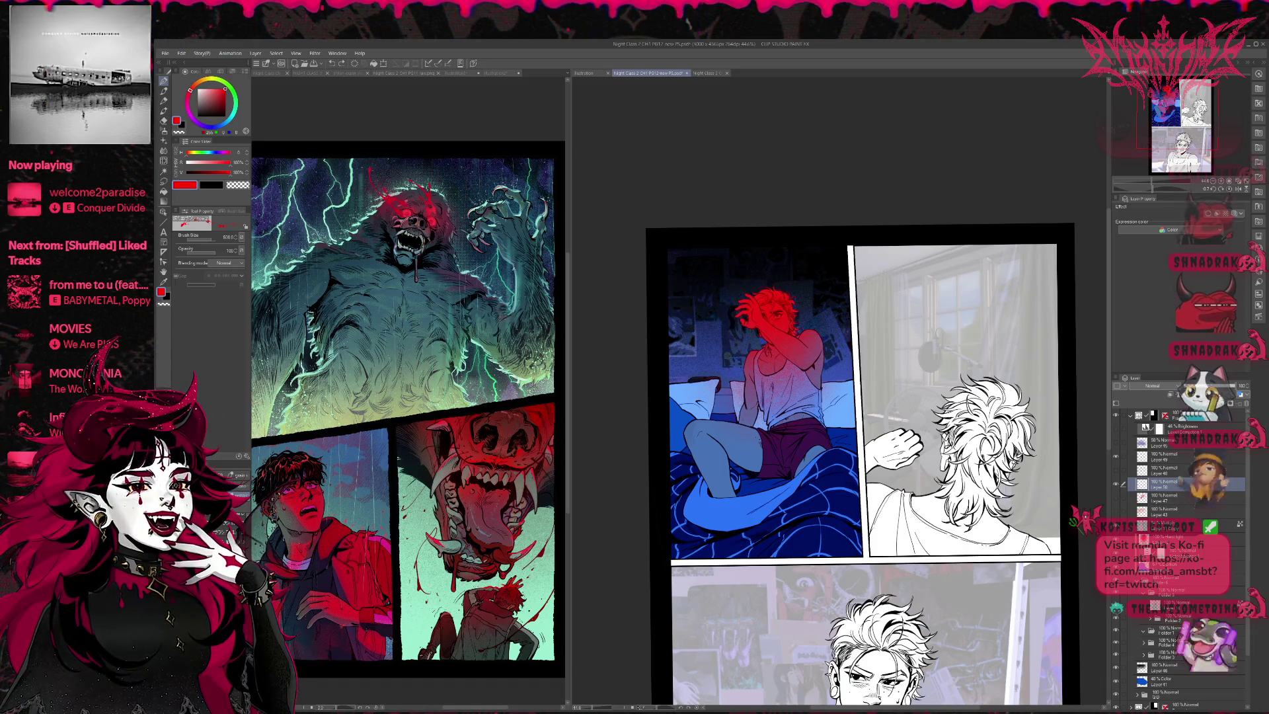
Step: Try thin, thick and jagged red pen strokes at size 40 across the panel, undoing each
key(p)
drag(712, 309, 834, 251)
key(ctrl+z)
drag(687, 360, 822, 248)
key(ctrl+z)
drag(671, 357, 806, 248)
key(ctrl+z)
drag(674, 370, 773, 250)
key(ctrl+z)
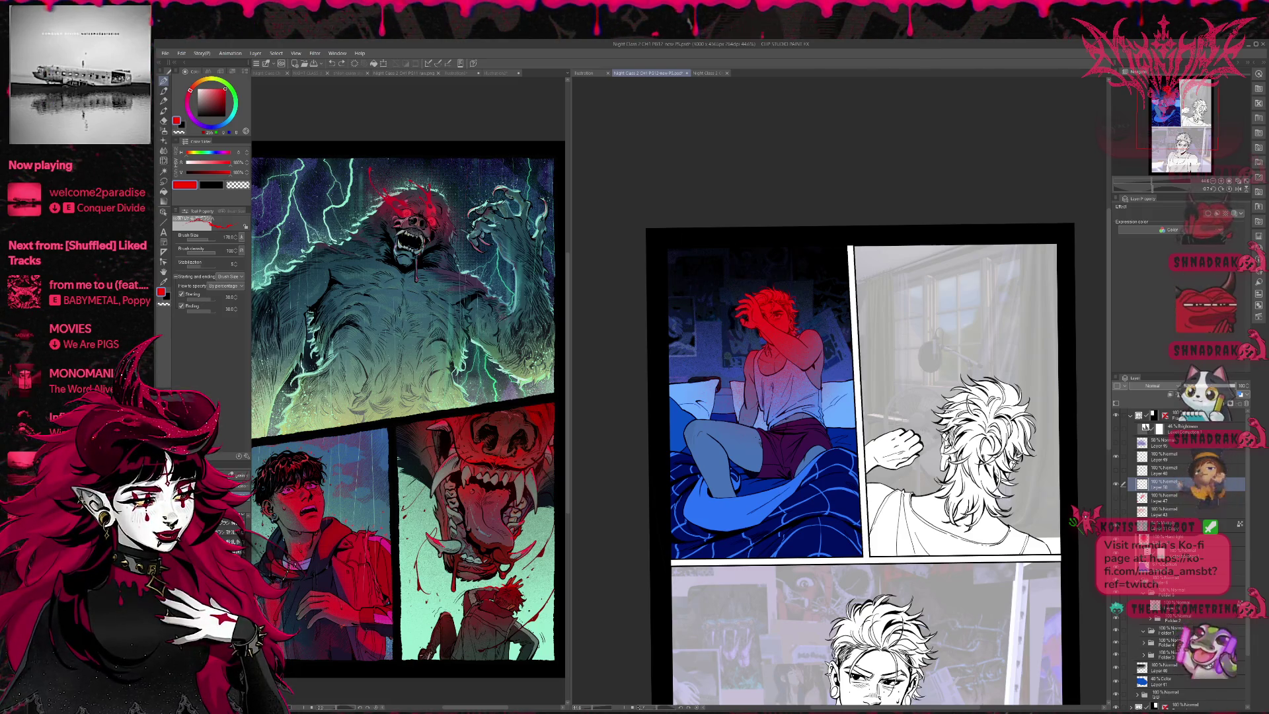
Step: Try larger red splatter sweeps across the panel top and head, undoing each one
drag(671, 344, 832, 248)
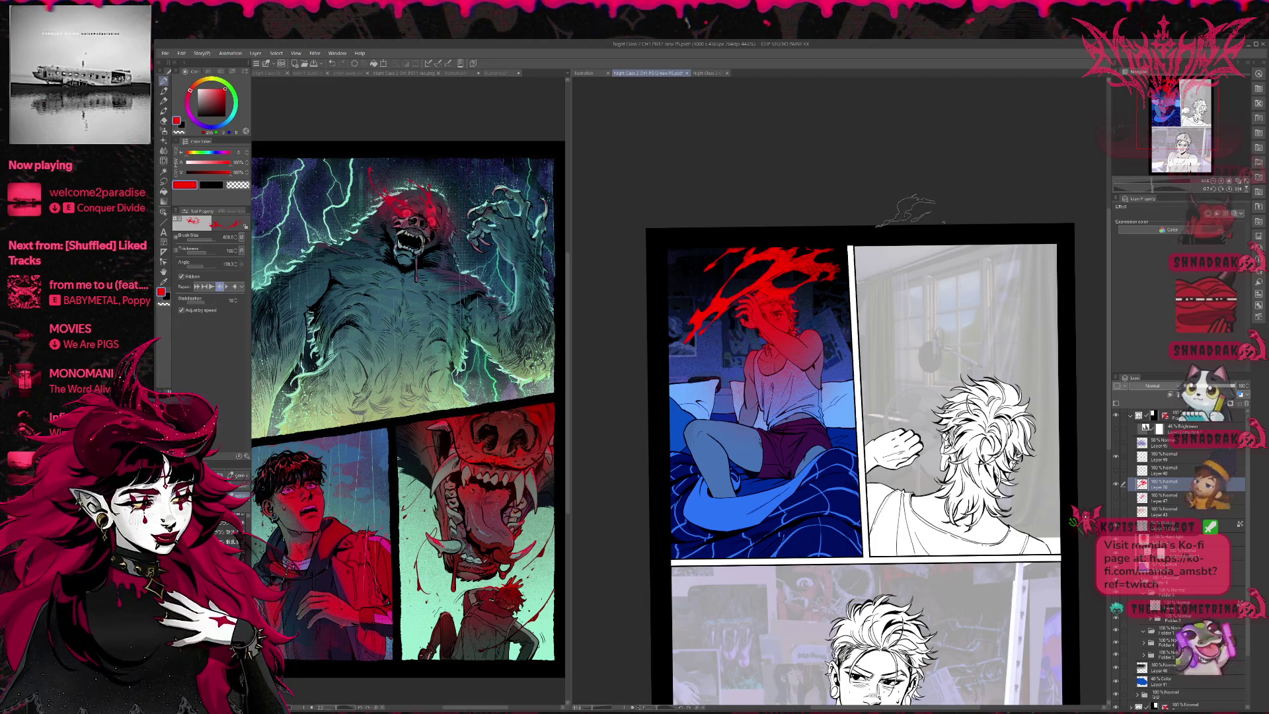
key(ctrl+z)
mouse_move(665, 283)
mouse_down()
mouse_move(832, 264)
mouse_move(687, 304)
mouse_move(674, 337)
mouse_up()
key(ctrl+z)
key(ctrl+z)
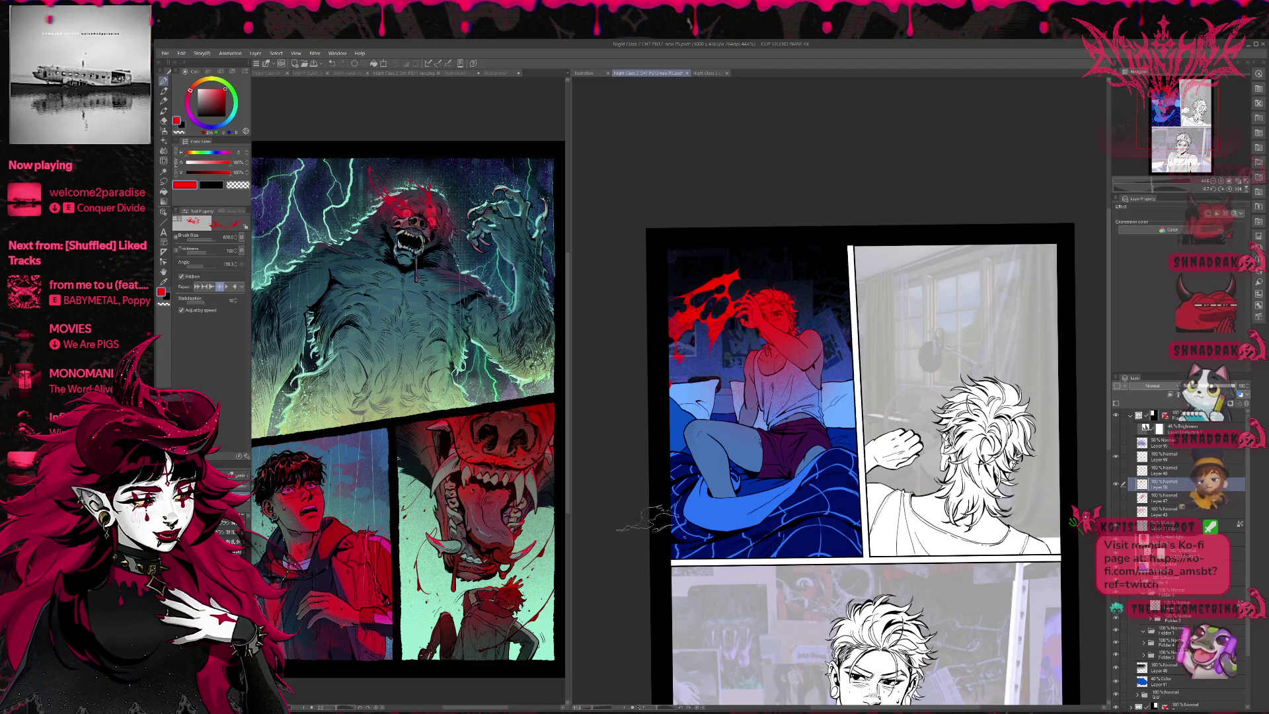
key(ctrl+z)
drag(740, 271, 667, 330)
key(ctrl+z)
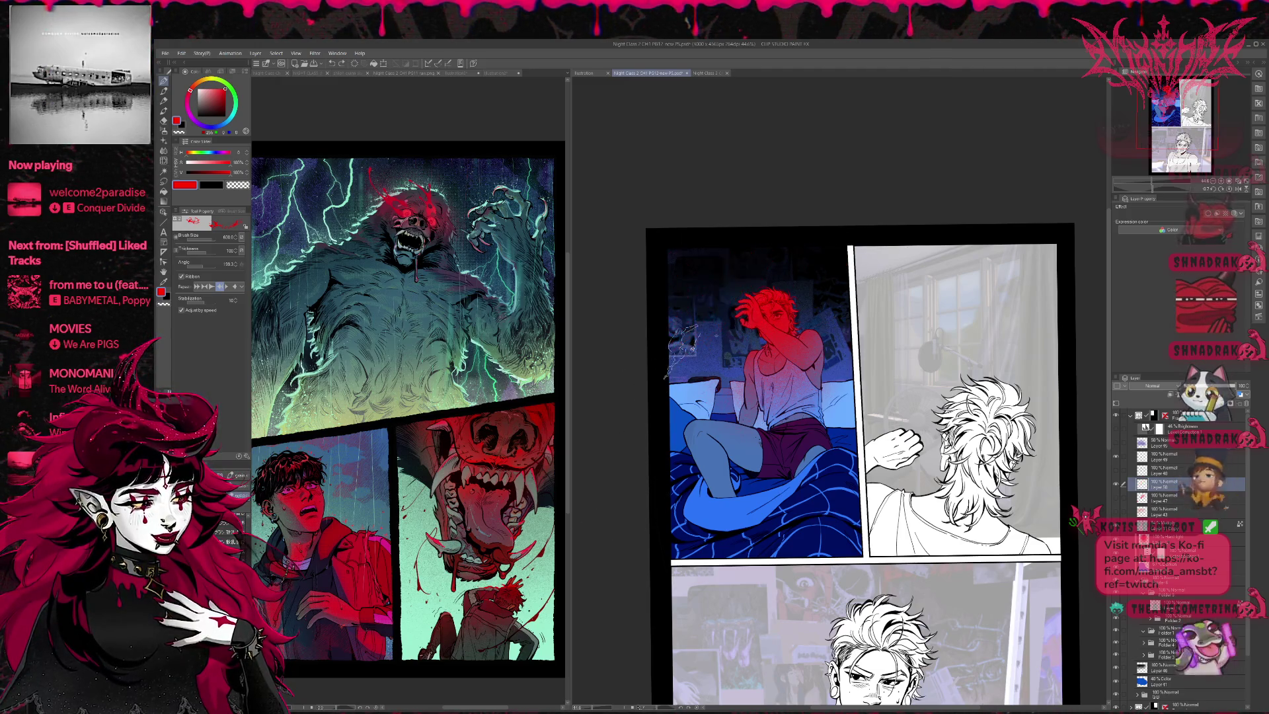
drag(793, 254, 681, 330)
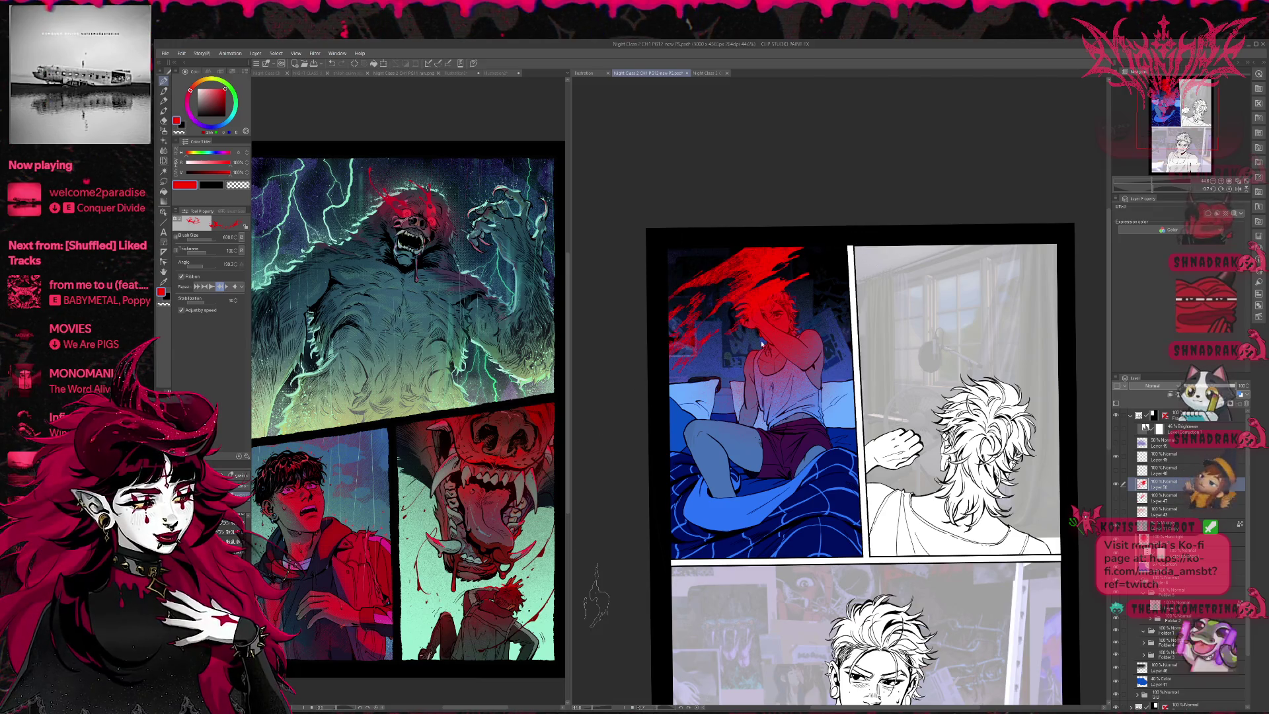
key(ctrl+z)
drag(700, 284, 743, 304)
key(ctrl+z)
Step: Stamp a final thin red splatter streak from the head into the top-left corner
click(674, 304)
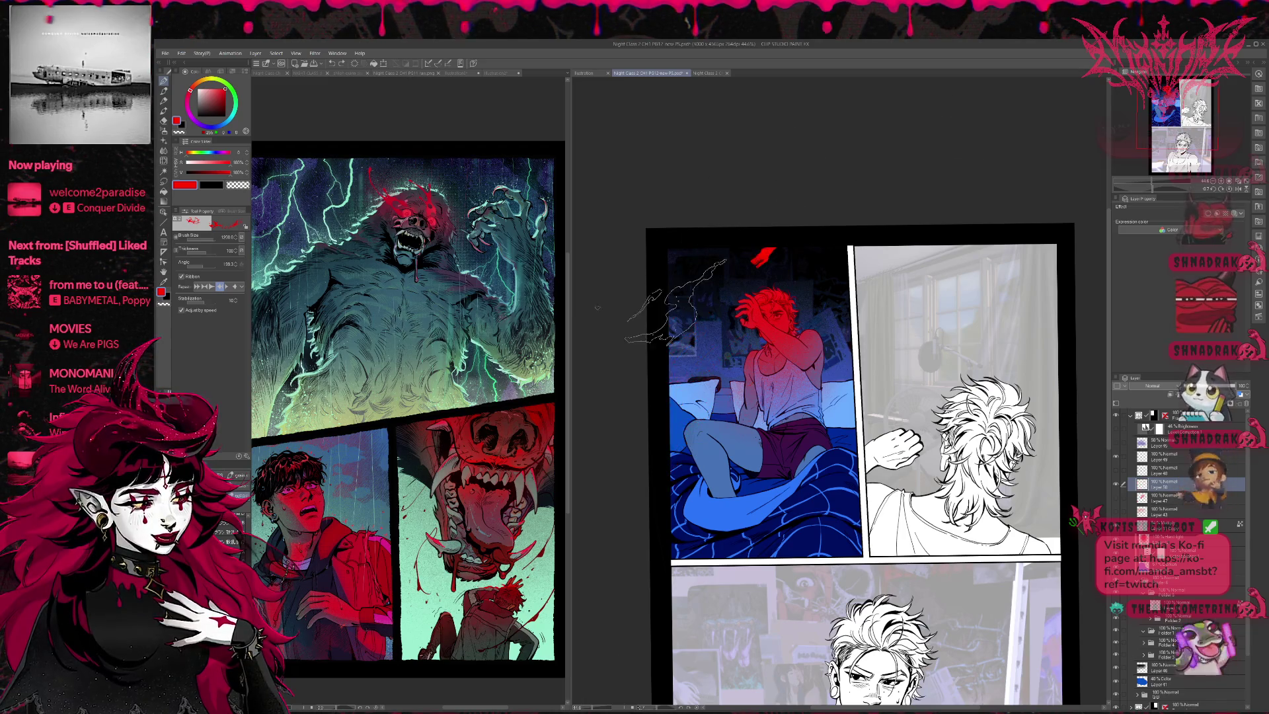
click(674, 301)
key(ctrl+z)
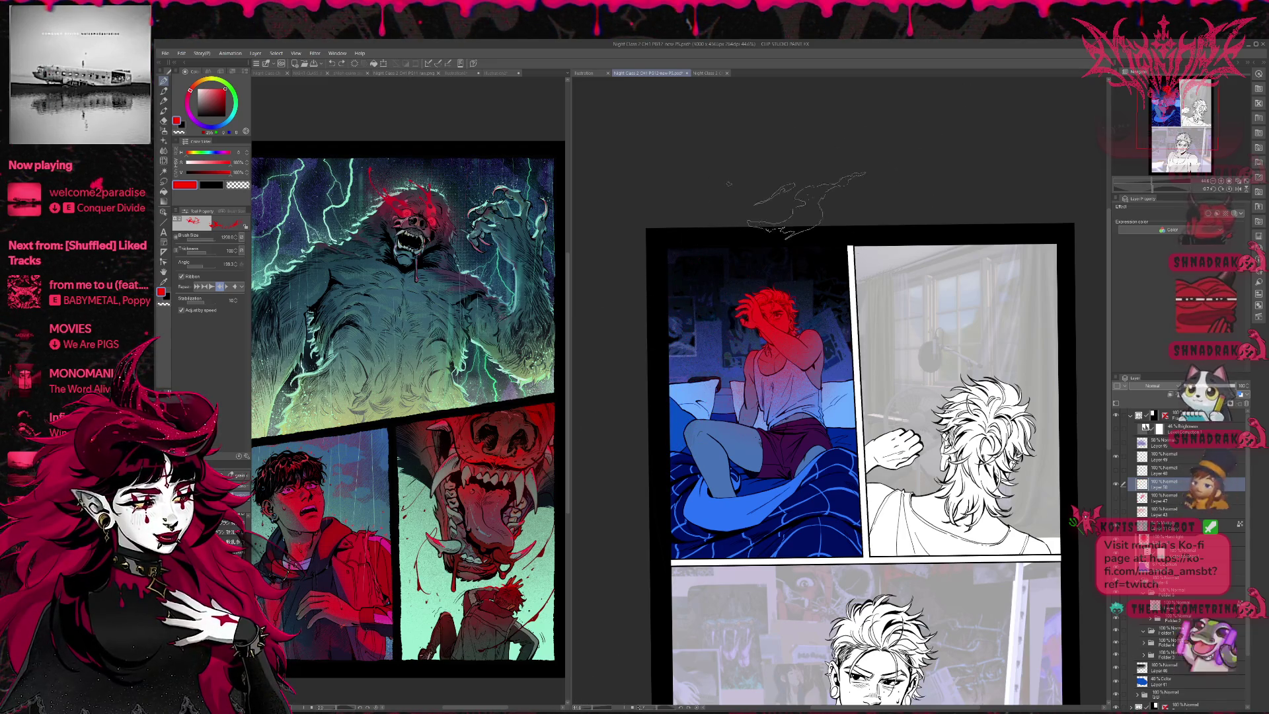
click(701, 291)
key(ctrl+z)
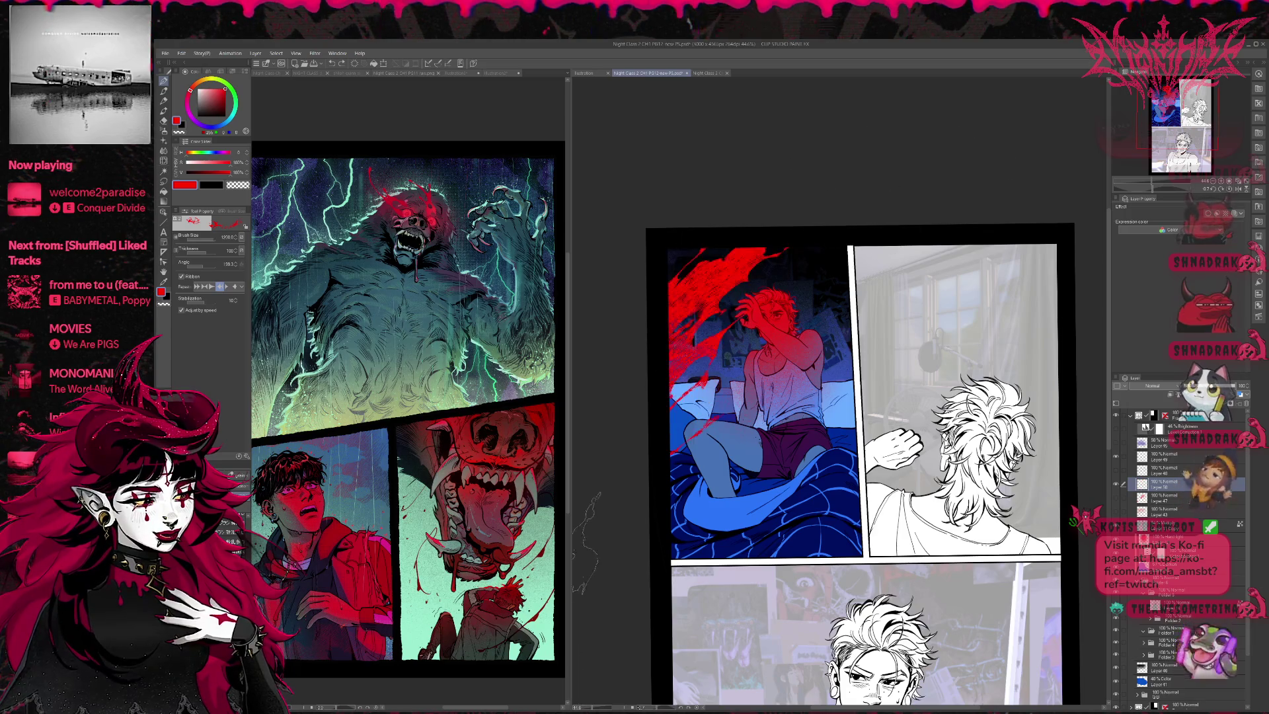
click(700, 294)
key(ctrl+z)
click(792, 460)
key(ctrl+z)
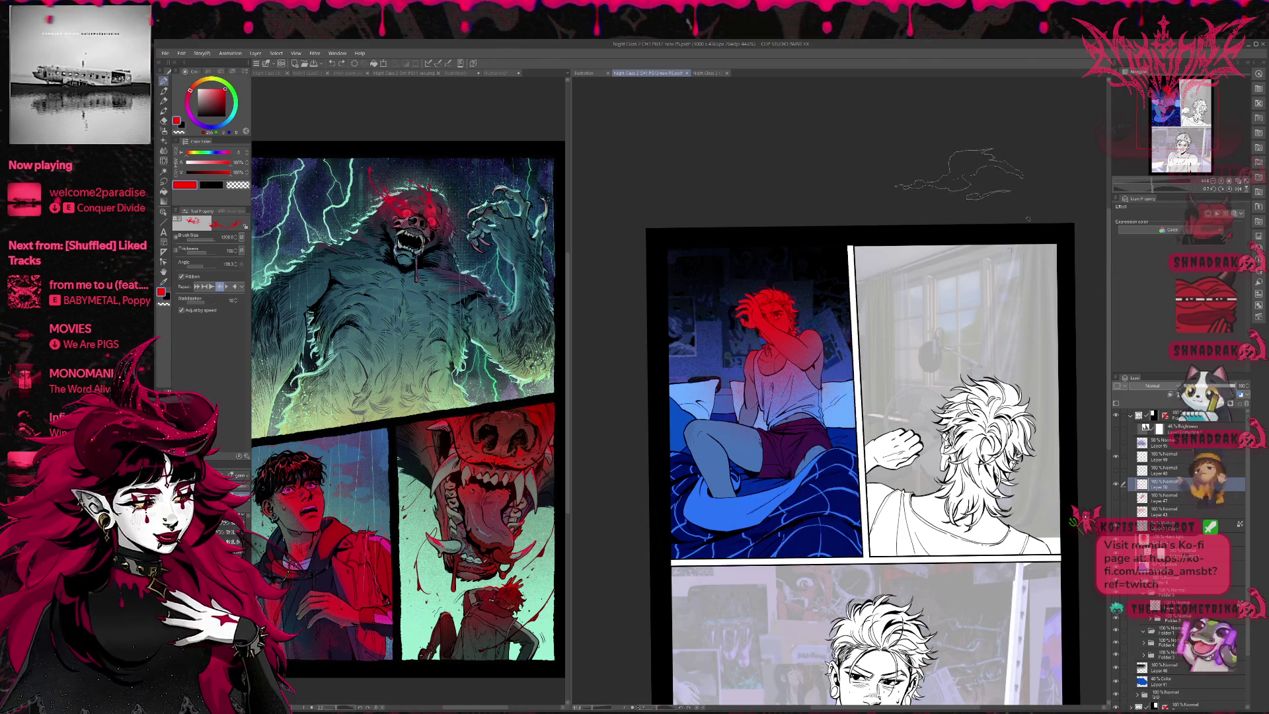
click(700, 291)
key(ctrl+z)
click(700, 297)
key(ctrl+z)
click(700, 291)
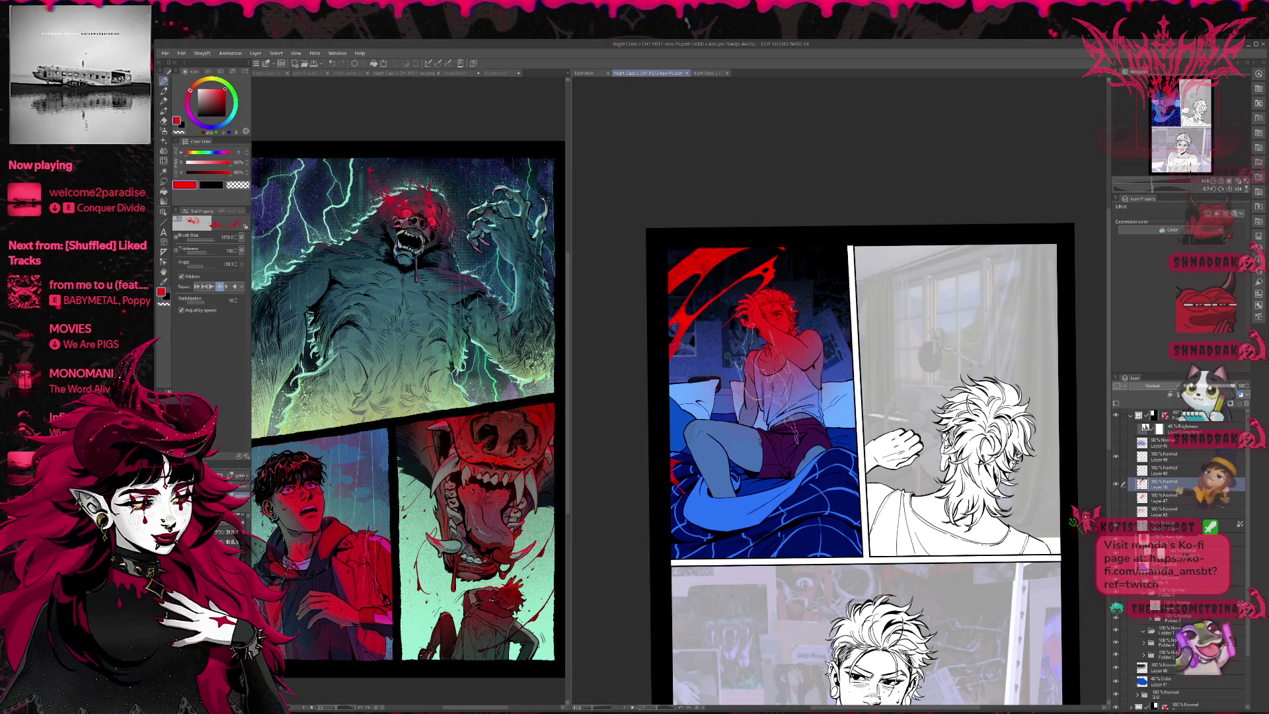
key(e)
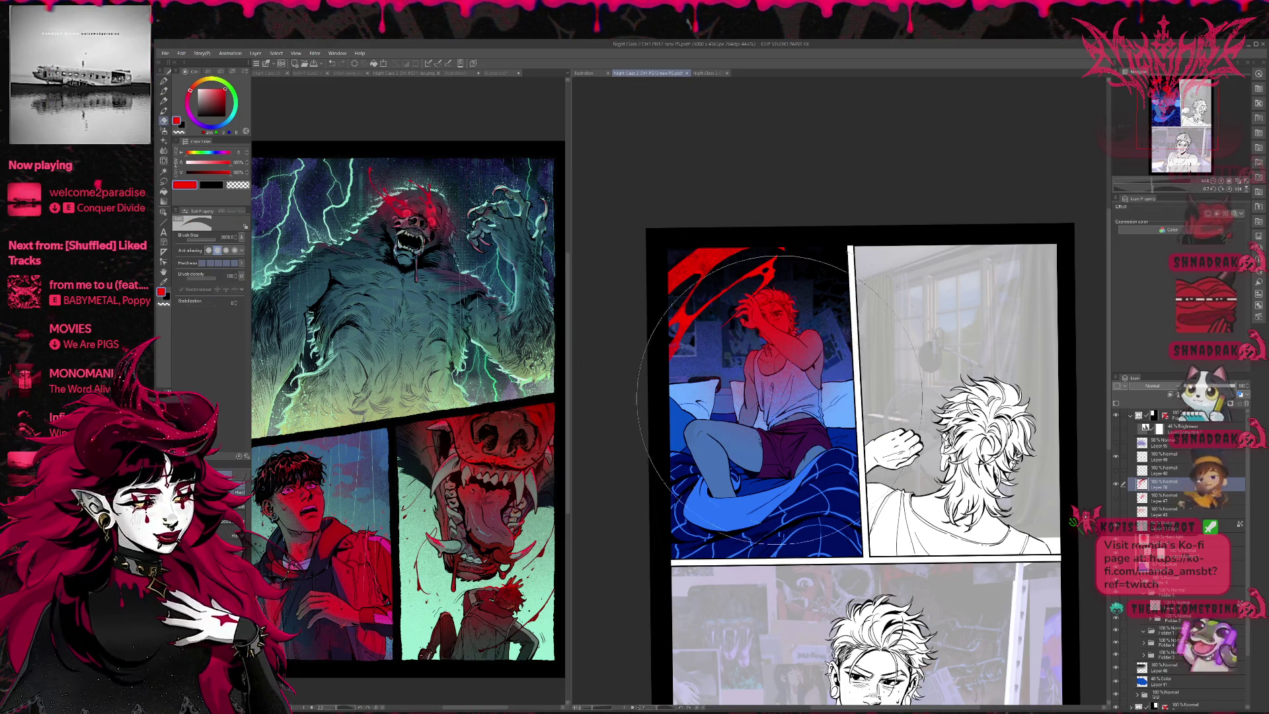
Step: Switch to the large ribbon pen brush at size 700
key(b)
key(bracketleft)
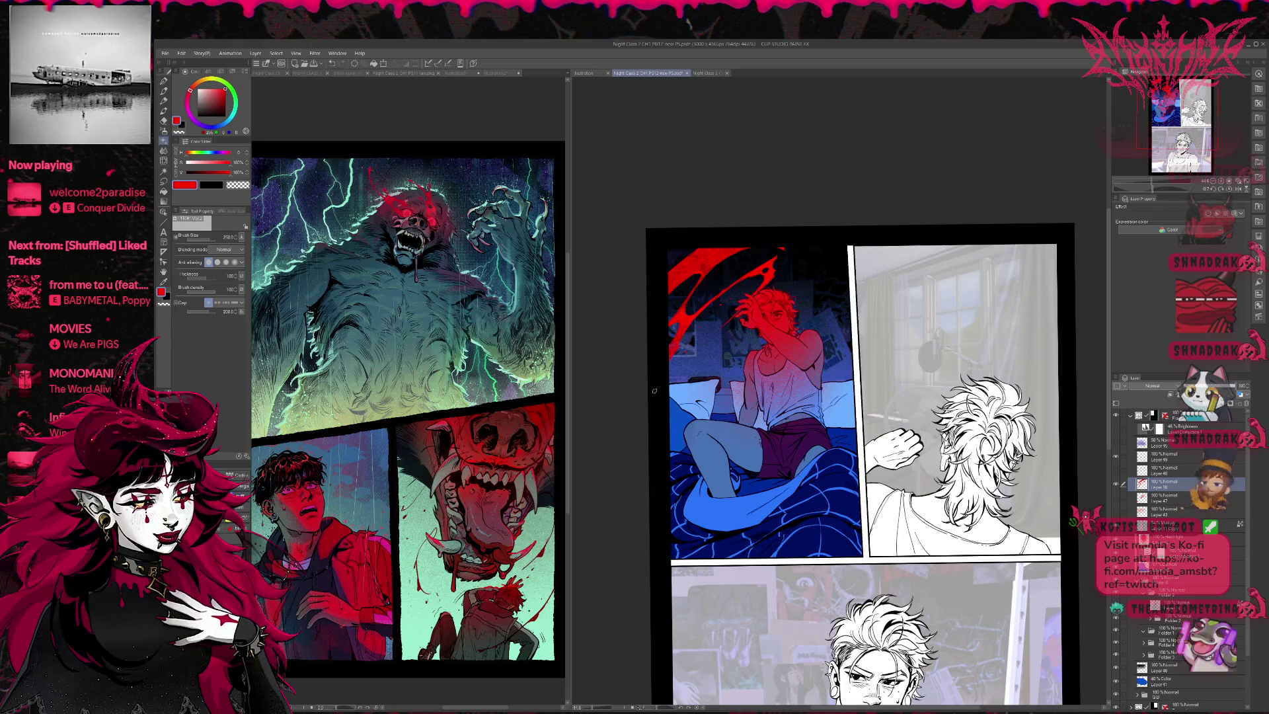
key(e)
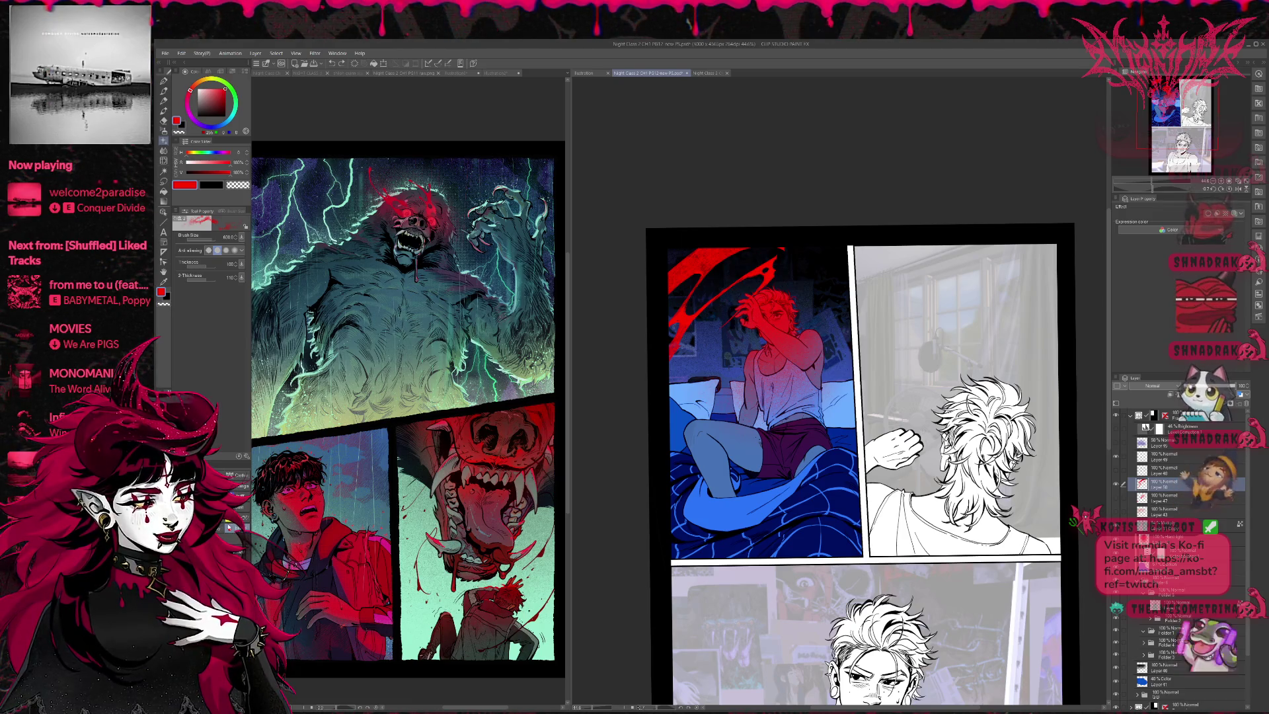
click(164, 80)
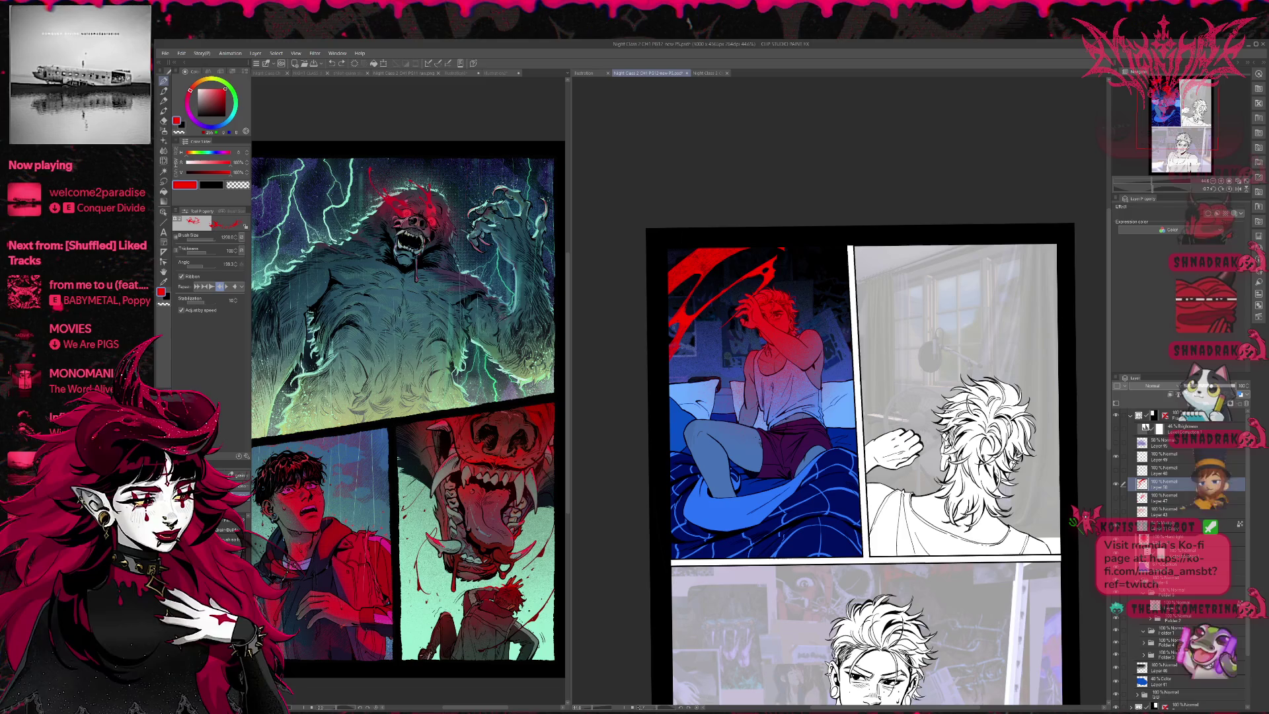
key(bracketleft)
key(bracketleft)
key(bracketleft)
key(bracketleft)
Step: Paint trial red strokes from the head upward and undo the stray ones
drag(727, 323, 846, 254)
drag(780, 304, 846, 254)
key(ctrl+z)
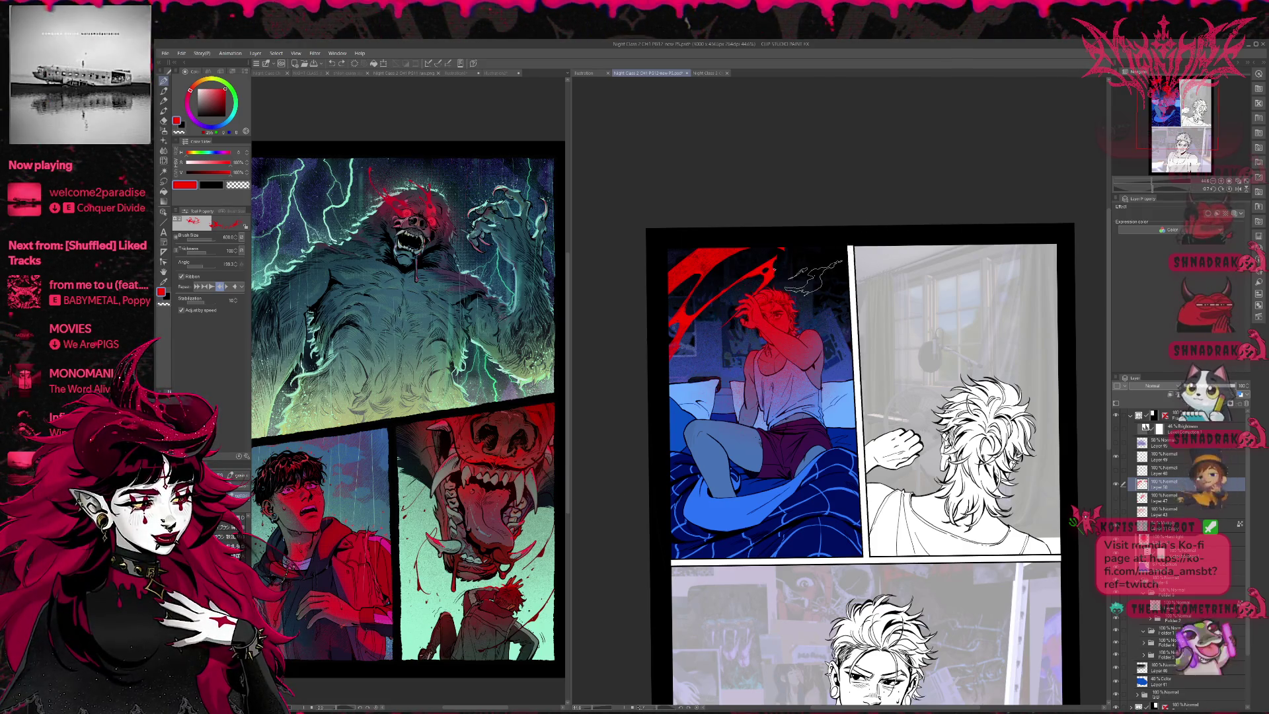
key(ctrl+z)
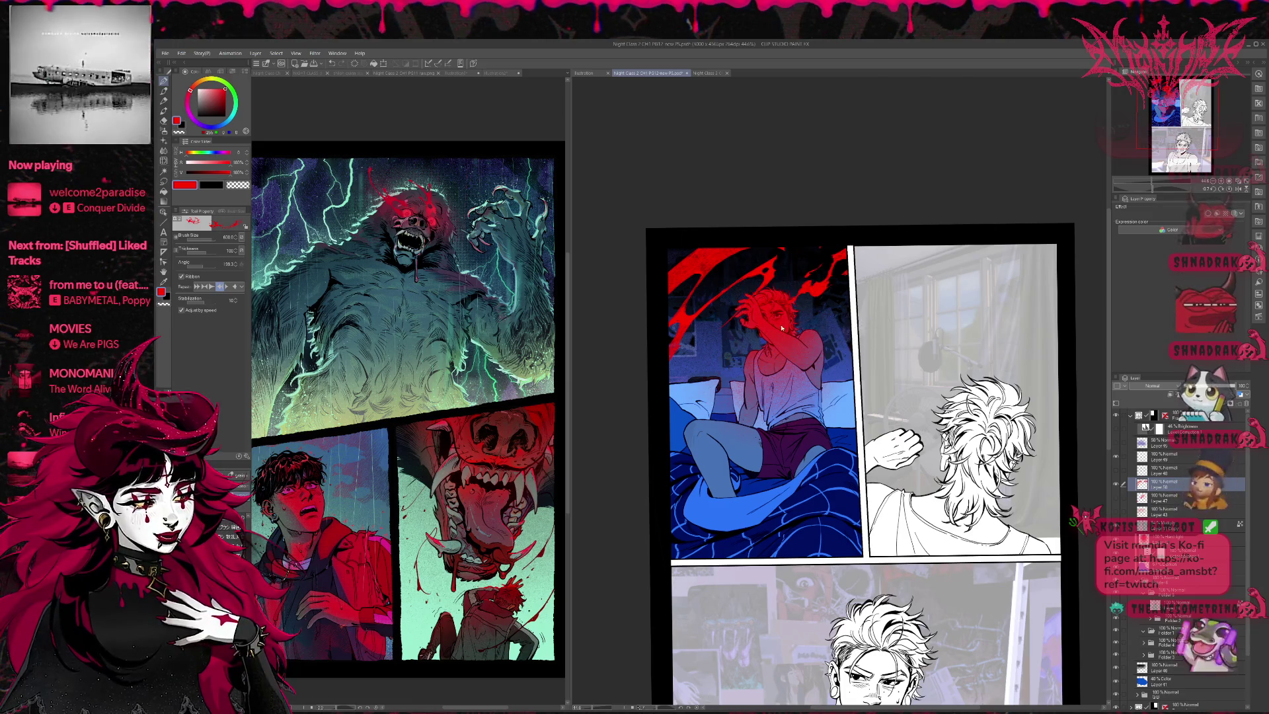
drag(792, 301, 846, 255)
key(ctrl+z)
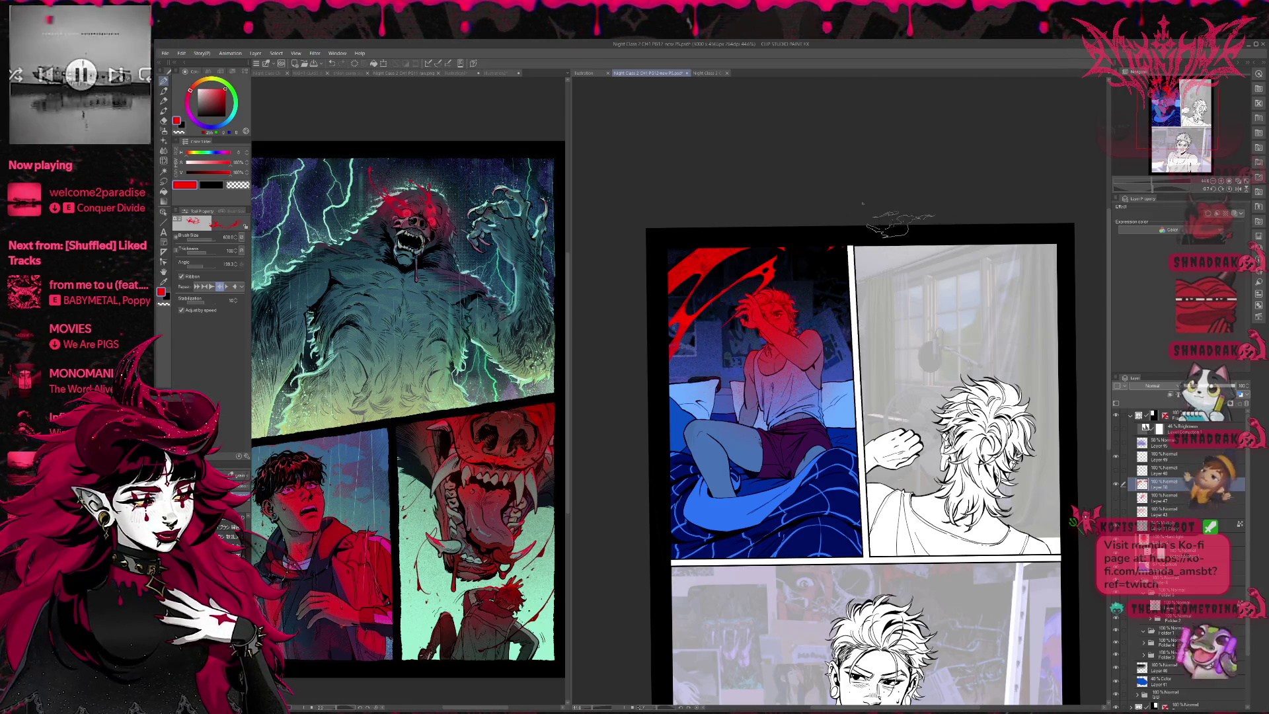
mouse_move(733, 316)
mouse_down()
mouse_move(793, 264)
mouse_move(832, 265)
mouse_move(826, 254)
mouse_up()
key(ctrl+z)
key(ctrl+z)
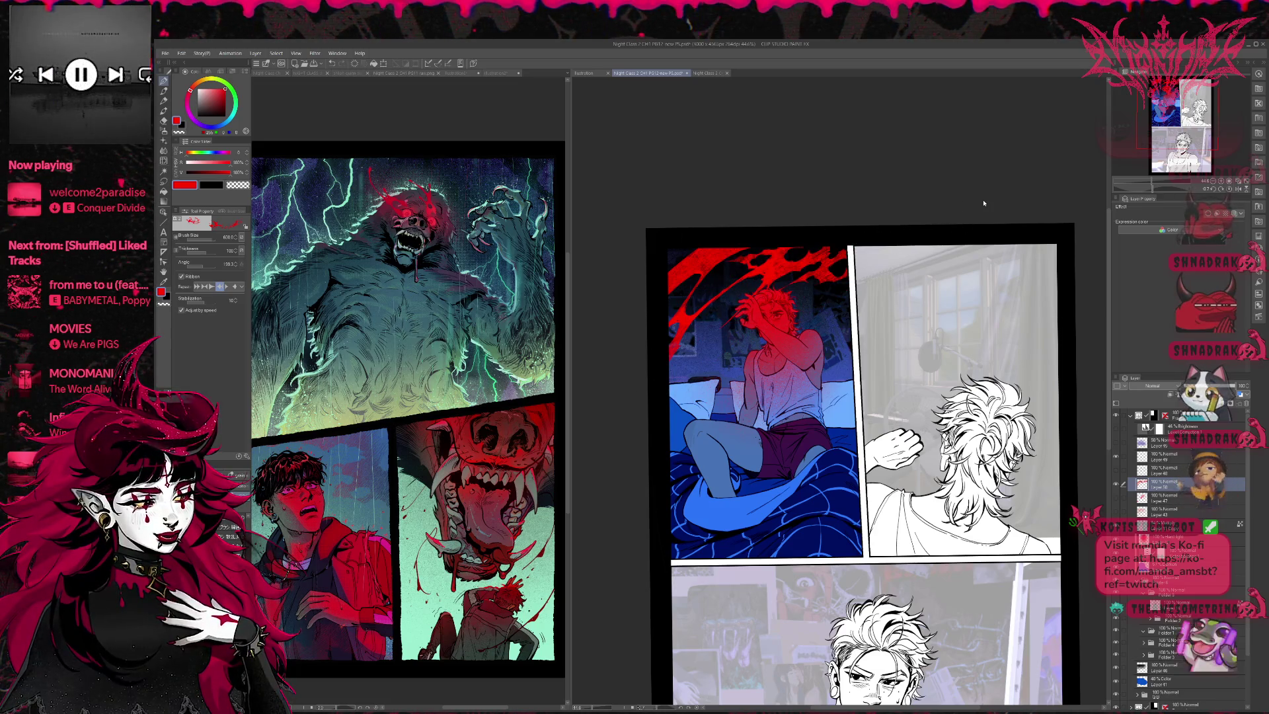
key(ctrl+z)
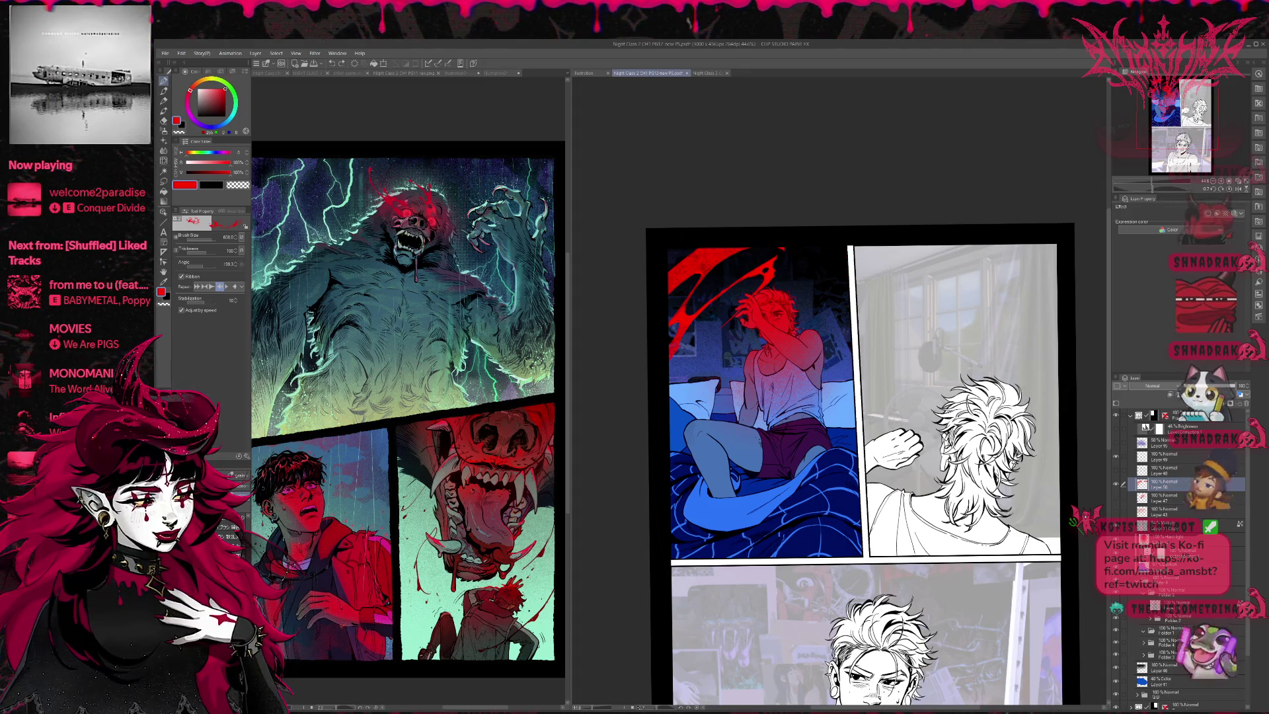
Step: Paint a red splash over the boy's hair on a new layer
key(ctrl+shift+n)
drag(694, 357, 820, 277)
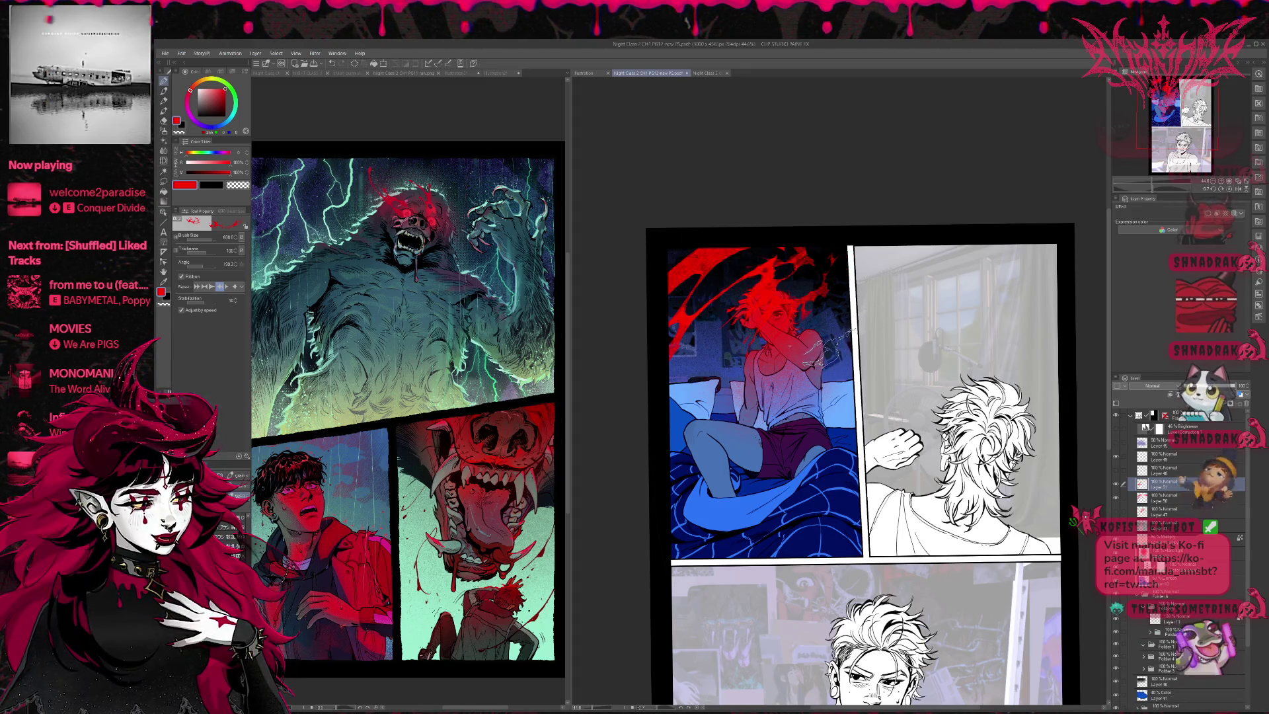
key(ctrl+t)
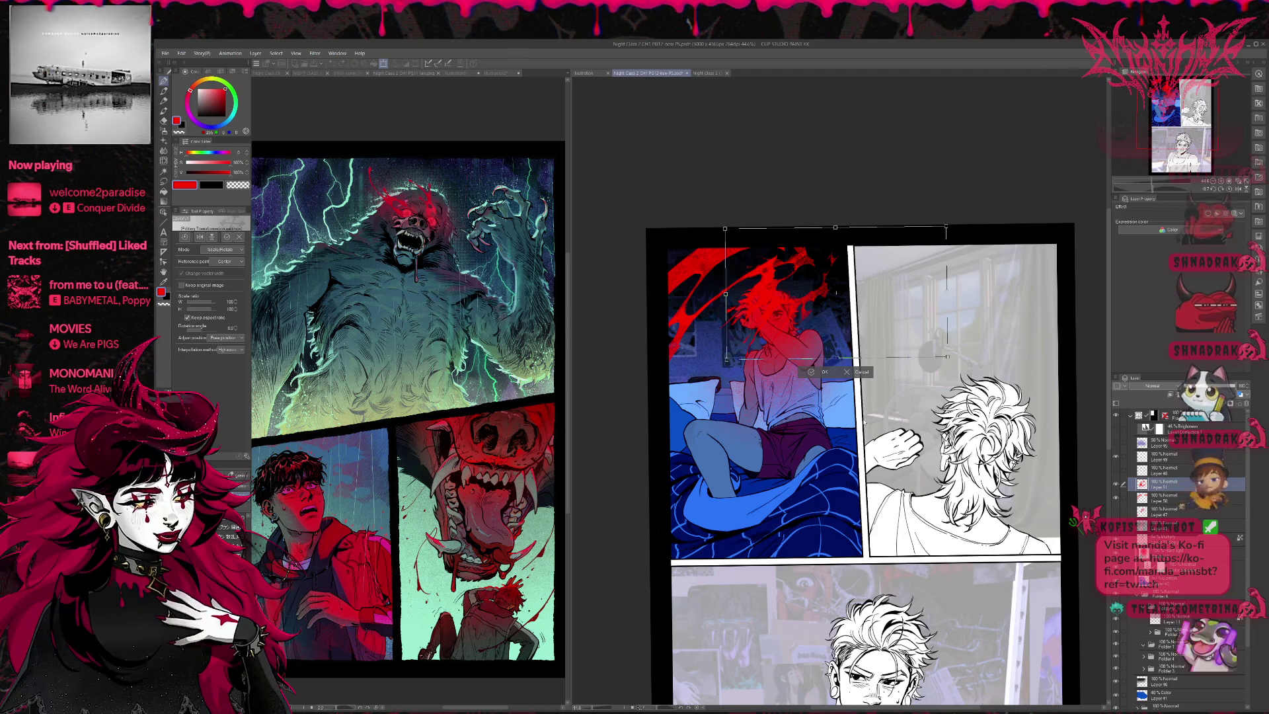
Step: Rotate and reshape the red splash so it sprays up from the hair, then commit it
mouse_move(835, 292)
mouse_down()
mouse_move(825, 319)
mouse_move(793, 314)
mouse_move(829, 324)
mouse_move(782, 316)
mouse_move(851, 291)
mouse_move(841, 320)
mouse_move(814, 318)
mouse_move(831, 320)
mouse_move(822, 301)
mouse_move(805, 319)
mouse_move(804, 308)
mouse_move(867, 330)
mouse_up()
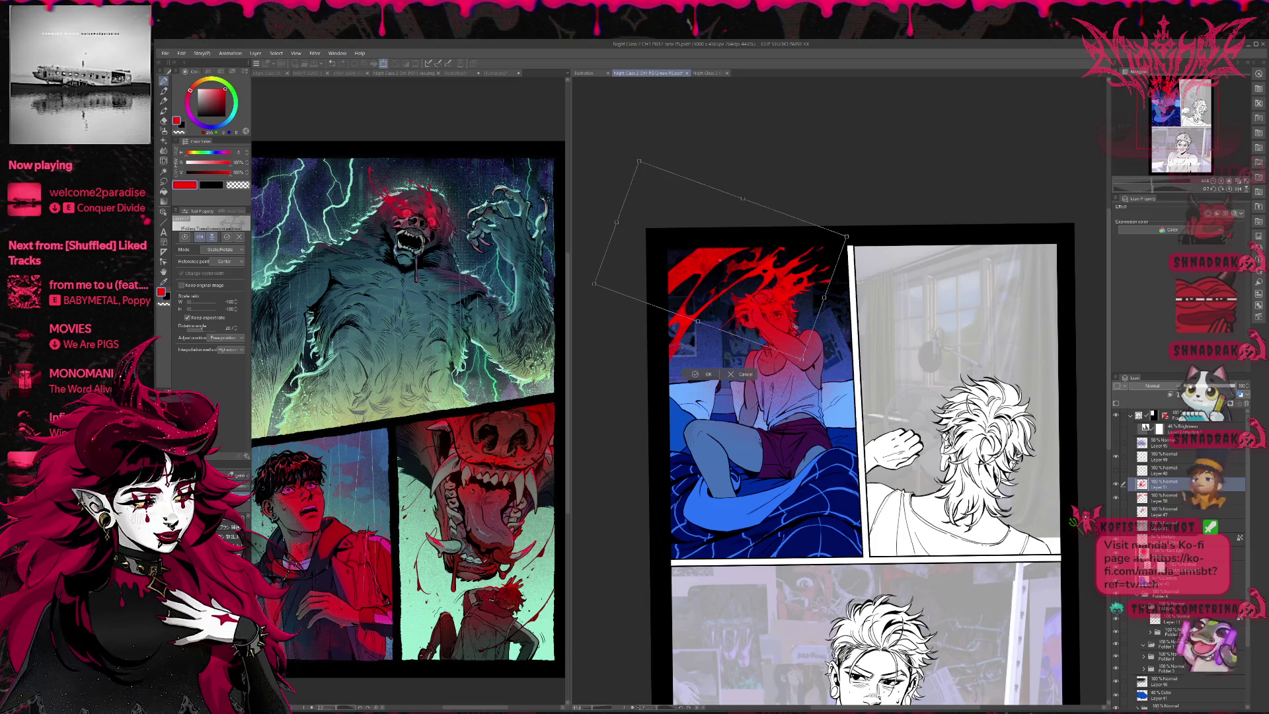
key(Return)
key(h)
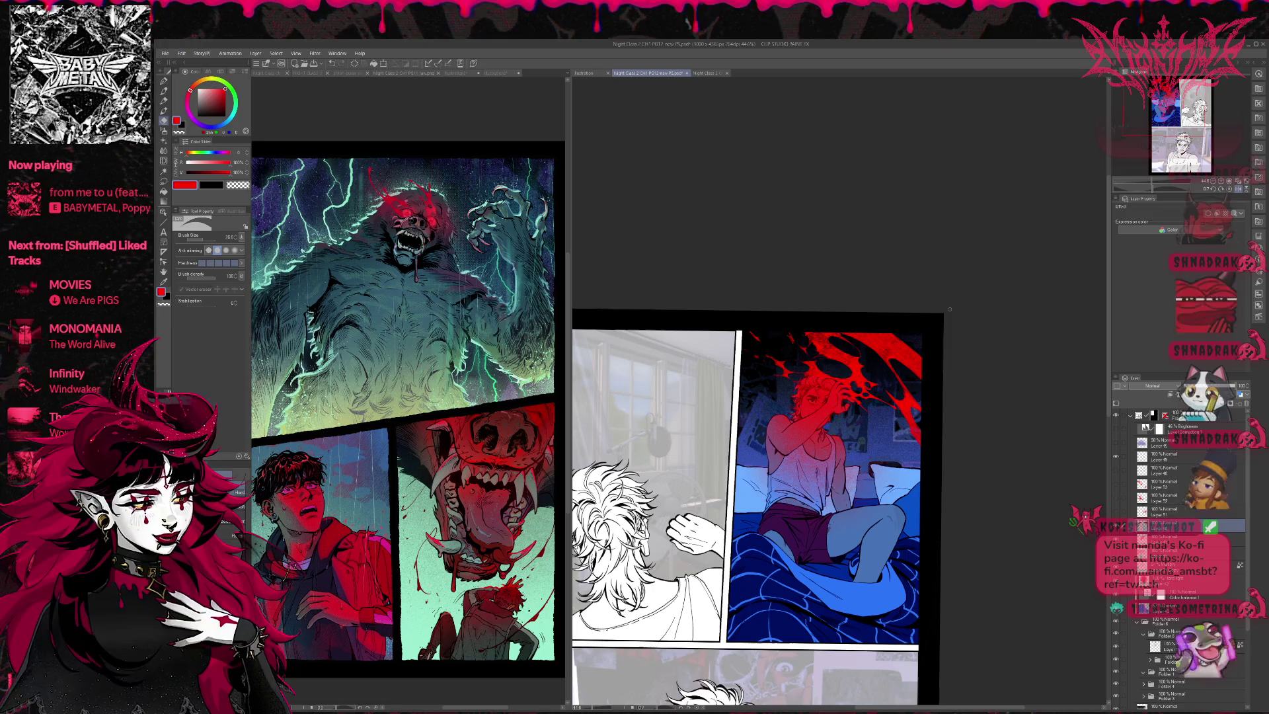
Step: Toggle the splatter and figure shading layers to compare, then select Layer 48
click(1116, 485)
click(1116, 482)
click(1116, 482)
click(1116, 482)
click(1116, 483)
click(1116, 483)
click(1150, 471)
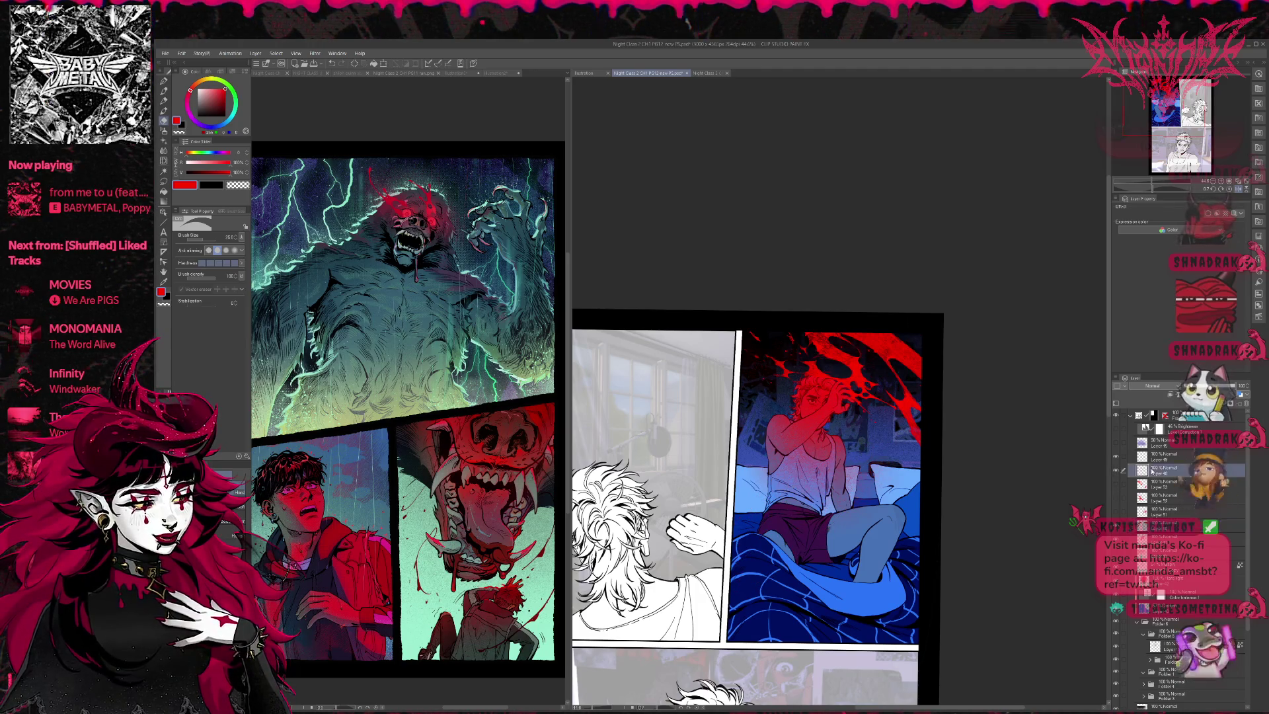
Step: Set a large blending brush to size 300 and flip the canvas view back to normal
key(b)
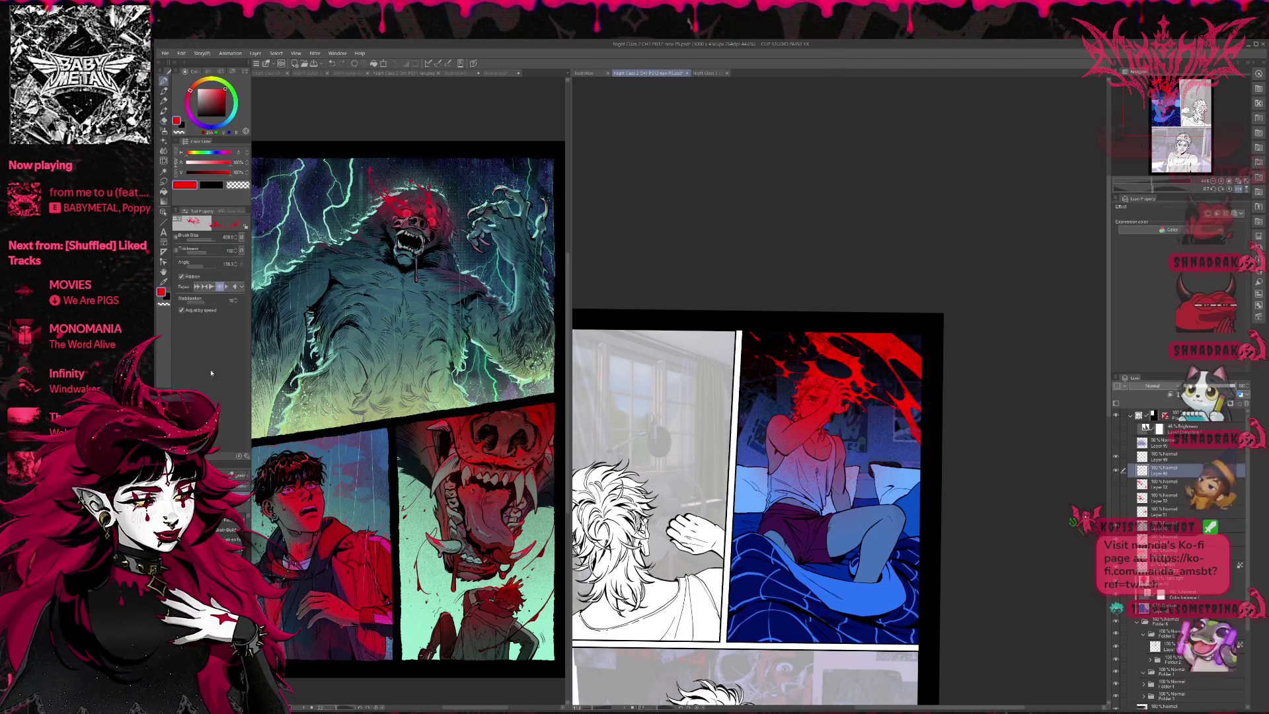
key(u)
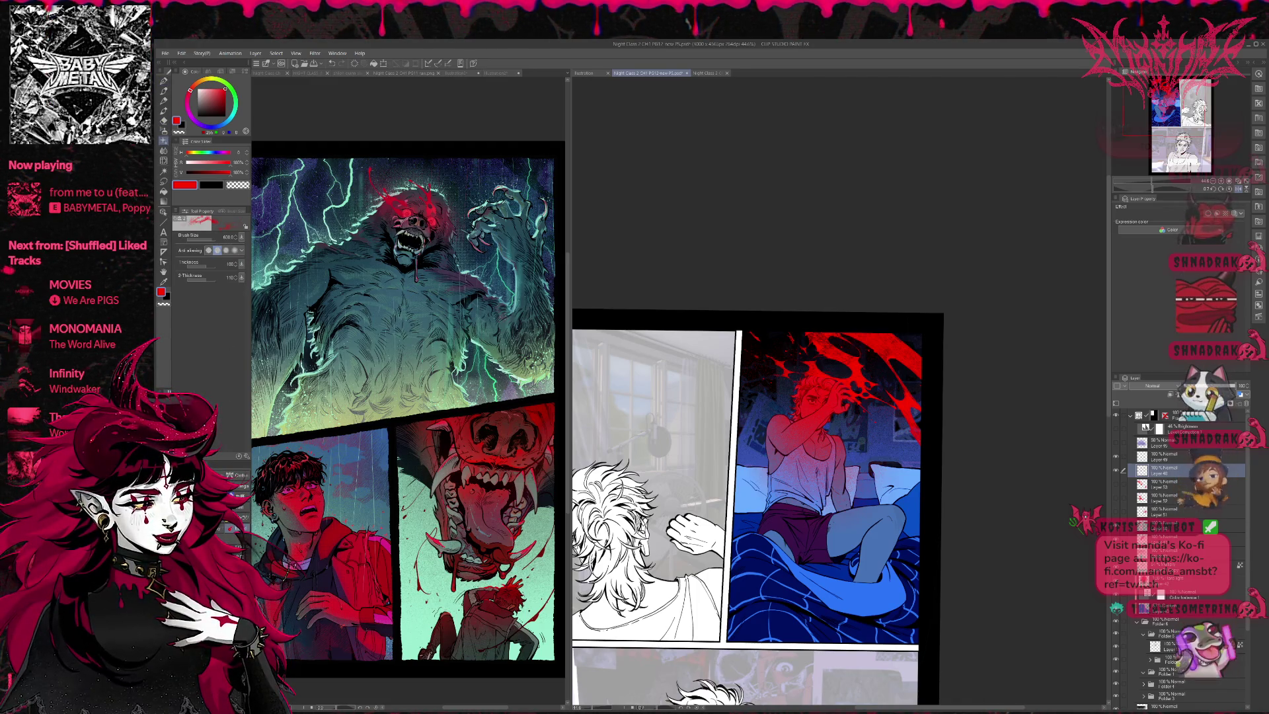
key(e)
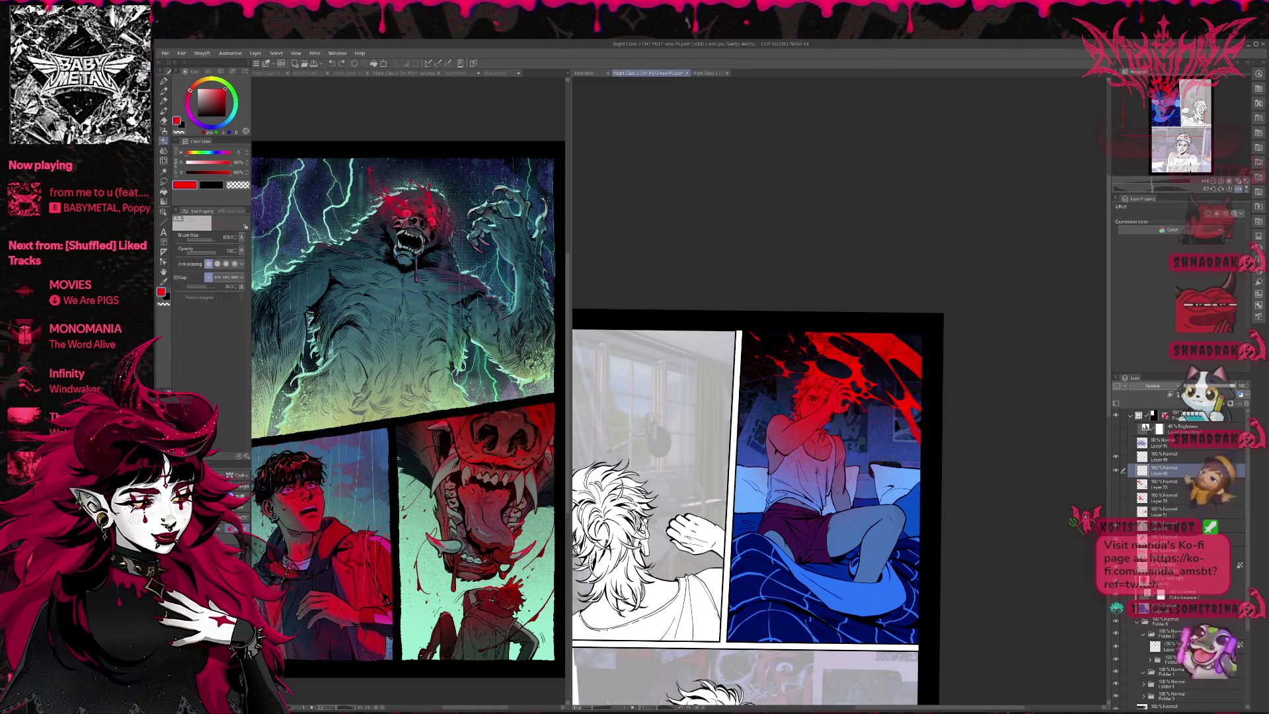
key(b)
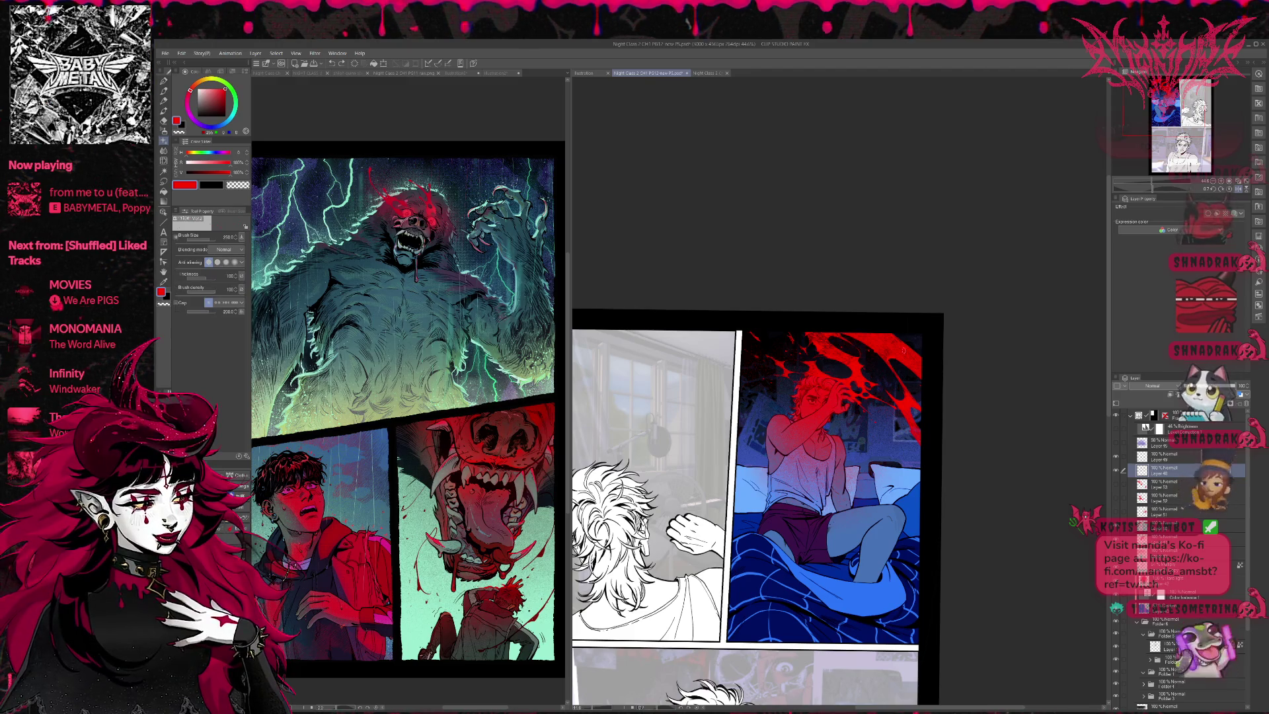
key(bracketright)
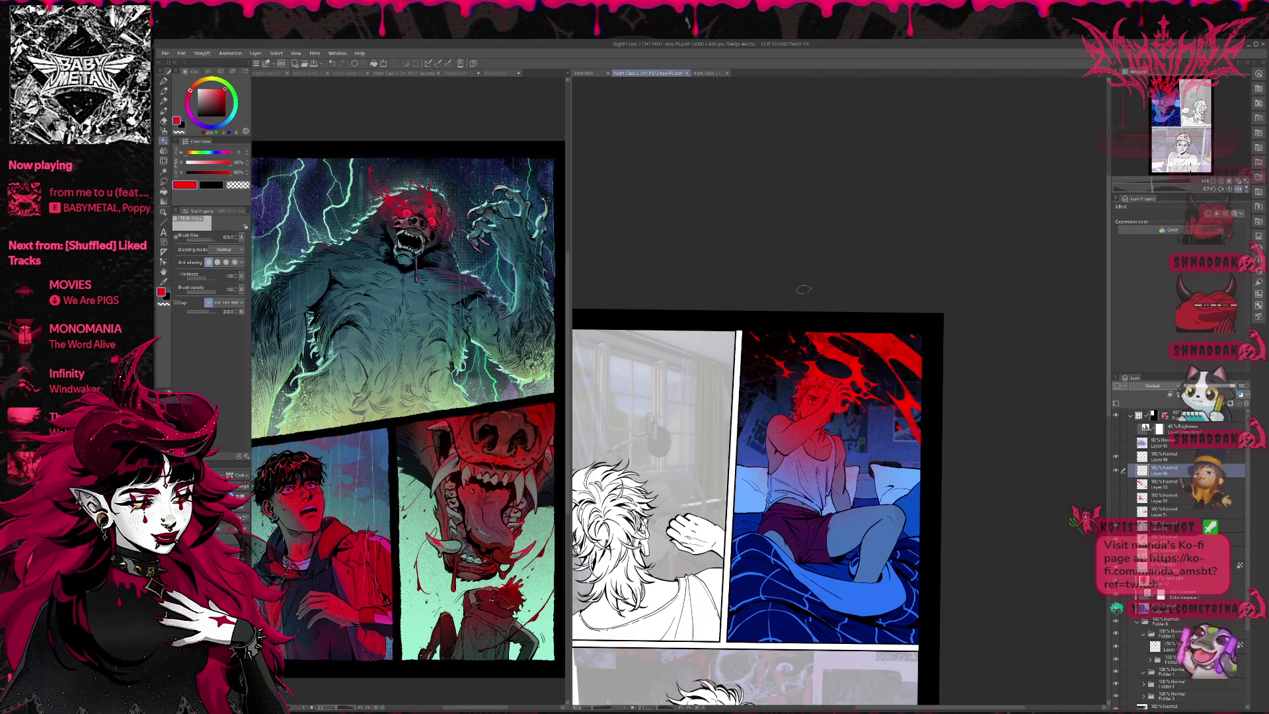
key(h)
drag(957, 364, 928, 405)
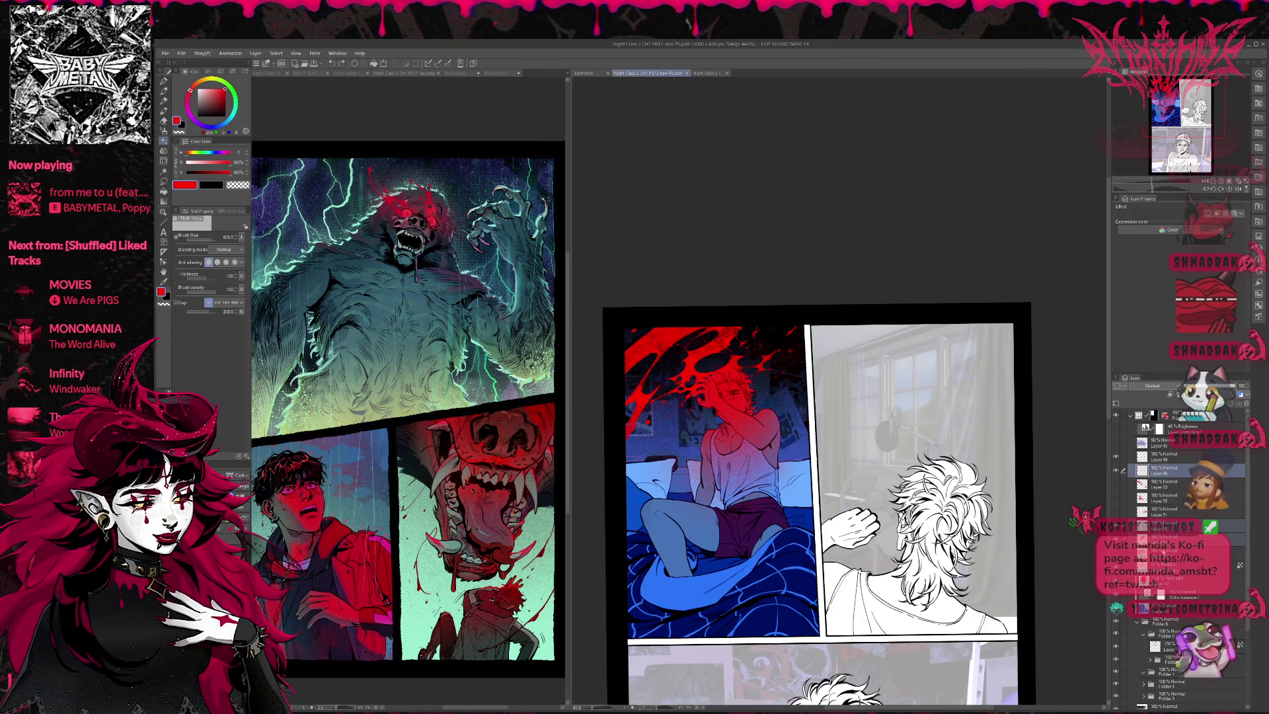
Step: Group Layer 48 into new Folder 7 and enable a Border effect on the splatter
key(ctrl+g)
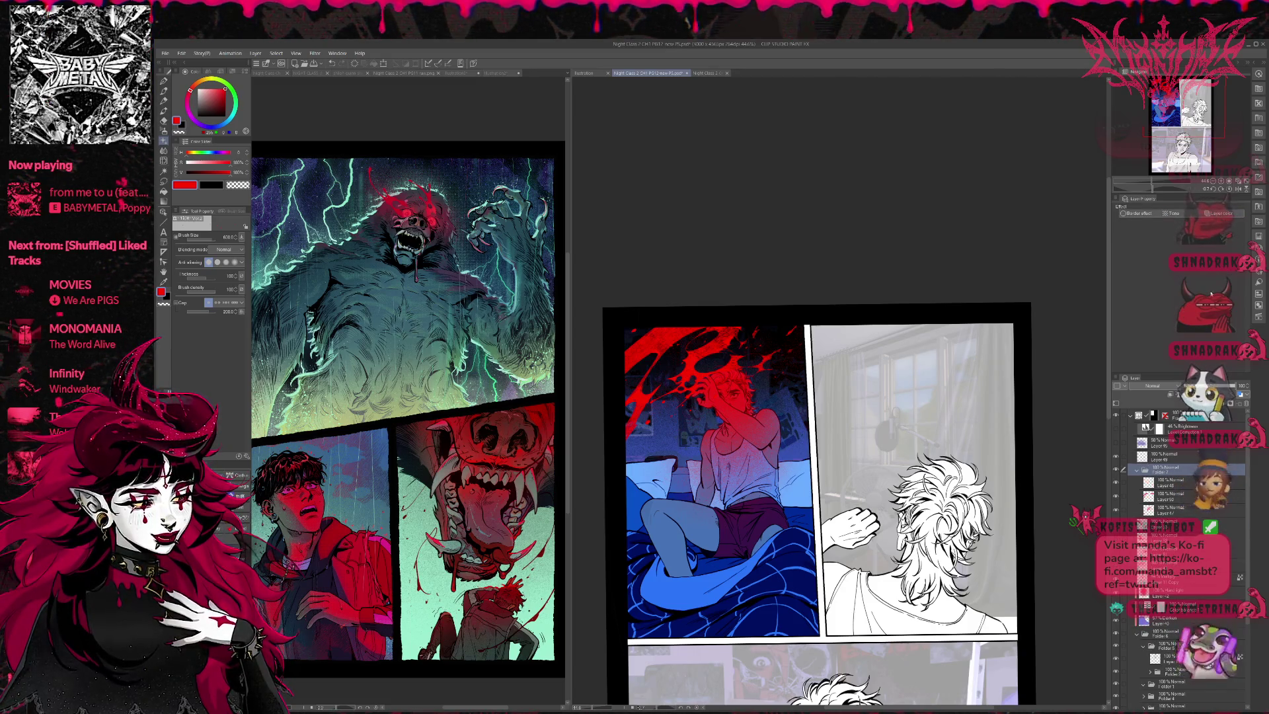
click(1145, 214)
drag(1160, 377, 1183, 250)
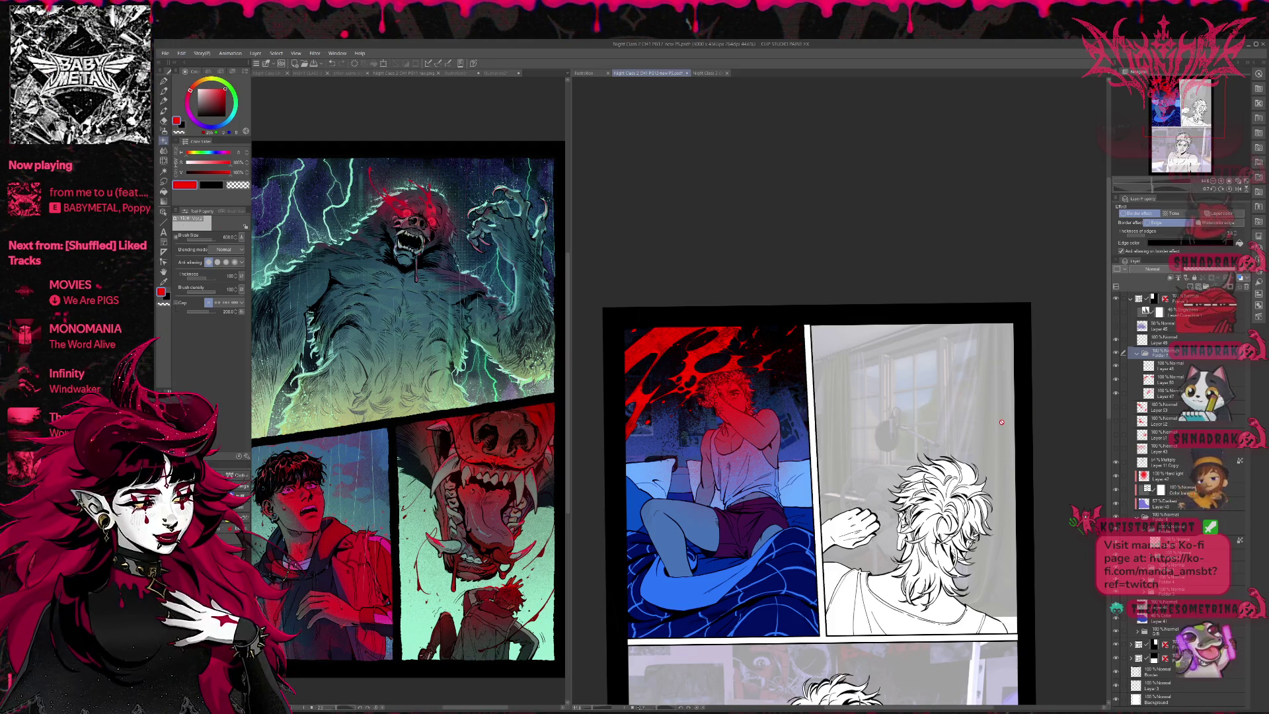
click(1117, 367)
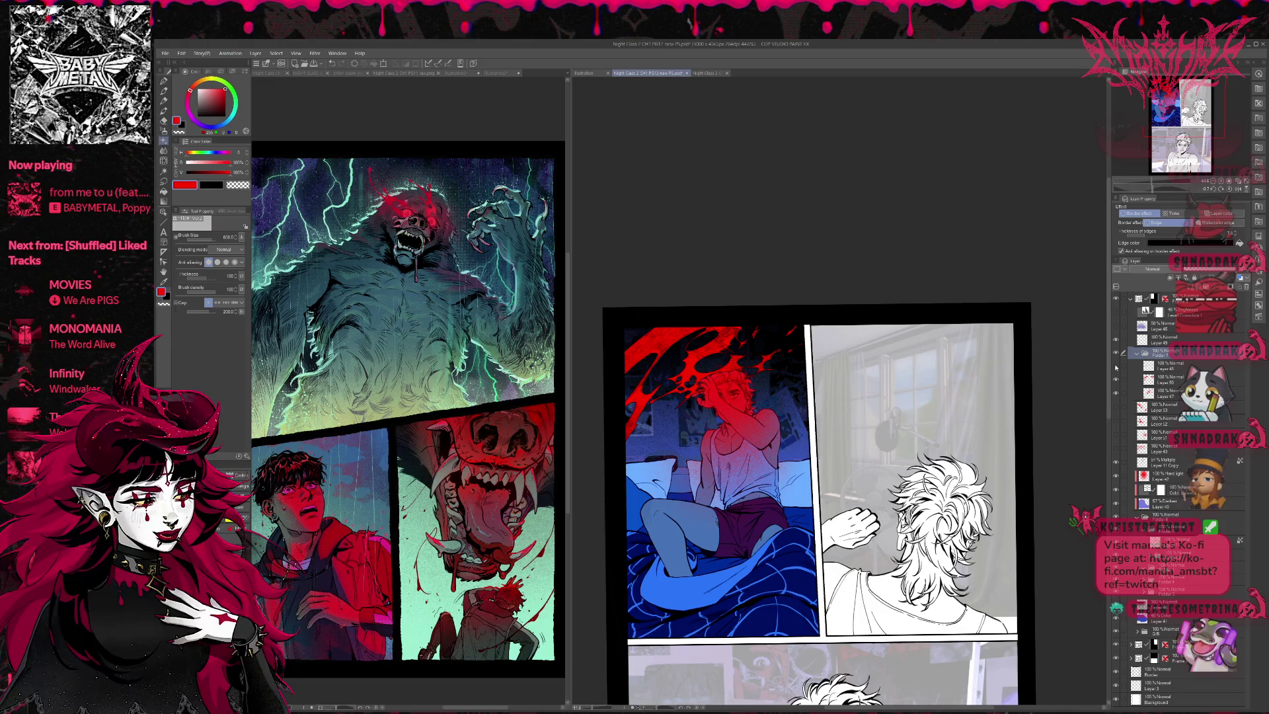
Step: Add Layer 54 and move Layer 48 below Layer 47
click(1170, 381)
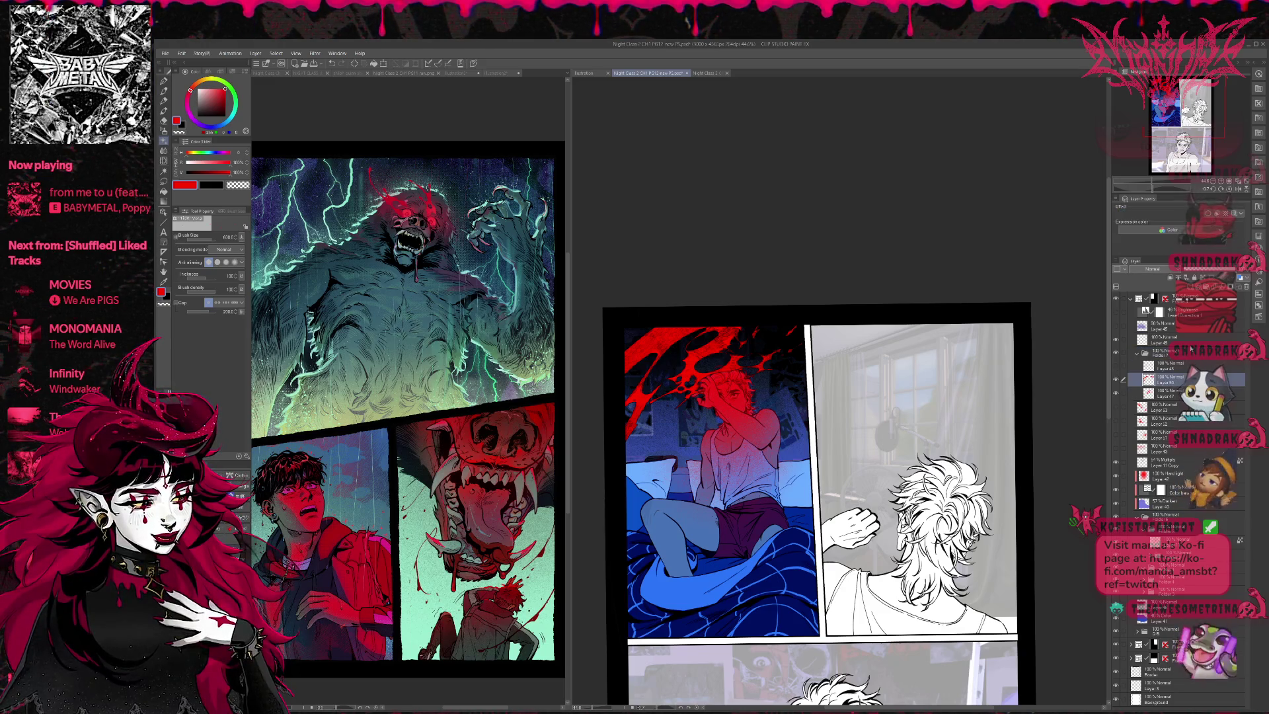
click(1204, 286)
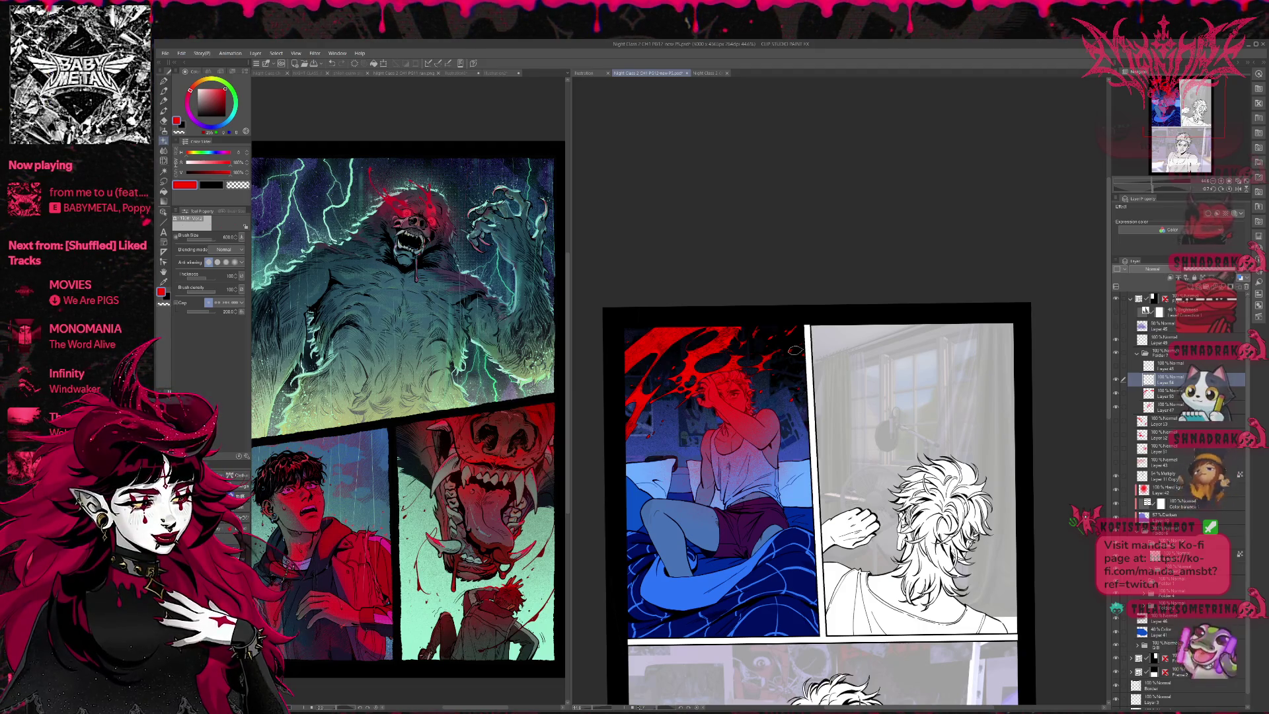
drag(1131, 369, 1174, 417)
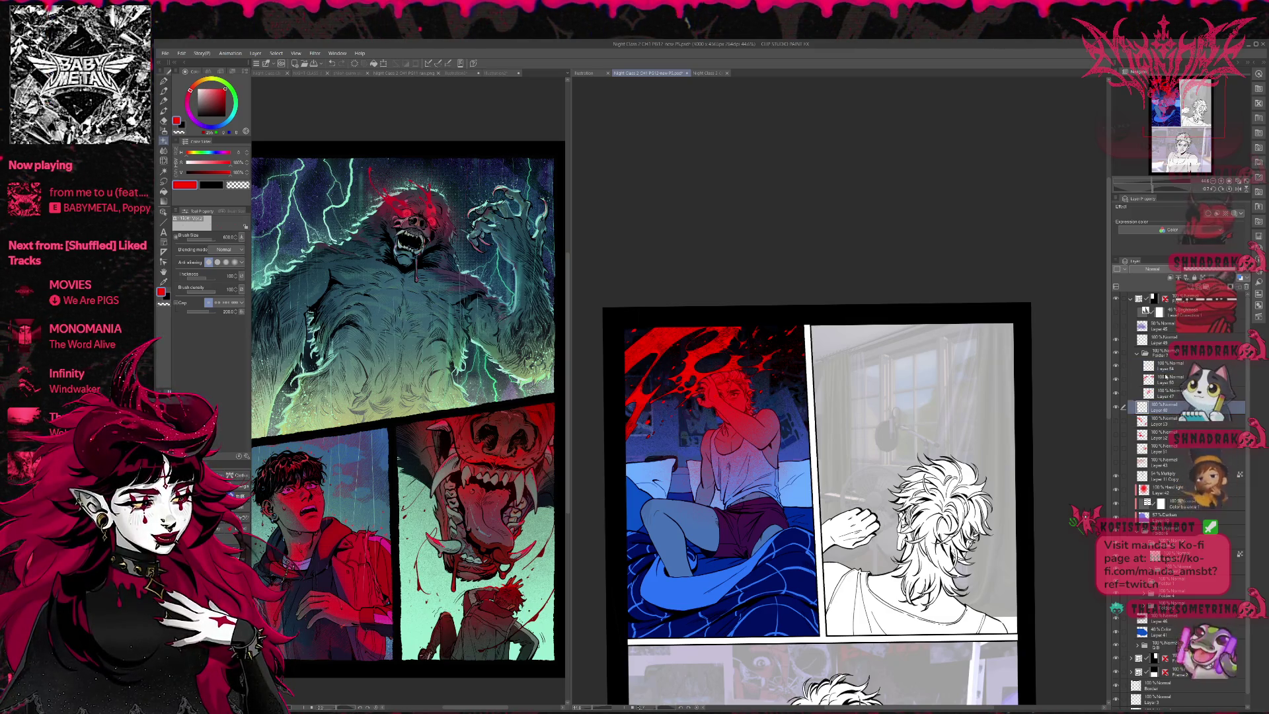
click(1128, 358)
key(bracketleft)
key(bracketleft)
key(bracketleft)
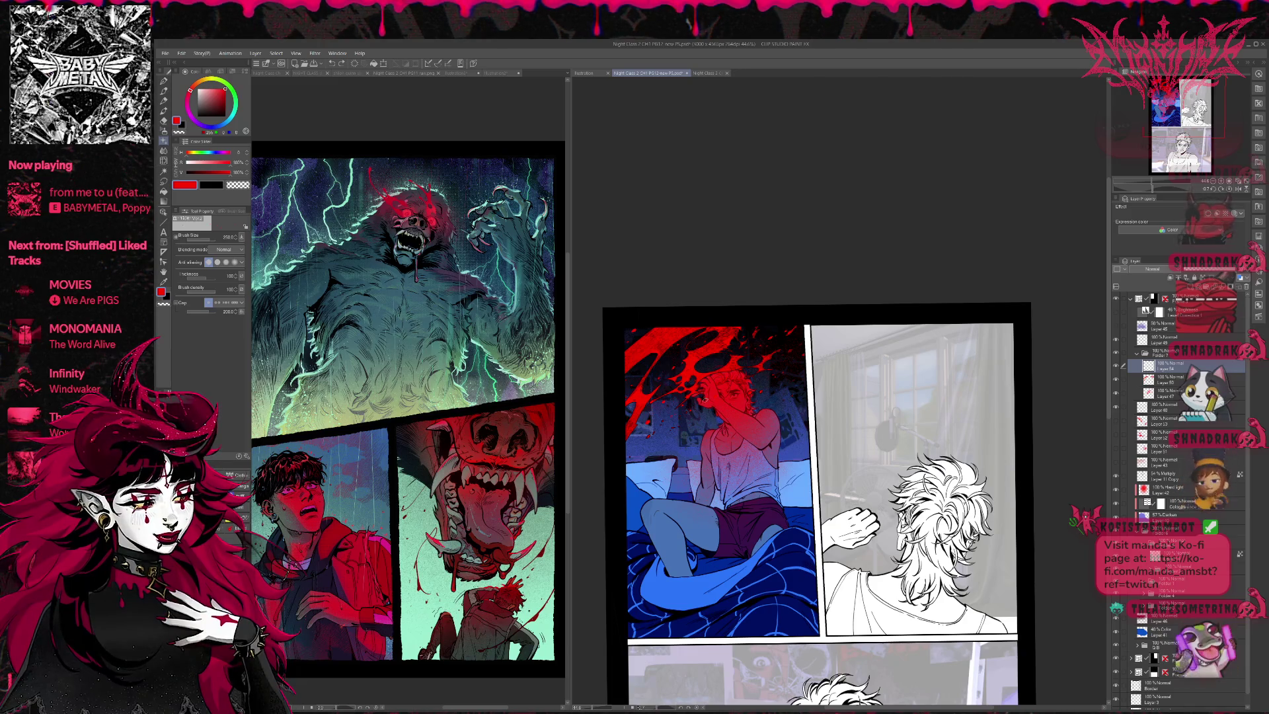
key(])
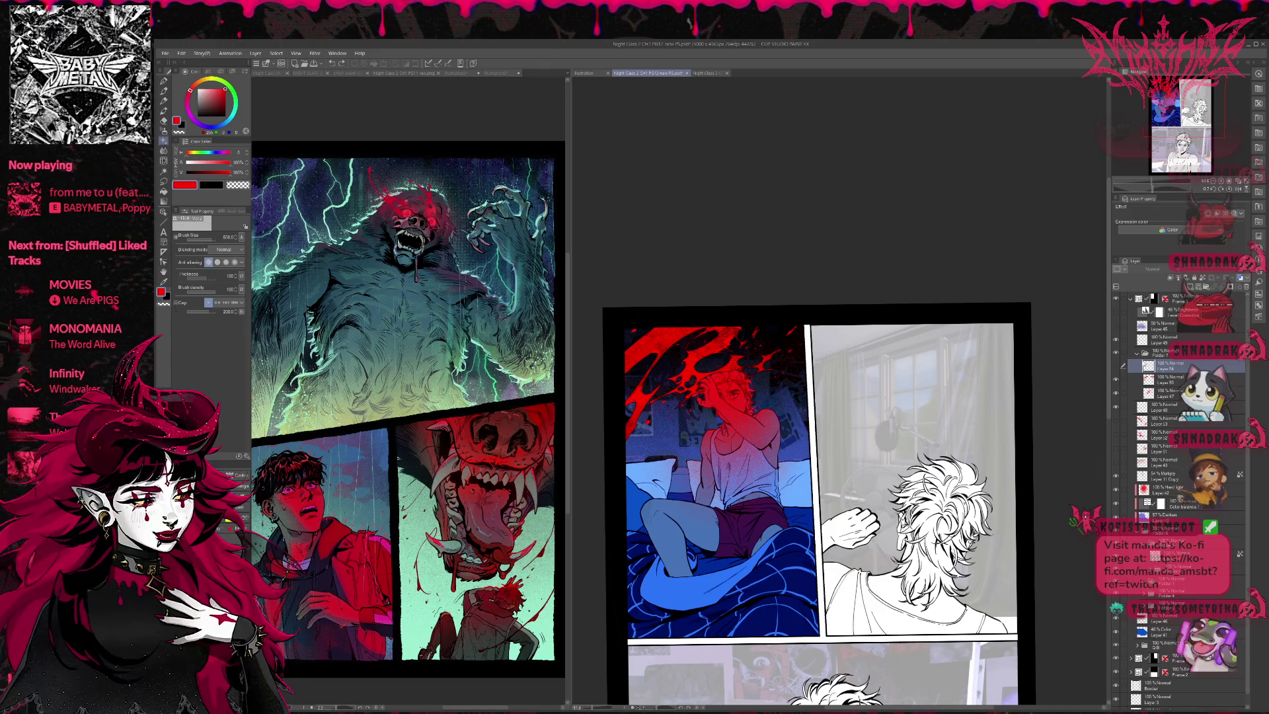
Step: Check Folder 7's border settings and add a new layer inside the folder
click(1153, 407)
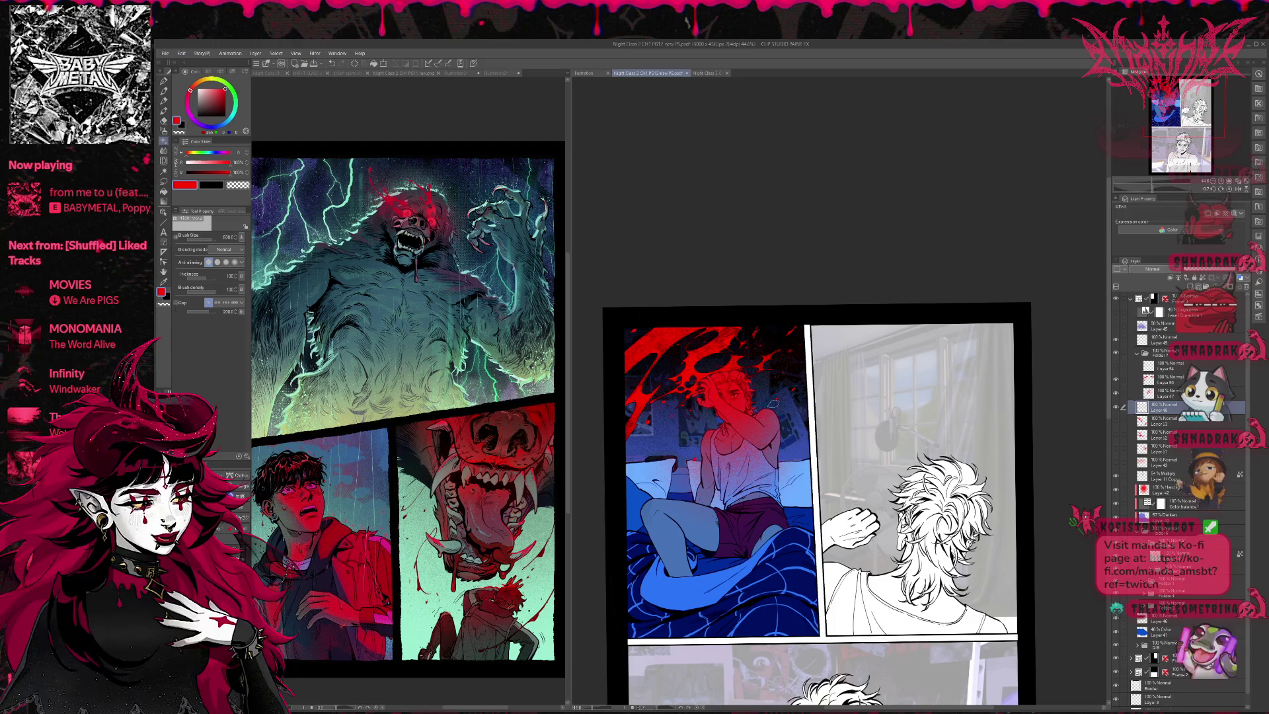
key(bracketleft)
key(bracketleft)
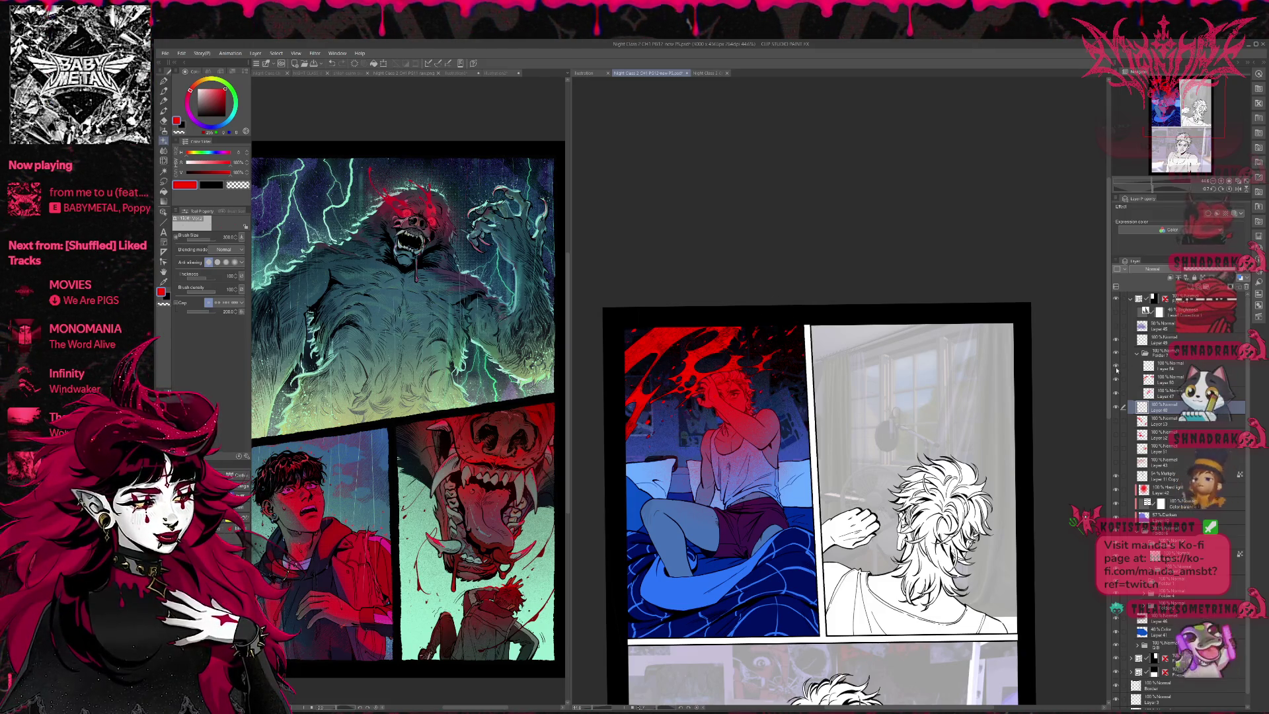
click(1166, 353)
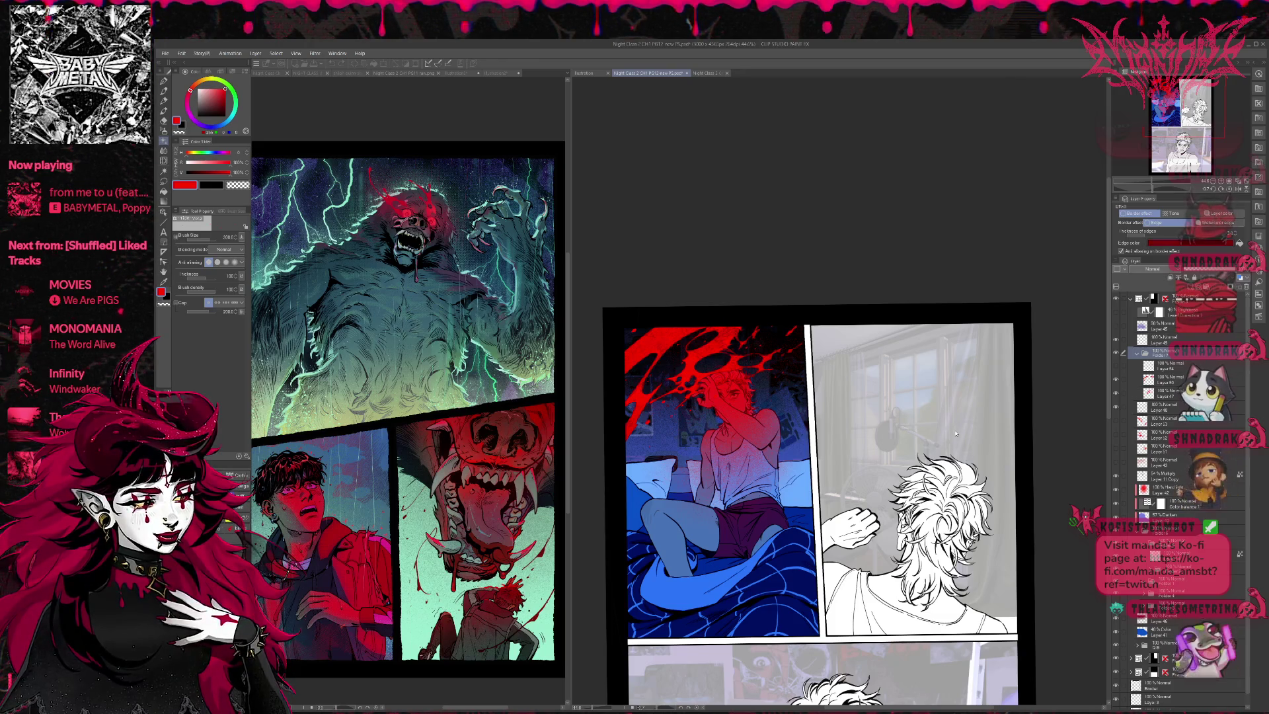
click(1144, 541)
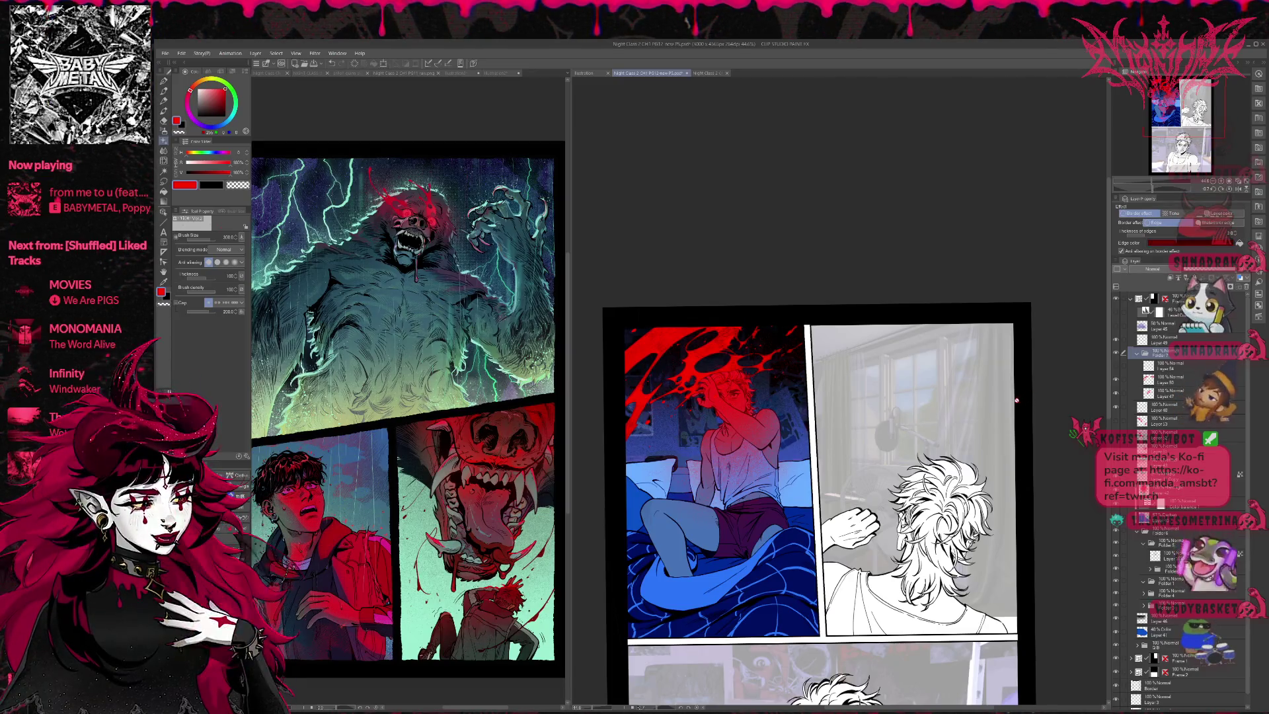
scroll(1002, 405, up, 2)
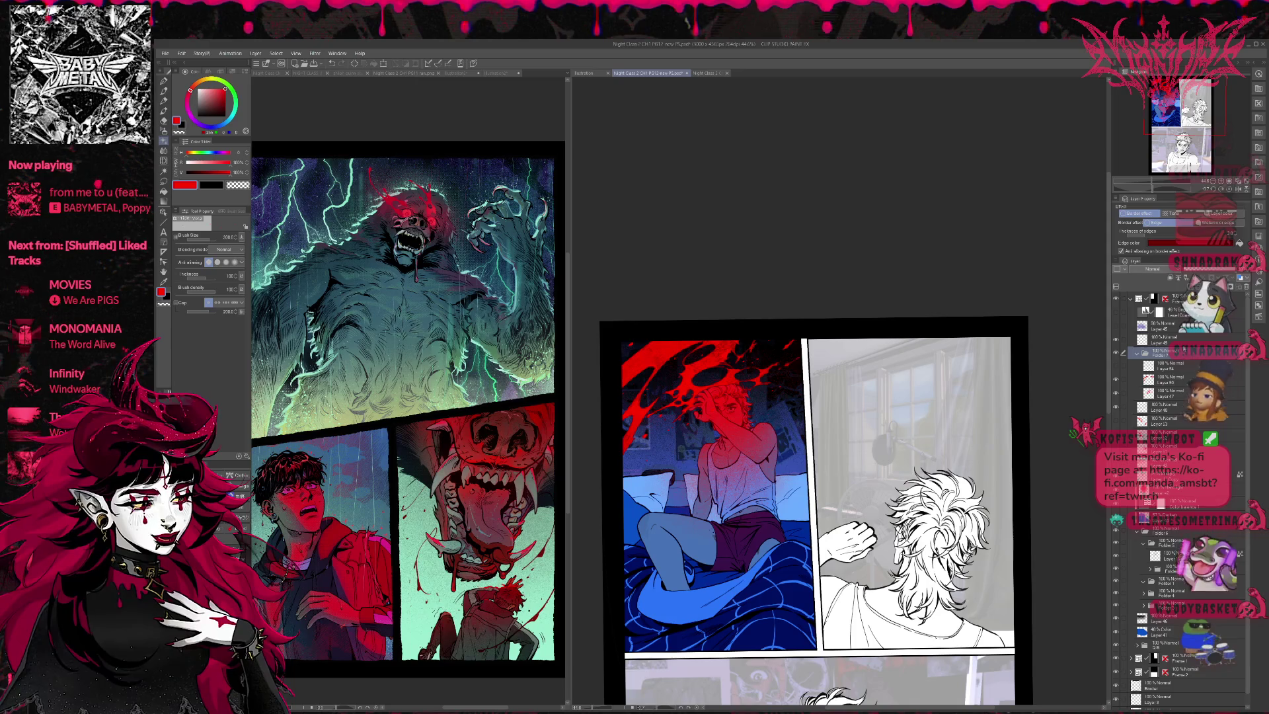
key(ctrl+shift+n)
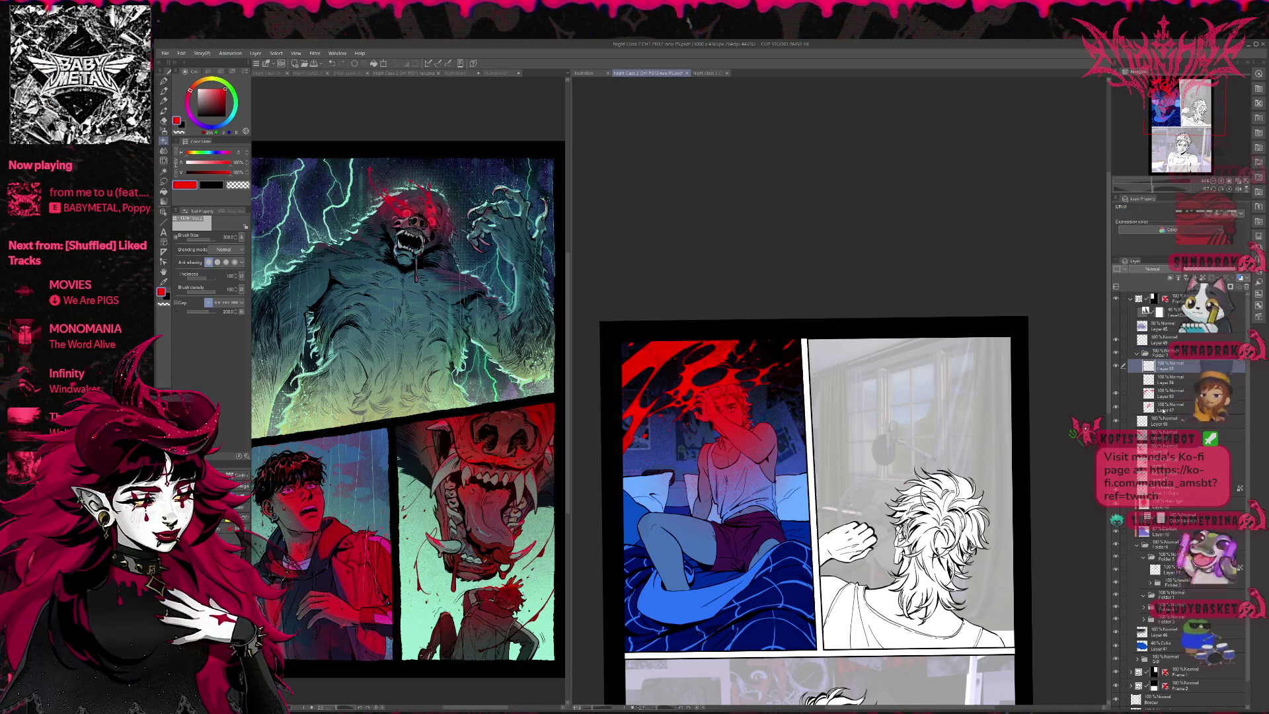
Step: Merge Layer 50 into Layer 47 and sample the splatter's red colour
click(1163, 408)
ctrl+click(1163, 394)
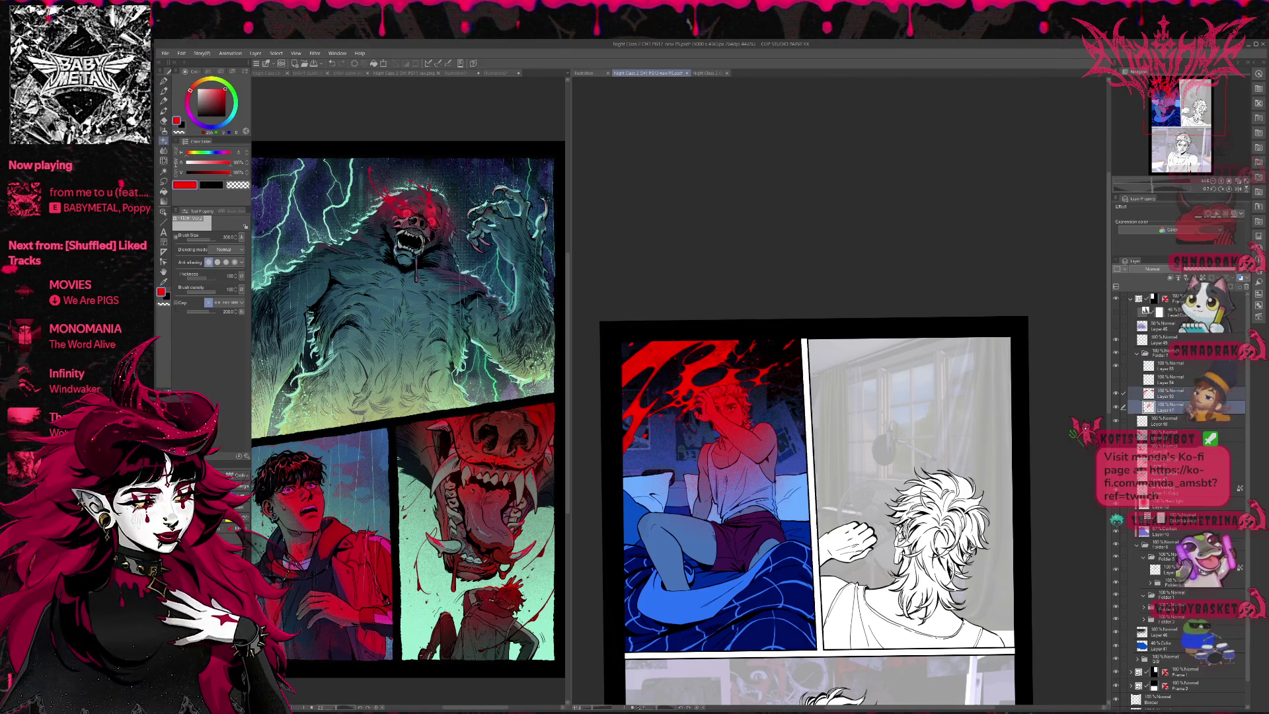
key(shift+alt+e)
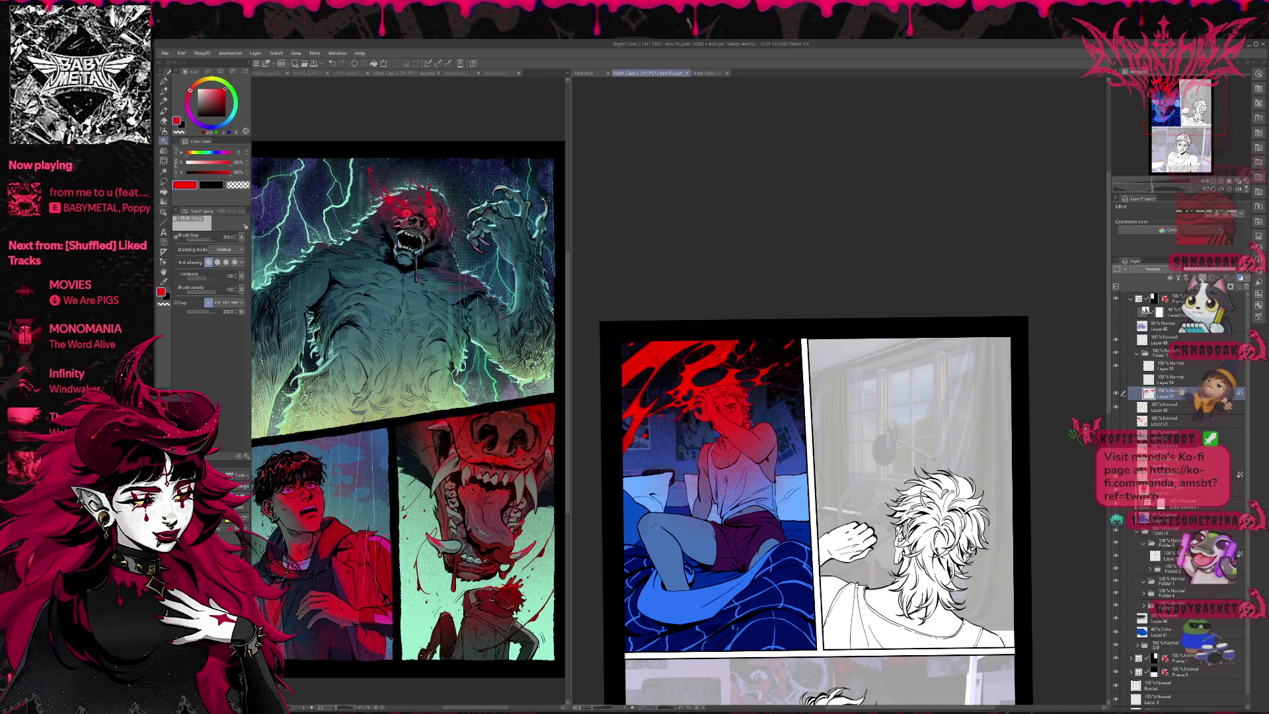
key(b)
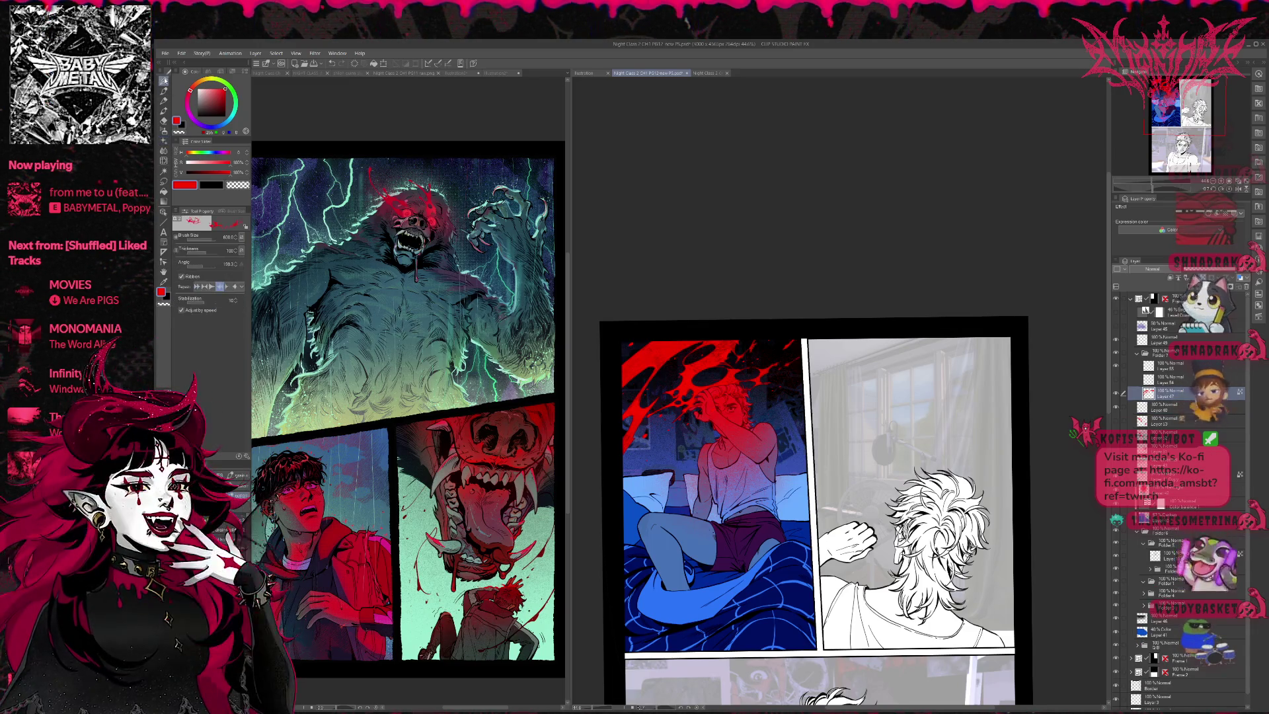
alt+click(723, 391)
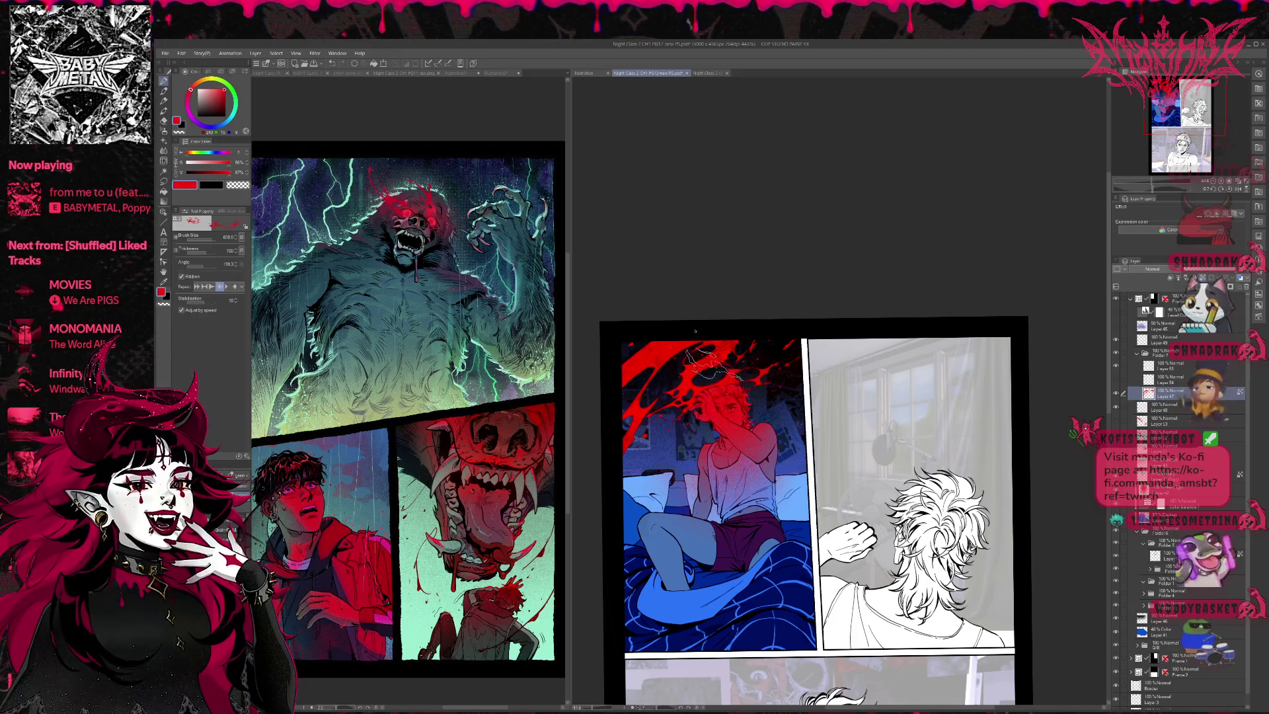
key(p)
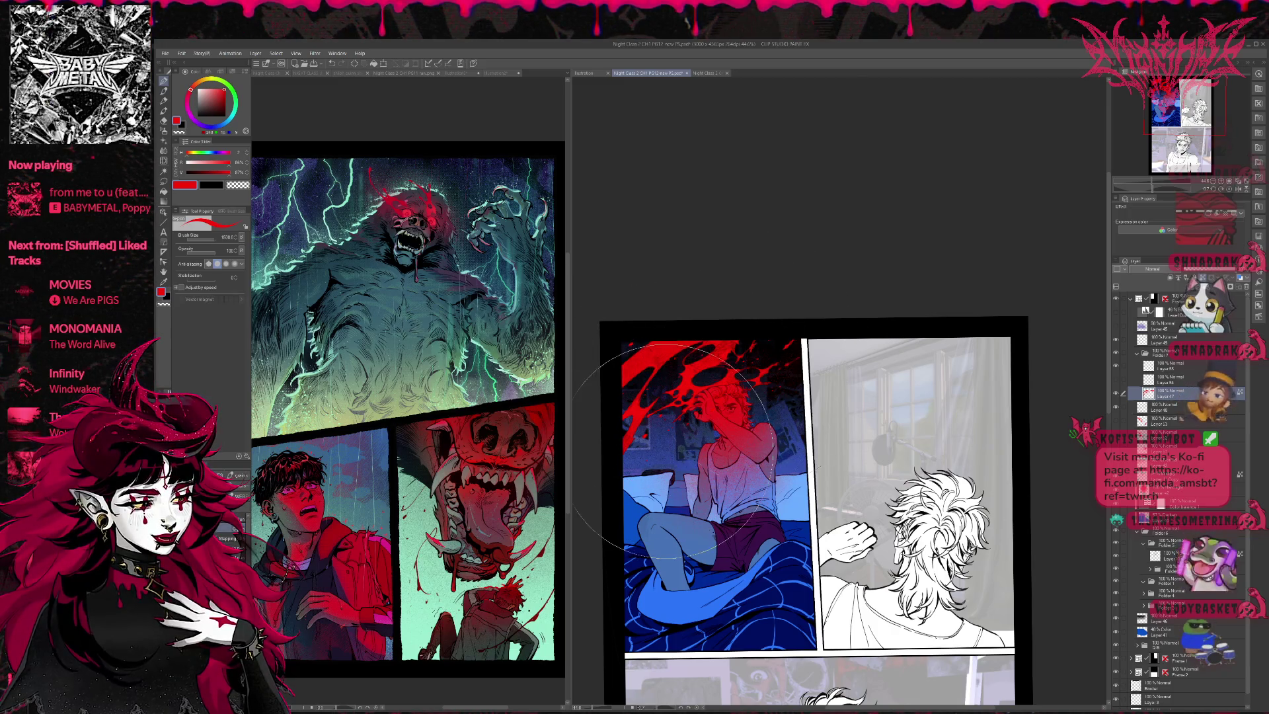
alt+click(715, 393)
key(ctrl+z)
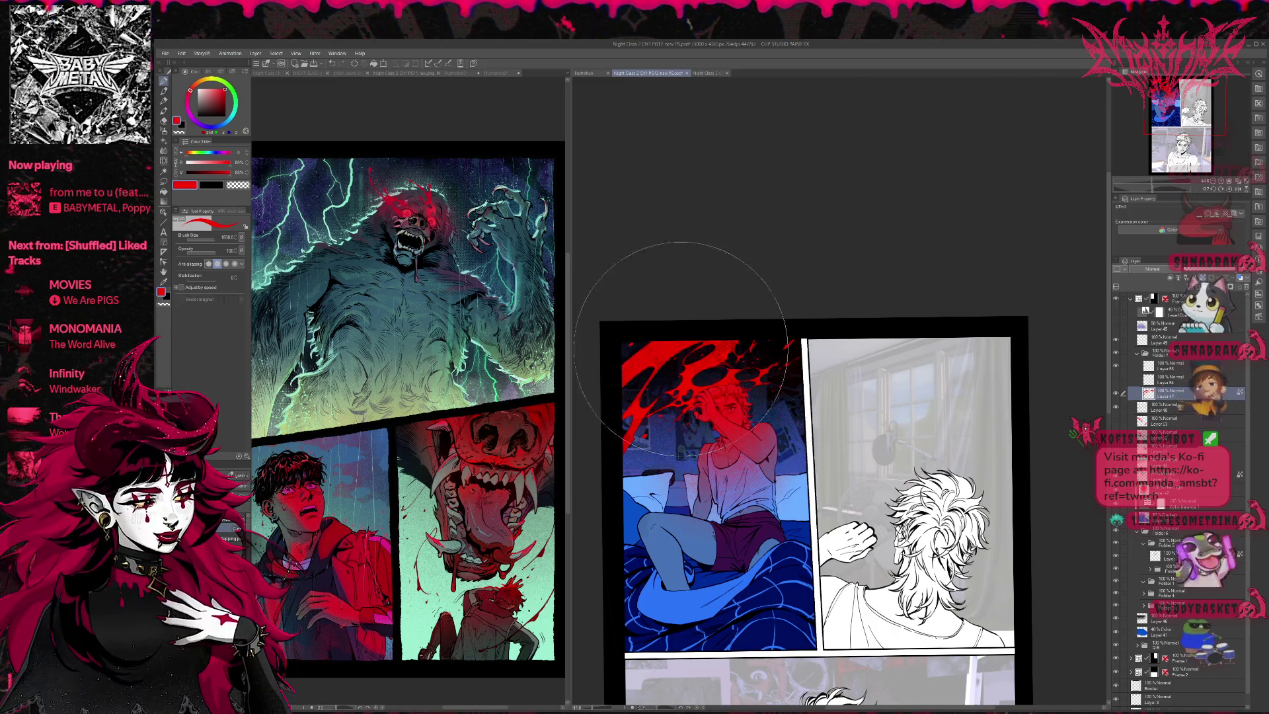
Step: Add a layer mask to the red splatter layer and pick transparent colour for erasing
click(1115, 394)
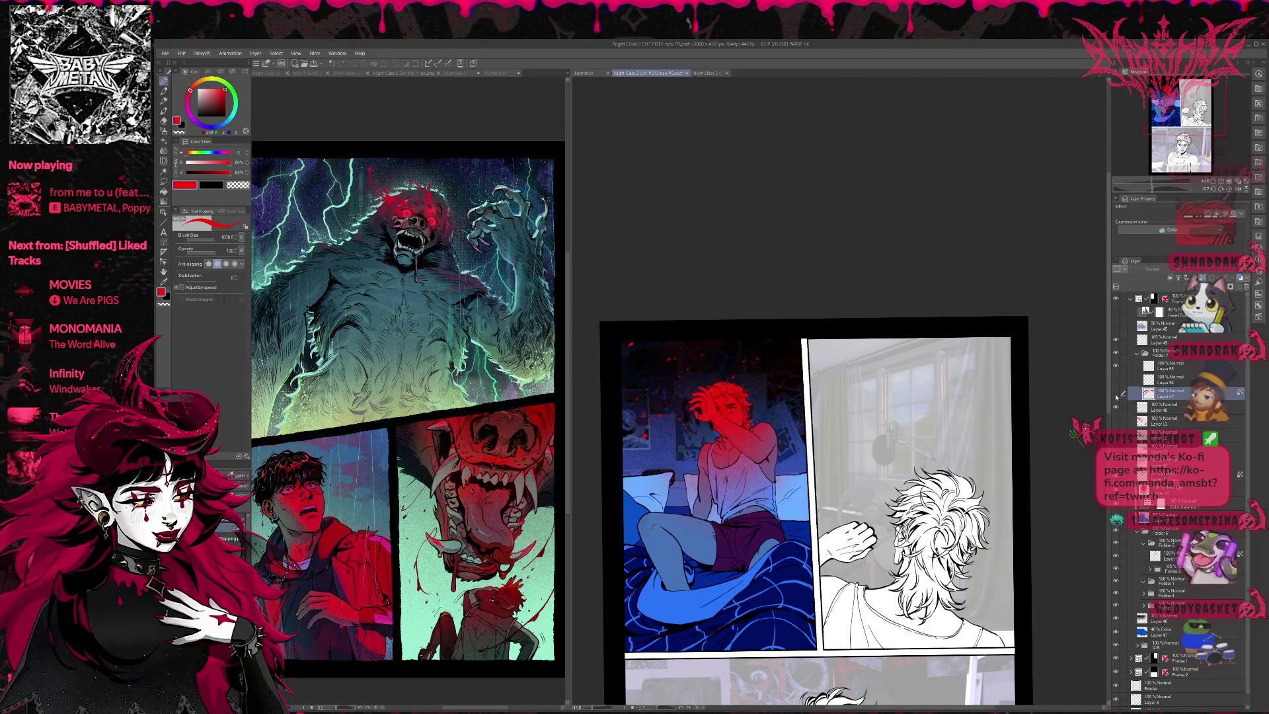
click(1115, 394)
click(1115, 394)
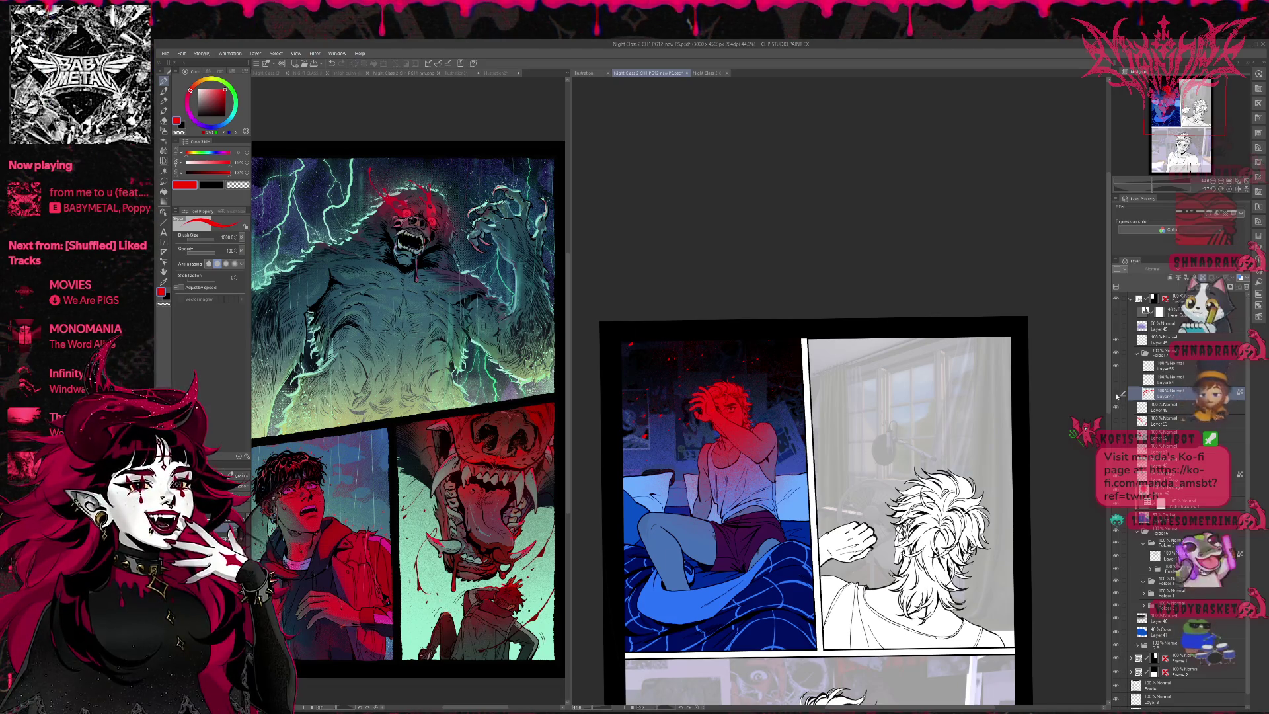
click(1115, 394)
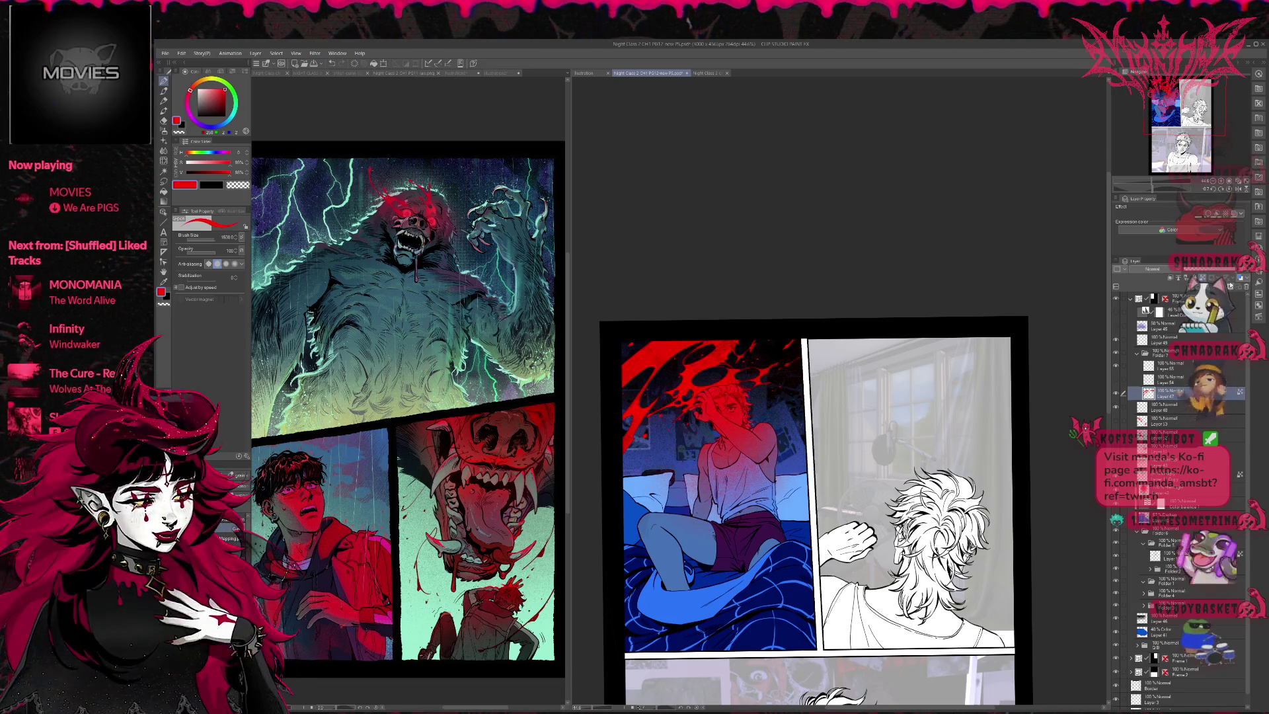
click(1227, 280)
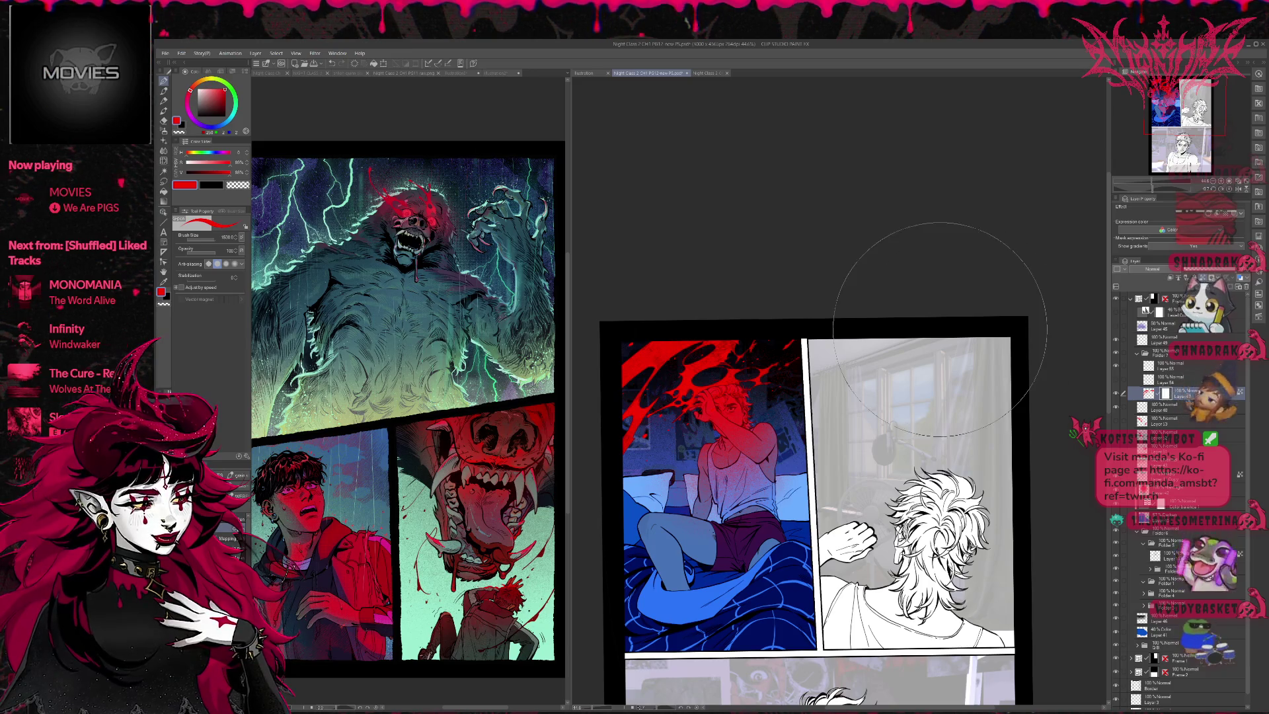
click(1170, 355)
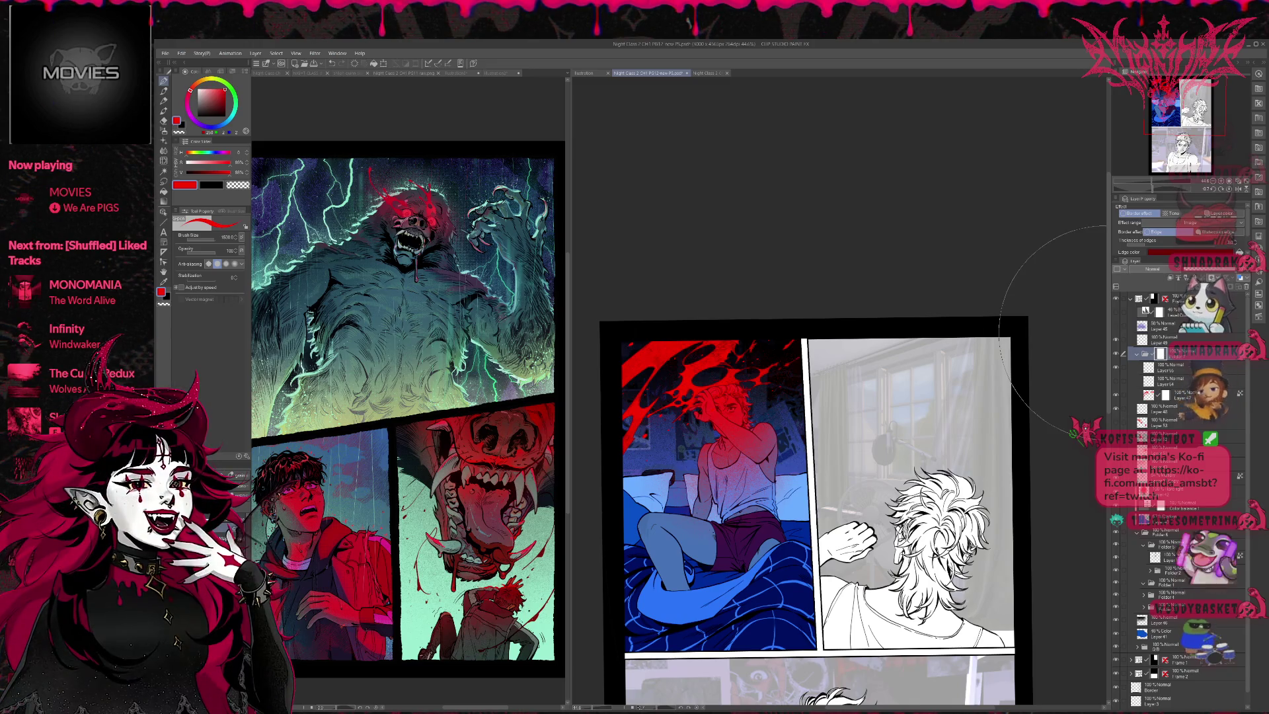
click(163, 305)
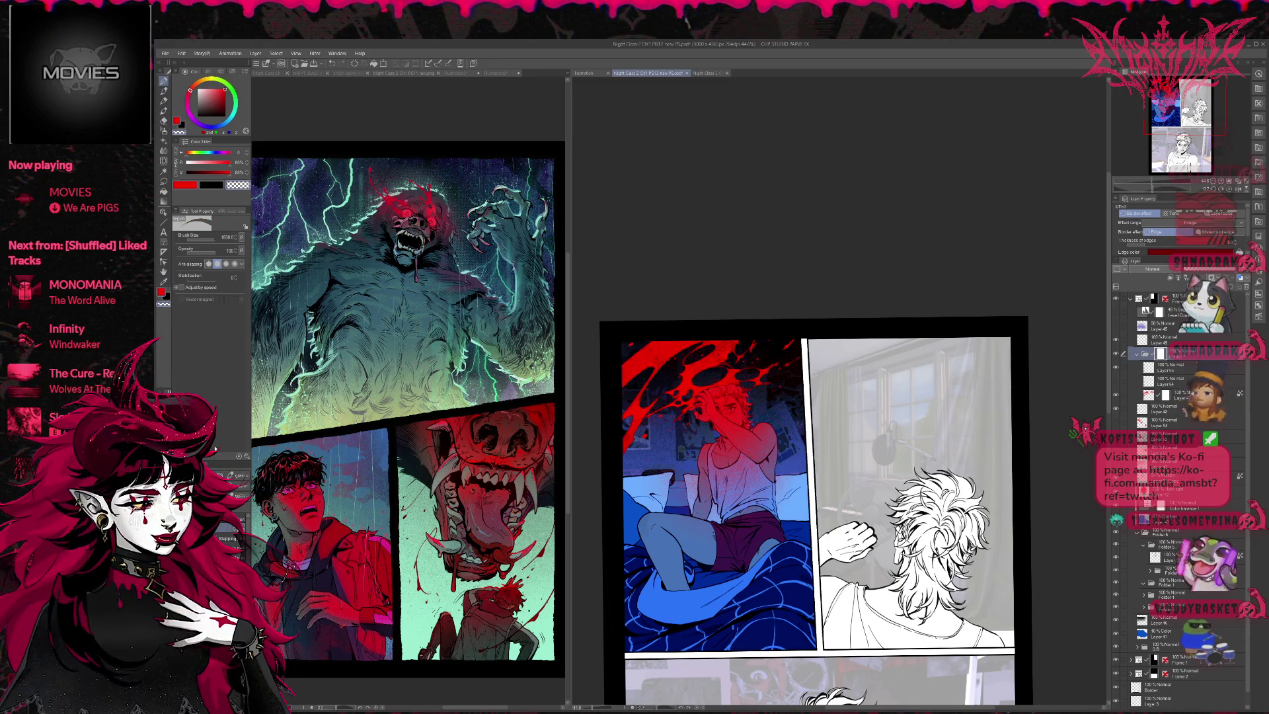
Step: Switch brushes to the larger soft brush
key(b)
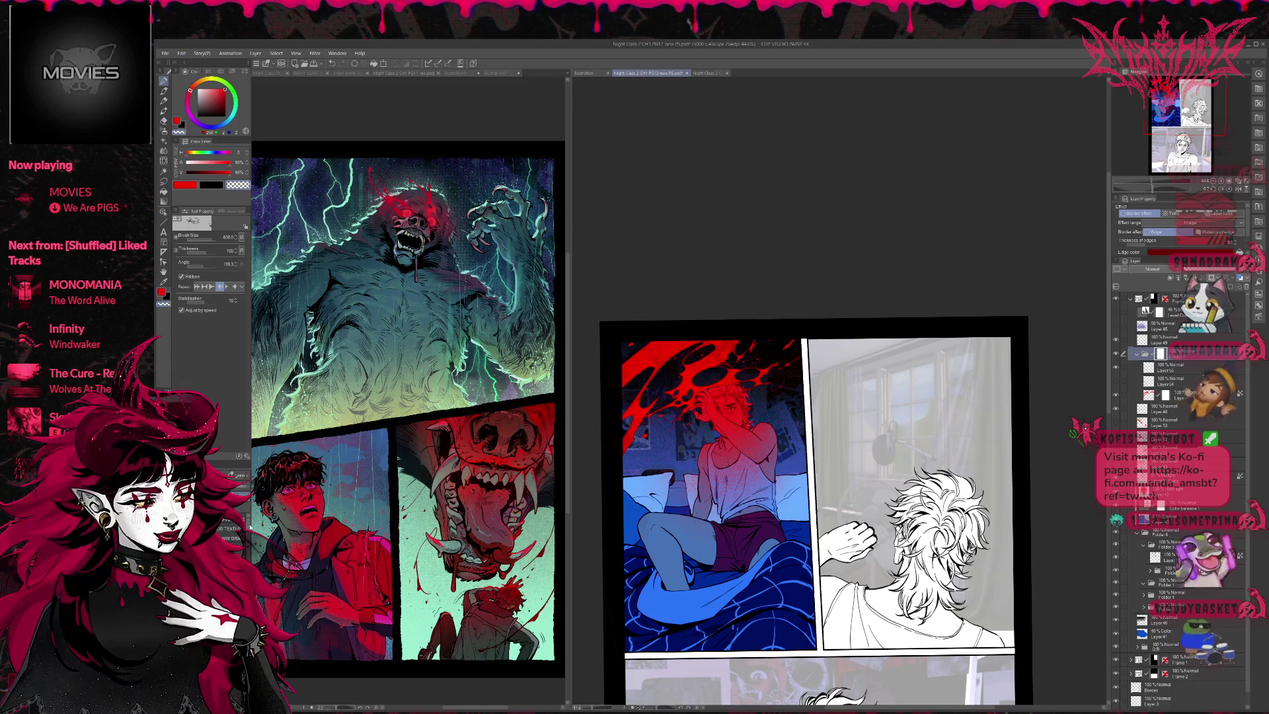
key(e)
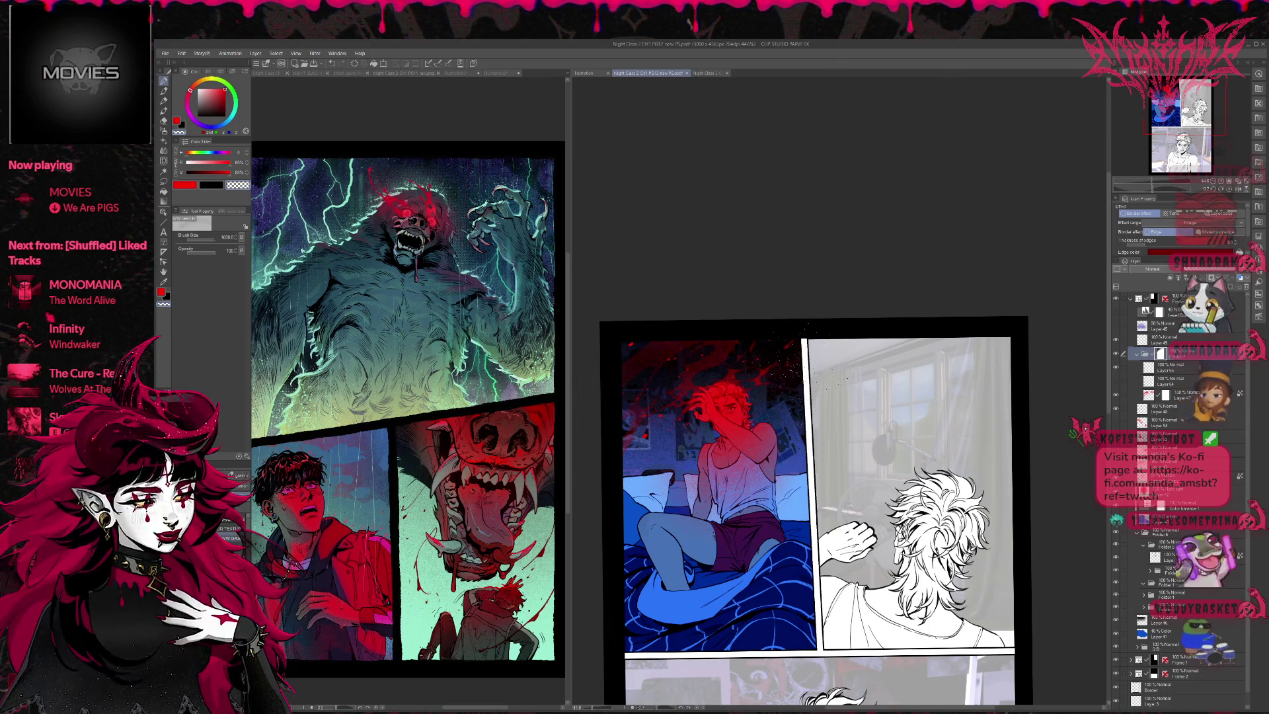
Step: Mirror the page view to show the bedroom panel, then select Layer 48
key(h)
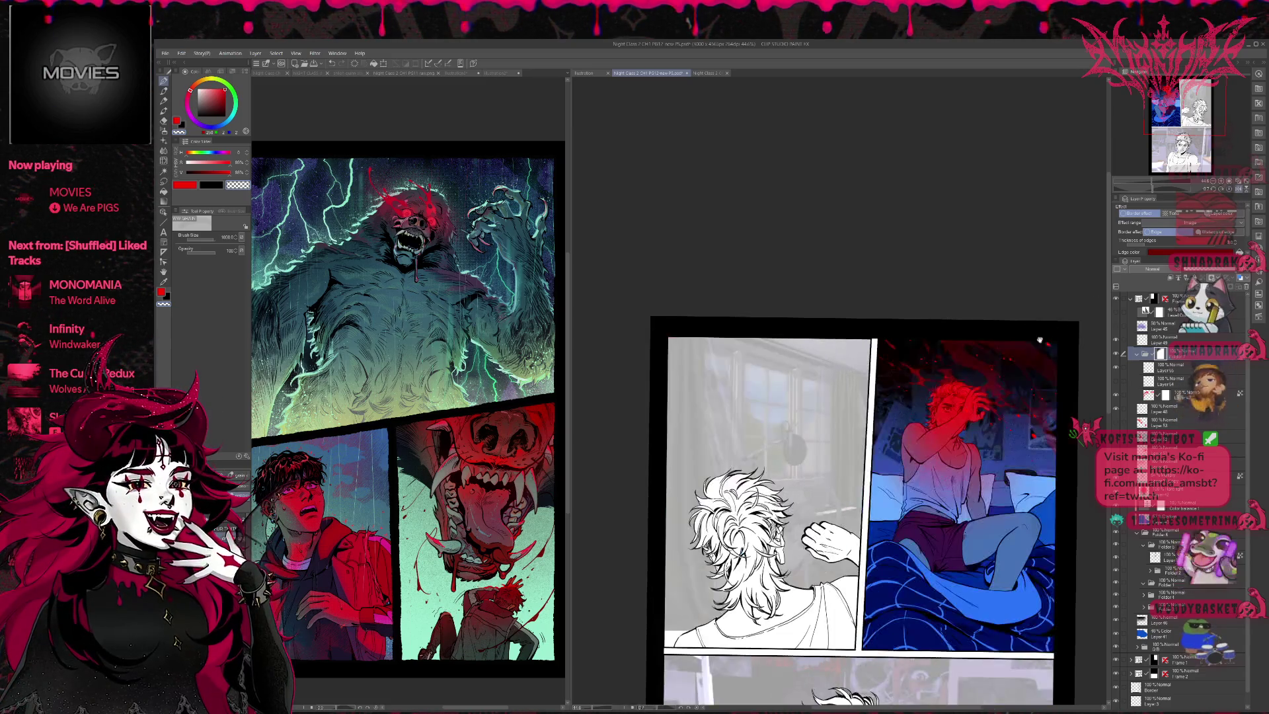
drag(1097, 460, 879, 461)
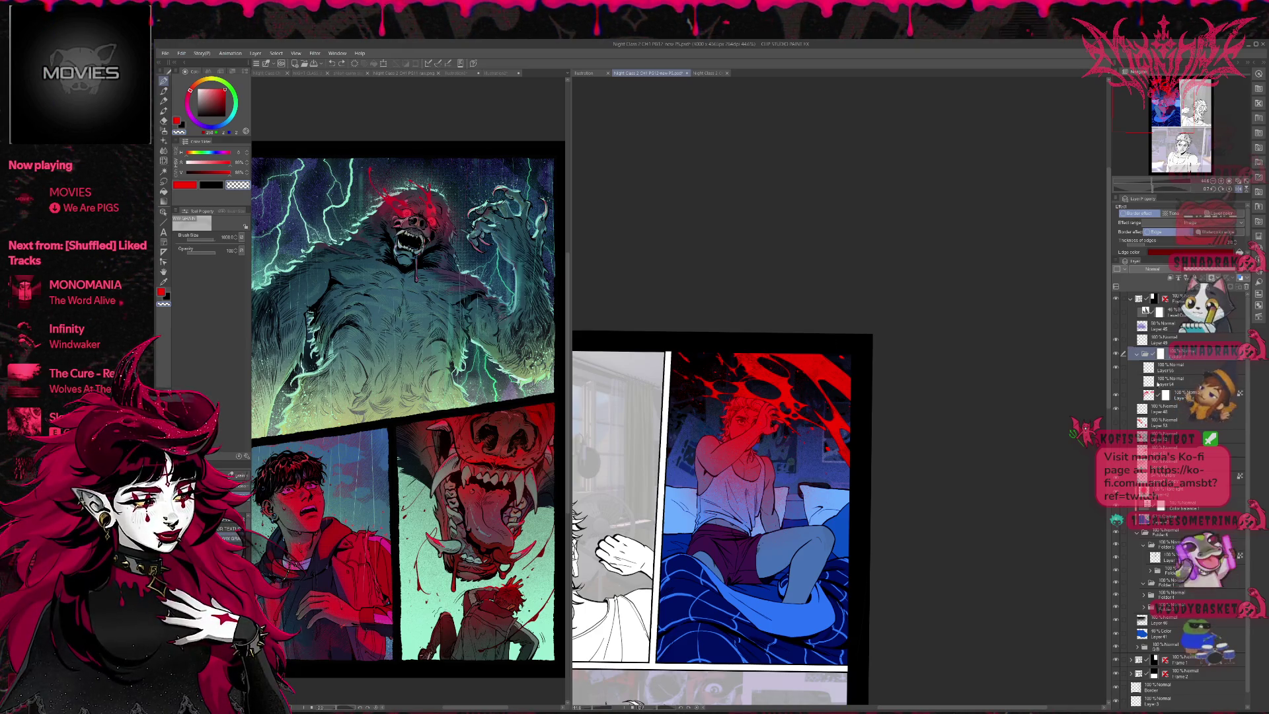
click(1160, 409)
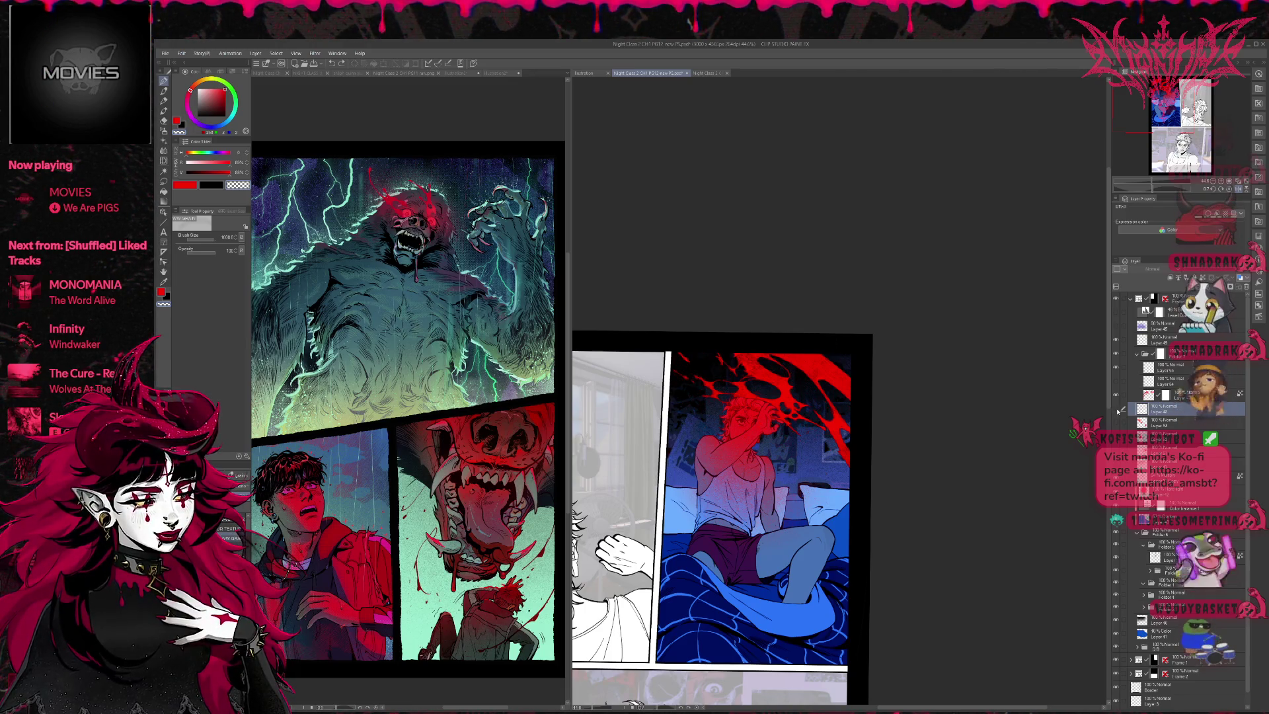
click(1153, 354)
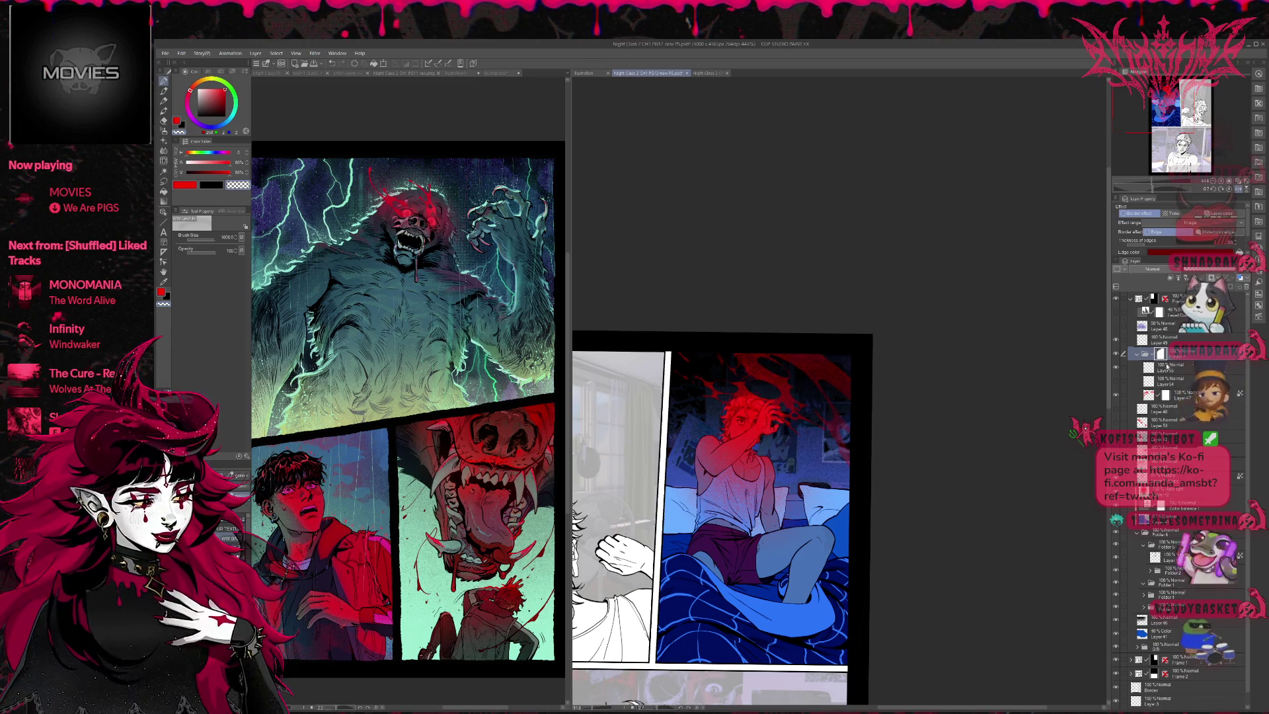
click(1170, 367)
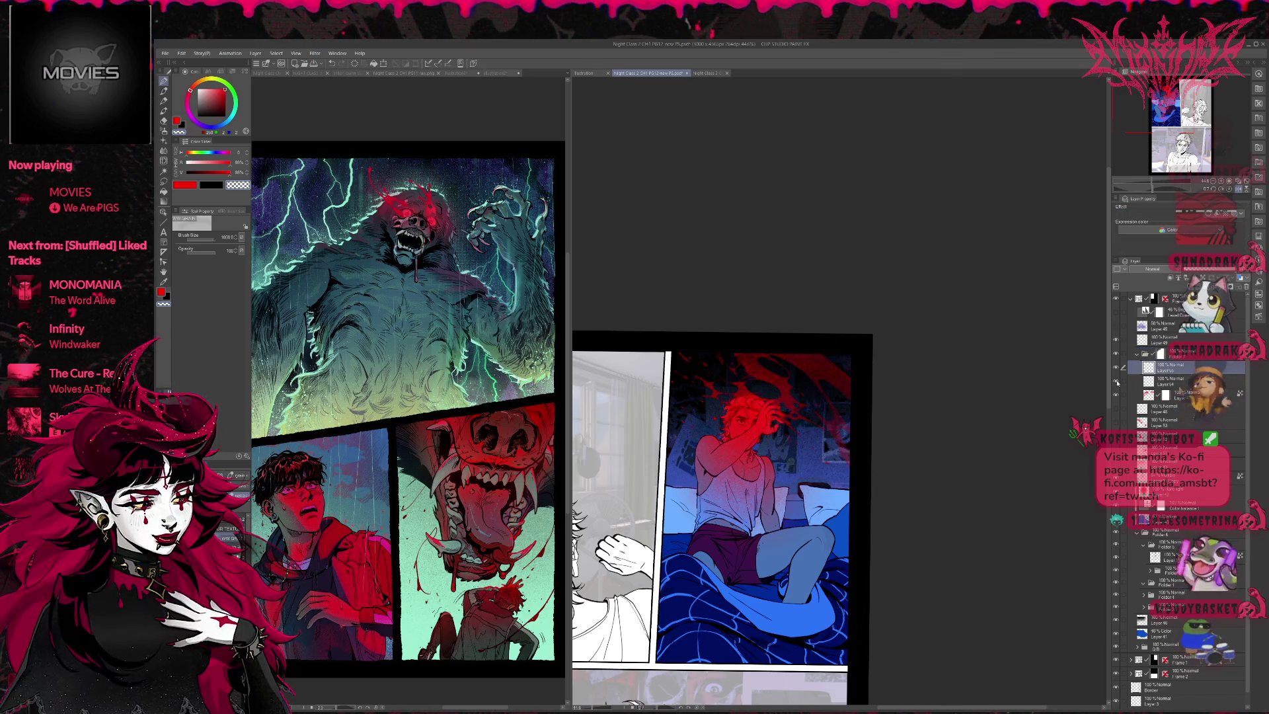
click(1164, 382)
click(1171, 411)
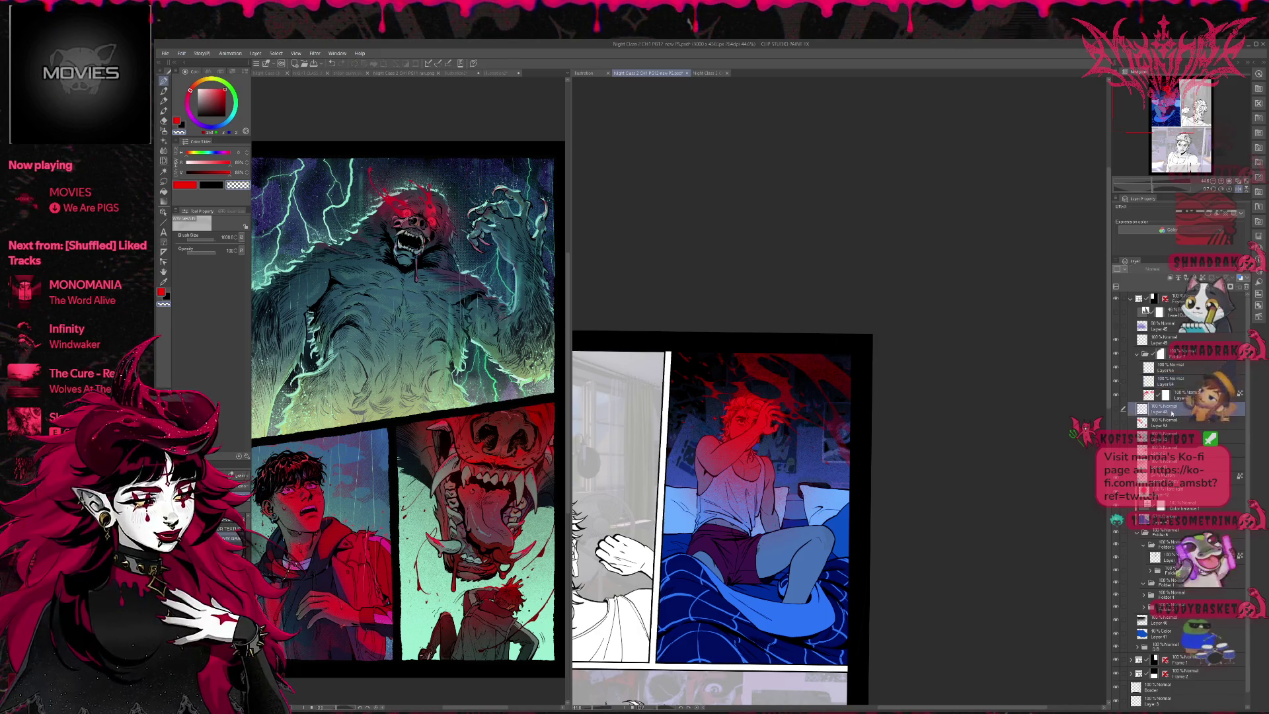
Step: On a new layer, wash red over the head and scatter white speckles along the panel top
key(ctrl+shift+n)
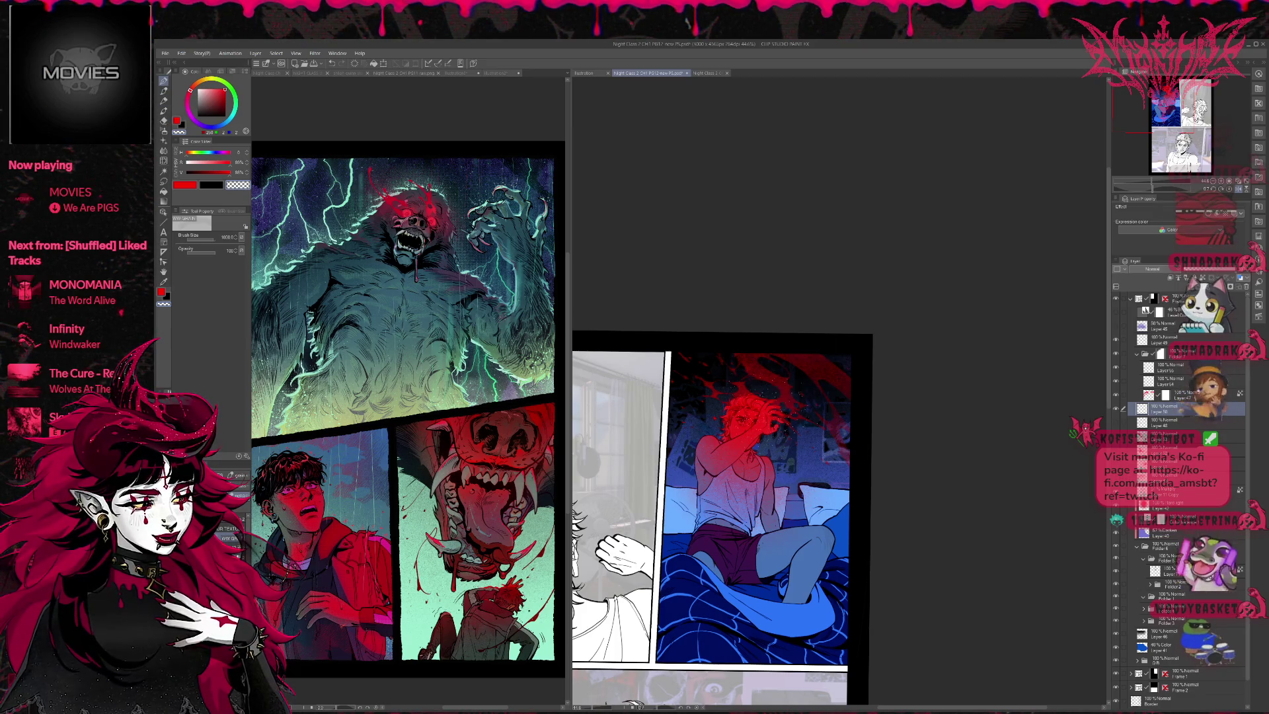
drag(700, 360, 740, 410)
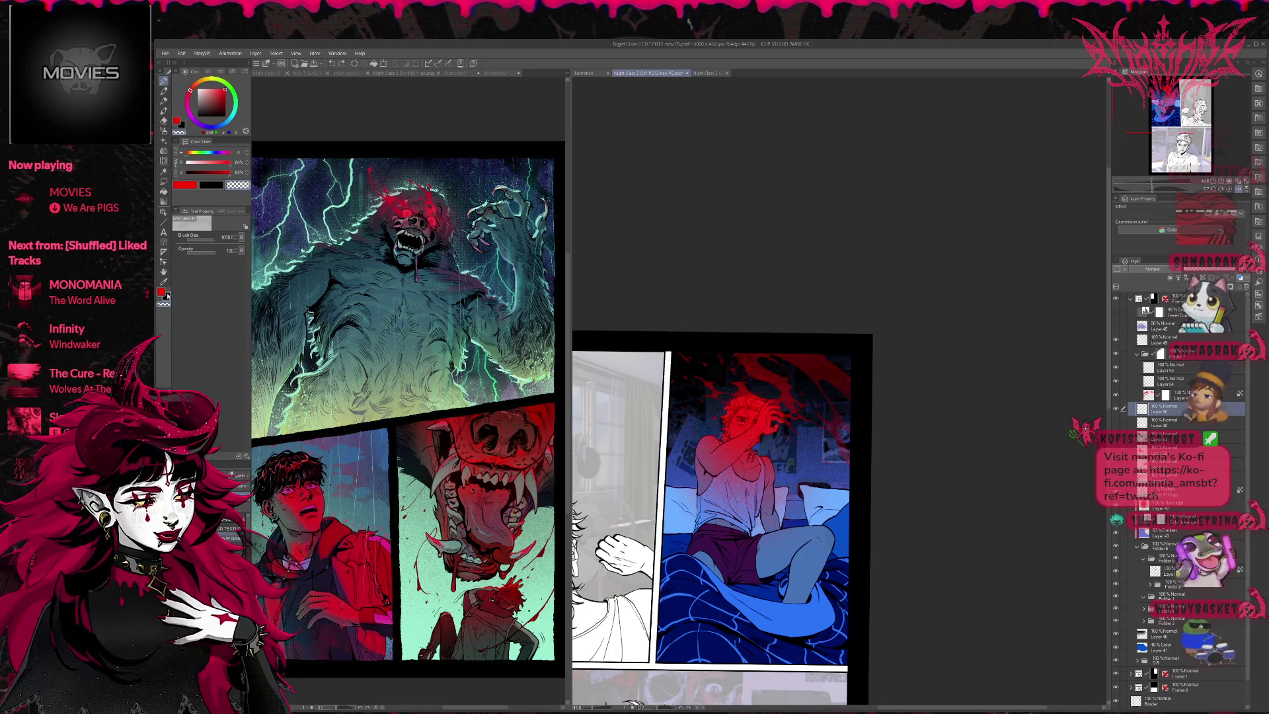
drag(759, 357, 786, 376)
mouse_move(687, 357)
mouse_down()
mouse_move(766, 386)
mouse_move(710, 354)
mouse_up()
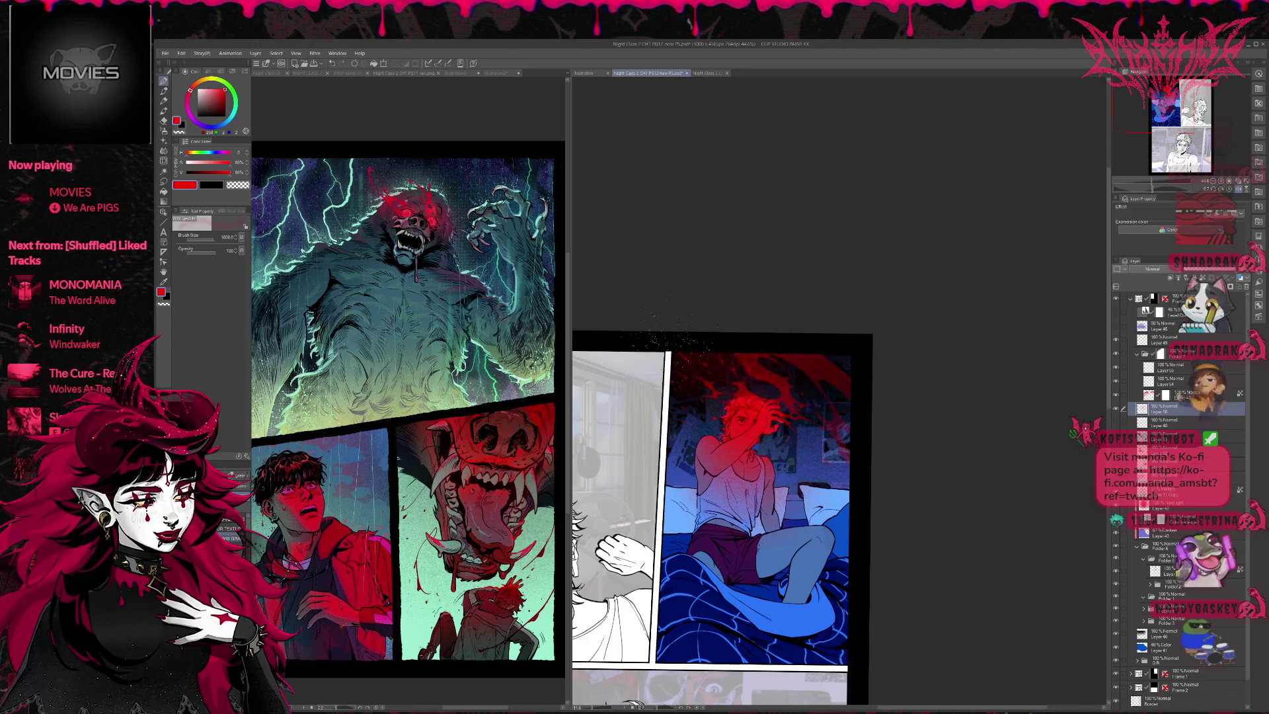
click(1238, 189)
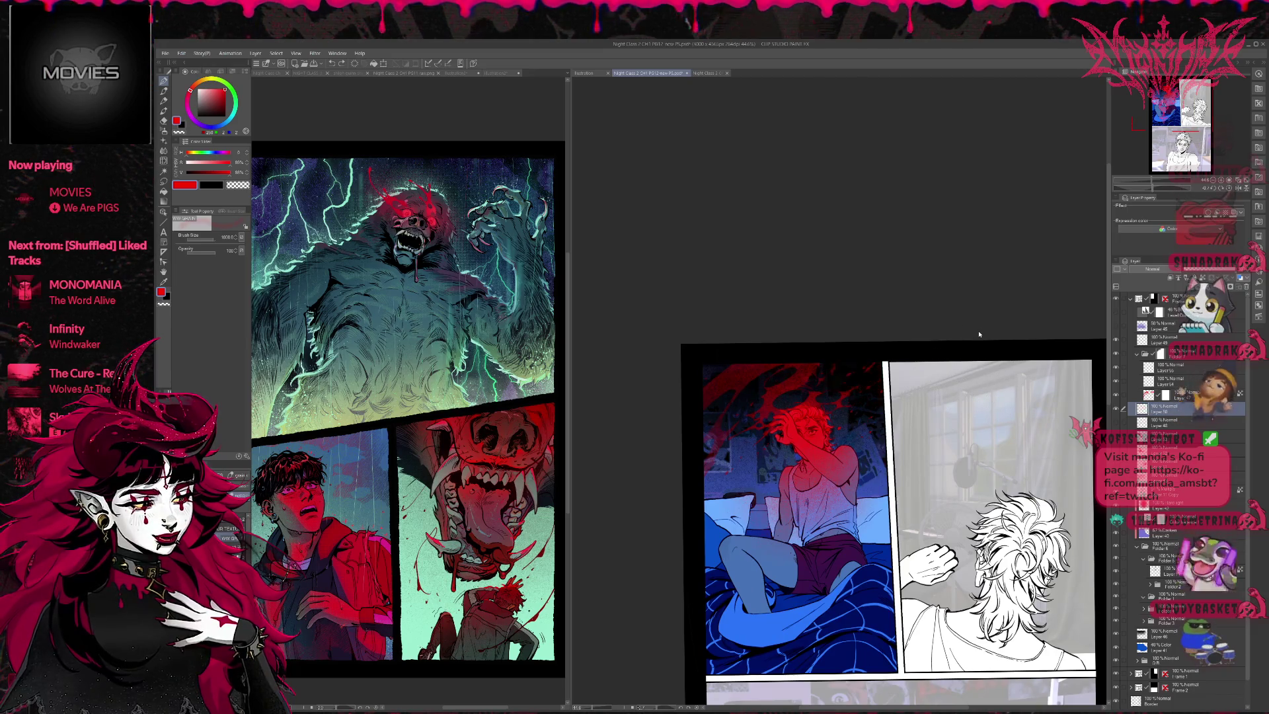
Step: Switch to a 700-size drawing tool and select the Multiply layer
key(b)
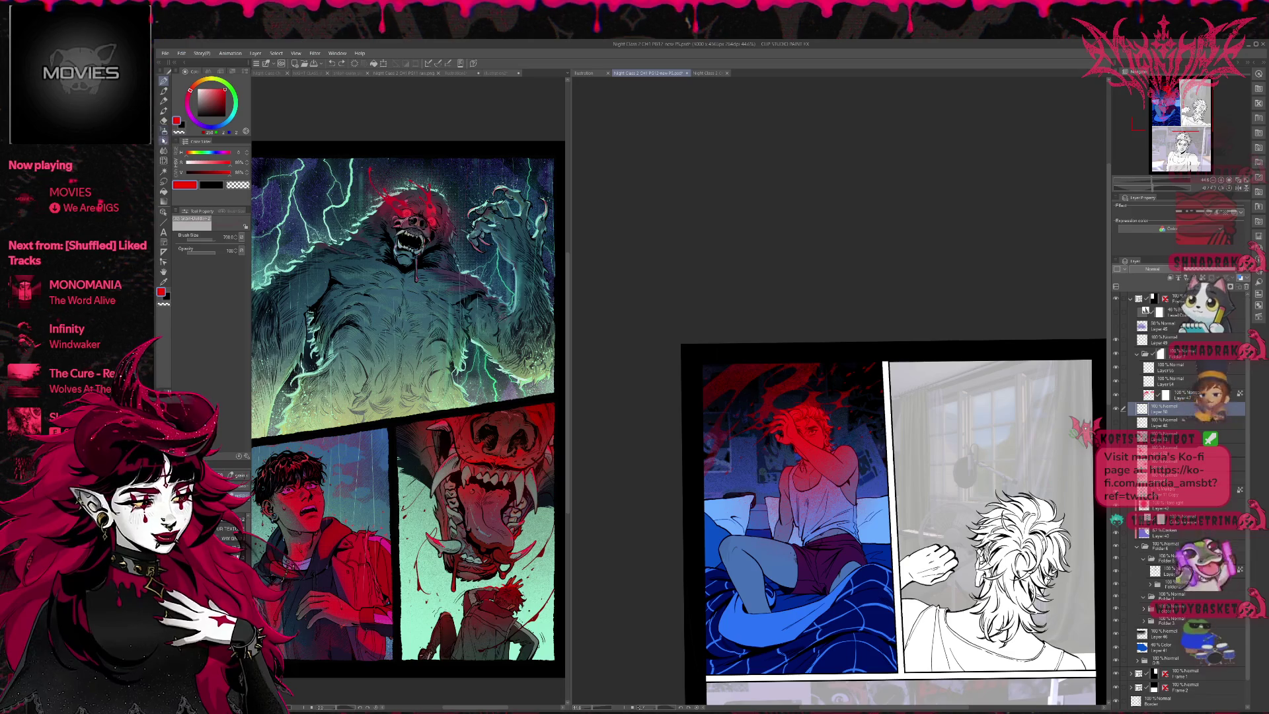
click(168, 140)
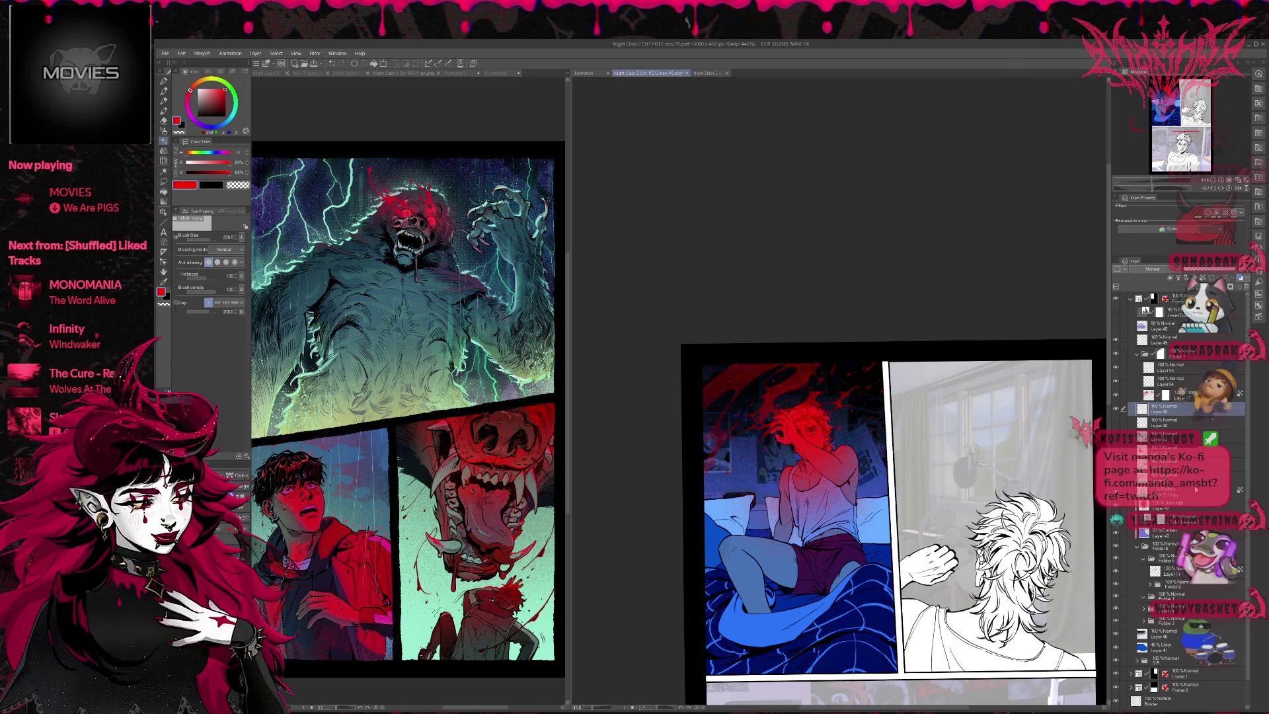
click(1195, 489)
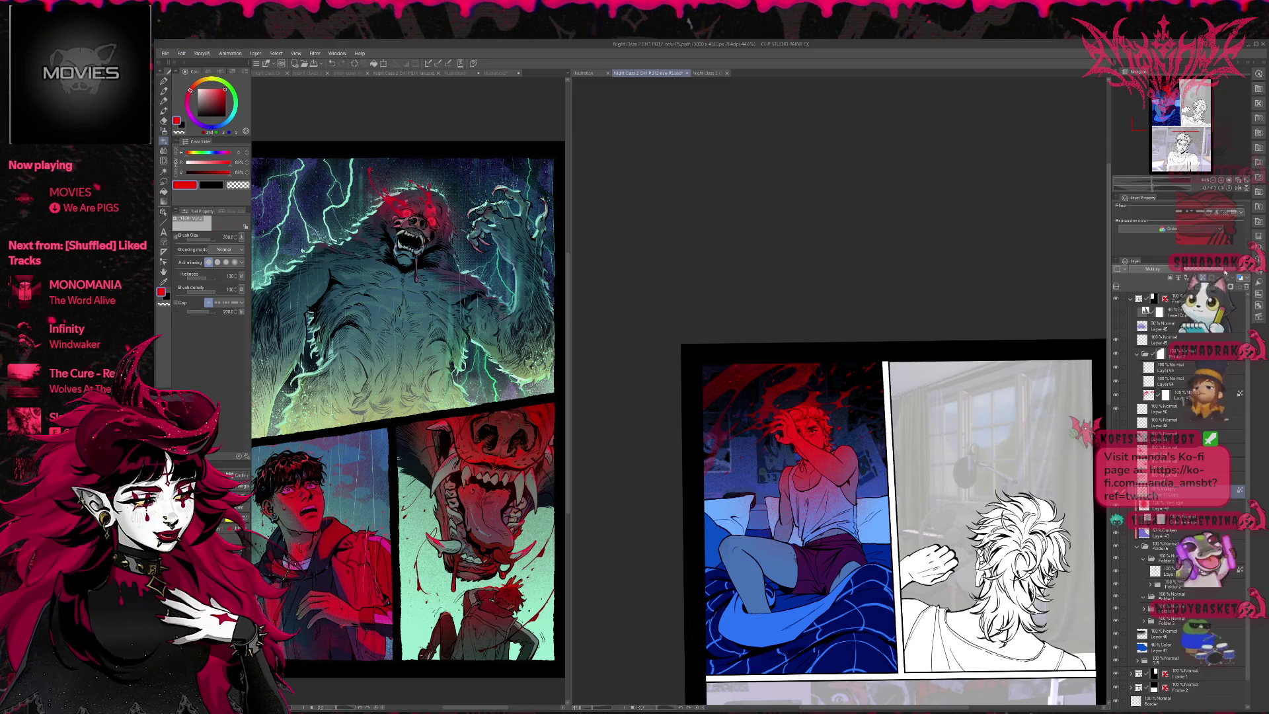
Step: Mirror the view, reset it to 100%, and zoom in toward the character's head
click(1229, 180)
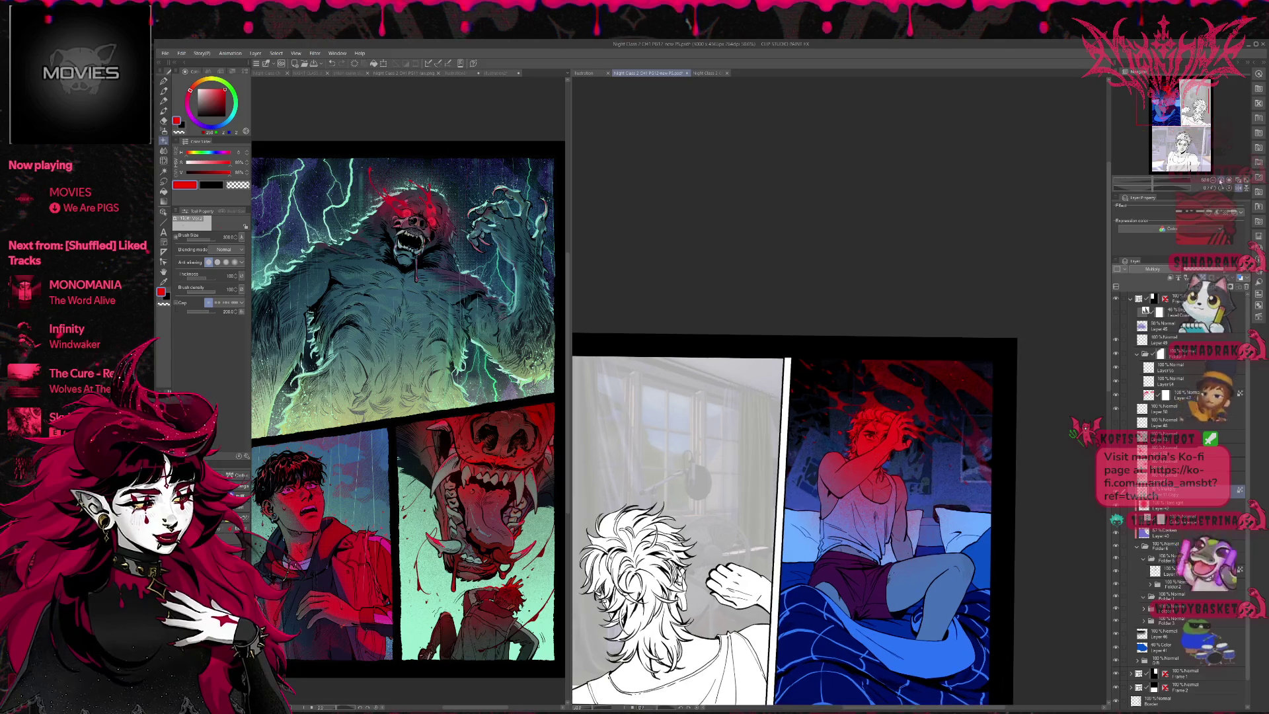
click(1221, 180)
scroll(973, 456, up, 1)
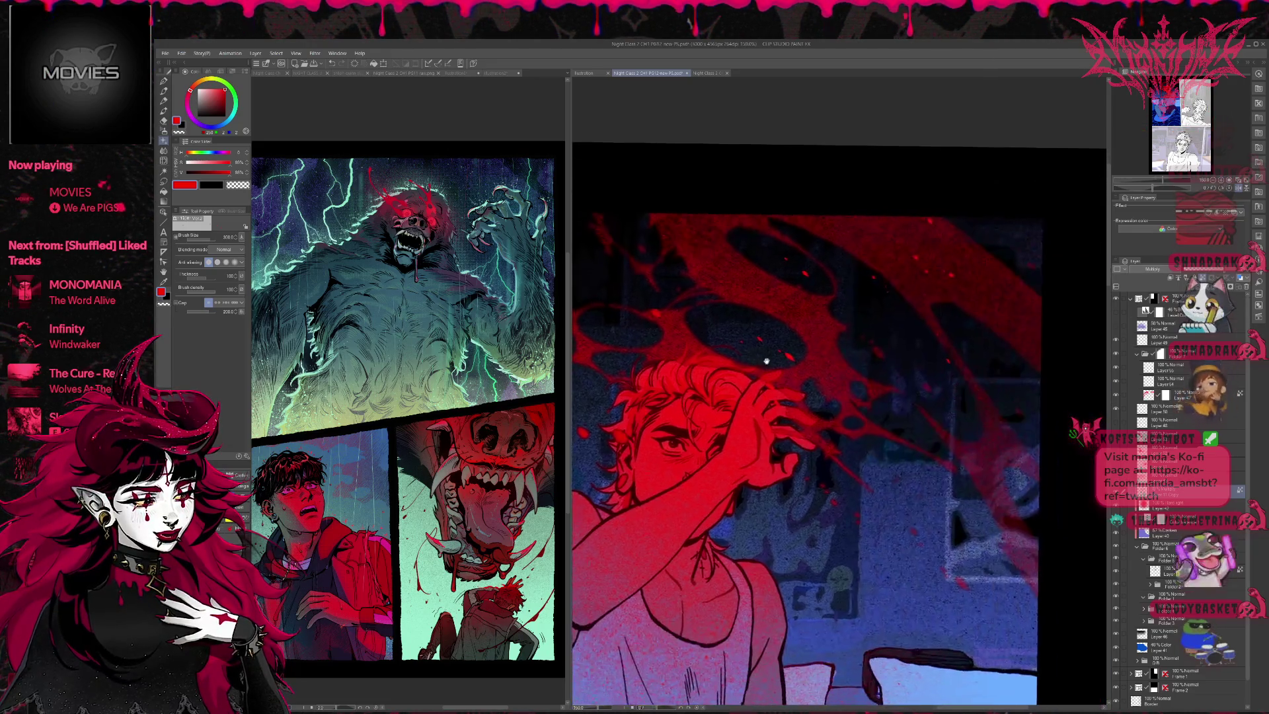
Step: Centre the view on the head and splatter, add a new layer, and switch to the 700-size brush
drag(933, 460, 974, 456)
mouse_move(1029, 422)
mouse_down()
mouse_move(1072, 454)
mouse_move(1085, 418)
mouse_up()
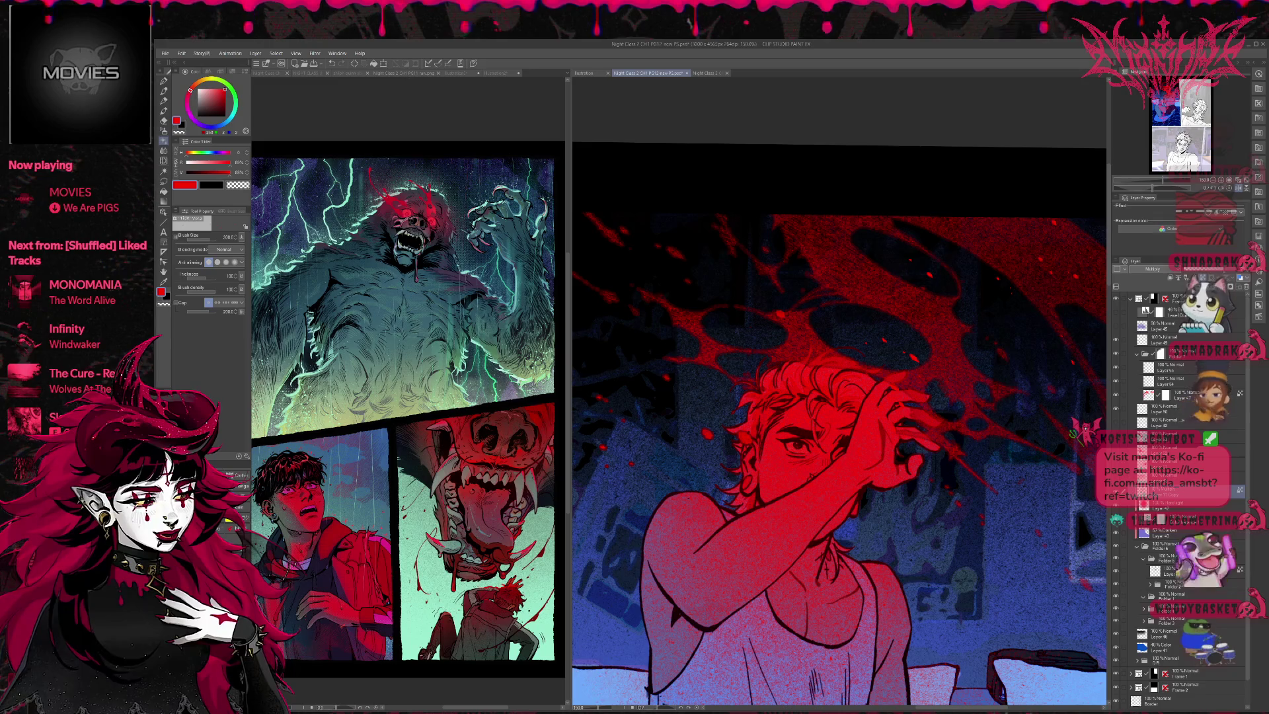
key(ctrl+shift+n)
key(e)
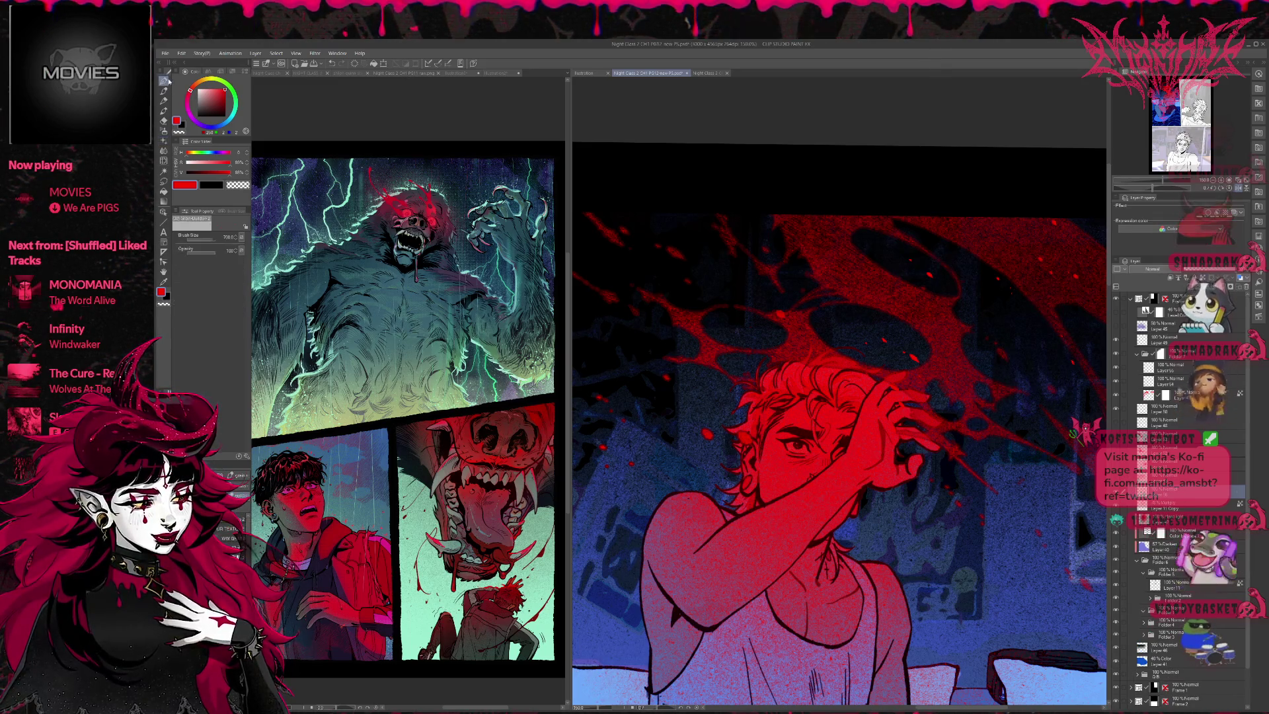
Step: Sample the mint green from the reference page and return to the bed-scene page
key(ctrl+Tab)
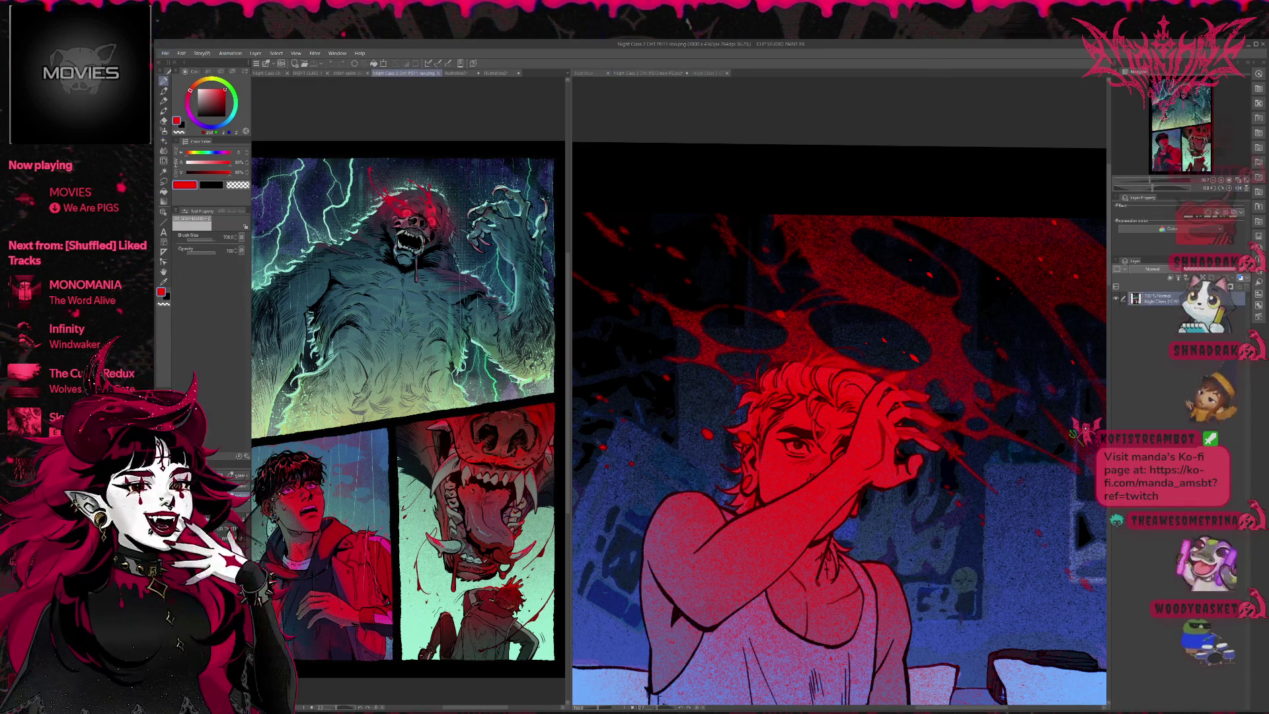
key(b)
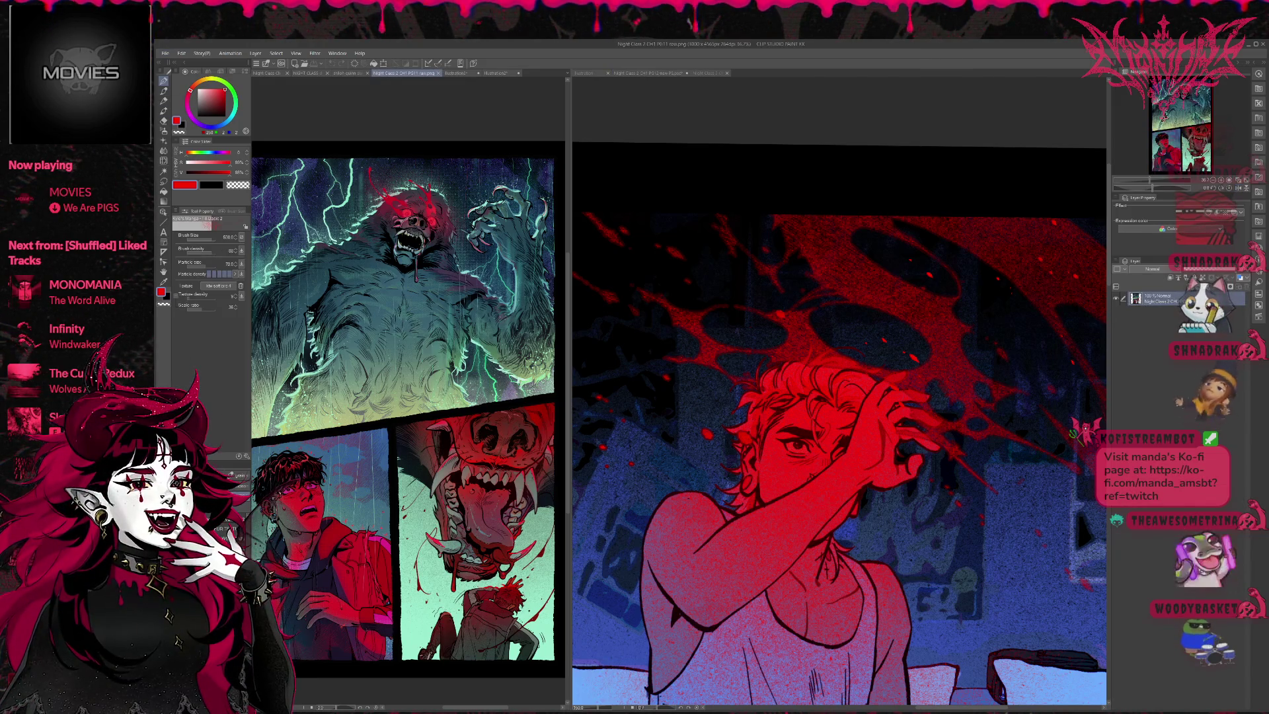
mouse_move(453, 359)
mouse_down()
mouse_move(447, 397)
mouse_move(461, 390)
mouse_up()
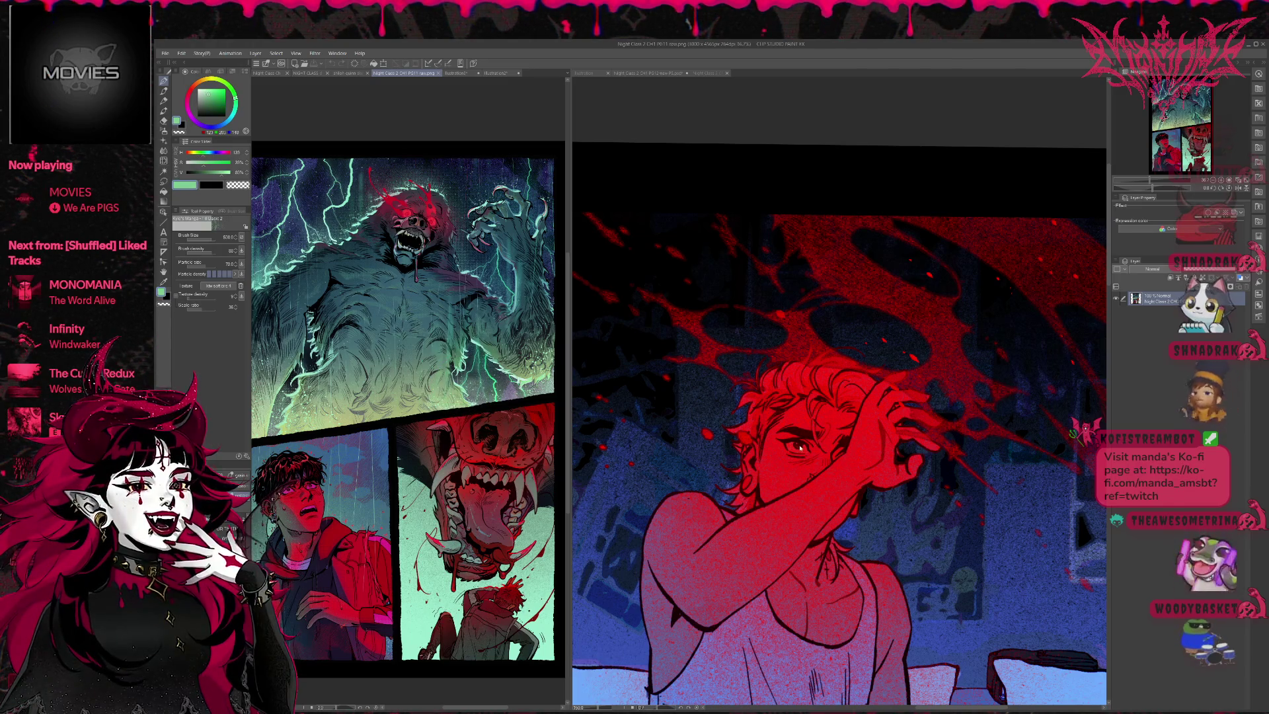
key(ctrl+Tab)
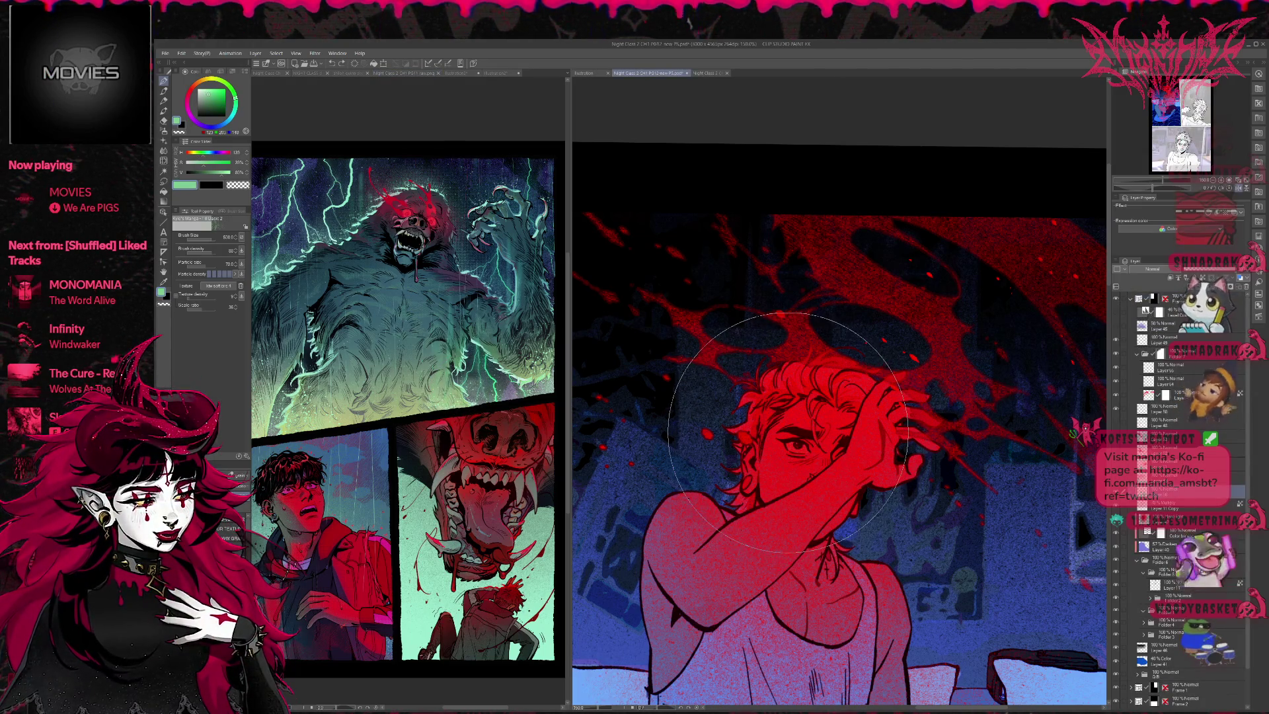
Step: Add a touch-up layer with a fine brush and small eraser, then mirror the view
key(ctrl+shift+n)
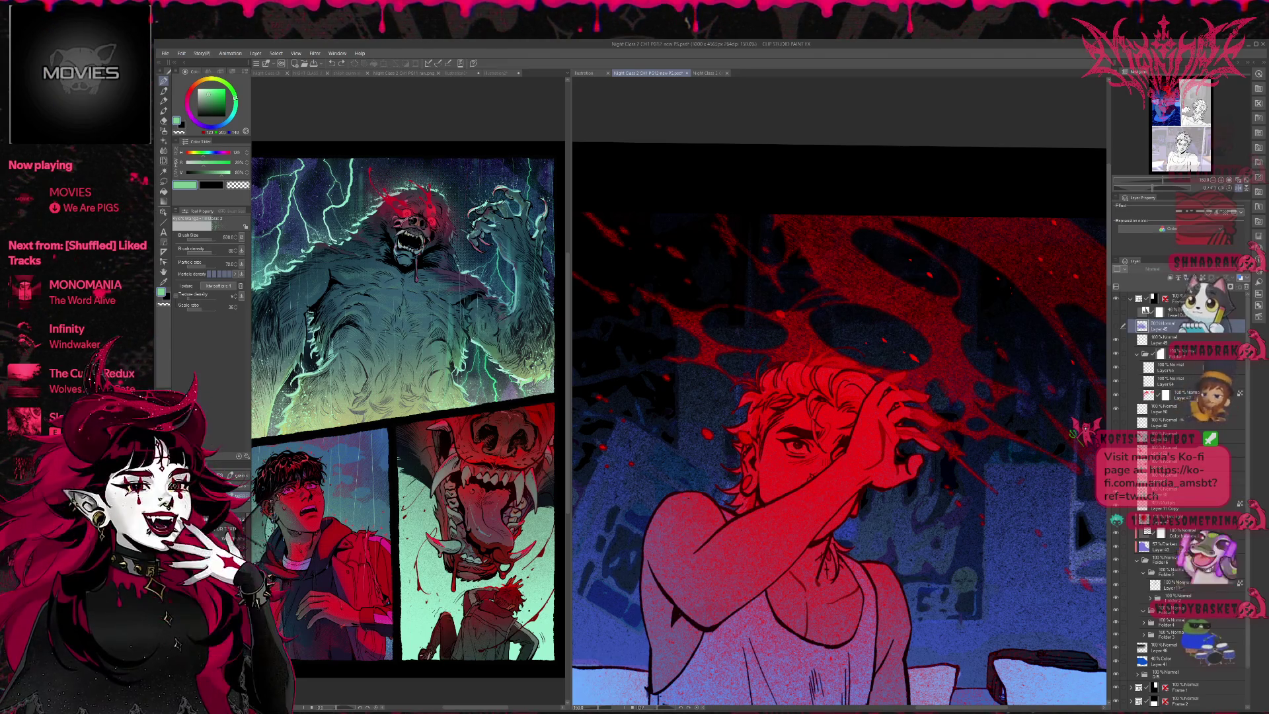
drag(796, 419, 797, 445)
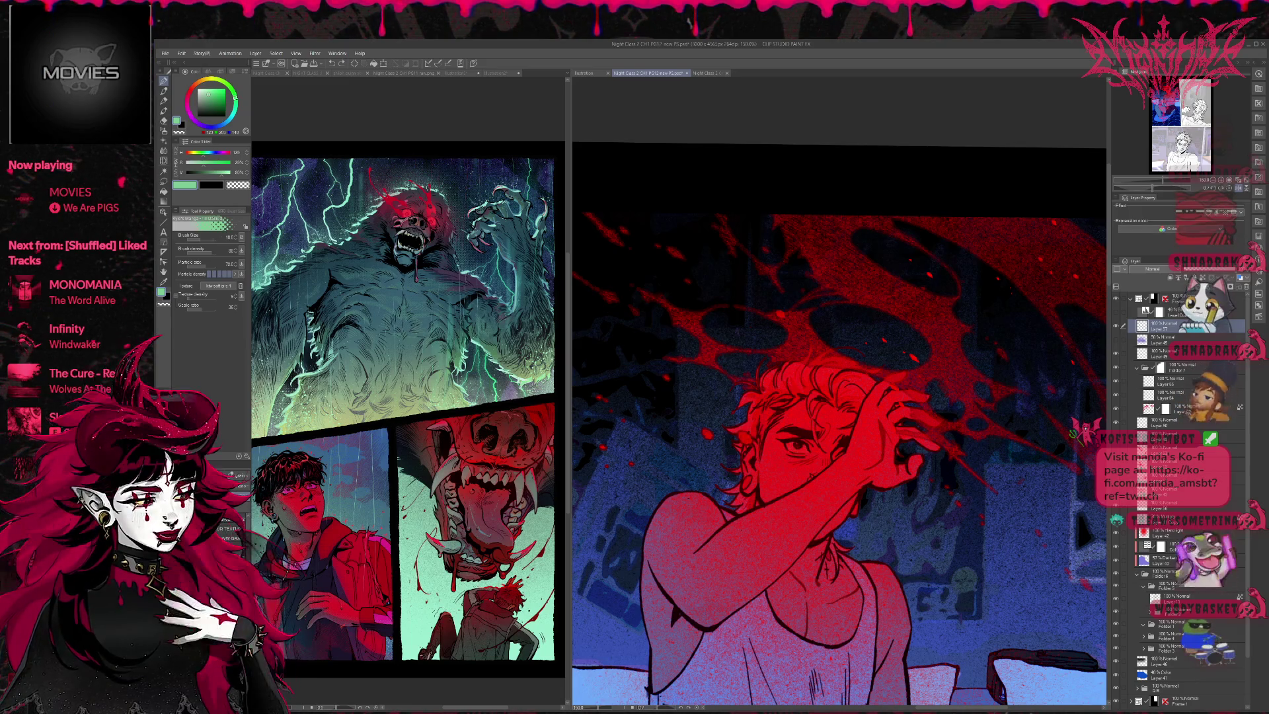
key(e)
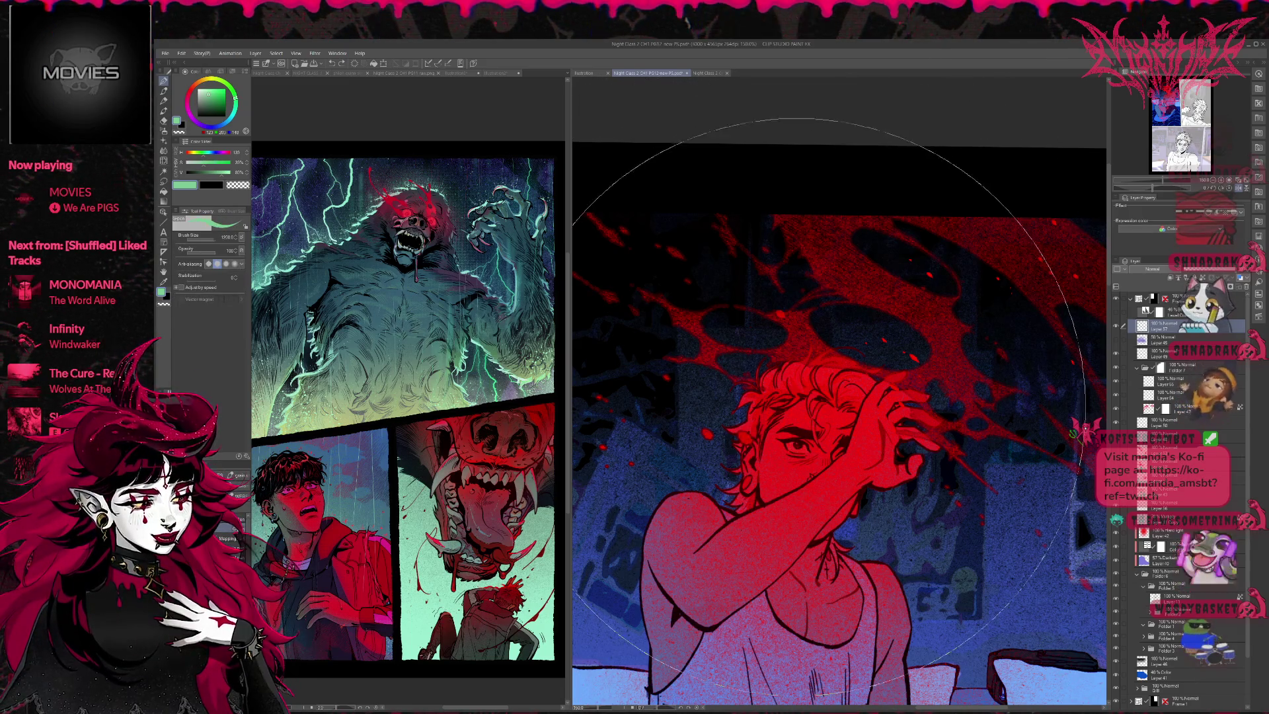
drag(804, 436, 802, 444)
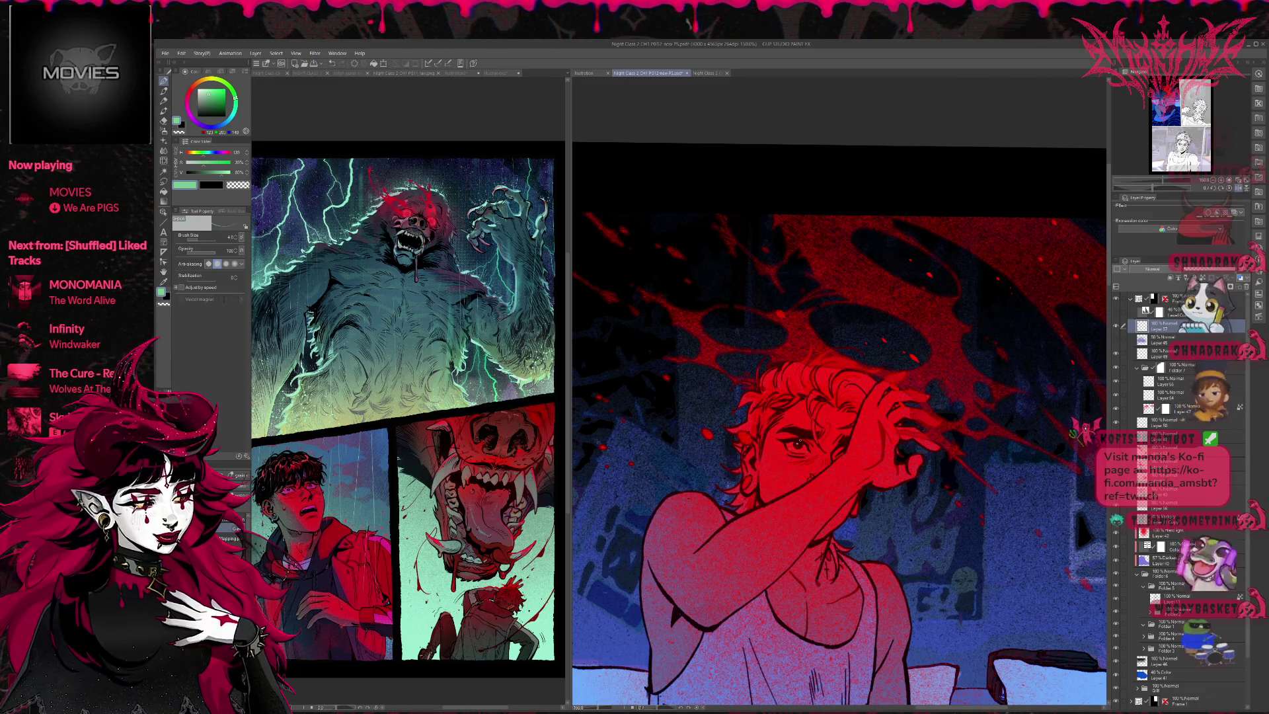
key(h)
drag(808, 433, 915, 417)
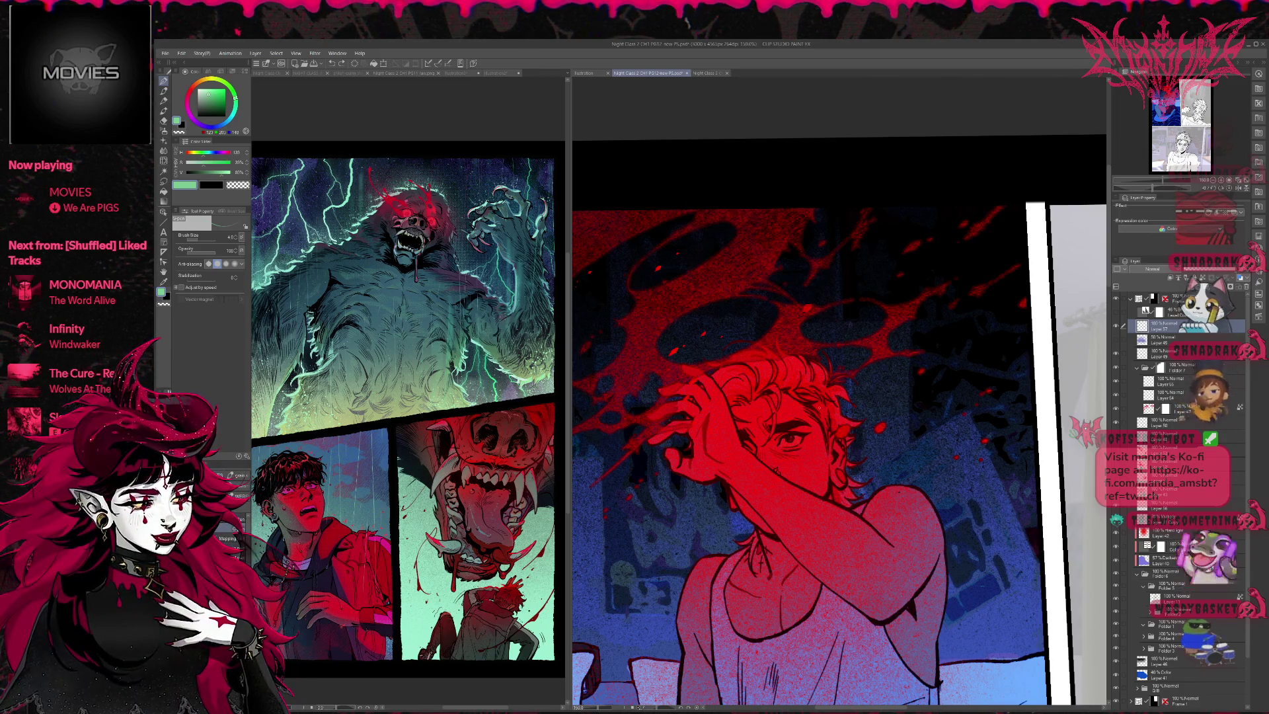
Step: Pick near-black and enlarge the brush to size 8
alt+click(291, 160)
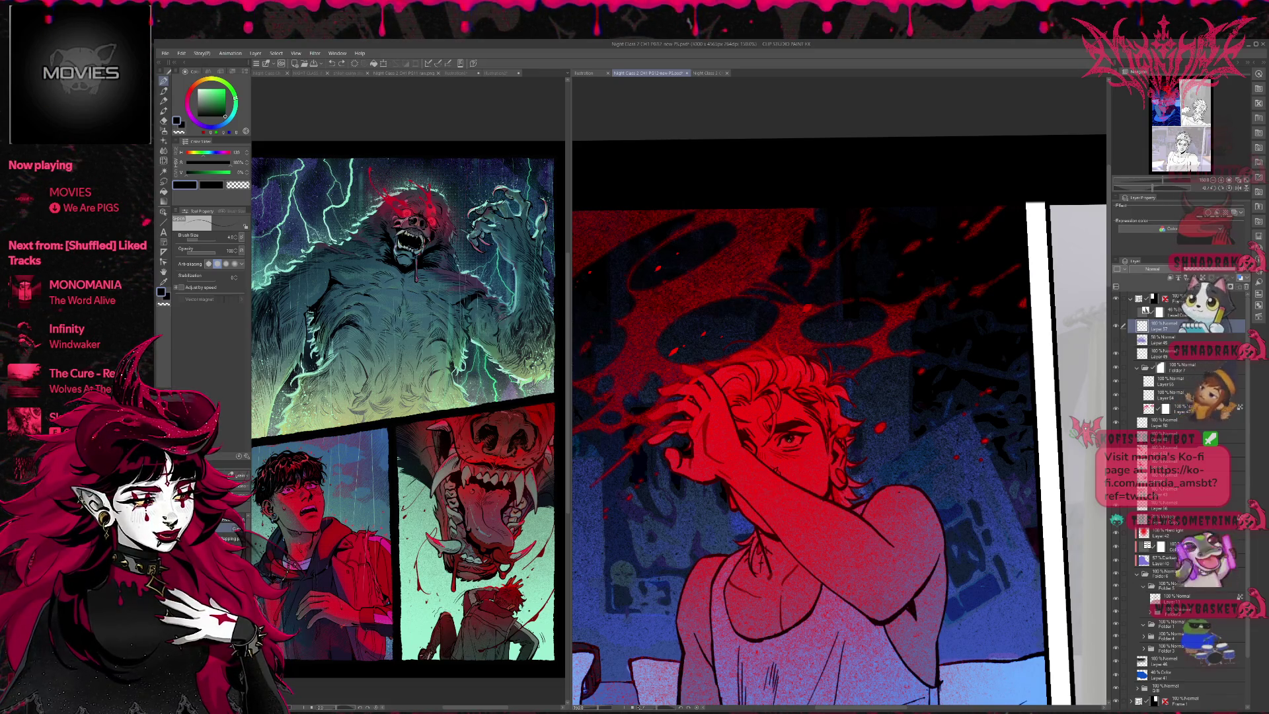
key(bracketright)
key(bracketright)
key(bracketright)
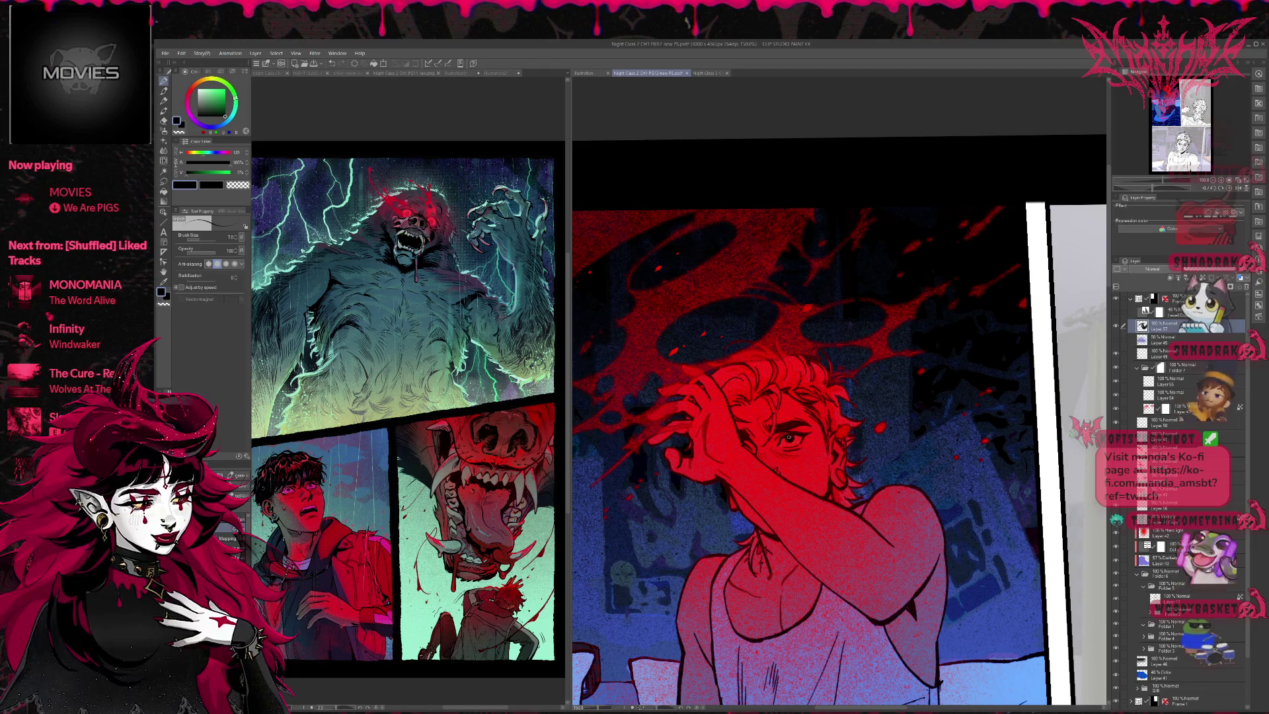
key(bracketright)
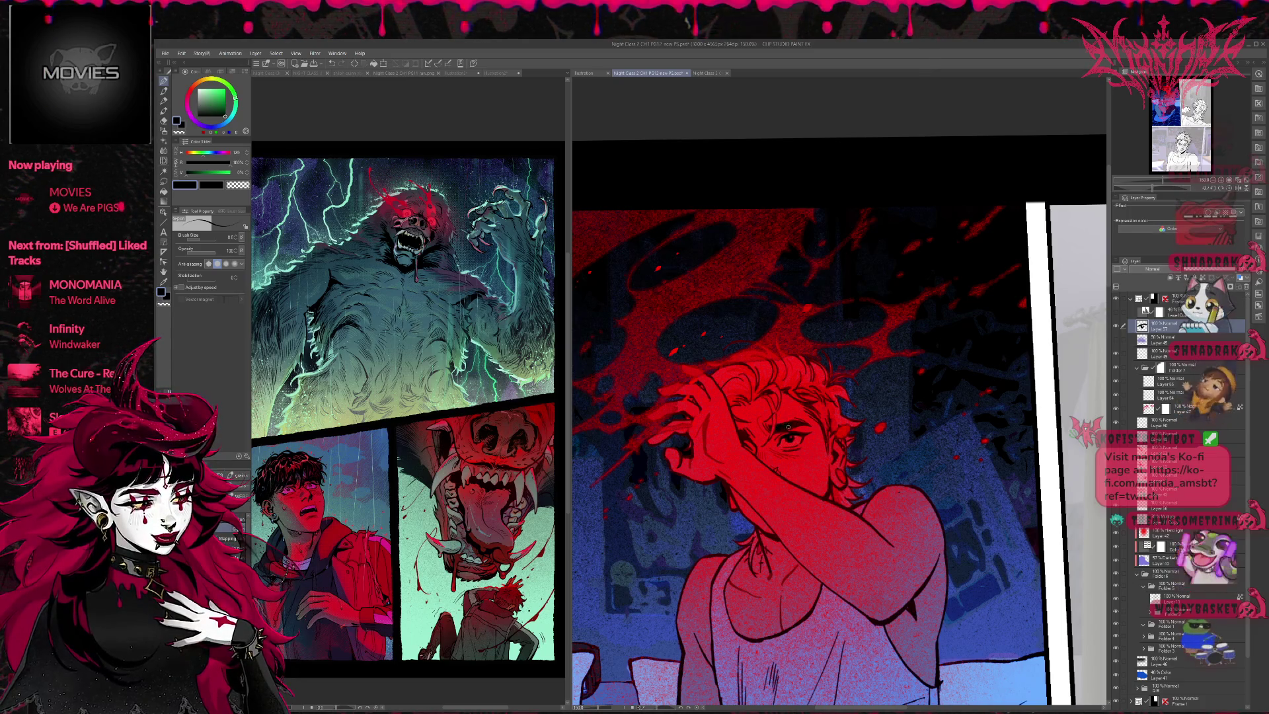
Step: Check the character in the mirrored view, select the Multiply layer, then select Folder 7
click(1237, 188)
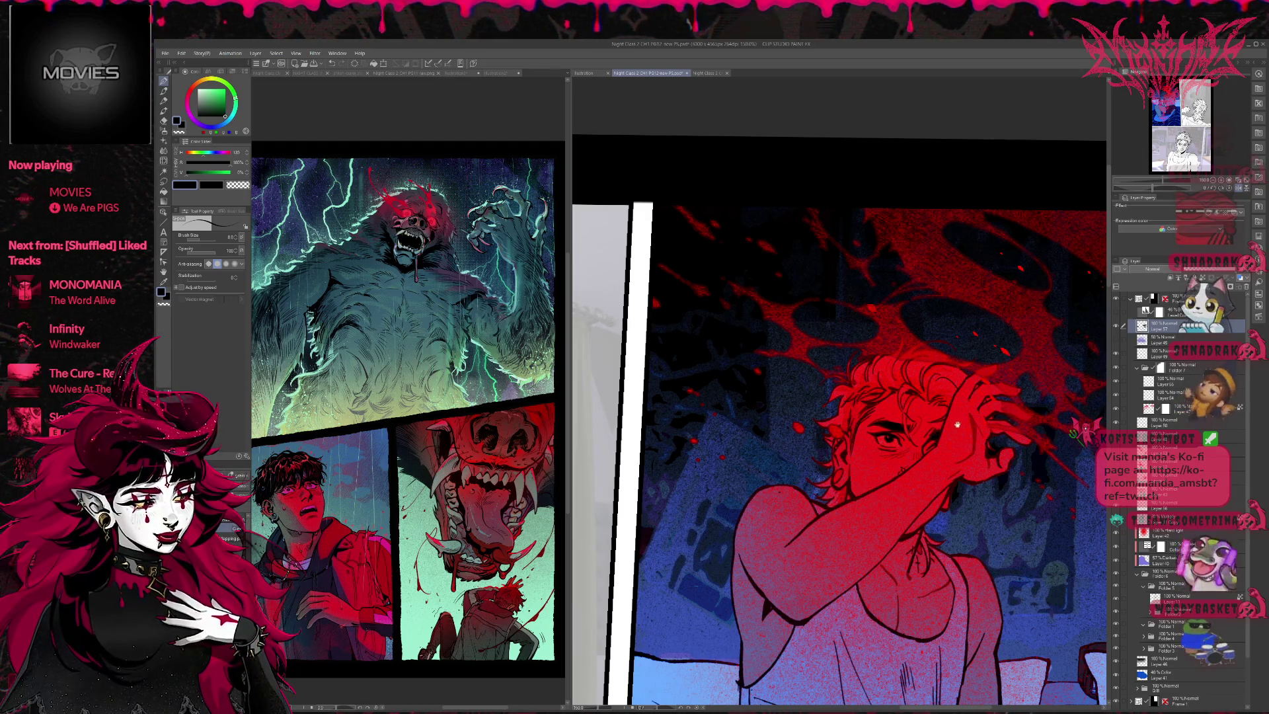
drag(957, 424, 952, 374)
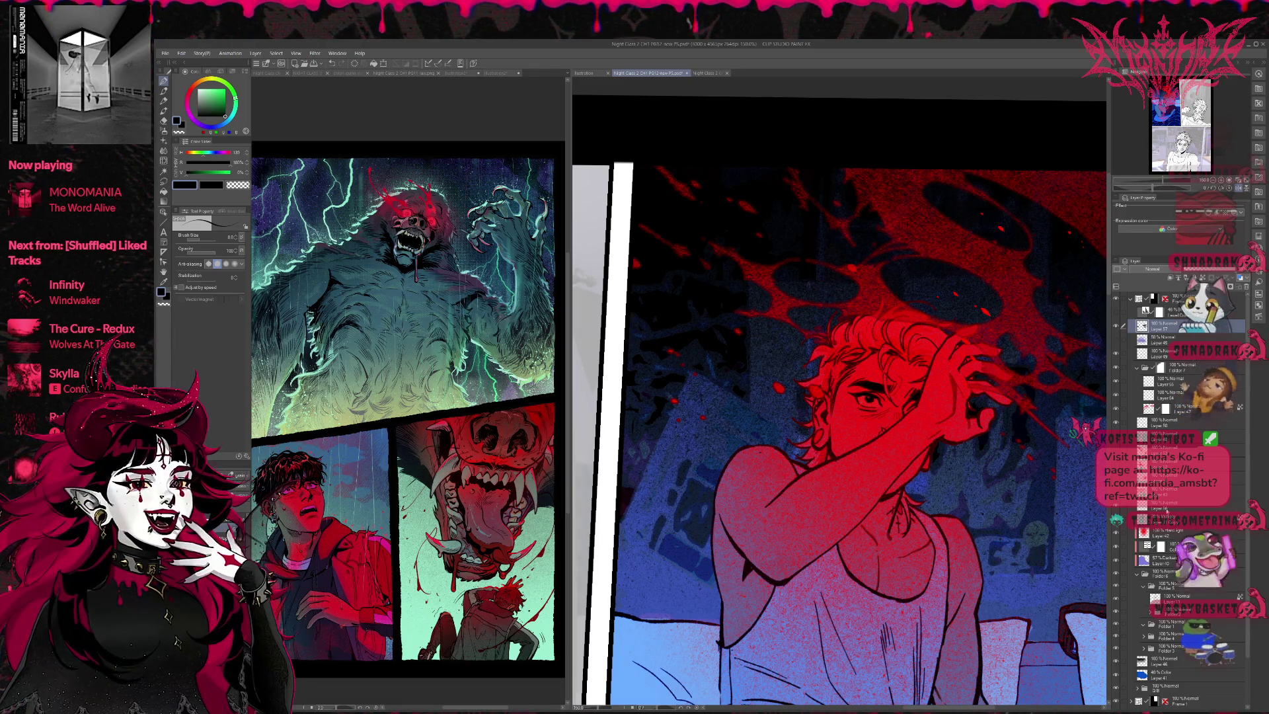
click(1170, 519)
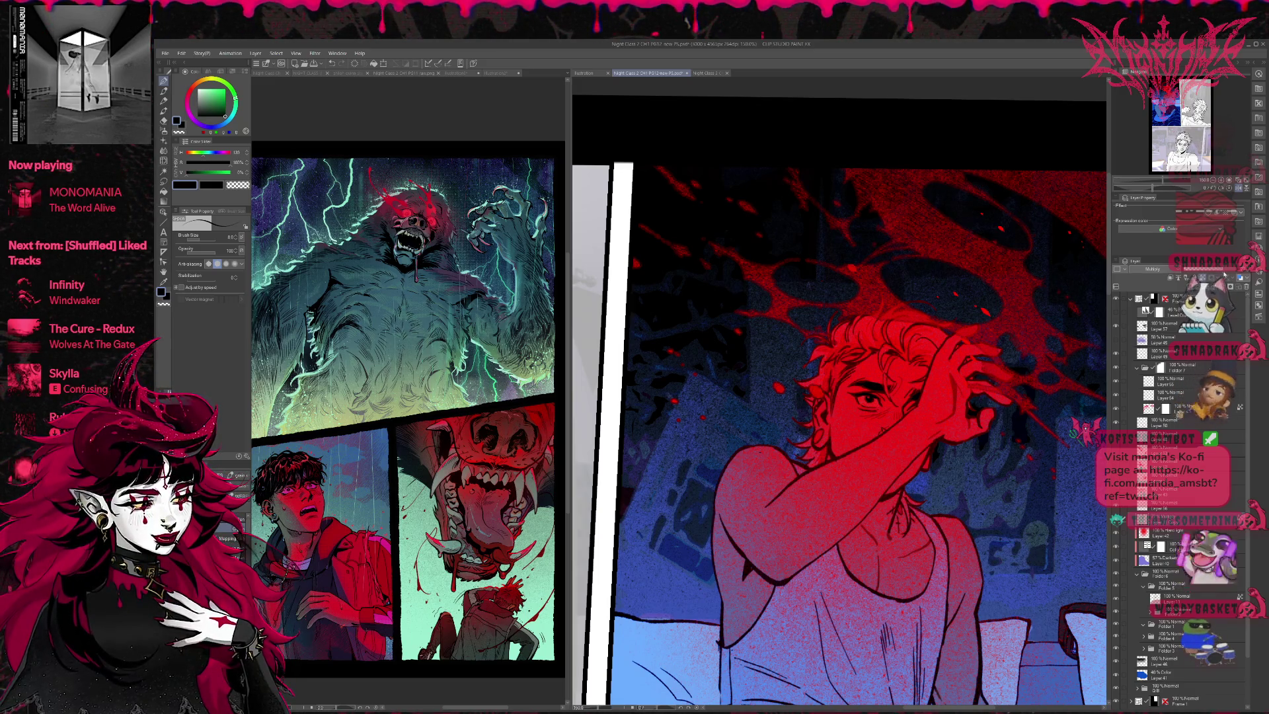
click(1242, 189)
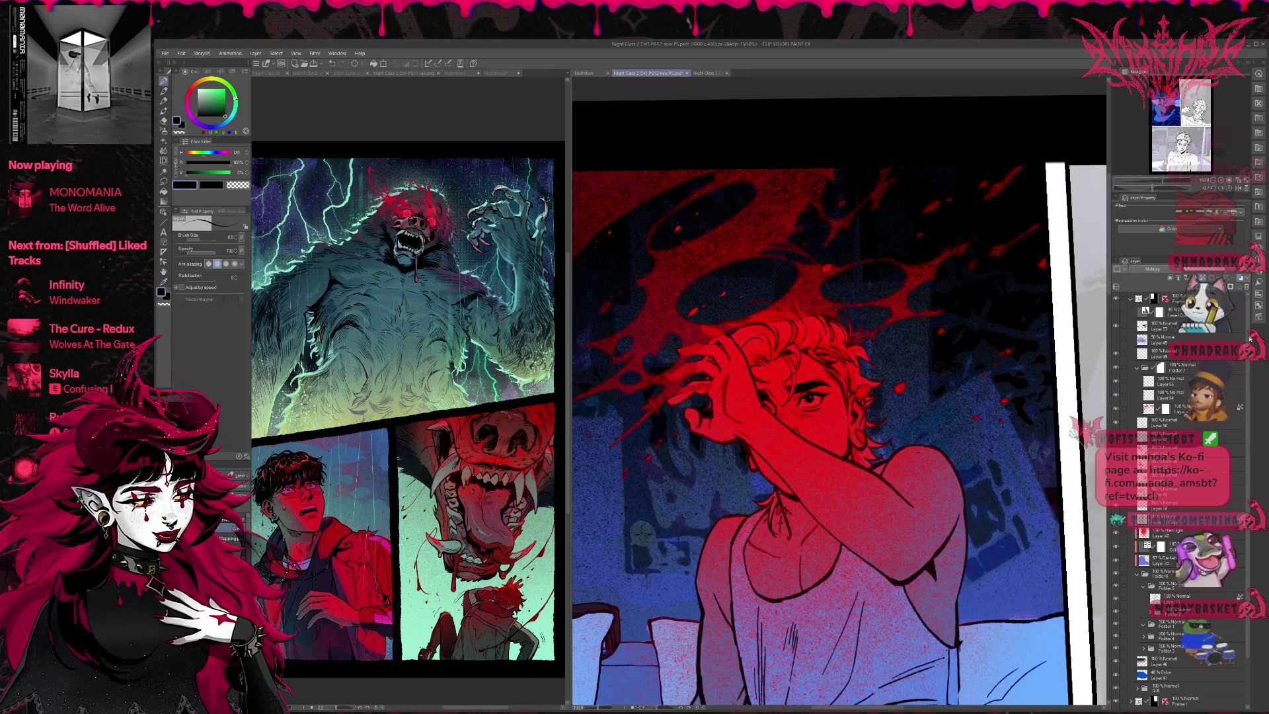
click(1197, 365)
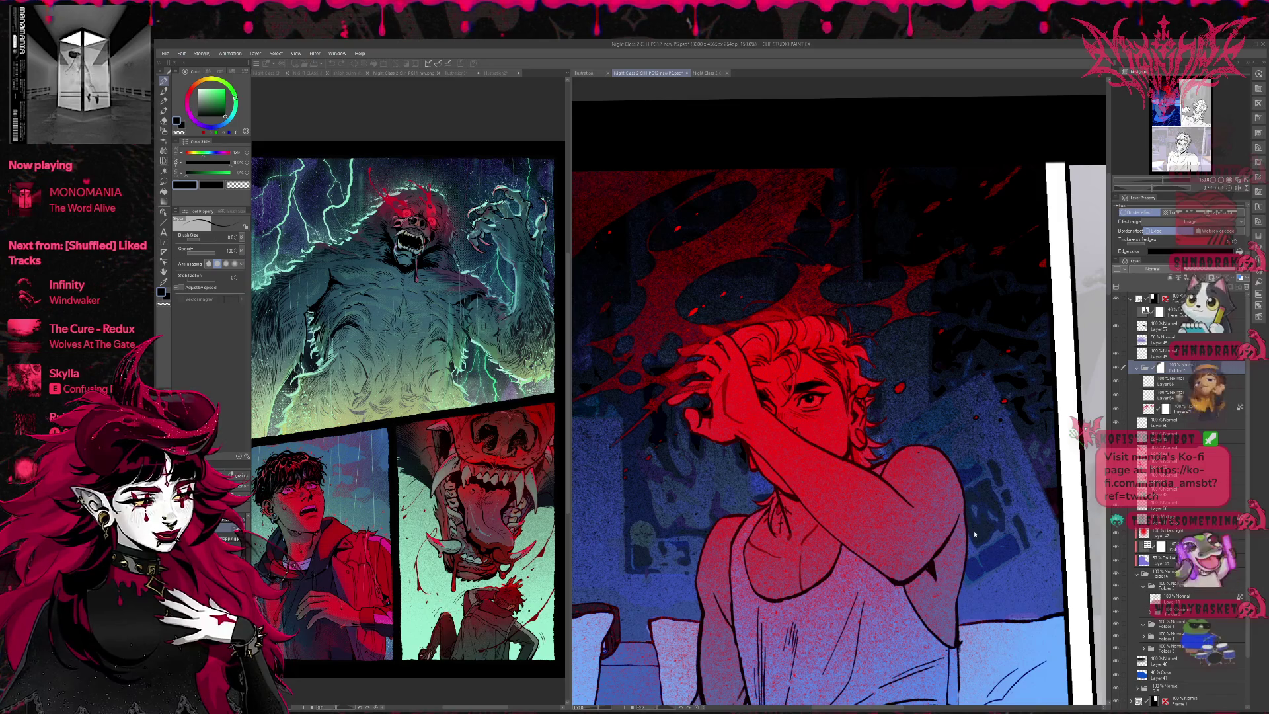
Step: Try a red, then darker, splatter edge, leave Border effect off, and zoom out to the panel
key(ctrl+z)
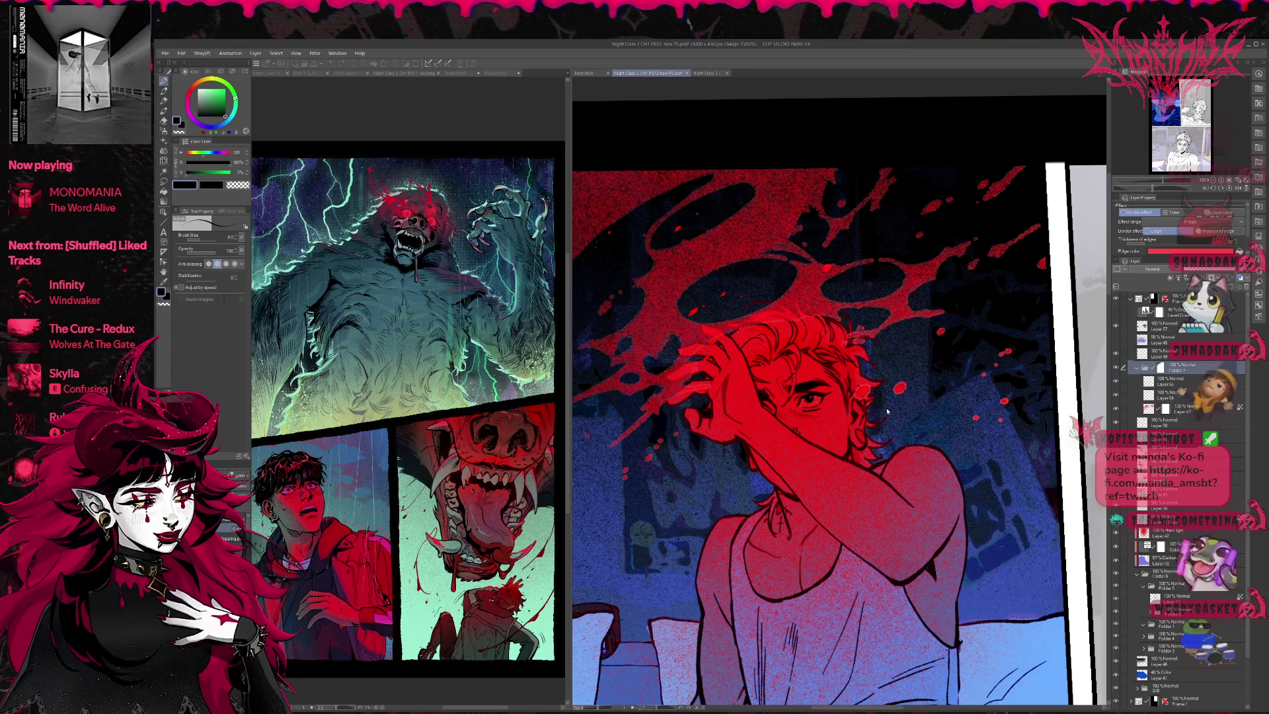
key(ctrl+z)
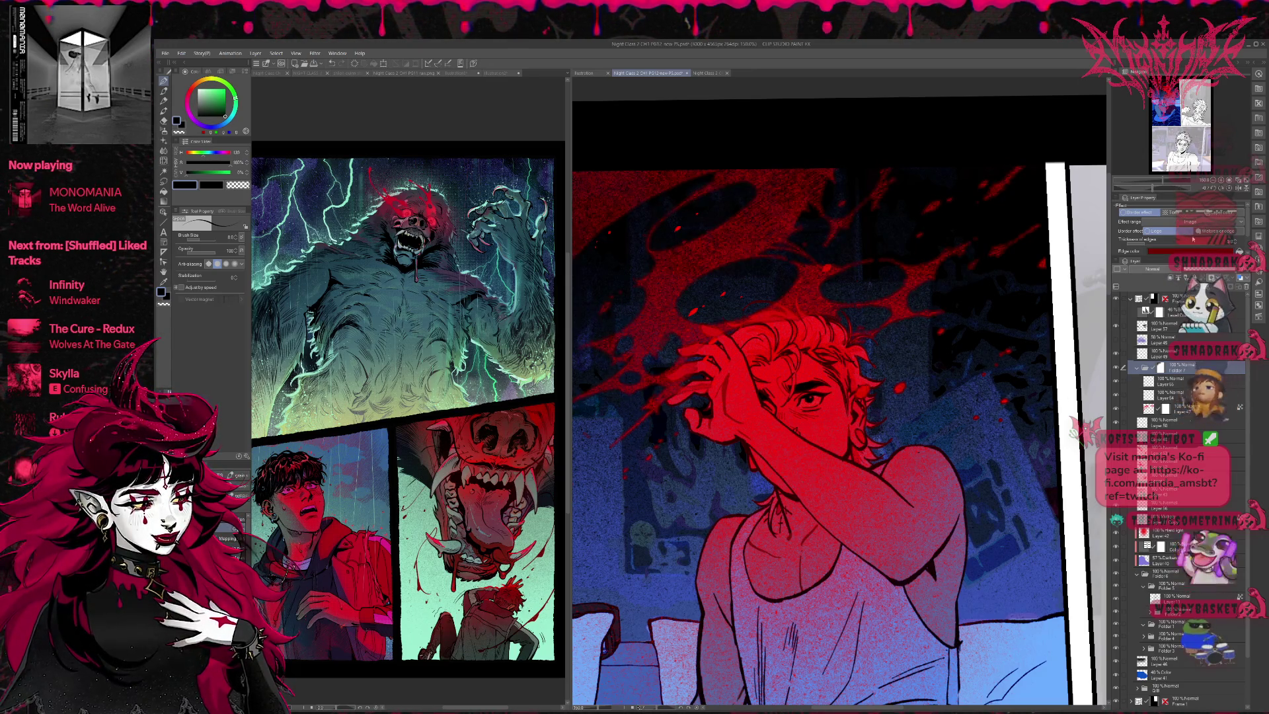
click(1141, 213)
click(1141, 213)
click(1140, 213)
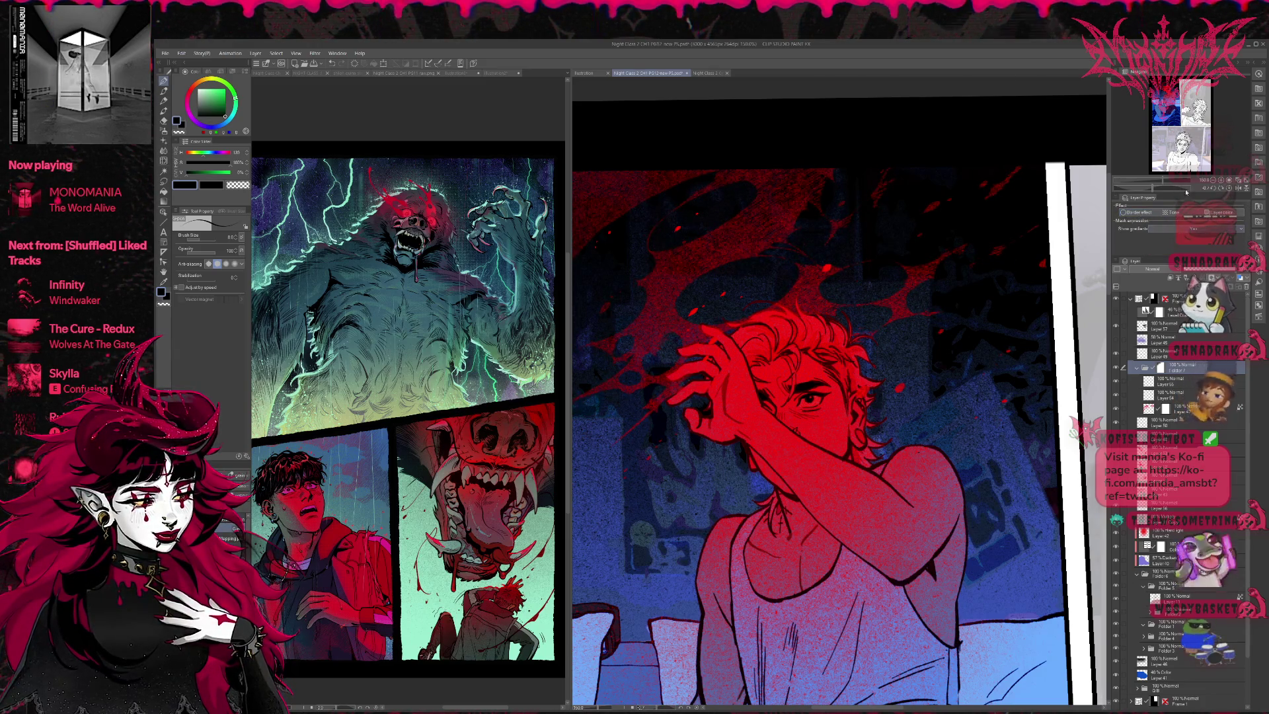
key(ctrl+minus)
key(ctrl+minus)
drag(1017, 357, 1047, 402)
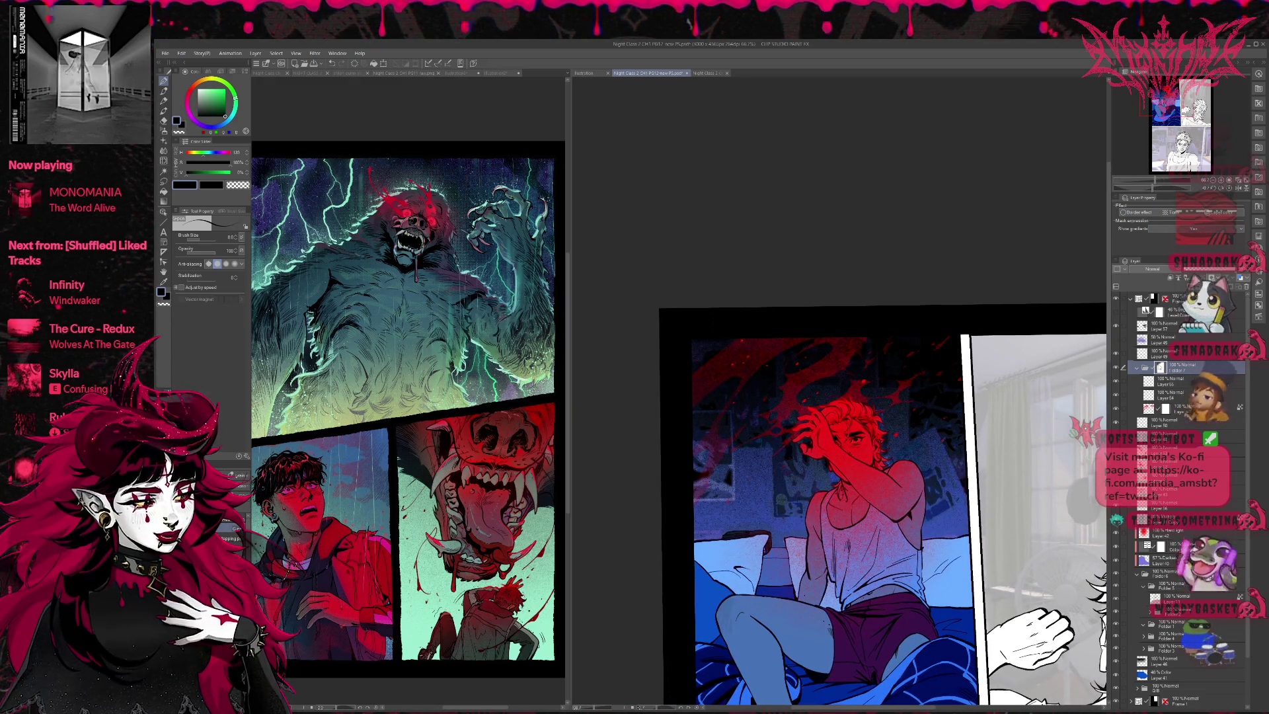
Step: Switch to the textured particle brush as an eraser and bring the full bed panel into view
click(163, 111)
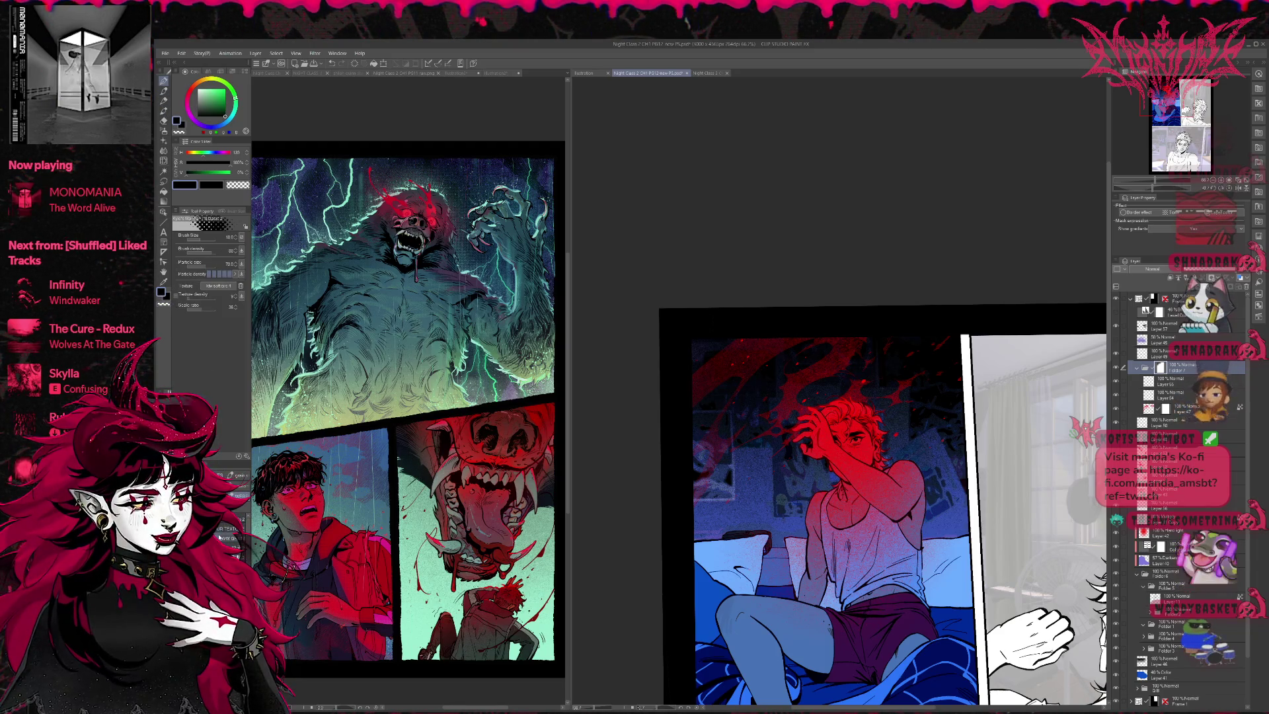
key(e)
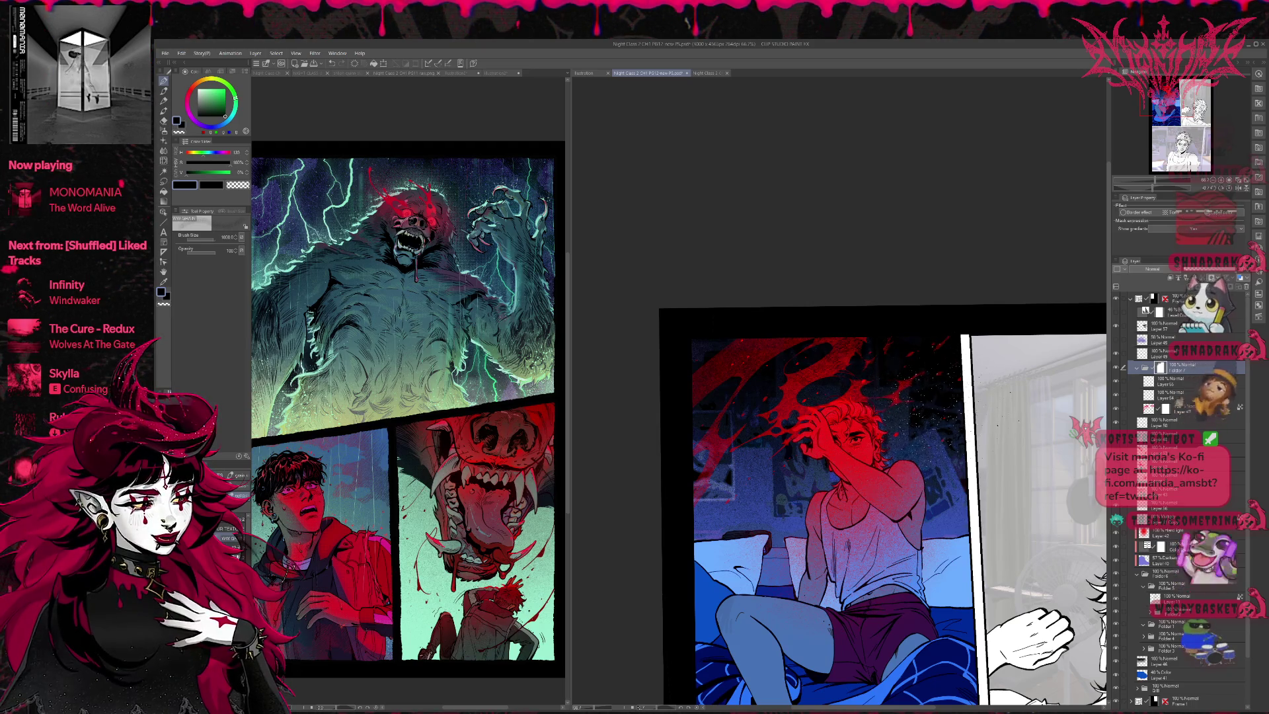
drag(947, 523, 886, 442)
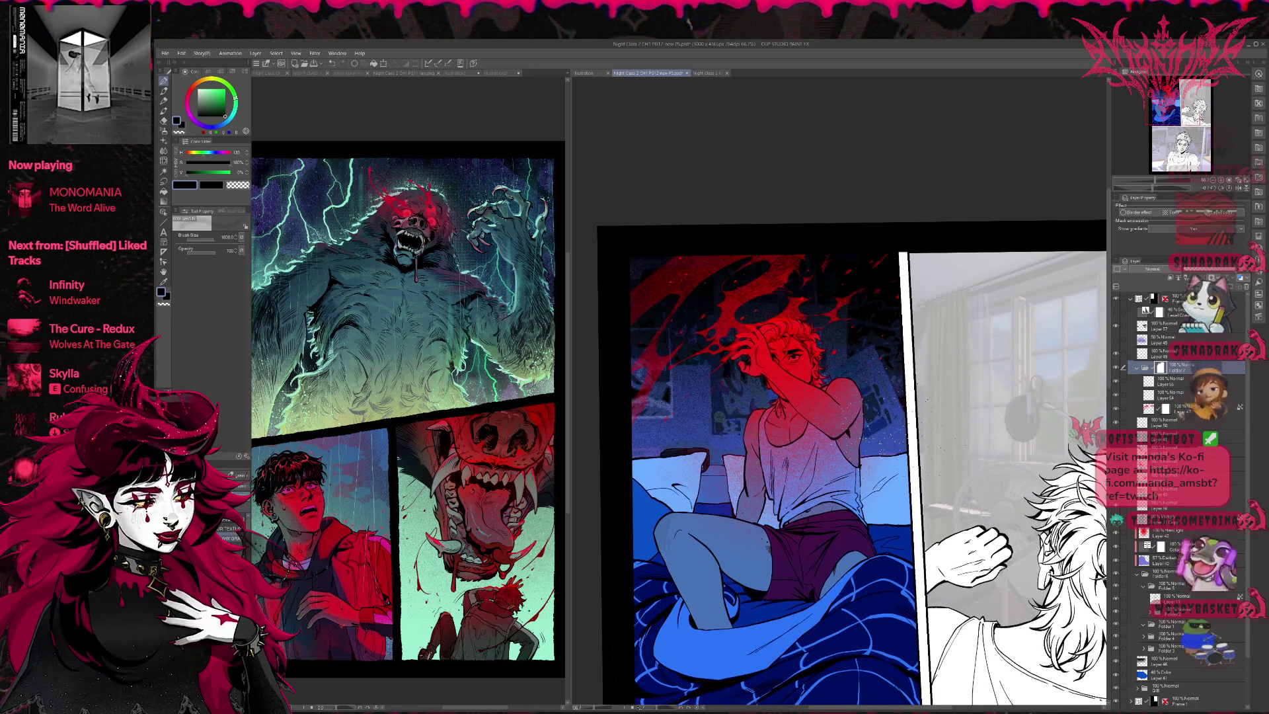
Step: Drop the Hard light glow layer to about 37% opacity, add a layer mask, and select transparent colour
click(1173, 532)
mouse_move(1242, 272)
mouse_down()
mouse_move(1214, 273)
mouse_move(1244, 274)
mouse_up()
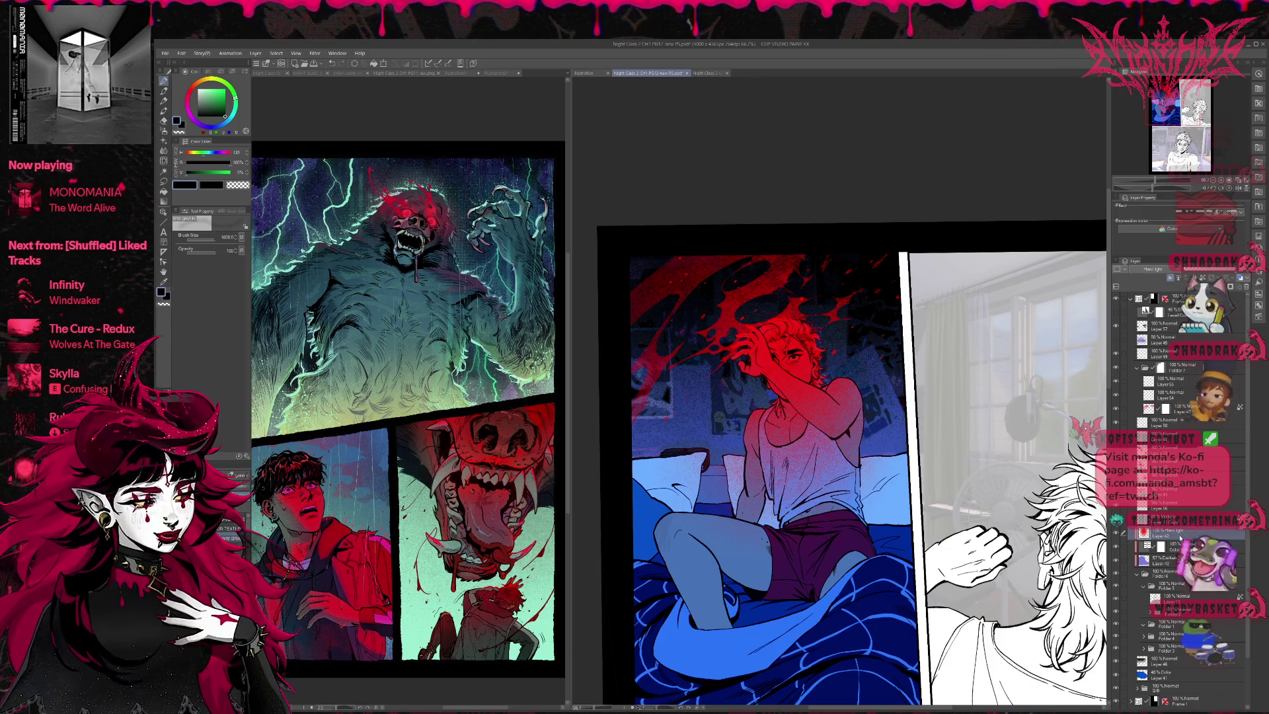
click(1231, 288)
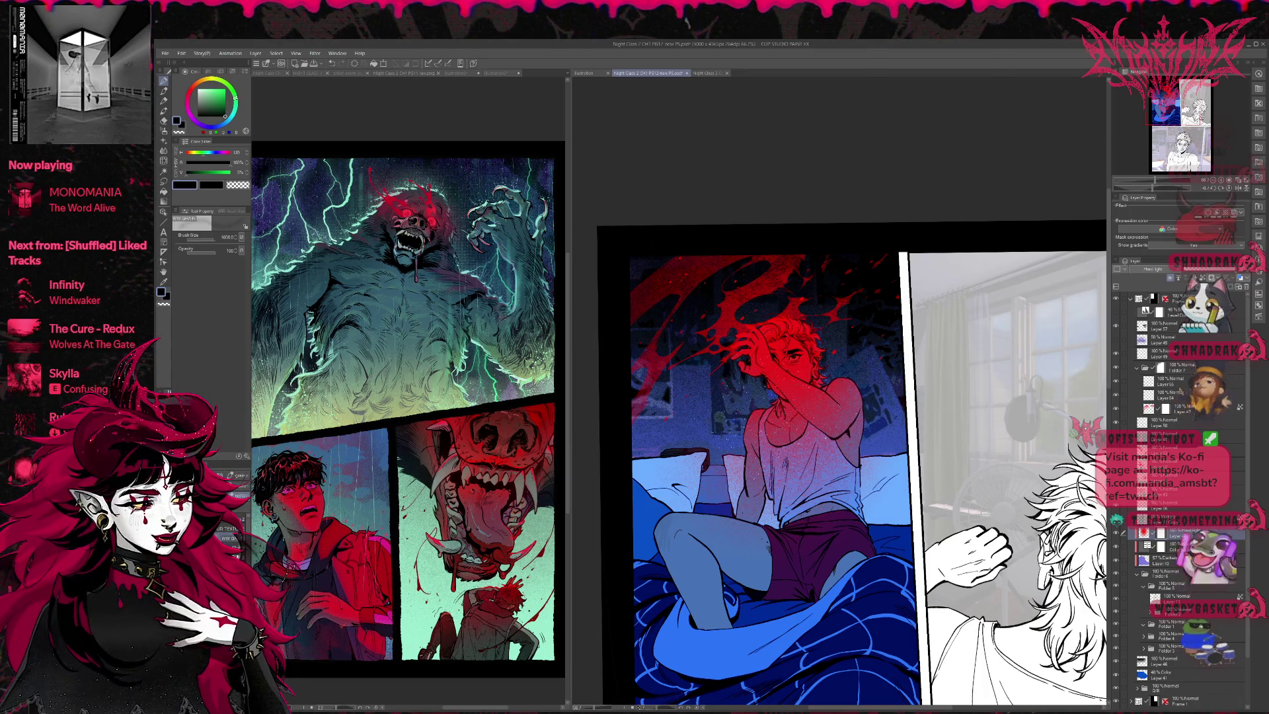
key(c)
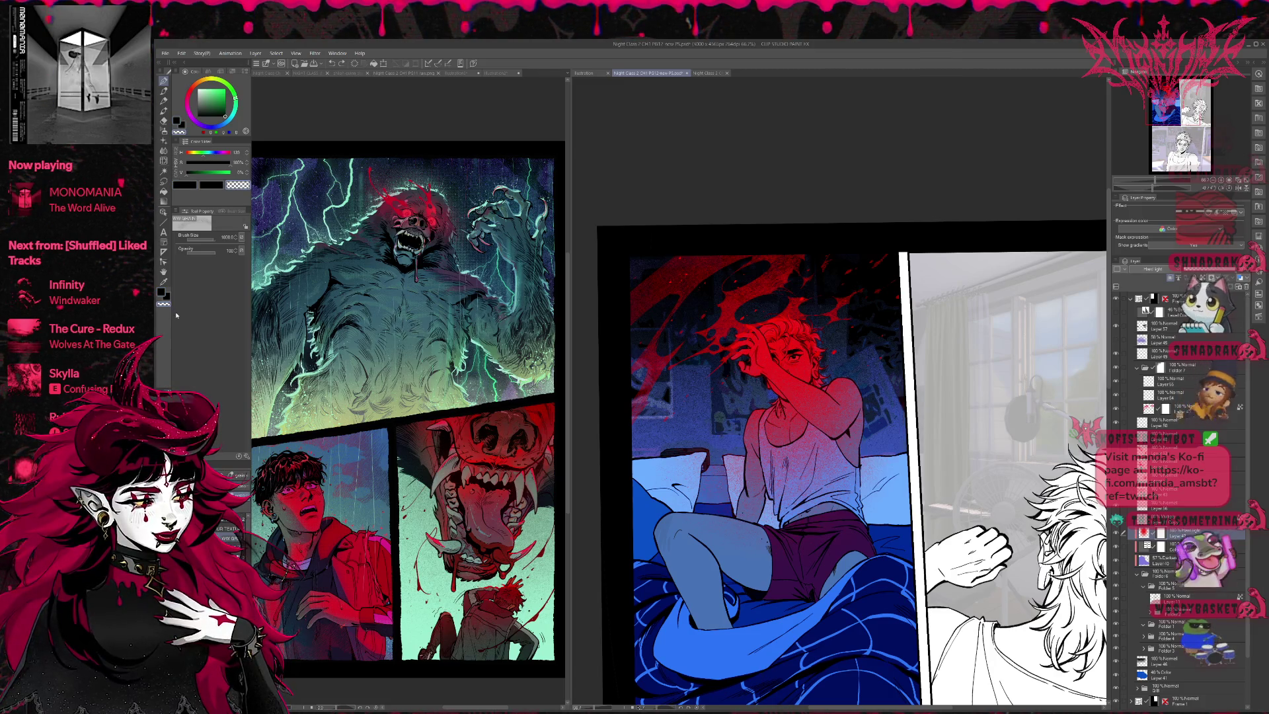
key(alt)
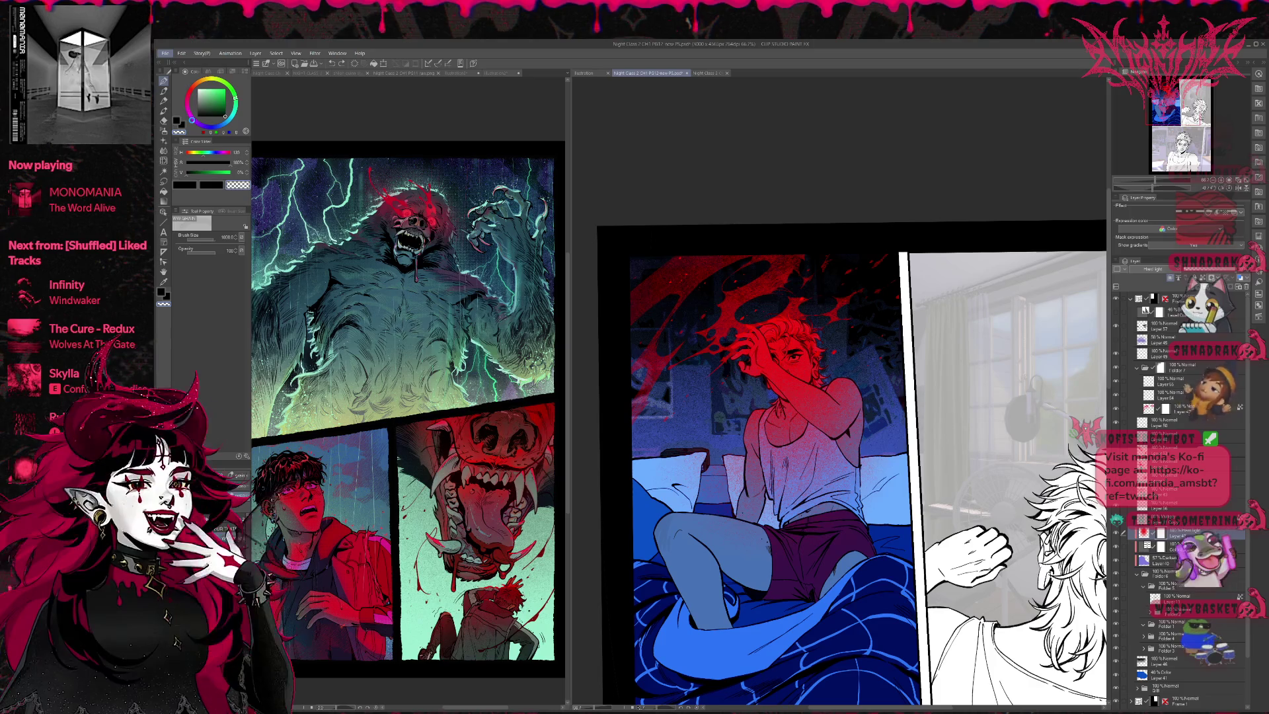
key(alt+Tab)
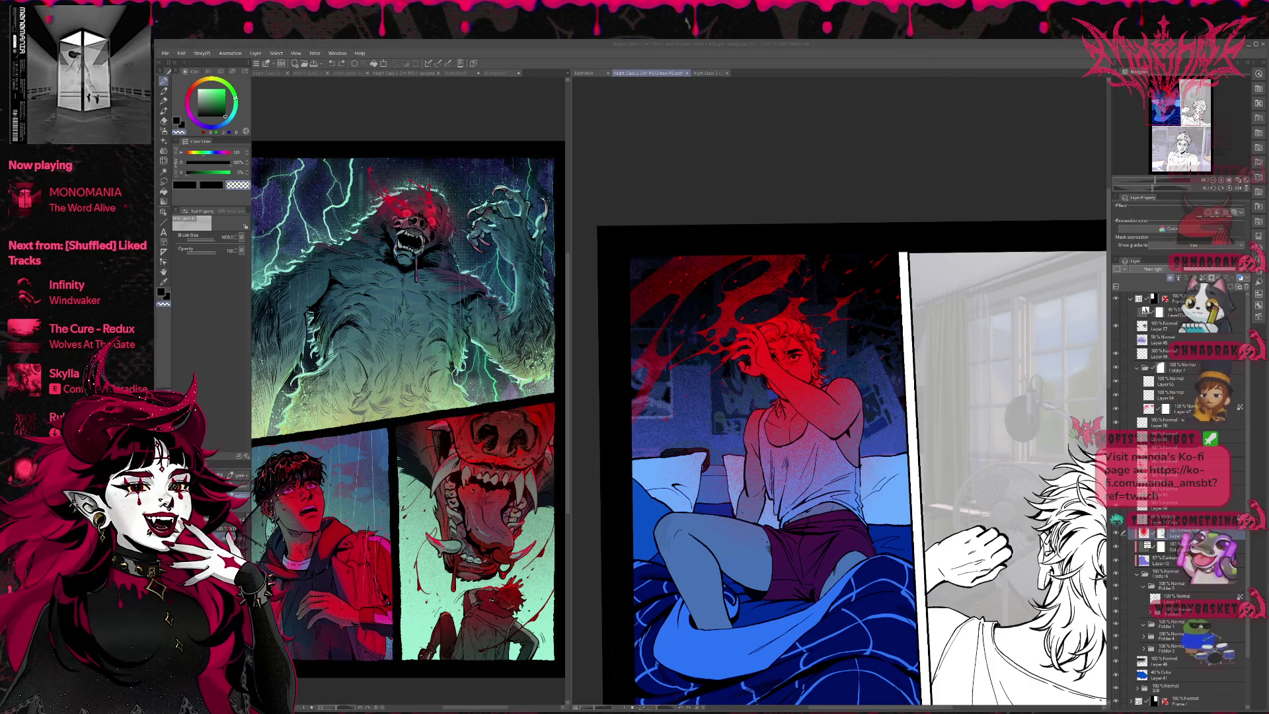
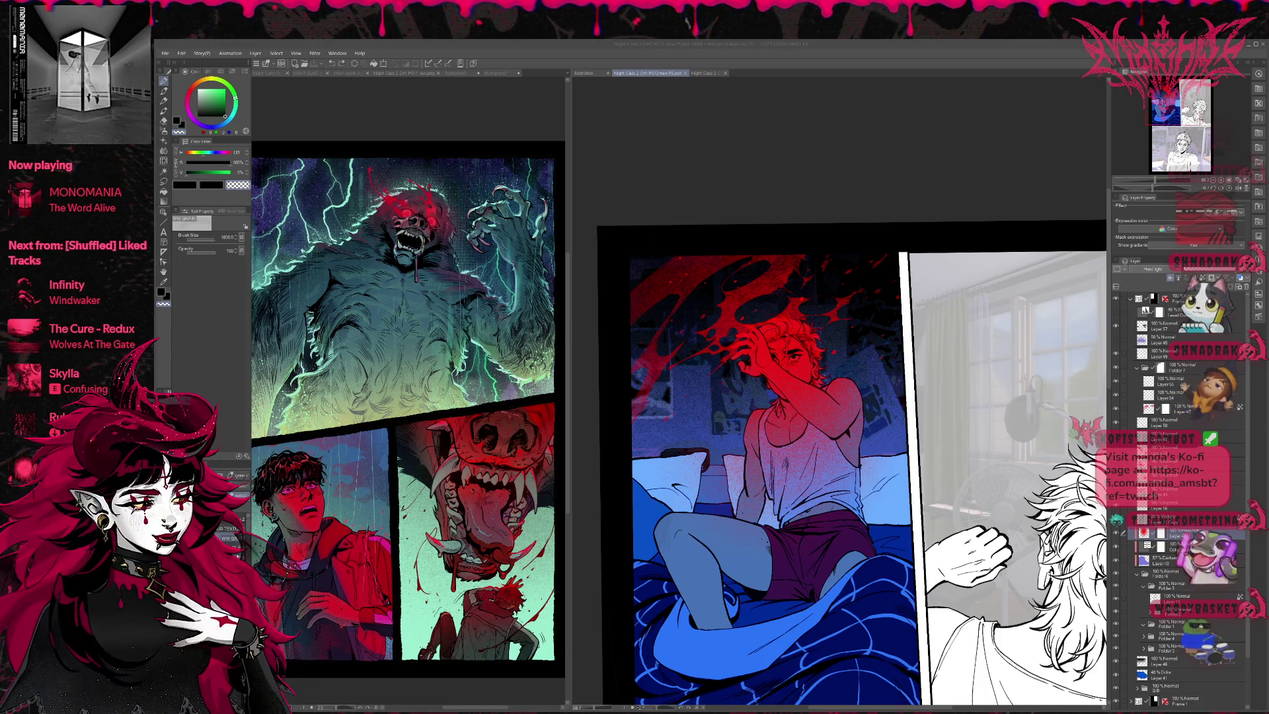
Step: Pick dark navy, then switch the drawing colour to transparent so strokes erase
scroll(868, 479, down, 2)
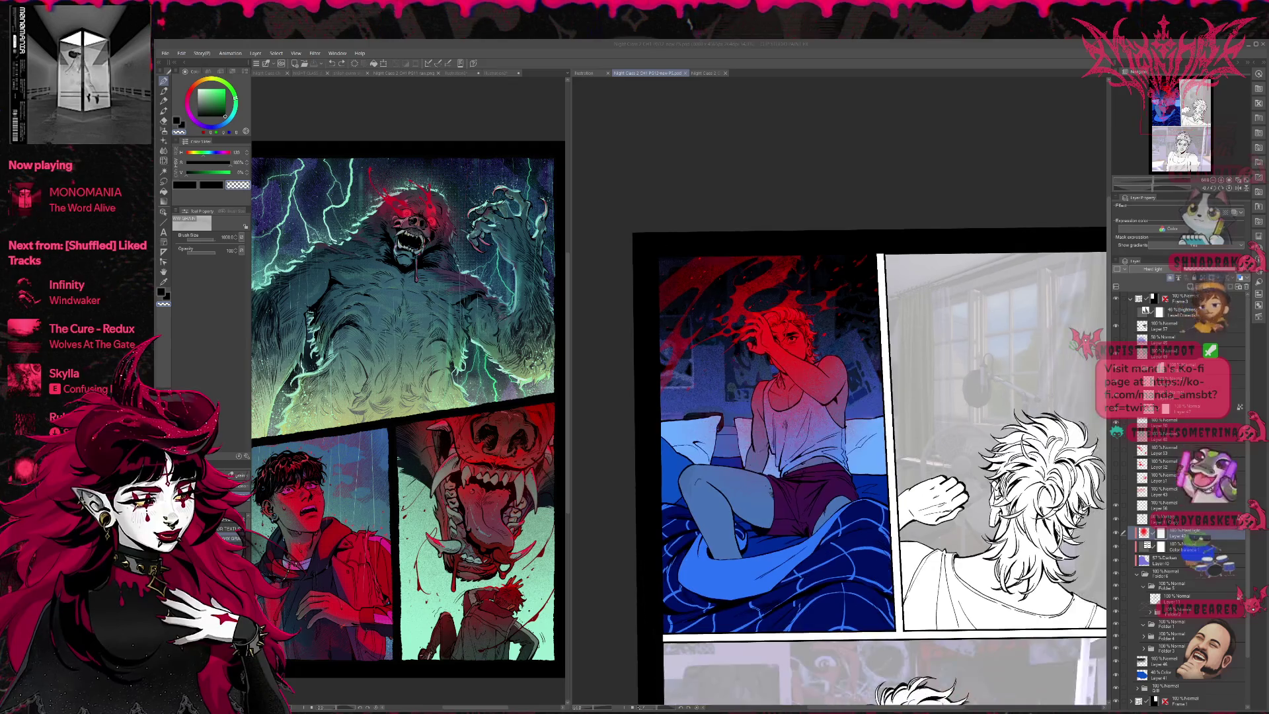
scroll(859, 463, right, 2)
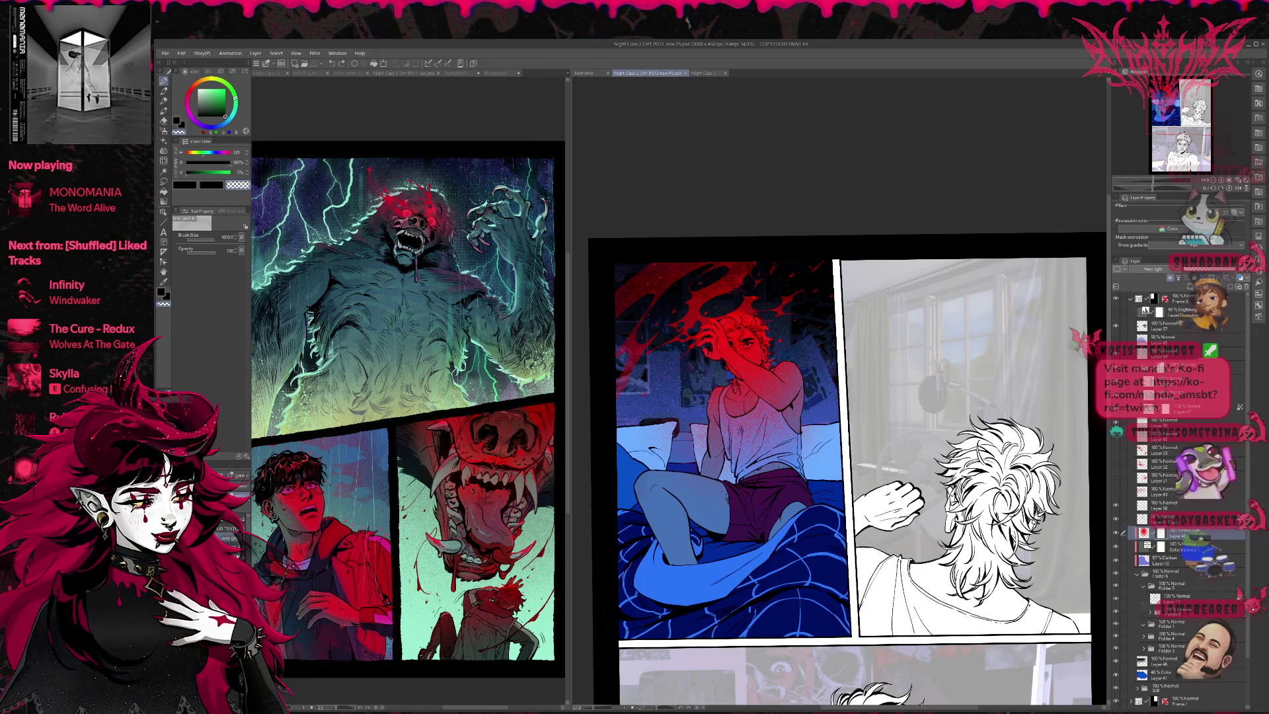
key(alt)
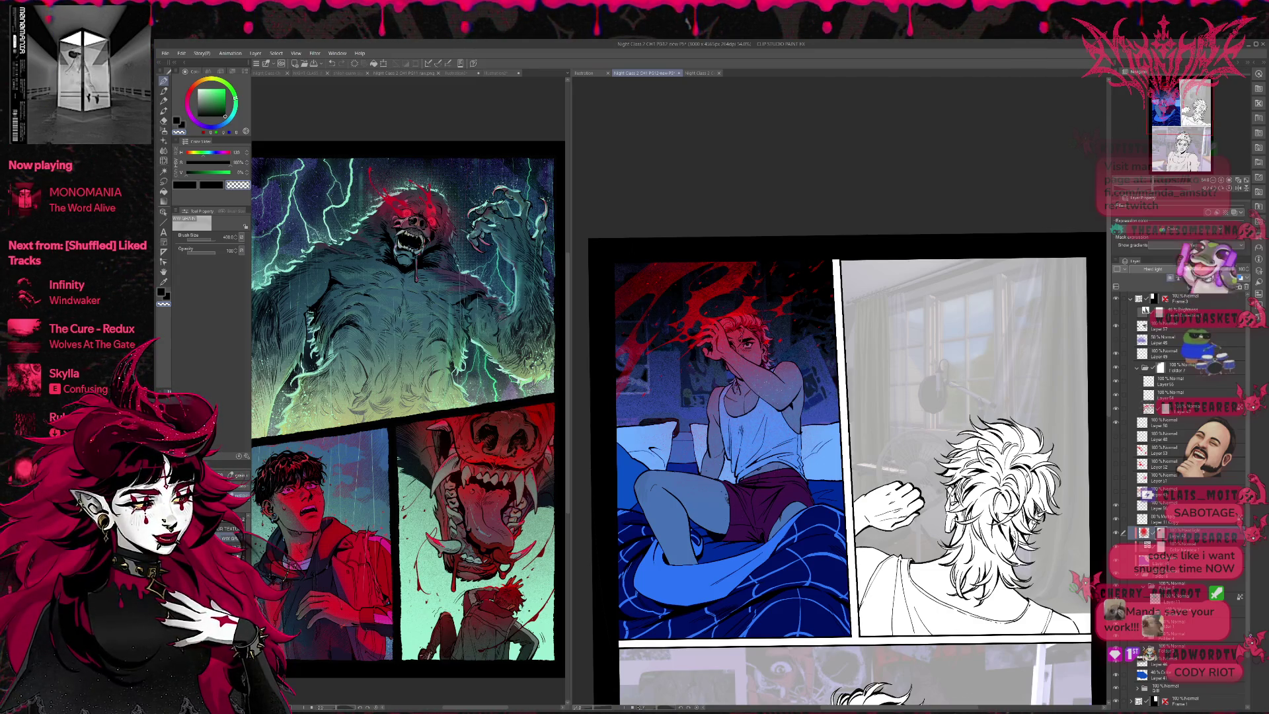
click(167, 291)
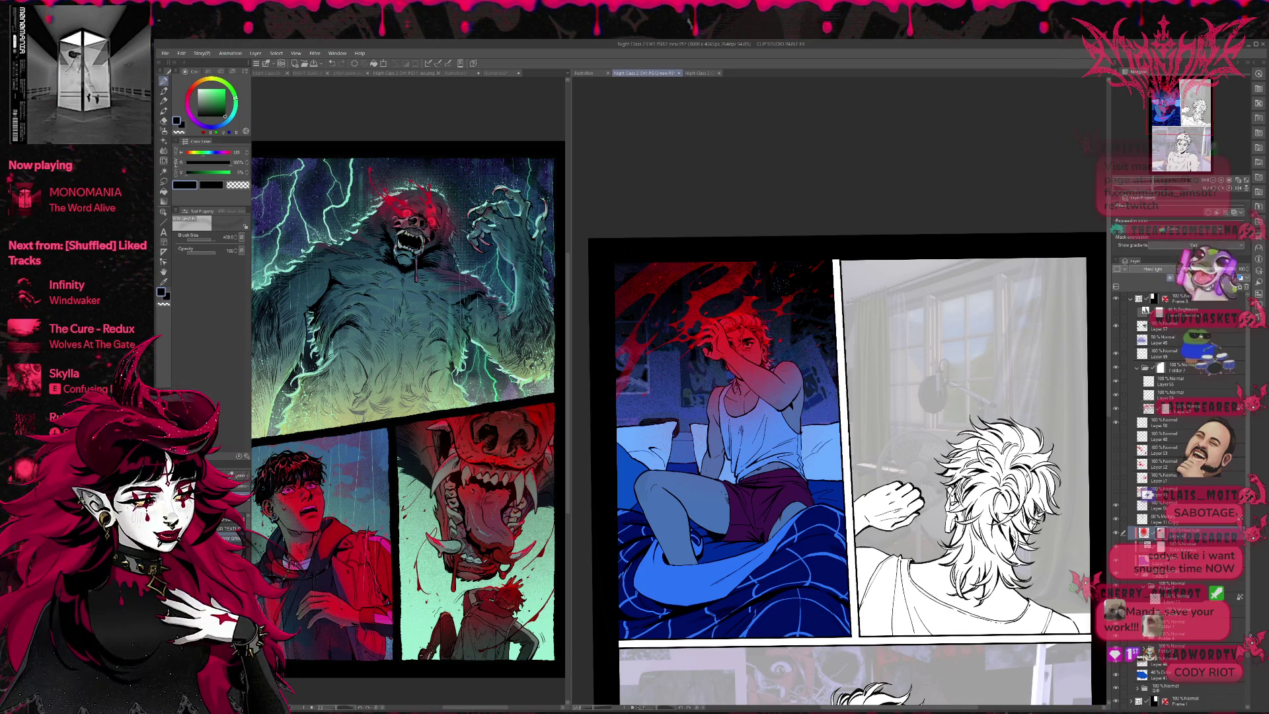
click(164, 304)
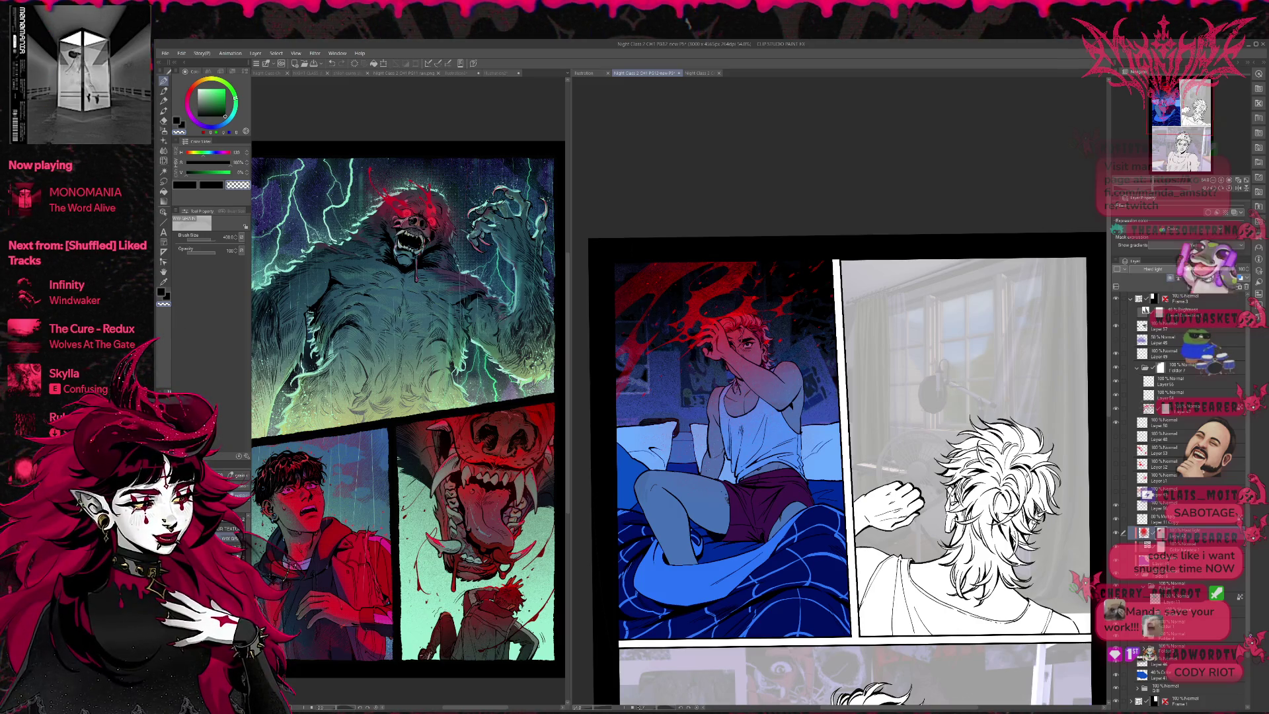
Step: Pan the page down to bring the lower panel row into view
mouse_move(783, 456)
mouse_down()
mouse_move(783, 401)
mouse_move(768, 400)
mouse_up()
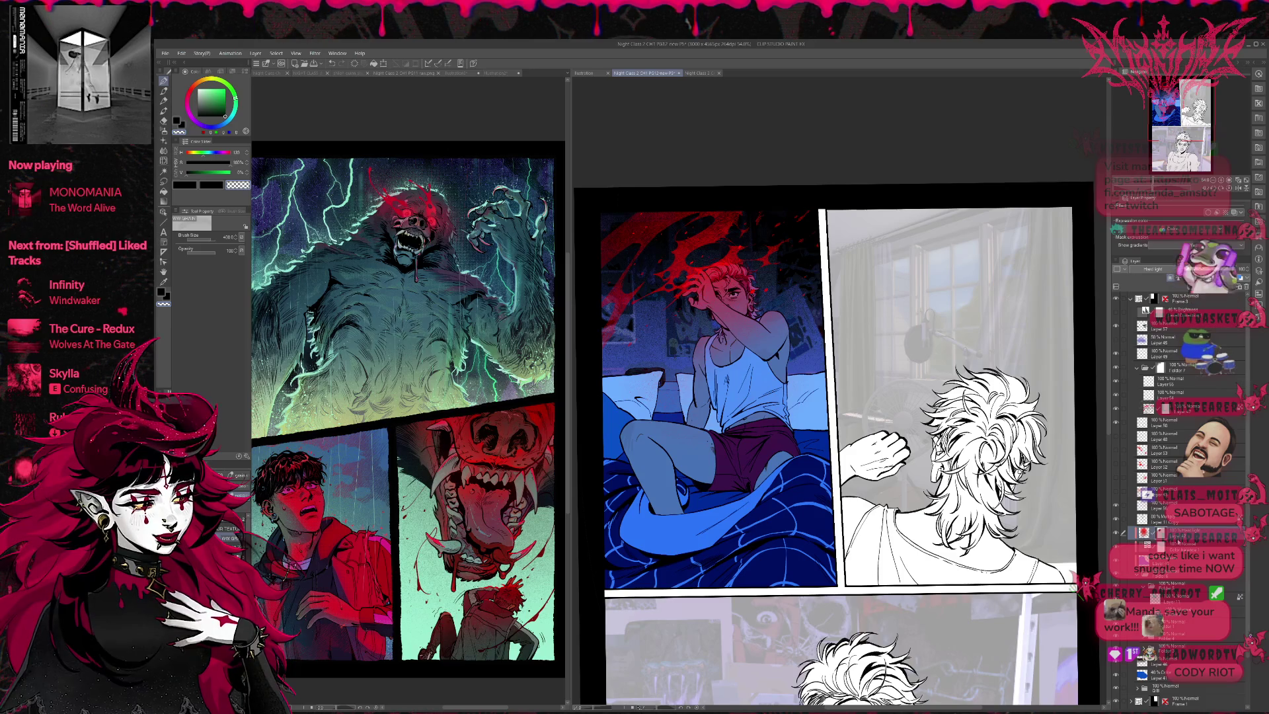
drag(1028, 547, 1022, 548)
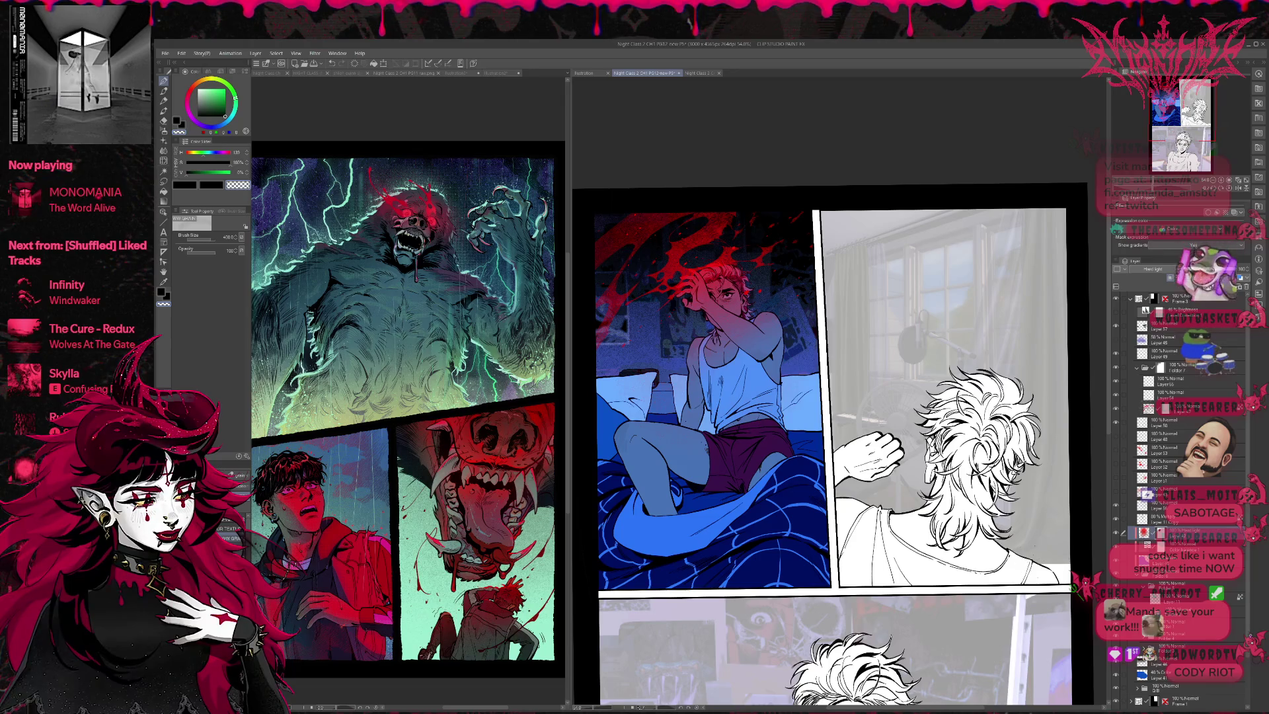
drag(1022, 549, 1030, 493)
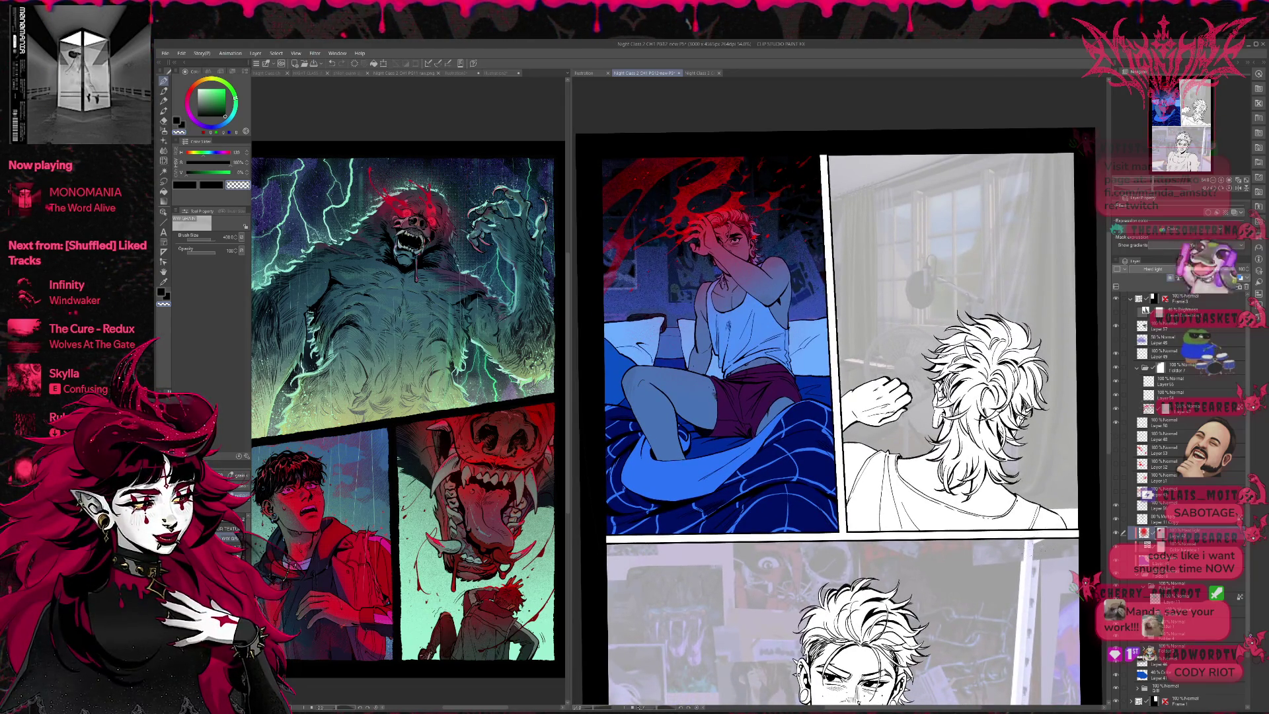
drag(1030, 493, 1036, 489)
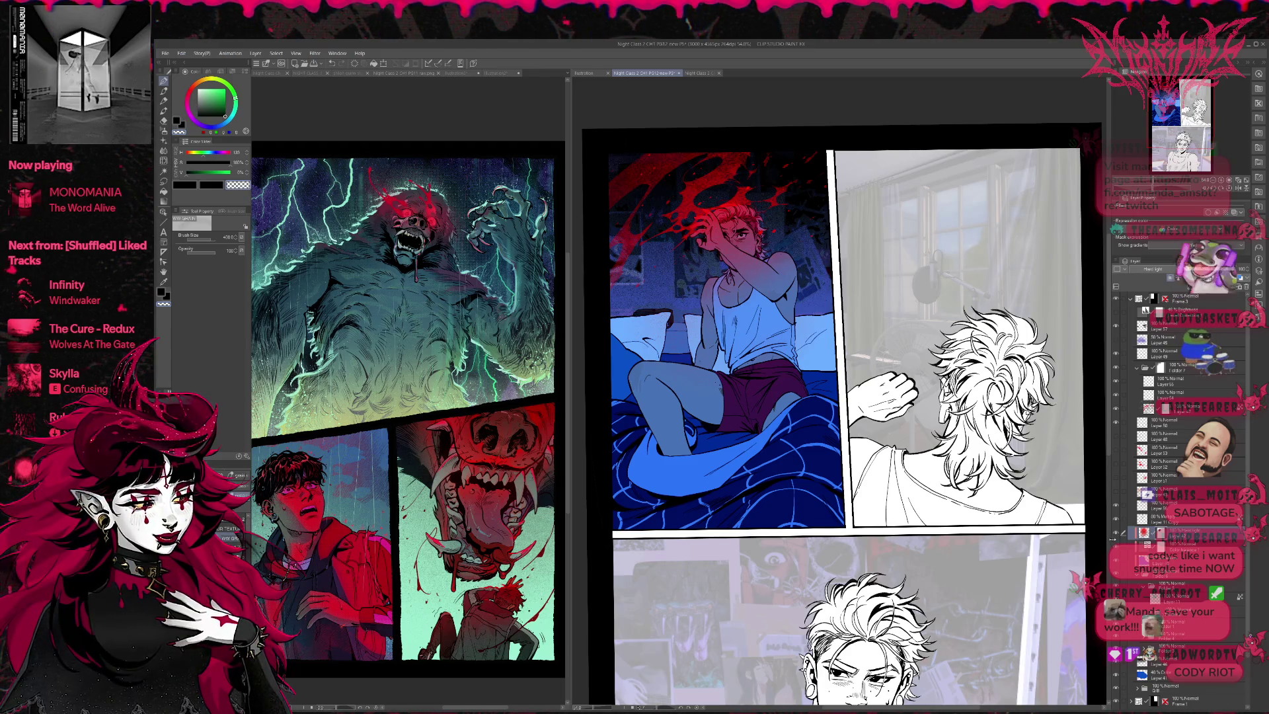
Step: Check the gutters, then add a new layer directly above Background
scroll(1176, 502, down, 3)
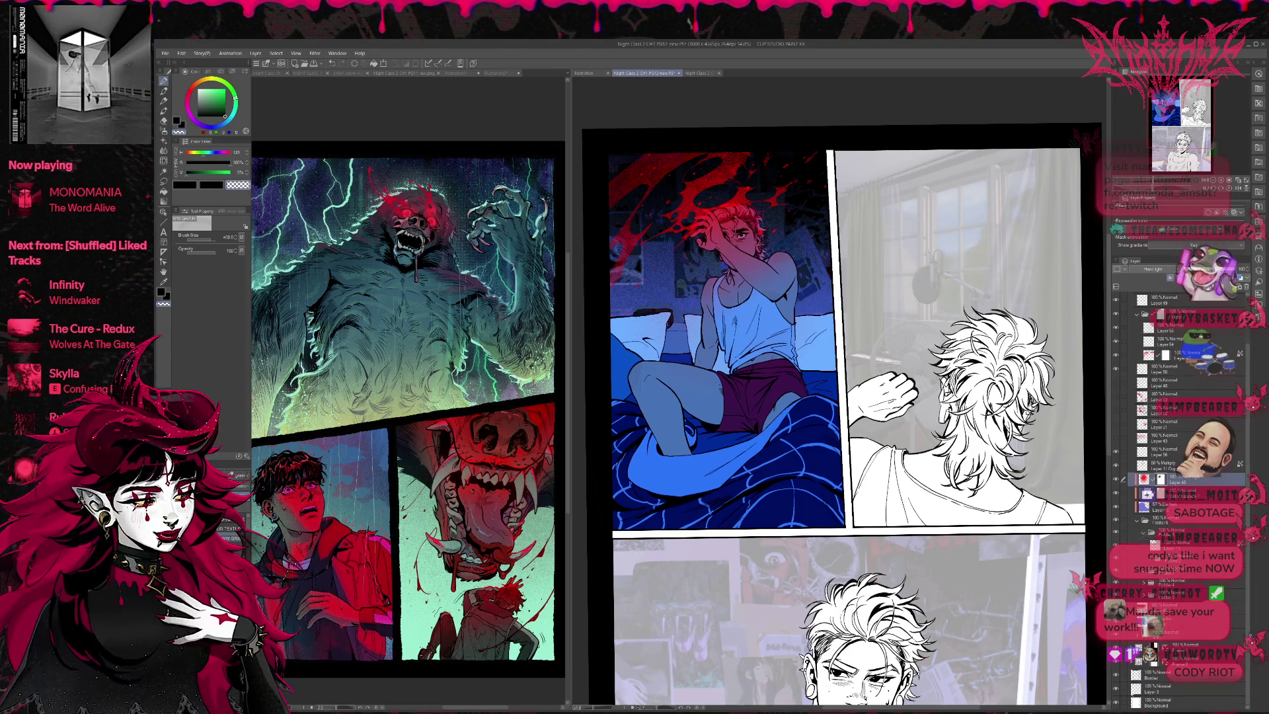
click(1116, 703)
click(1117, 703)
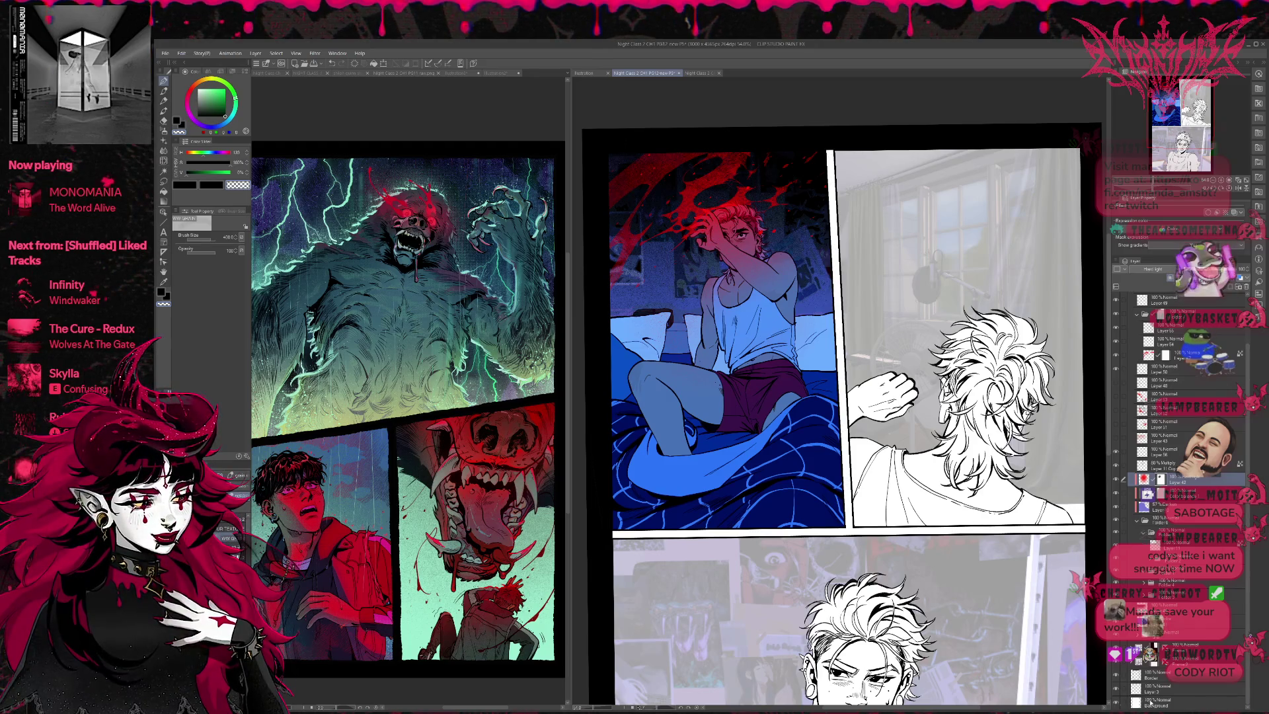
click(1156, 703)
key(ctrl+shift+n)
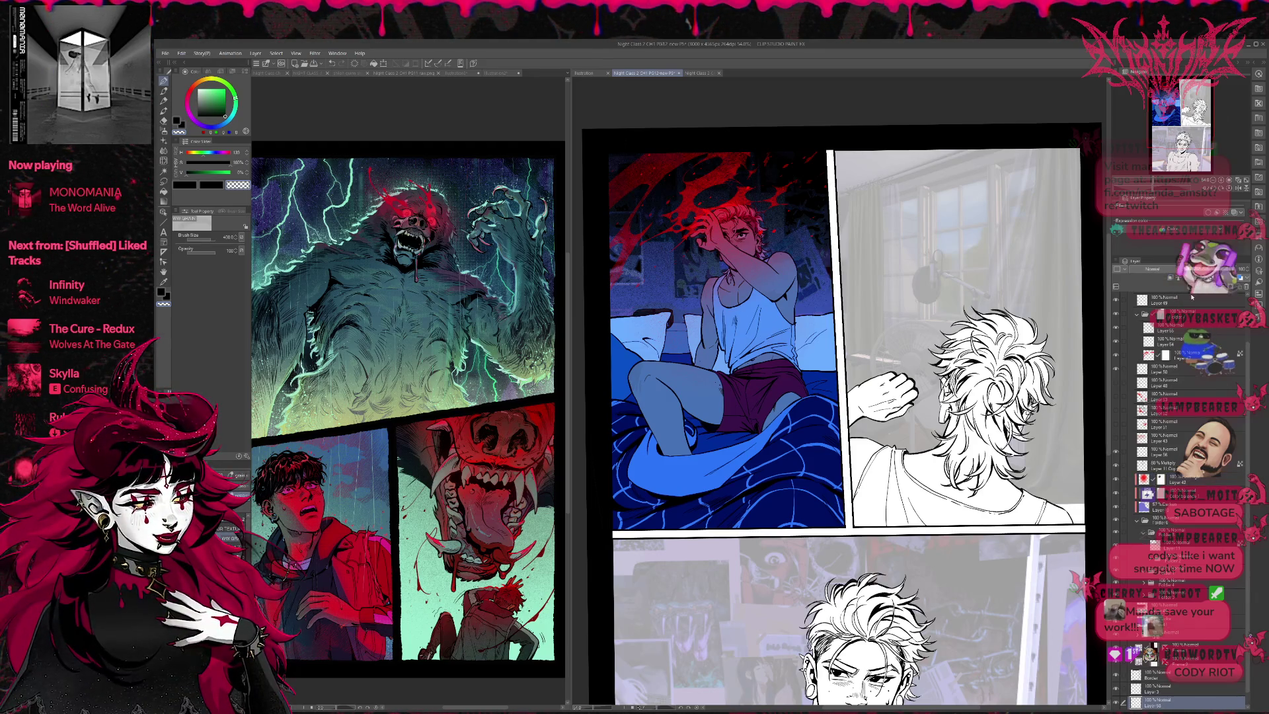
Step: With the Fill tool's Refer multiple off, fill the white panel gutters dark
click(164, 190)
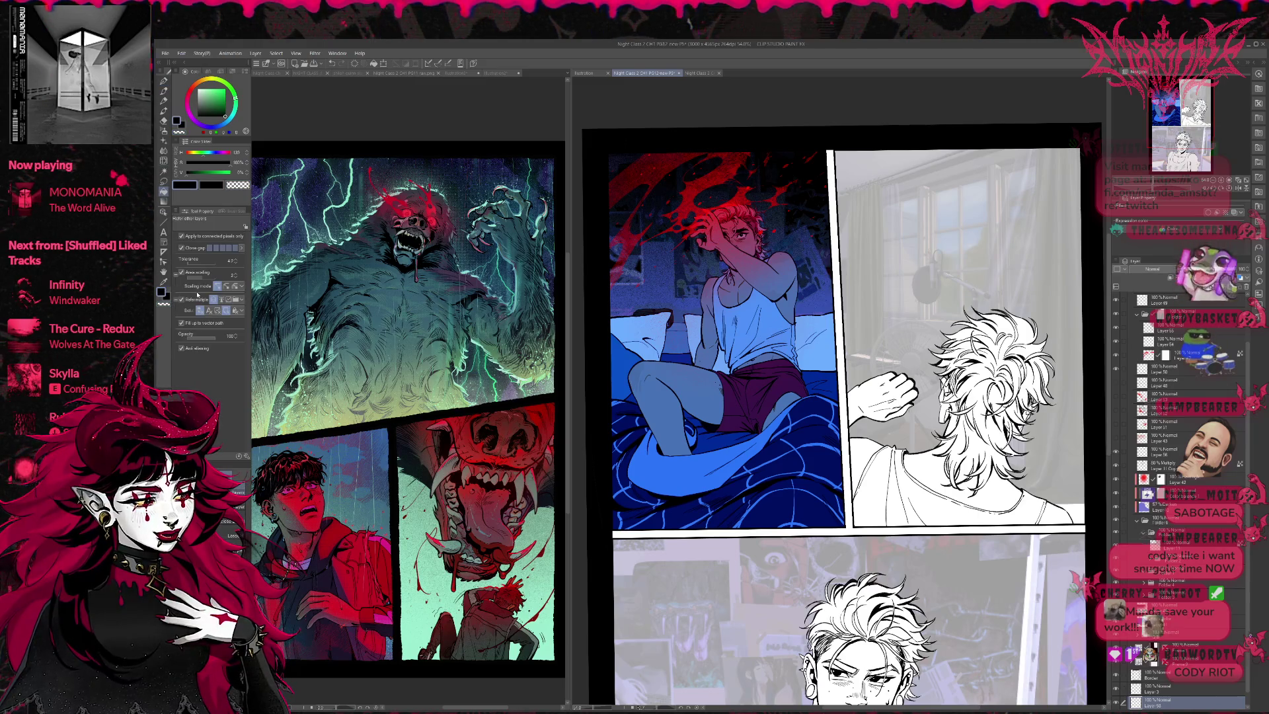
click(842, 353)
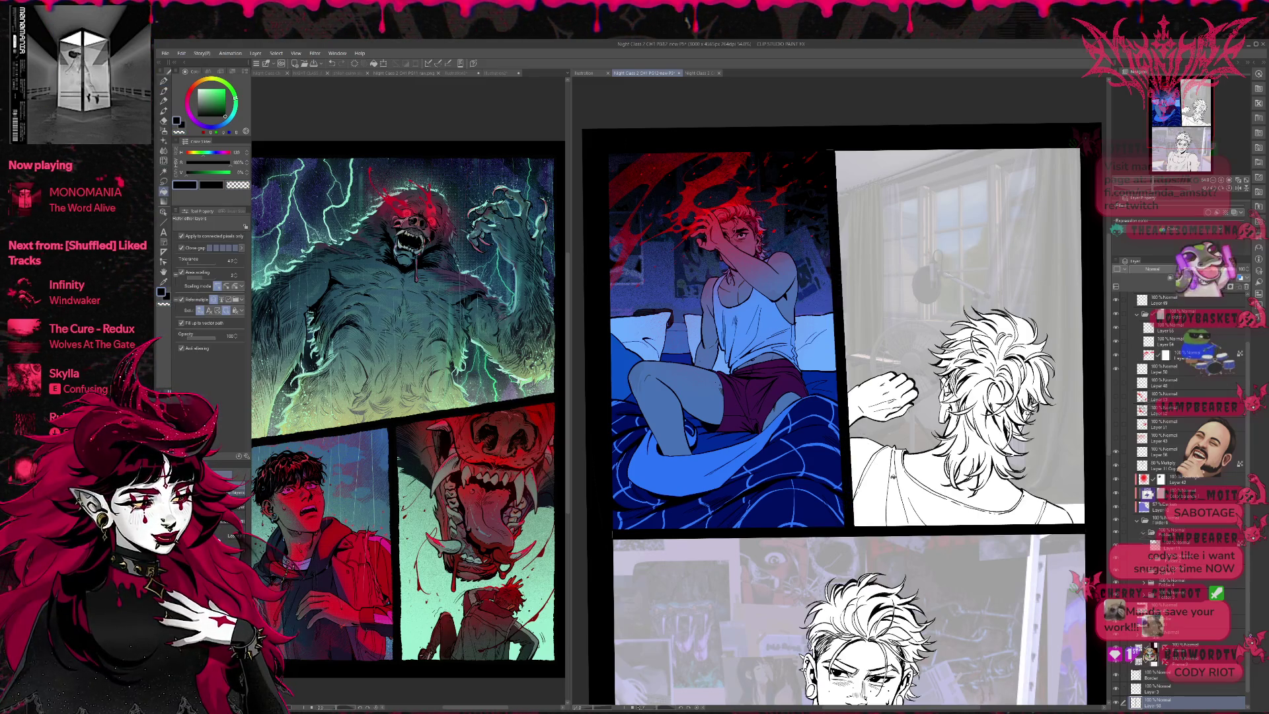
key(ctrl+z)
click(181, 235)
click(182, 236)
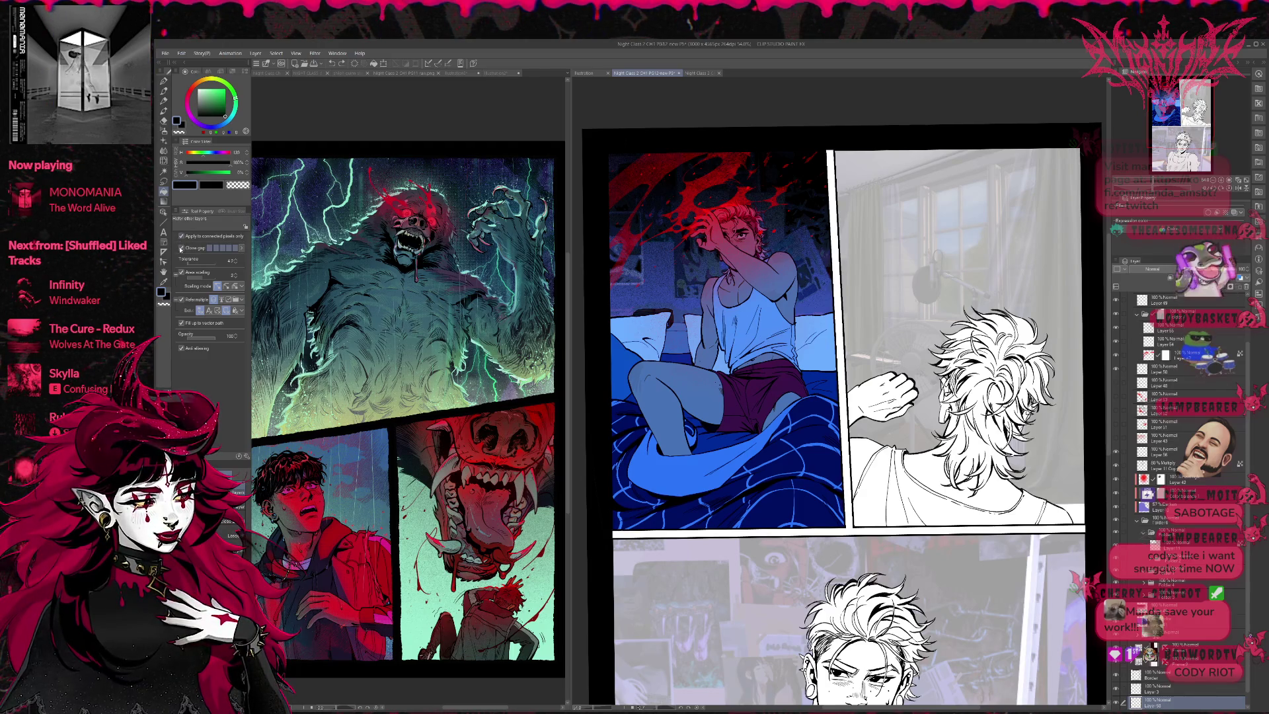
click(183, 299)
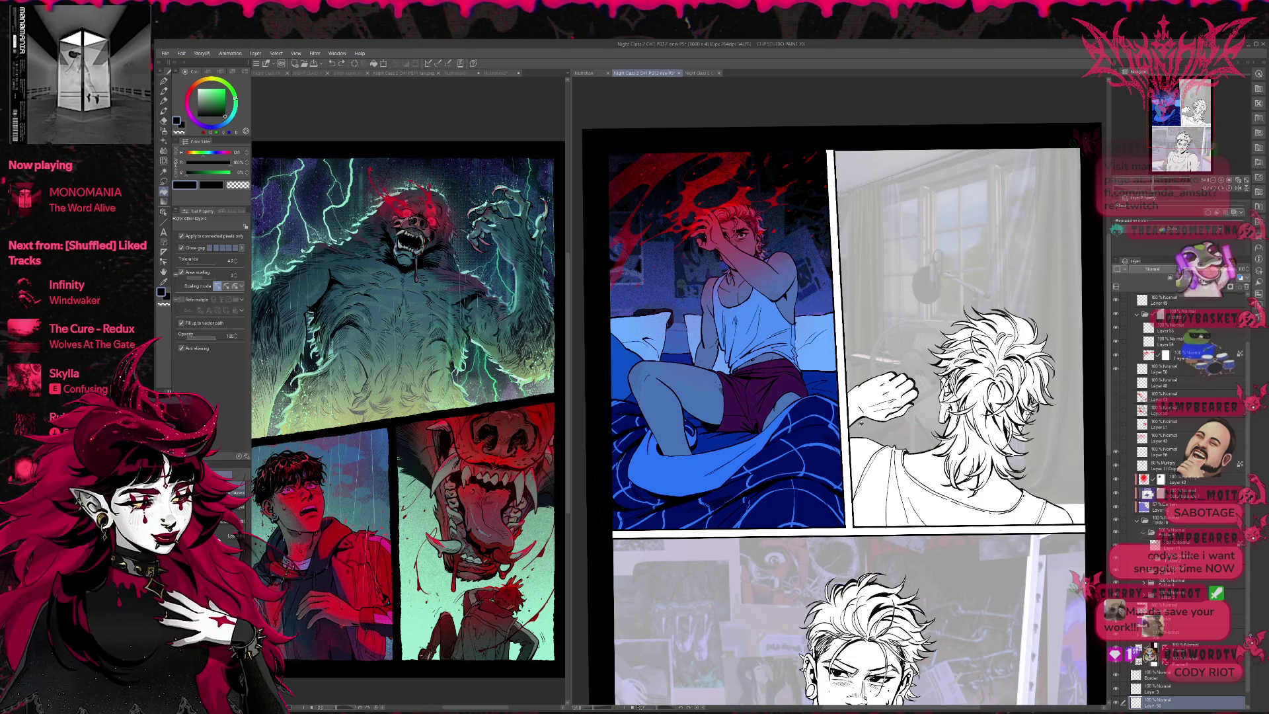
click(855, 421)
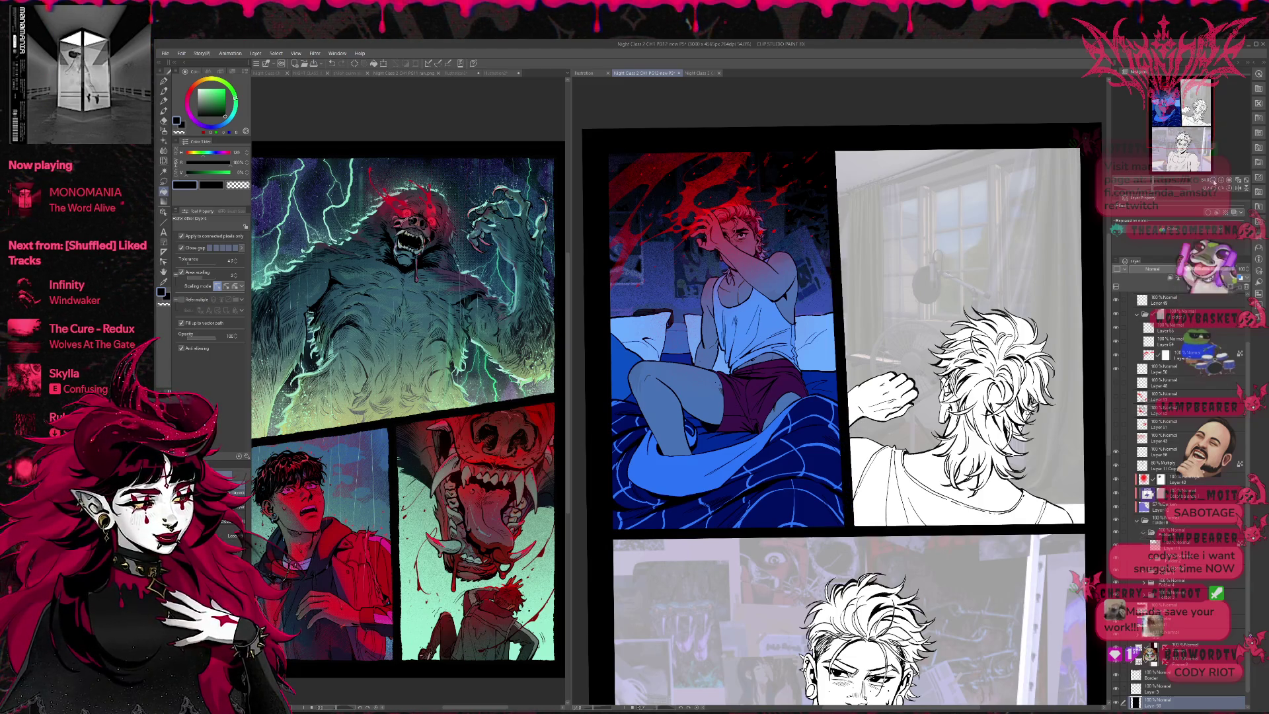
Step: Raise Layer 45's opacity from 50% to 100%
scroll(844, 424, down, 3)
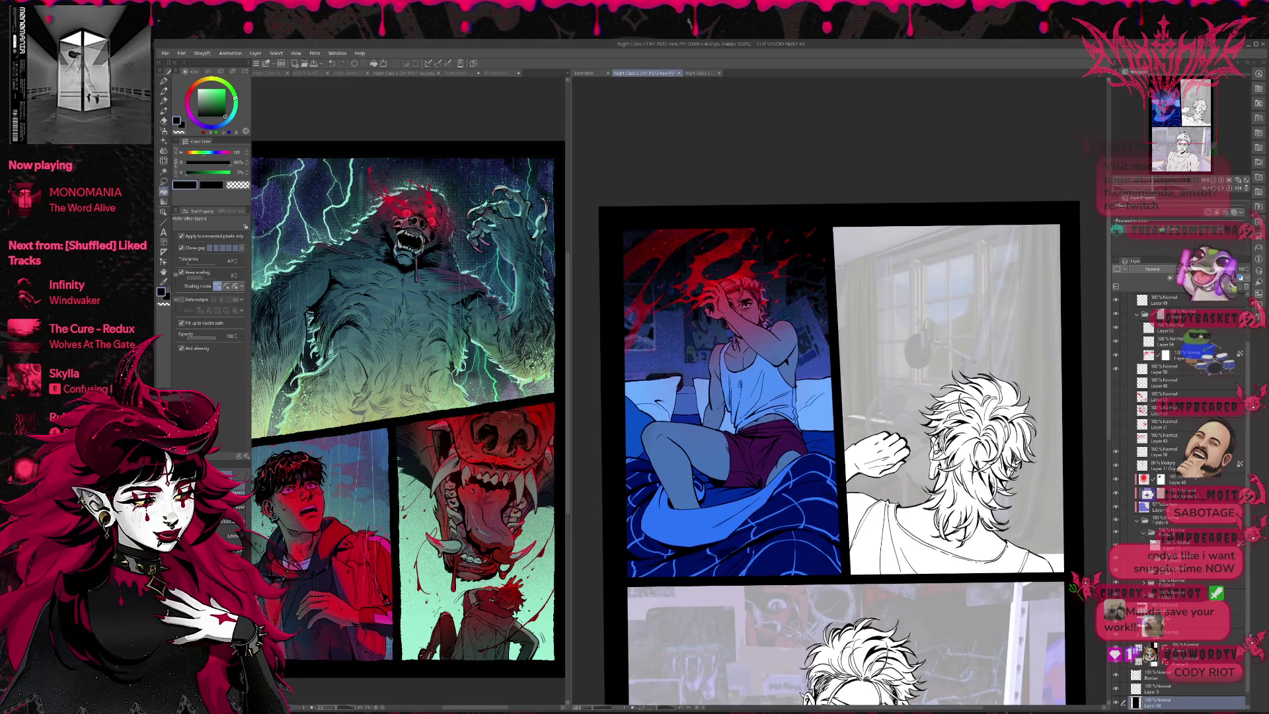
scroll(1115, 342, up, 3)
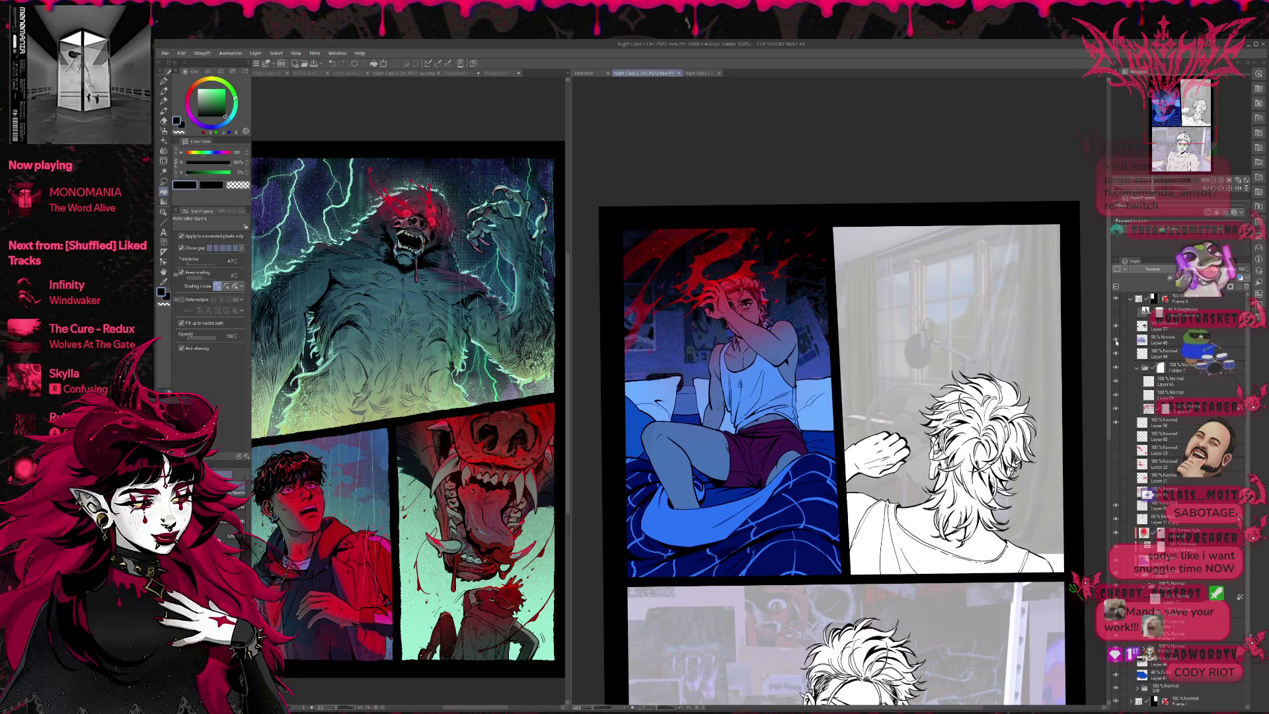
click(1116, 341)
click(1115, 342)
click(1115, 341)
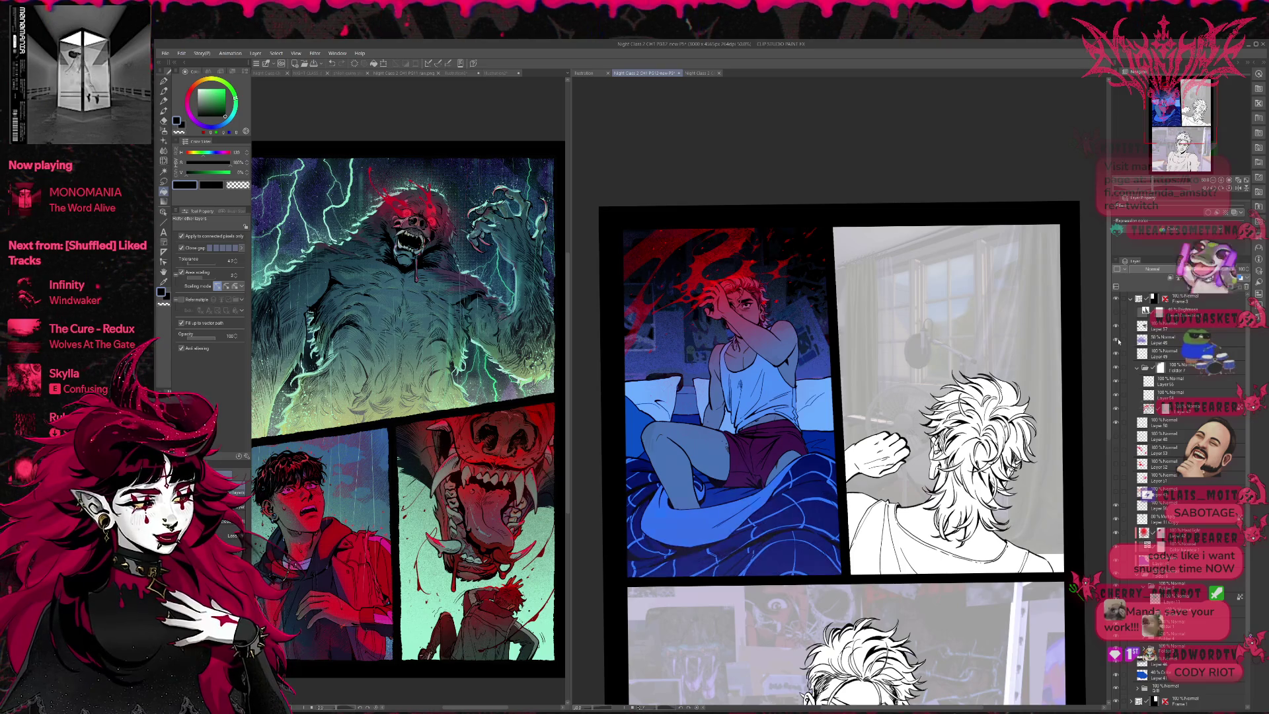
click(1131, 340)
click(1245, 270)
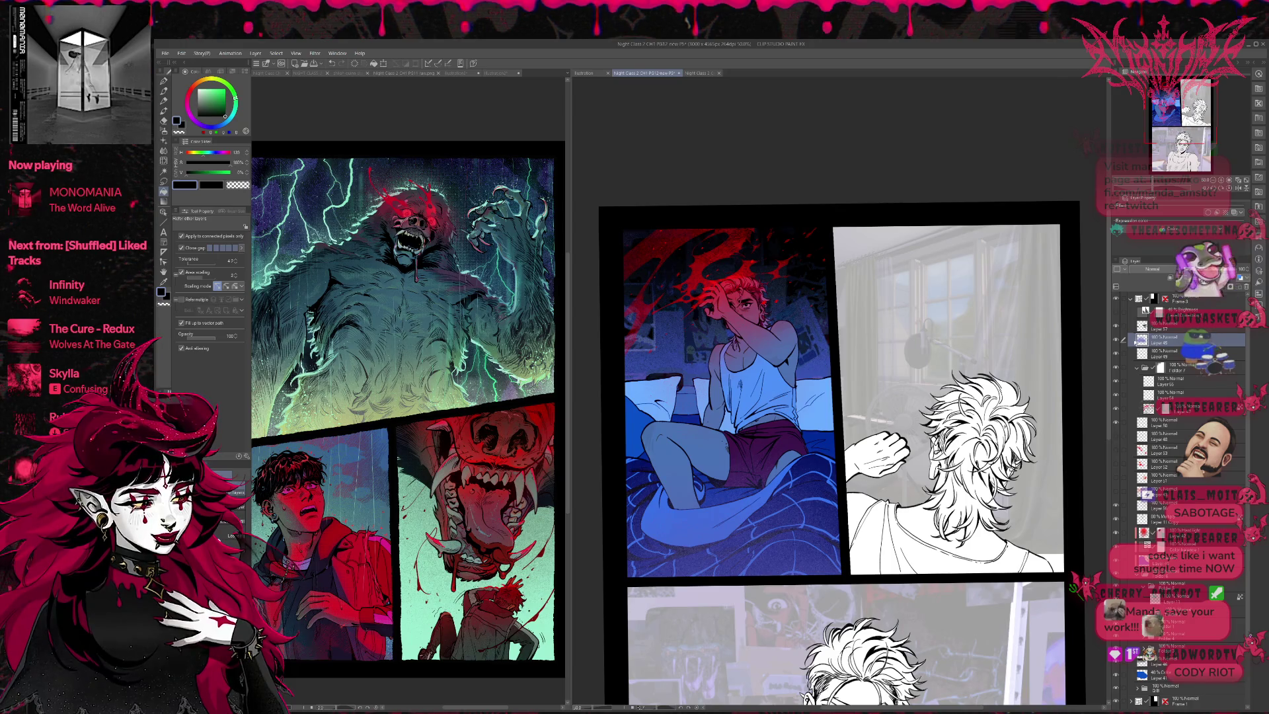
Step: Toggle Layer 45's visibility to compare the bed panel's blanket colours, then select the Darken layer
click(1115, 341)
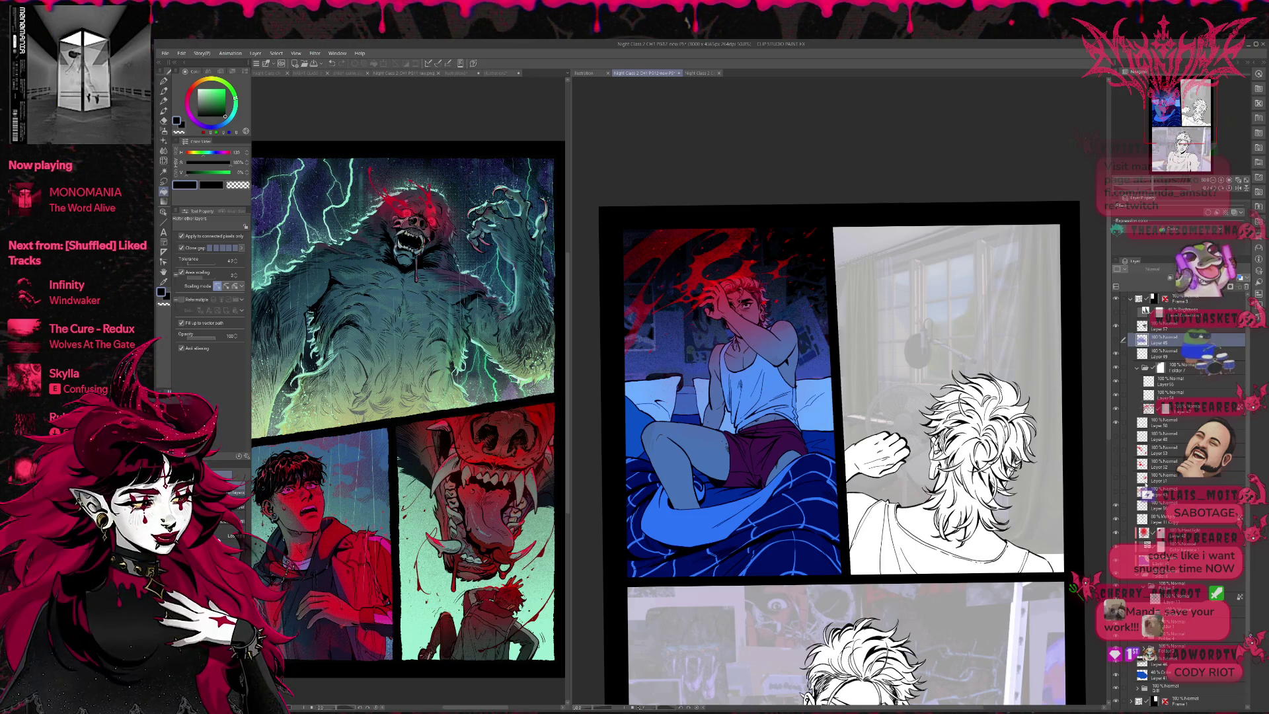
click(1115, 342)
click(1115, 341)
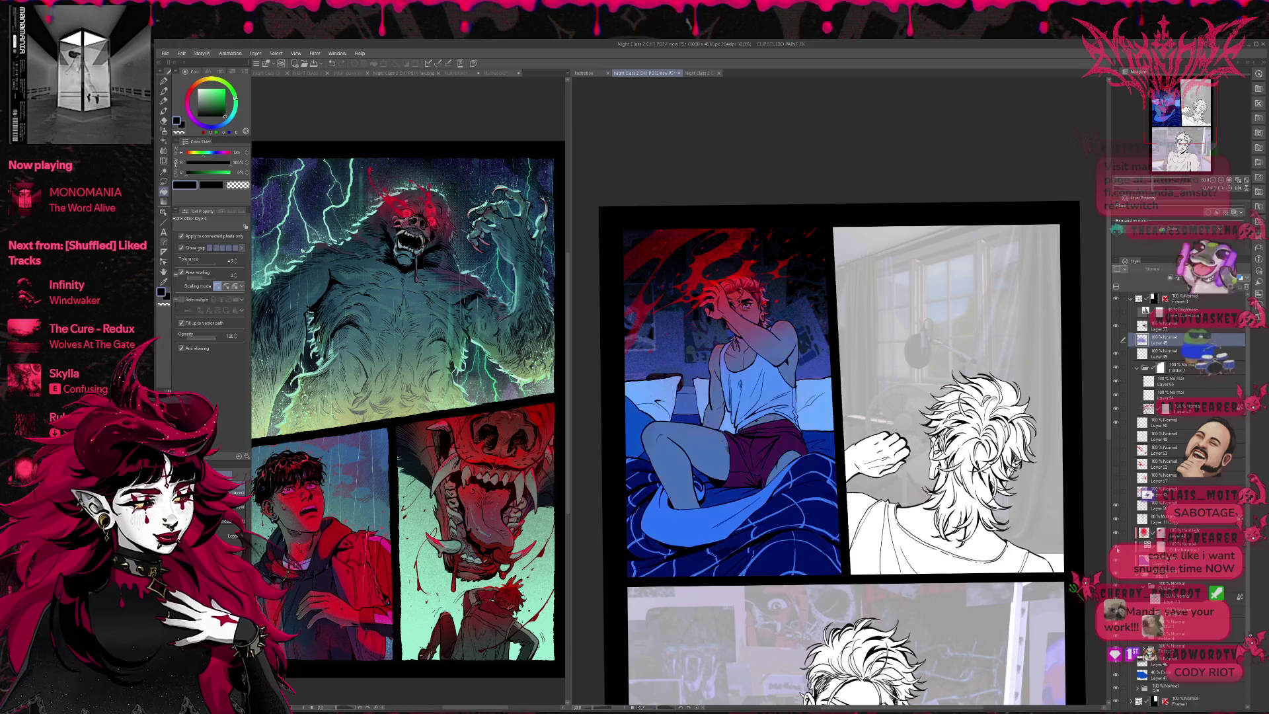
click(1116, 341)
click(1115, 342)
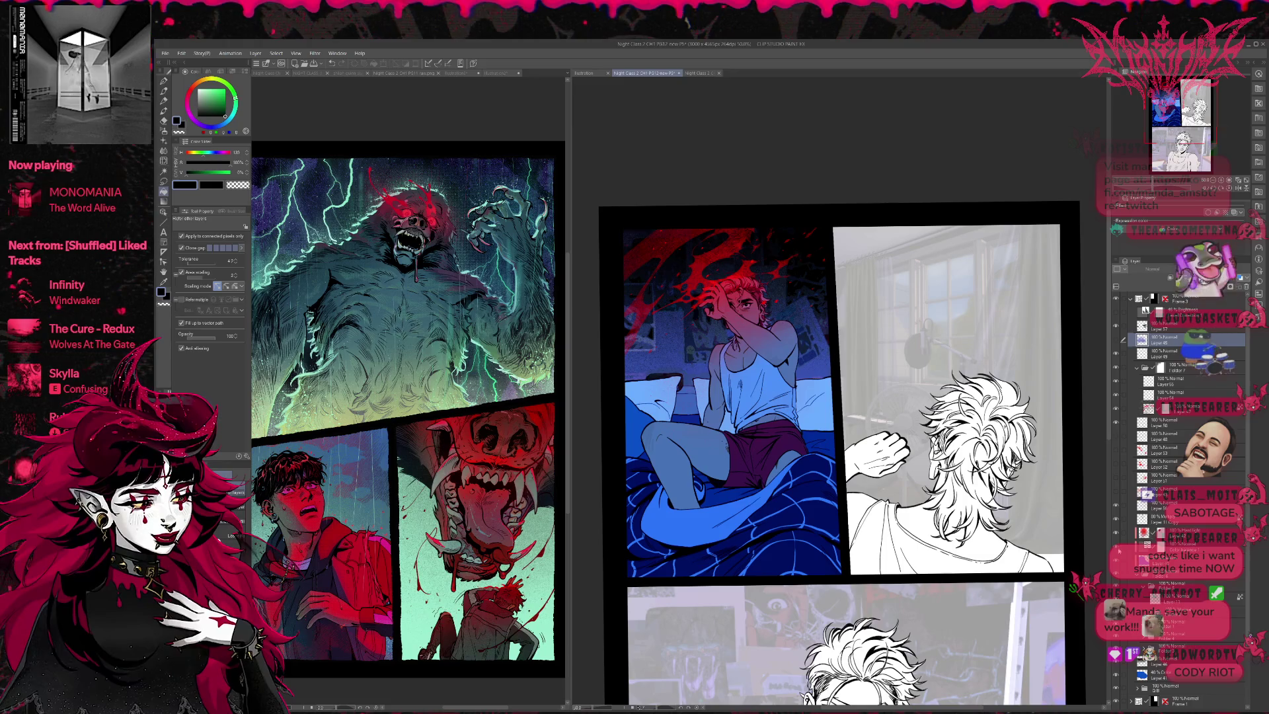
click(1115, 341)
click(1115, 342)
click(1115, 341)
click(1116, 341)
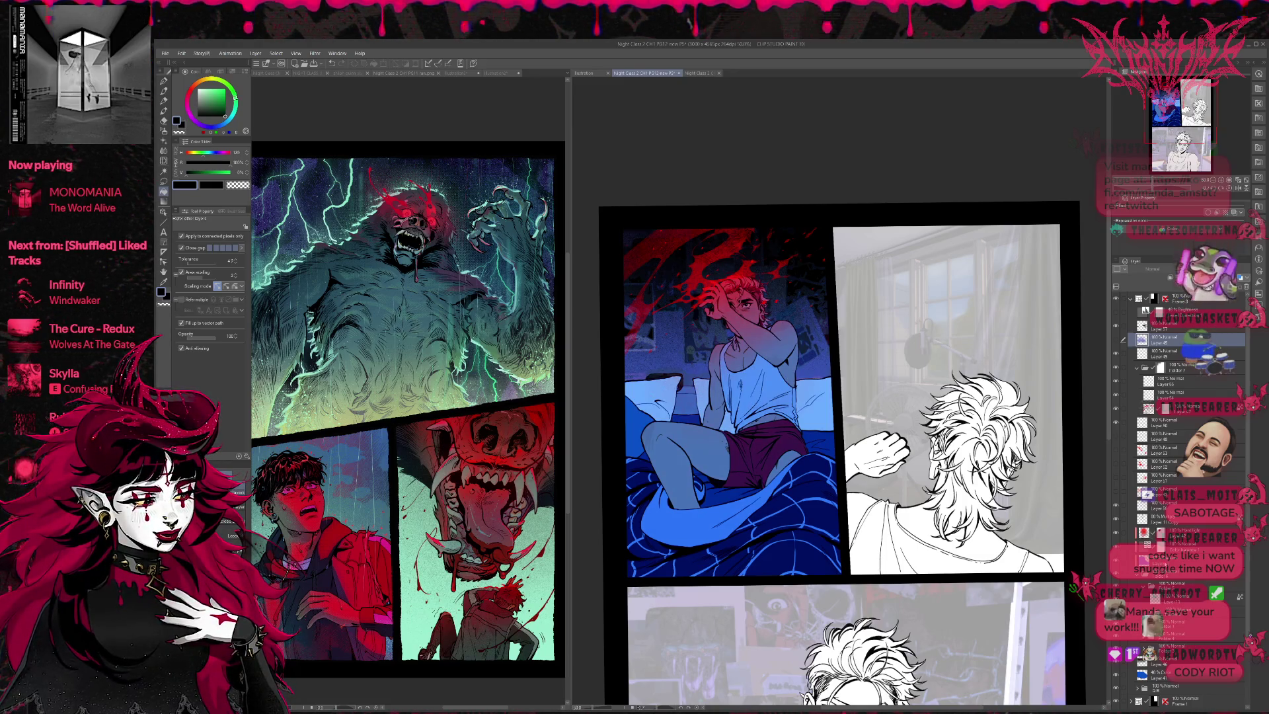
click(1169, 560)
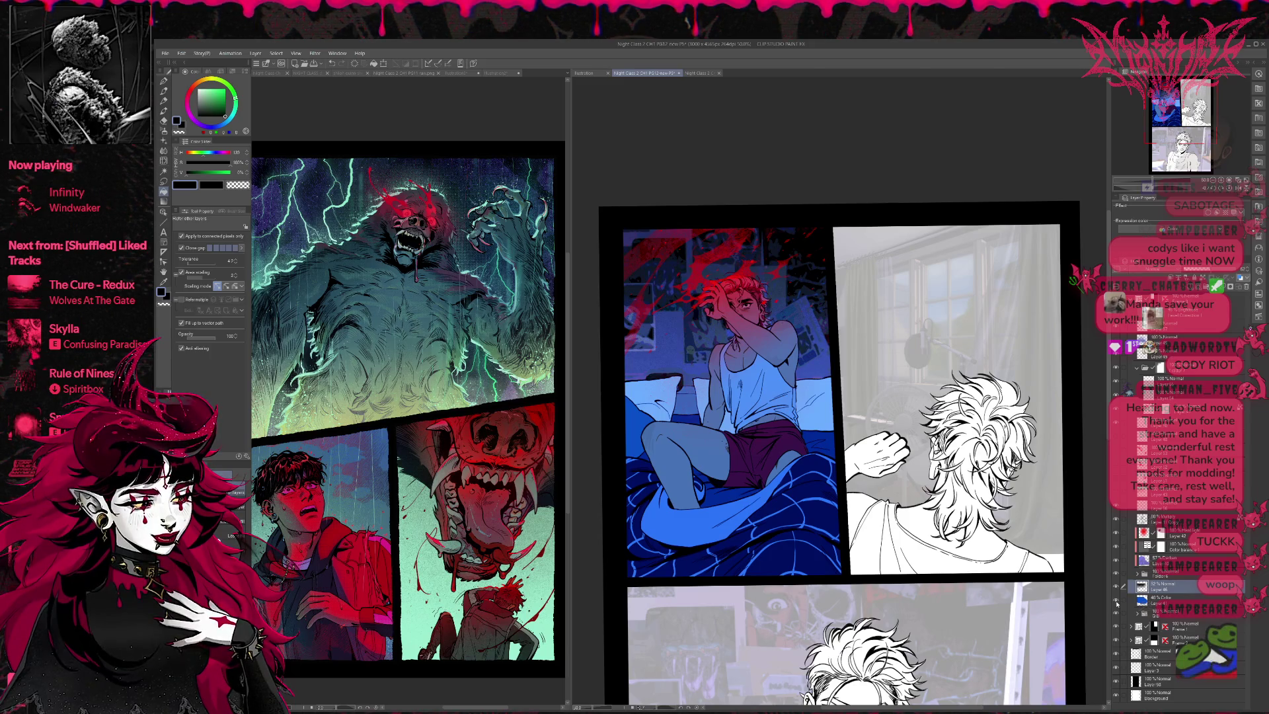
Step: Add a layer mask to the 40% Color layer and set the pen to size 800
click(1162, 599)
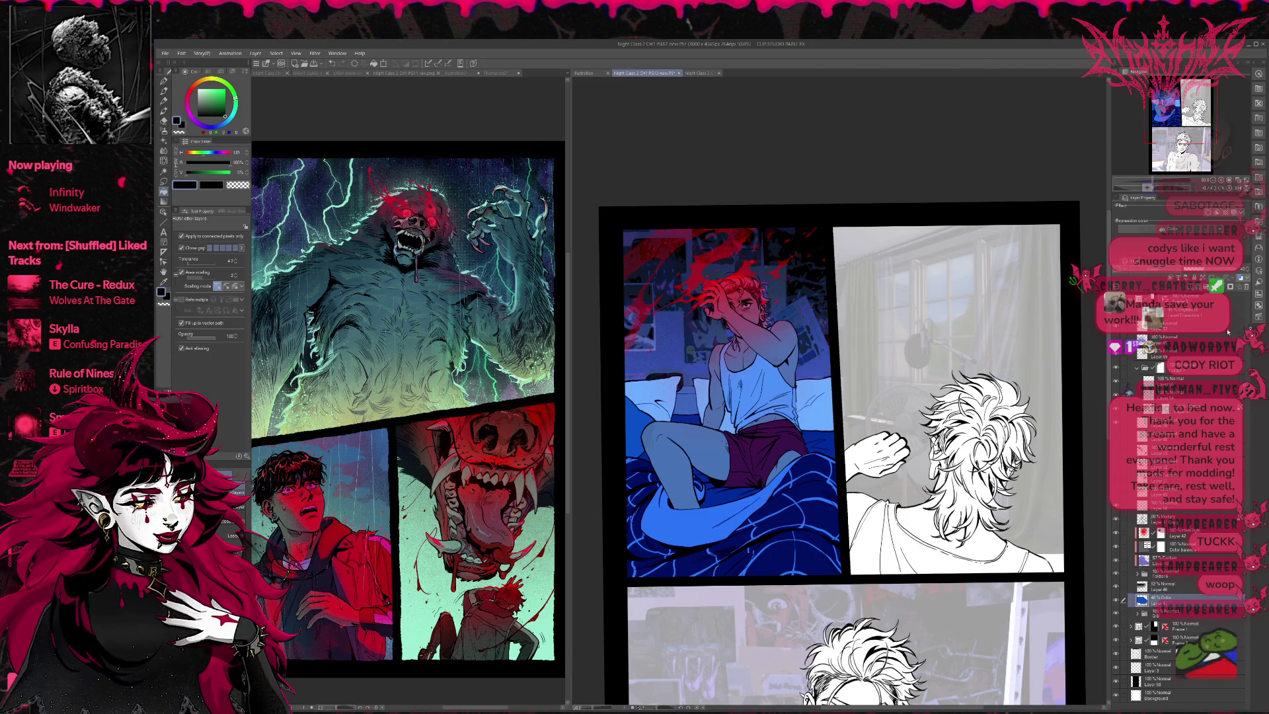
click(1238, 287)
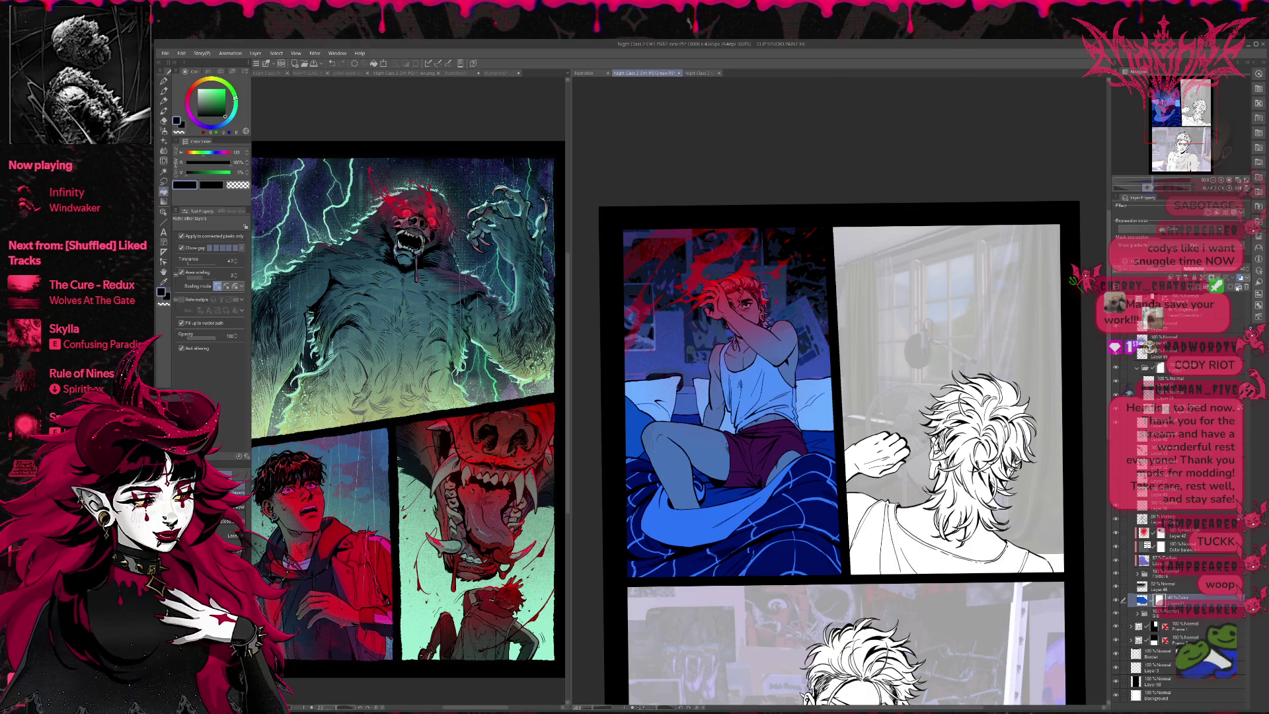
key(p)
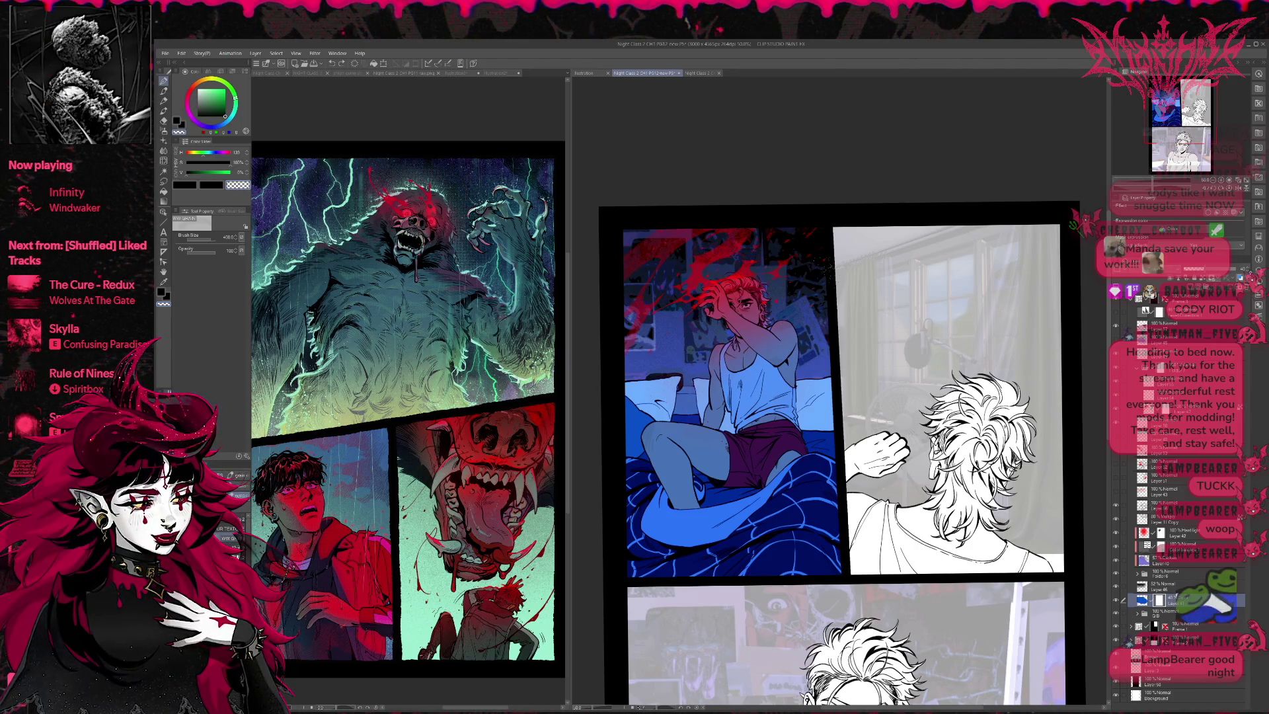
key(bracketright)
key(bracketright)
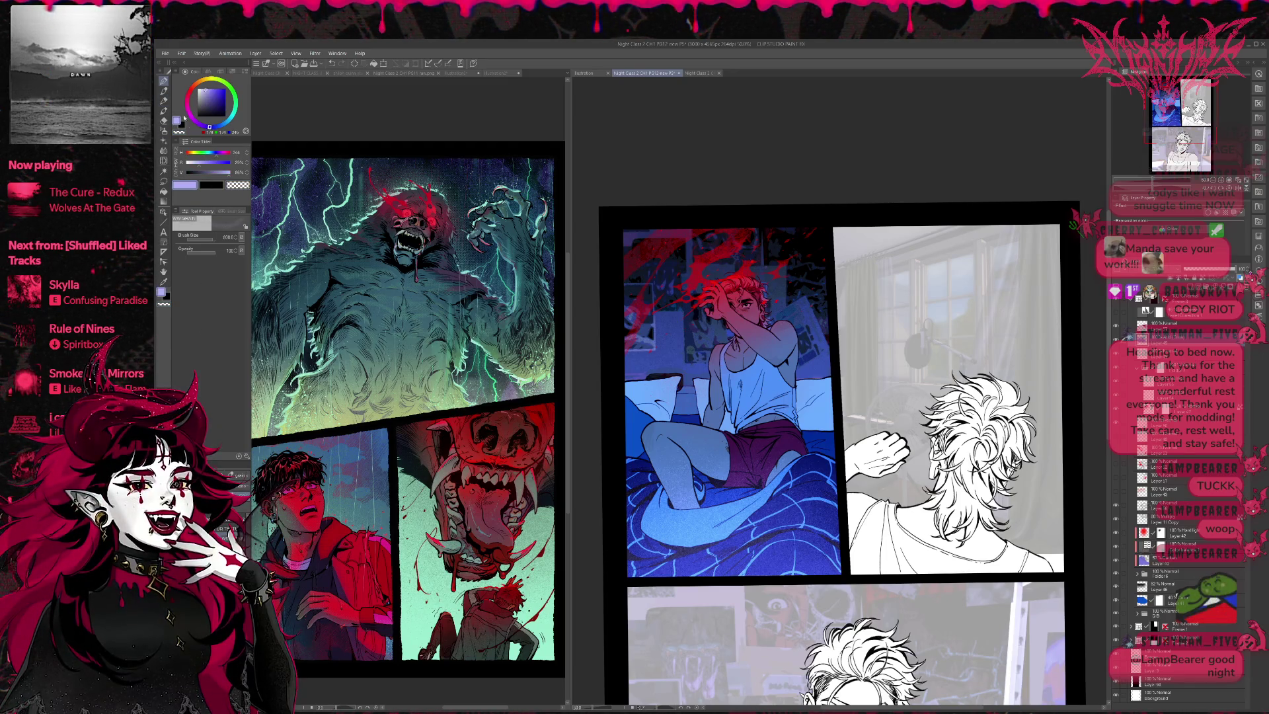
Step: Try lavender strokes over the legs and blanket, then undo them
mouse_move(754, 453)
mouse_down()
mouse_move(701, 476)
mouse_move(661, 516)
mouse_move(726, 555)
mouse_move(760, 528)
mouse_up()
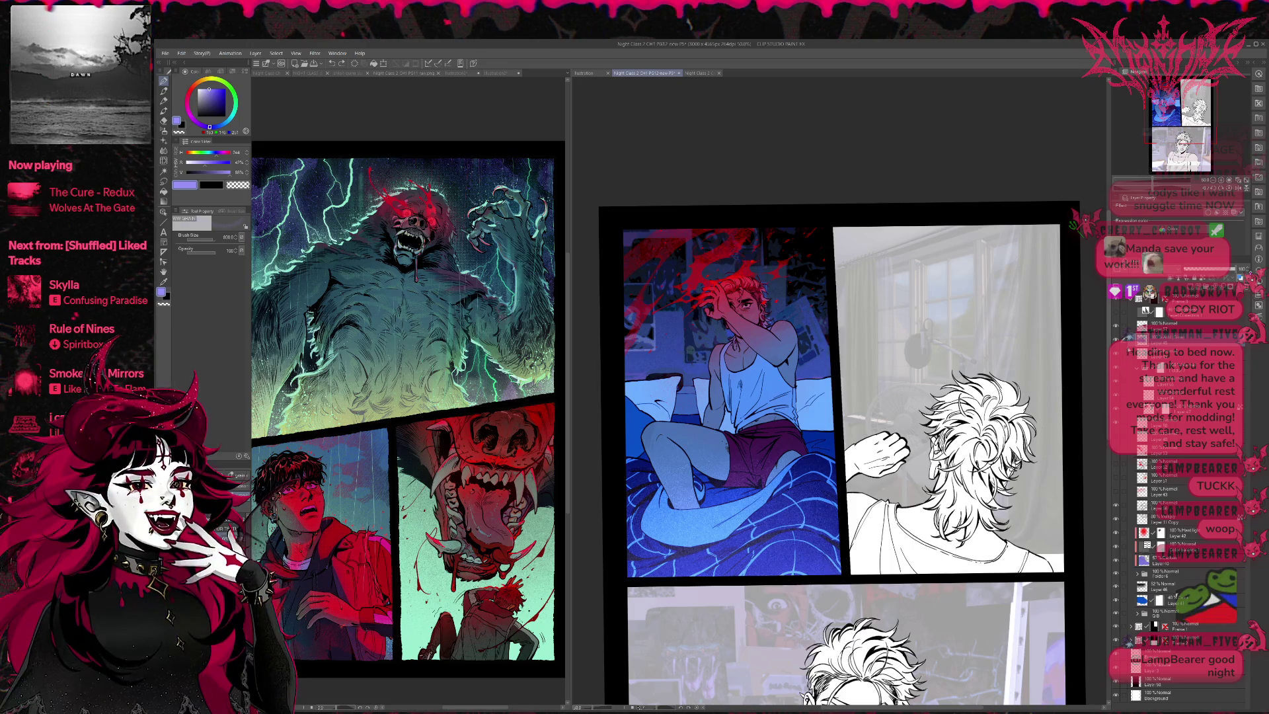
key(ctrl+z)
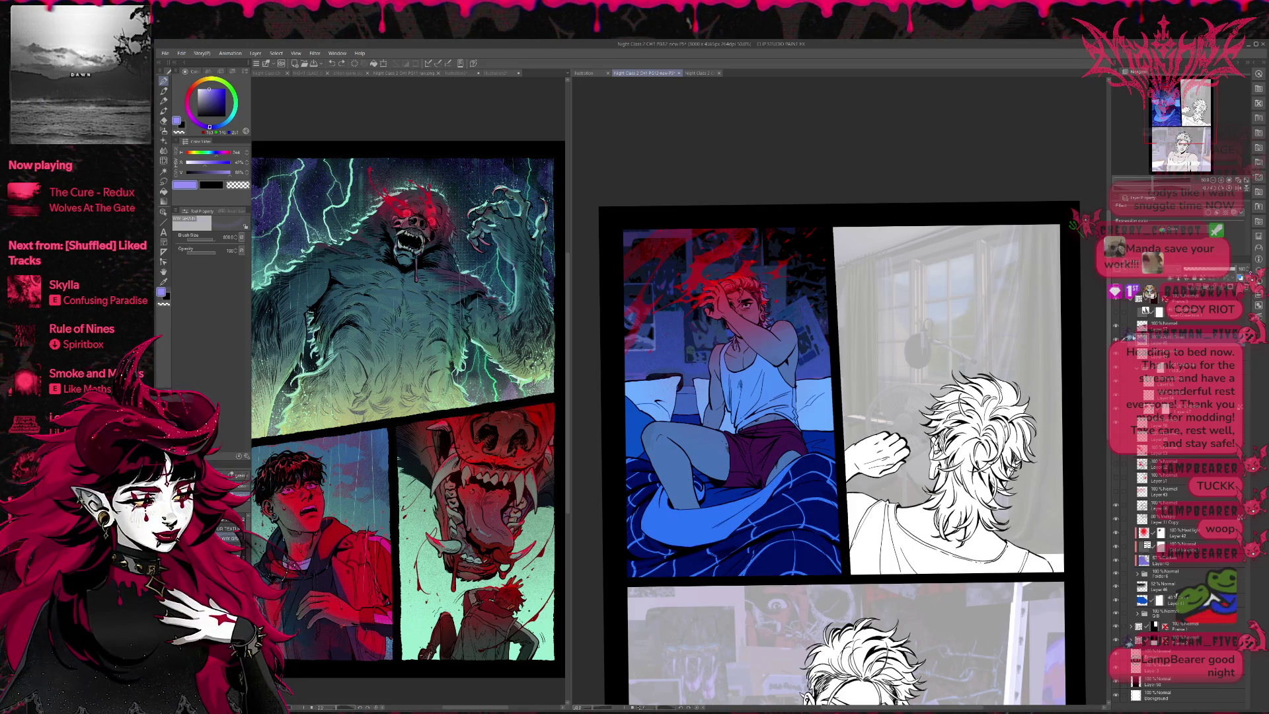
key(ctrl+y)
key(ctrl+z)
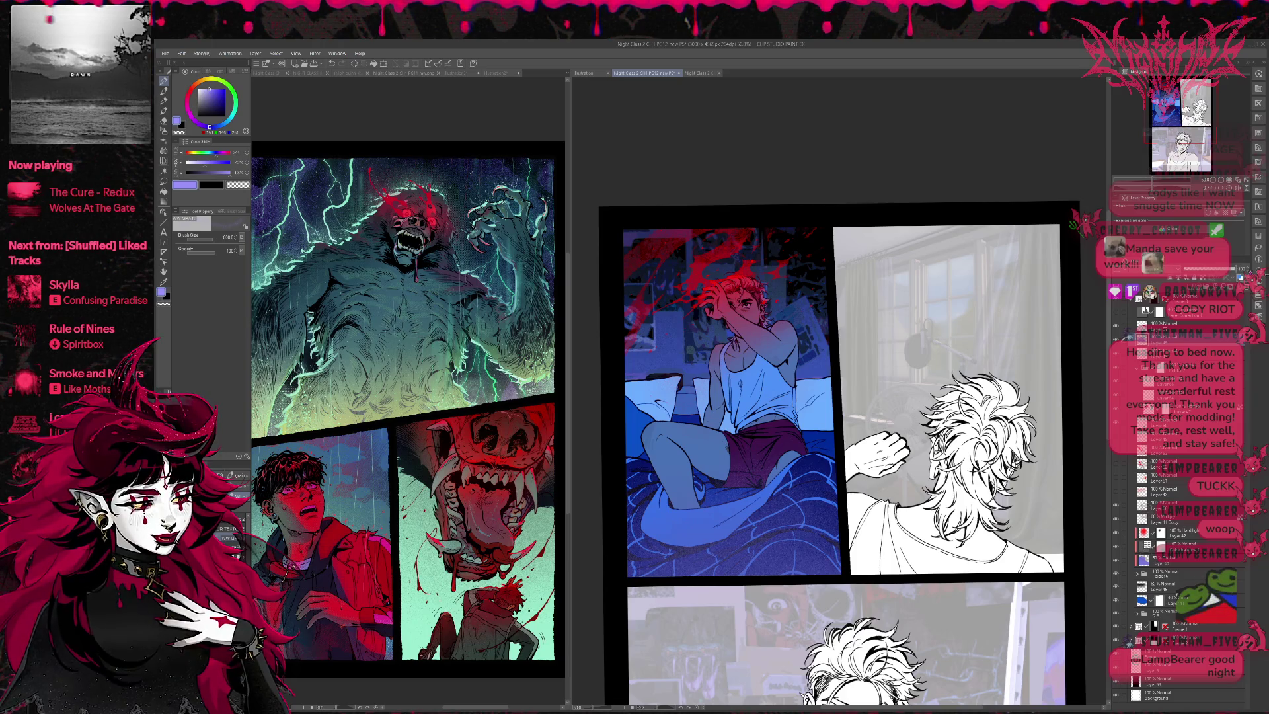
Step: Airbrush grainy medium-blue shading over the legs, shorts and blanket
alt+click(726, 539)
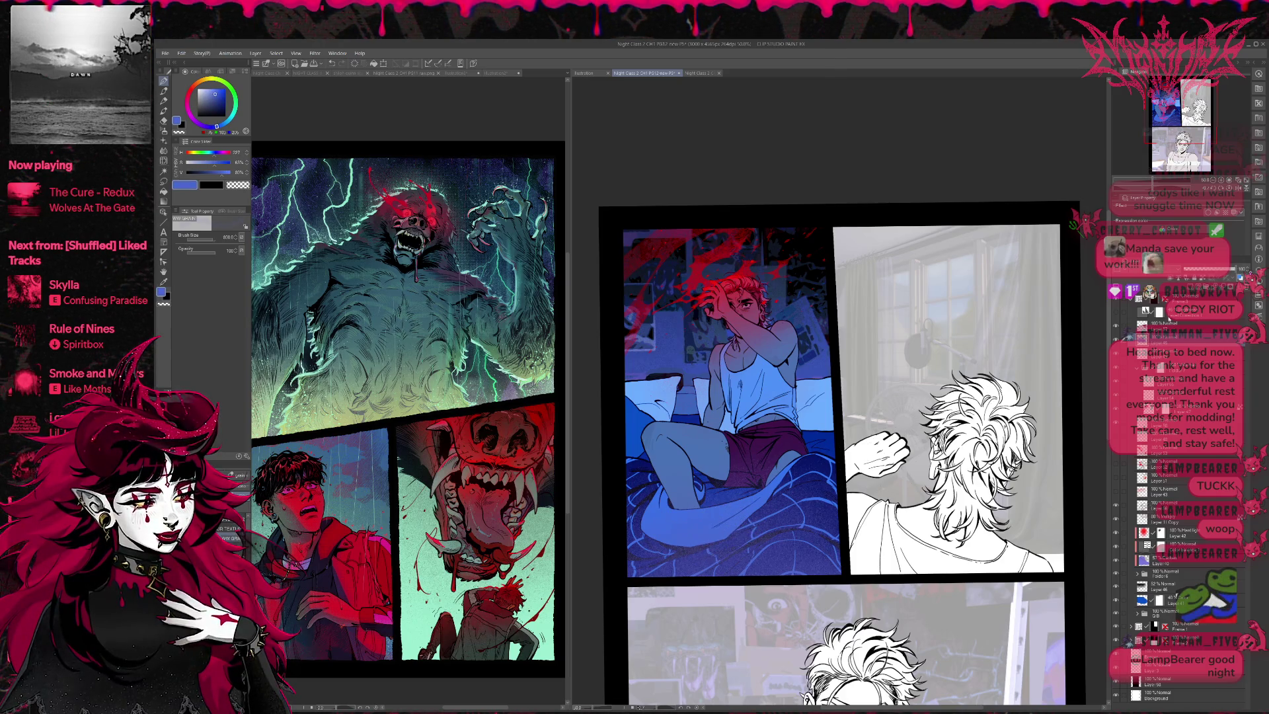
click(726, 538)
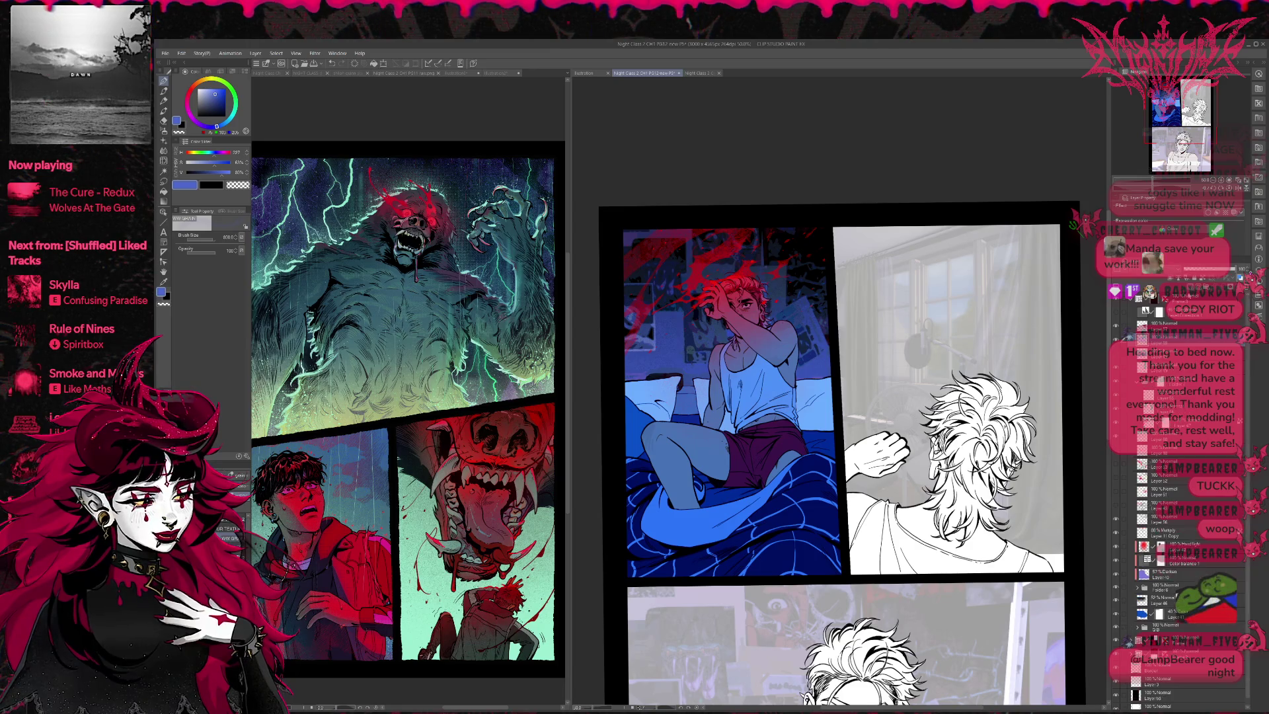
mouse_move(631, 553)
mouse_down()
mouse_move(793, 542)
mouse_move(835, 555)
mouse_up()
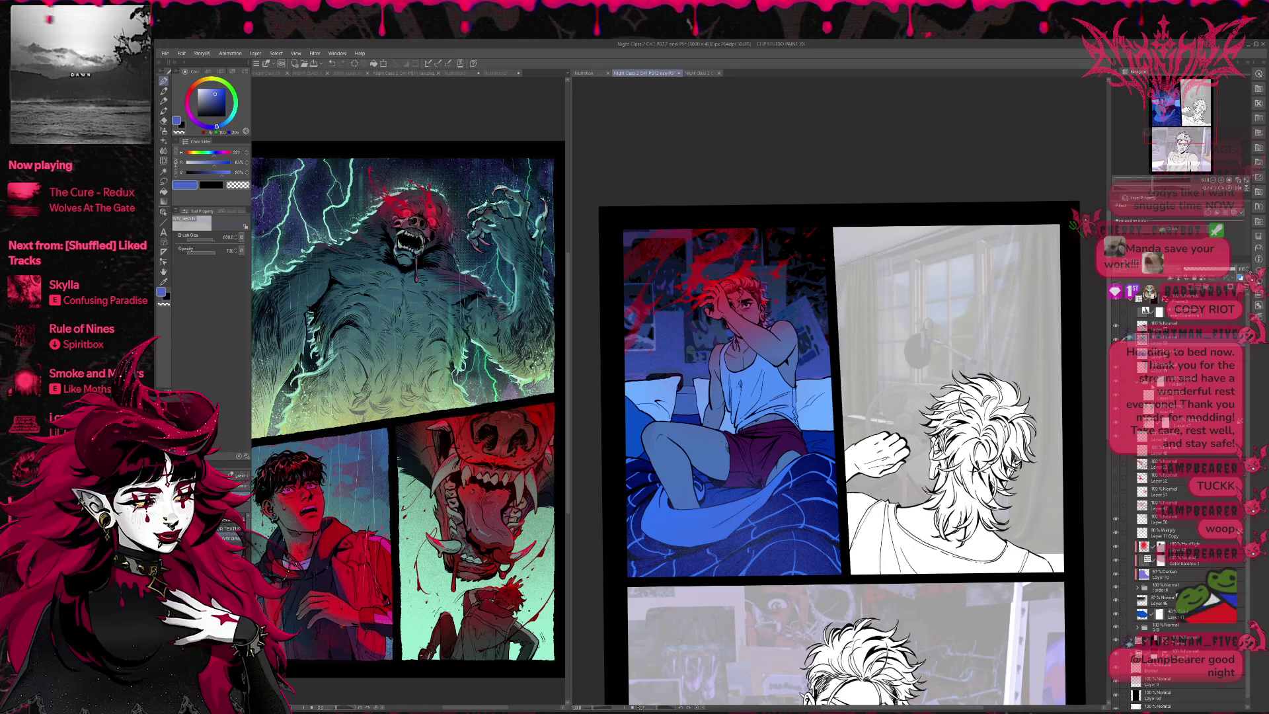
key(ctrl+z)
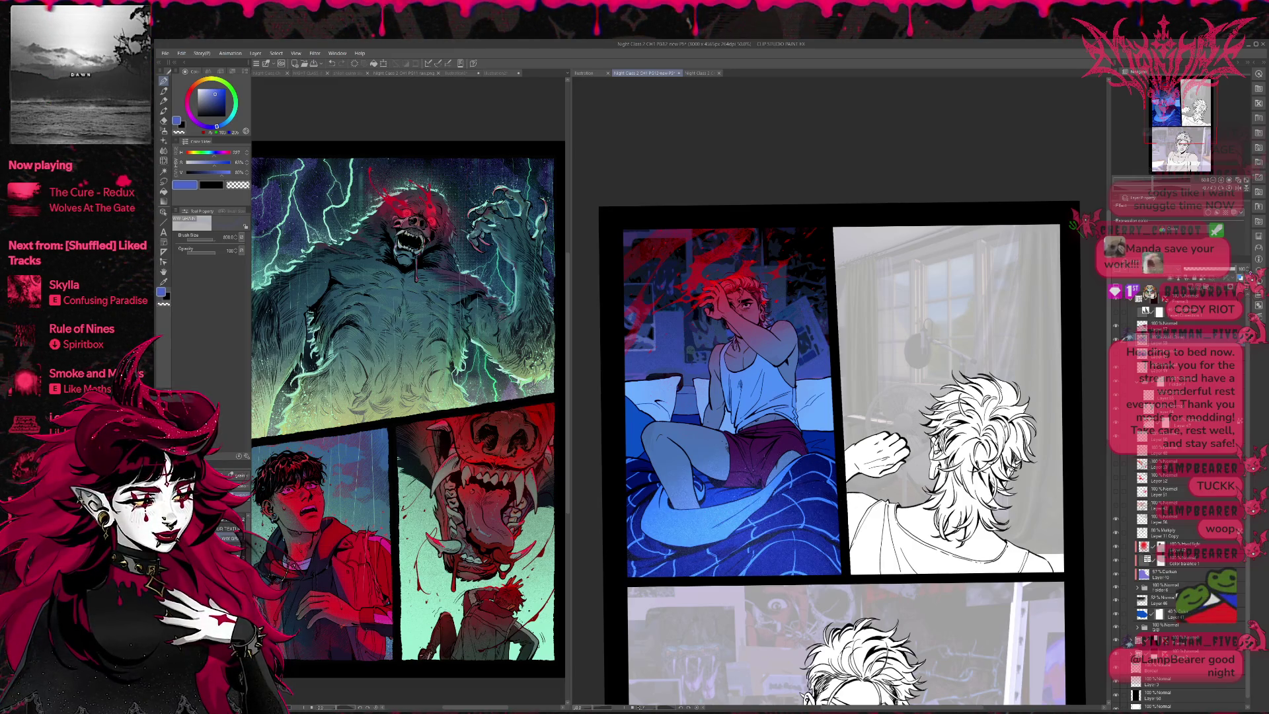
mouse_move(631, 568)
mouse_down()
mouse_move(694, 463)
mouse_move(819, 403)
mouse_up()
drag(627, 397, 740, 496)
mouse_move(793, 532)
mouse_down()
mouse_move(839, 574)
mouse_move(707, 558)
mouse_move(677, 568)
mouse_up()
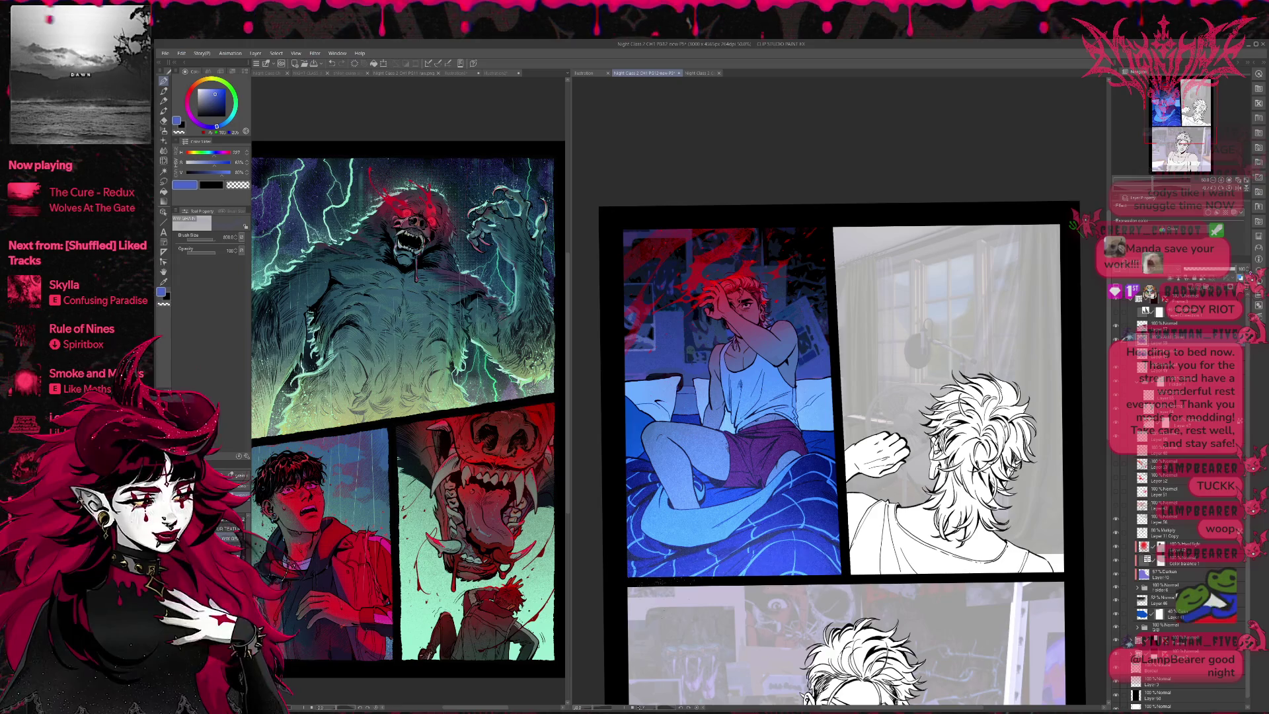
key(ctrl+z)
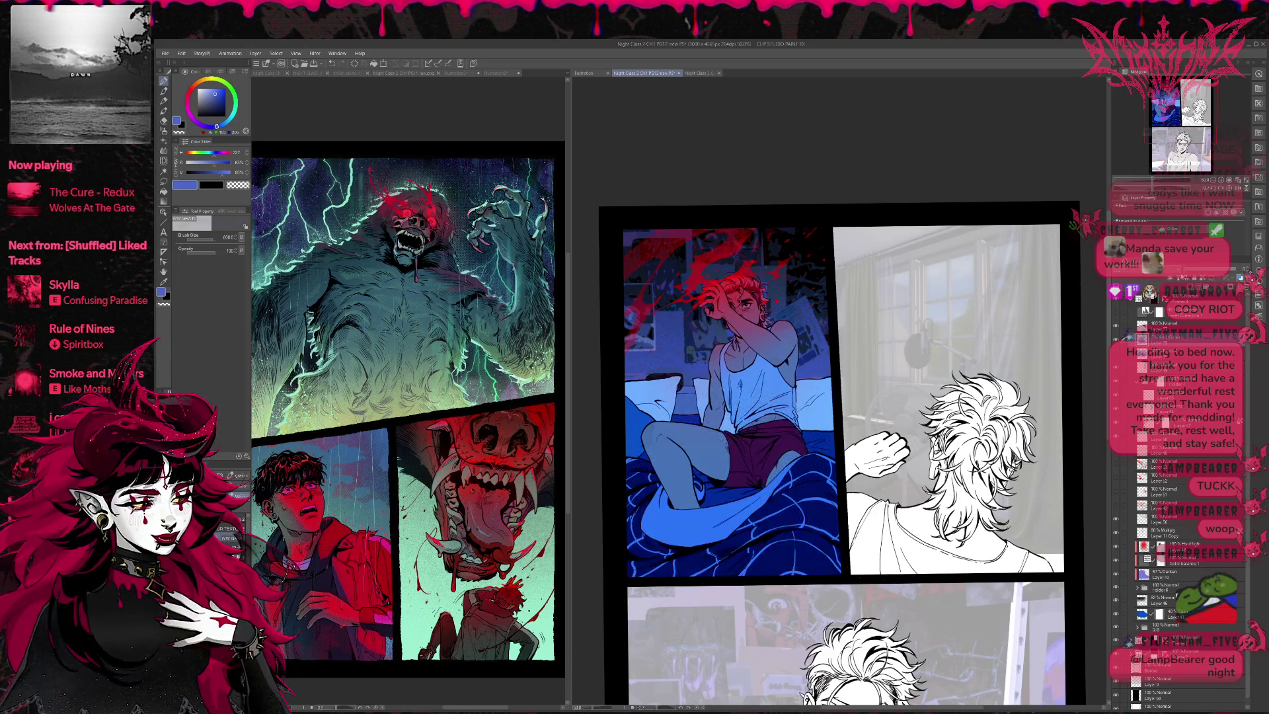
key(ctrl+z)
key(ctrl+y)
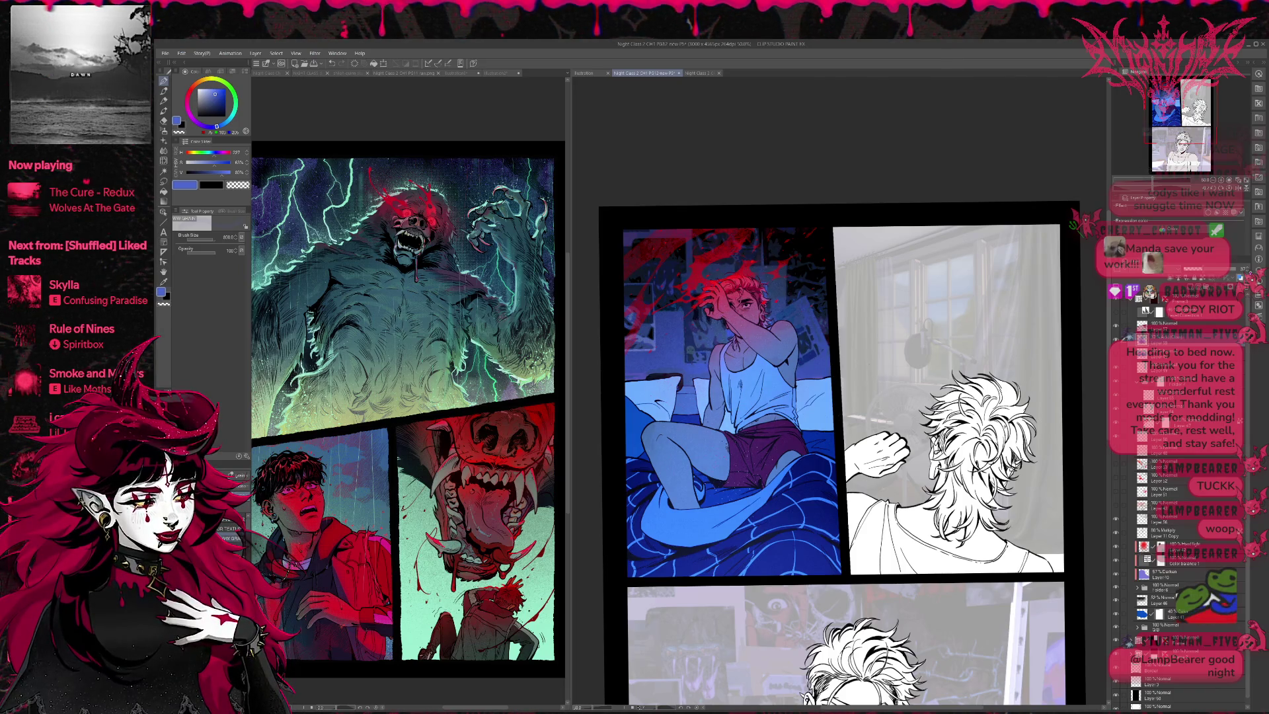
key(ctrl+z)
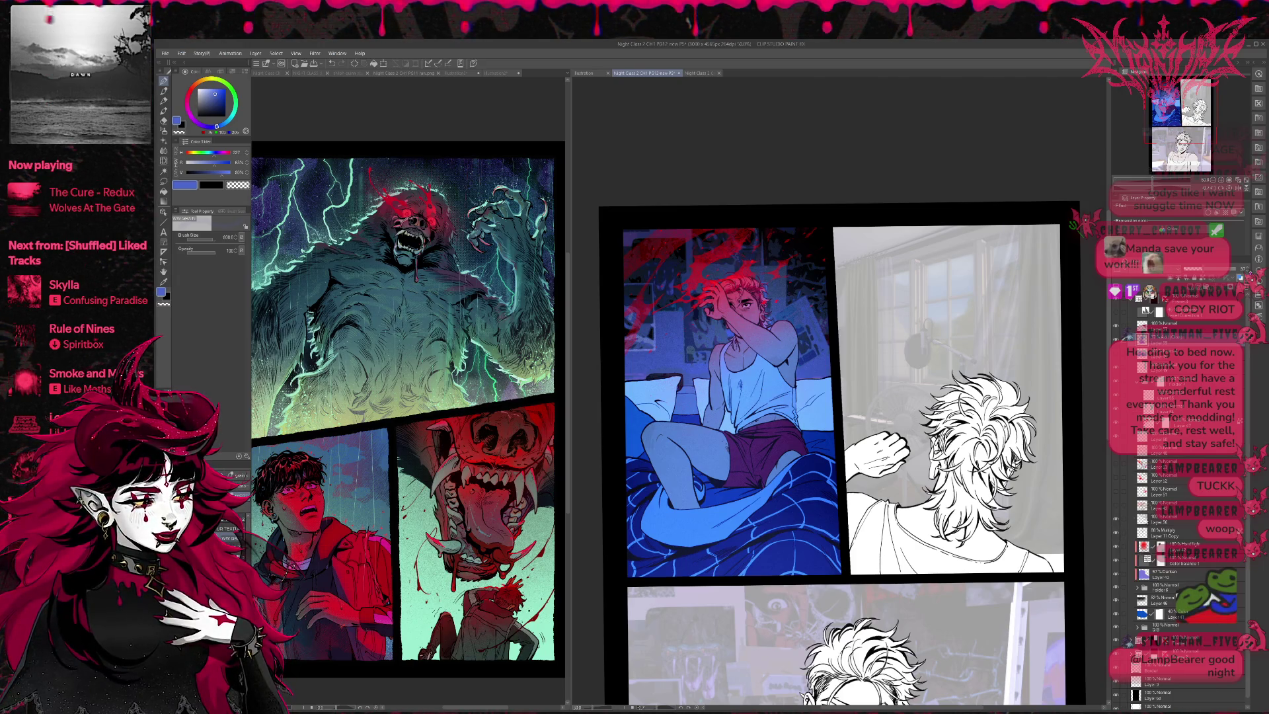
Step: Group Layer 56 through Folder 6 into a new folder
click(1157, 523)
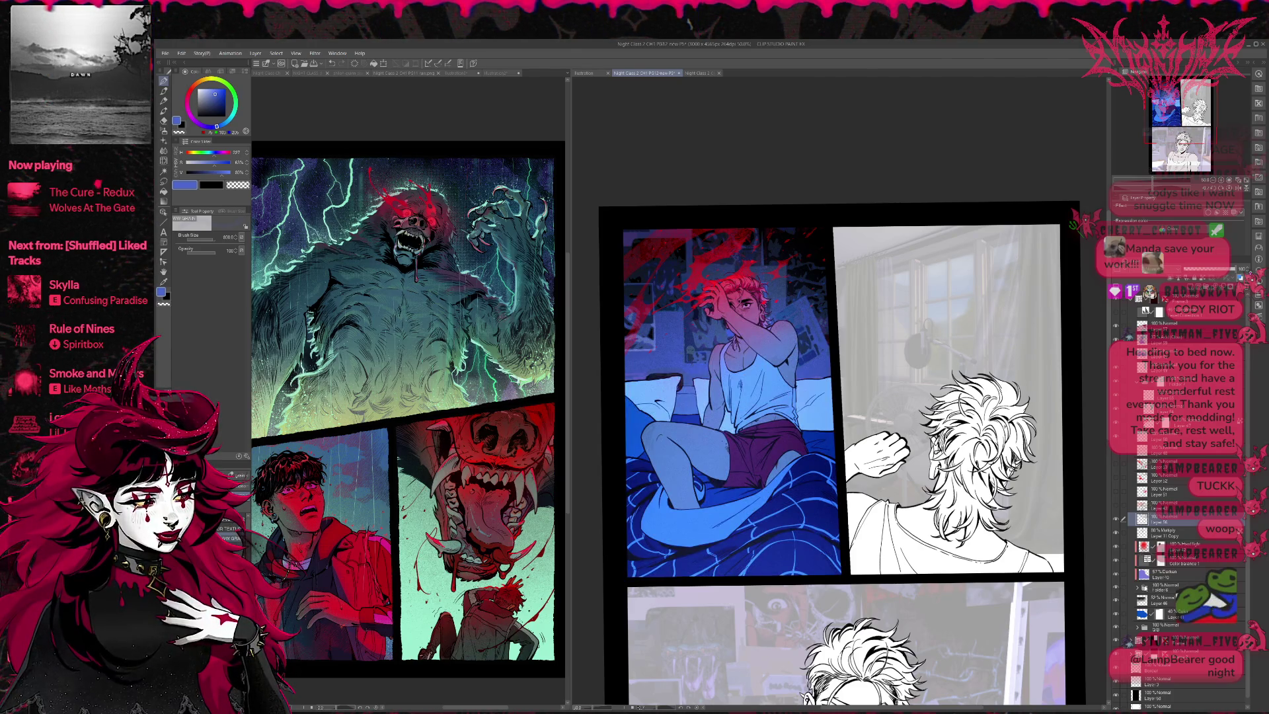
shift+click(1166, 588)
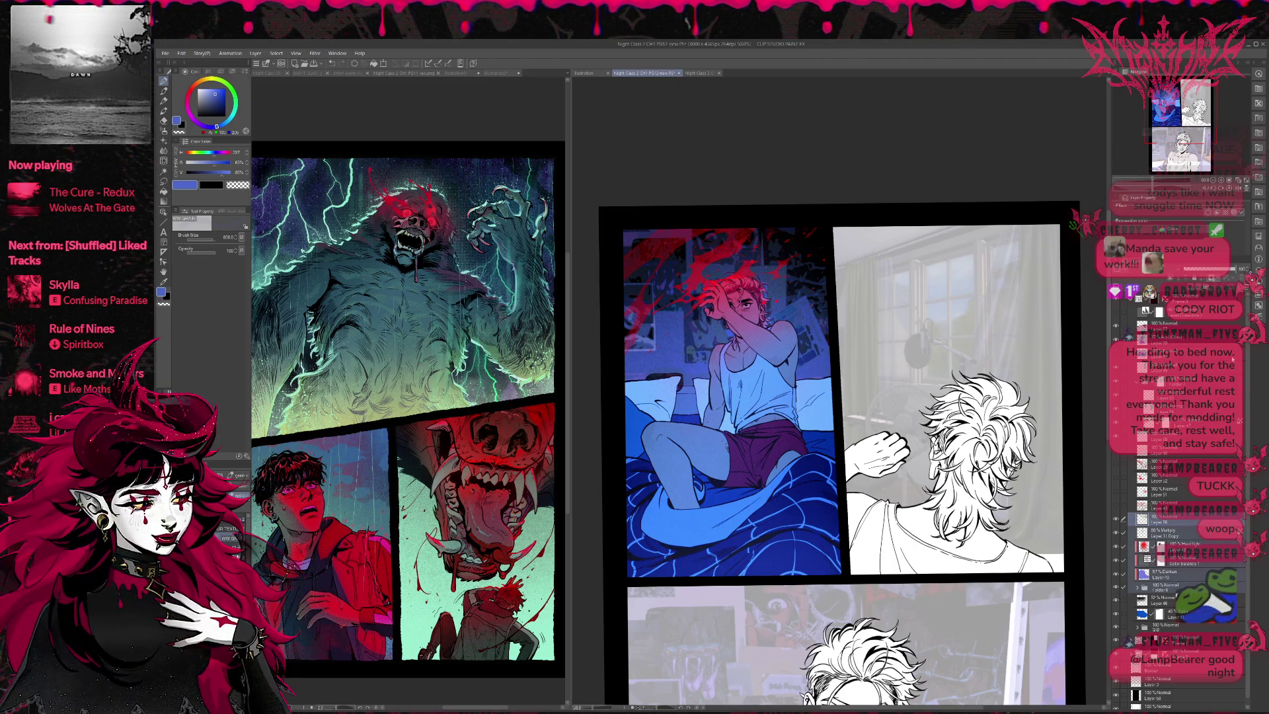
key(ctrl+g)
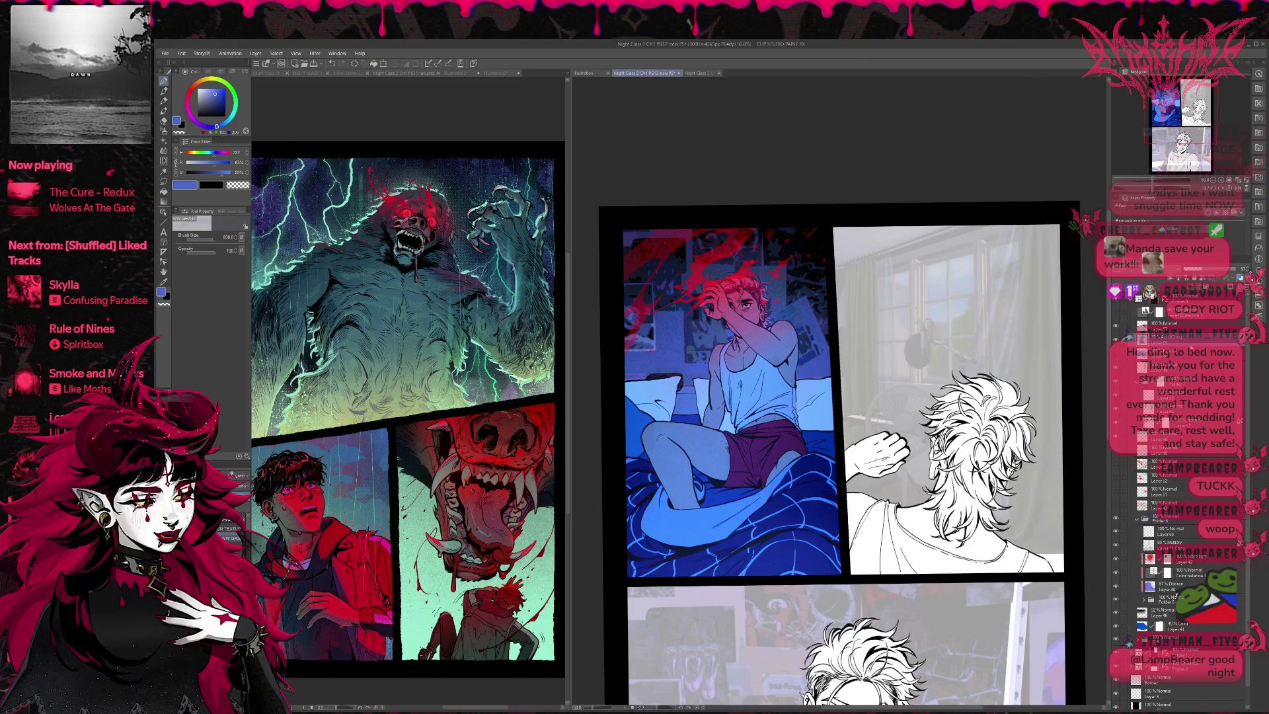
Step: Raise the layer above the new folder from 37 to 64 opacity, then zoom out
click(1157, 505)
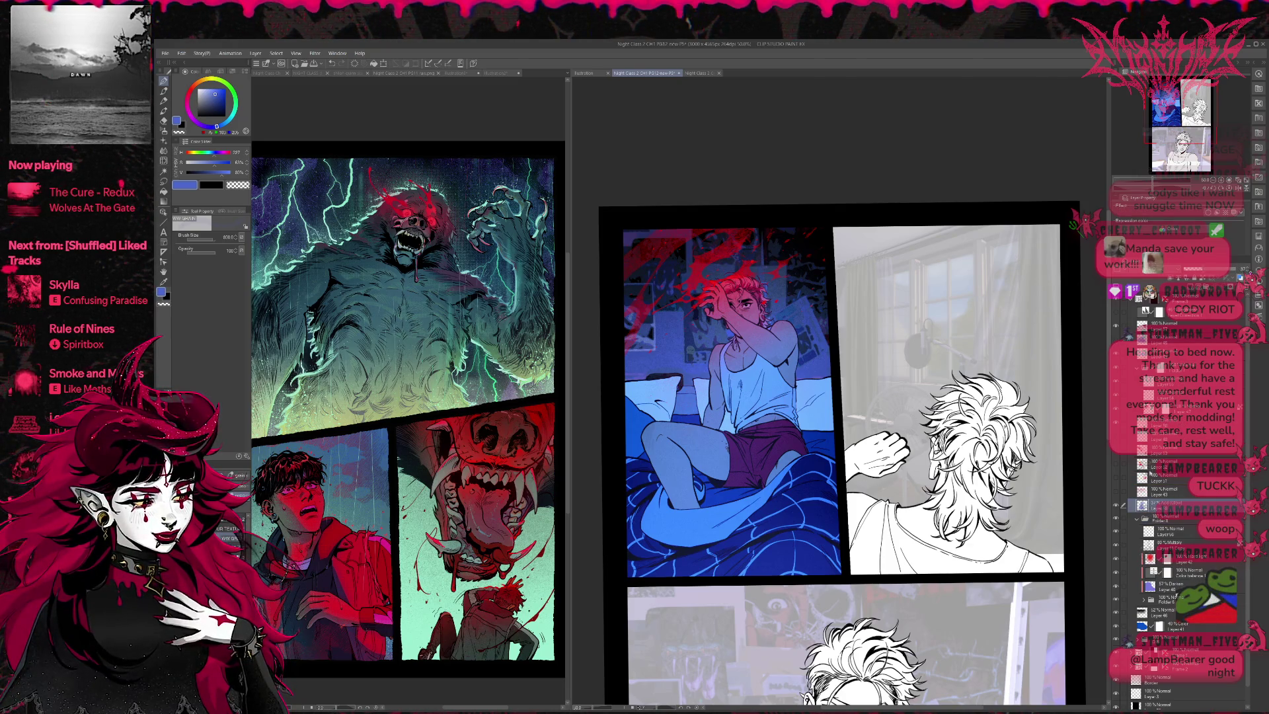
click(1151, 283)
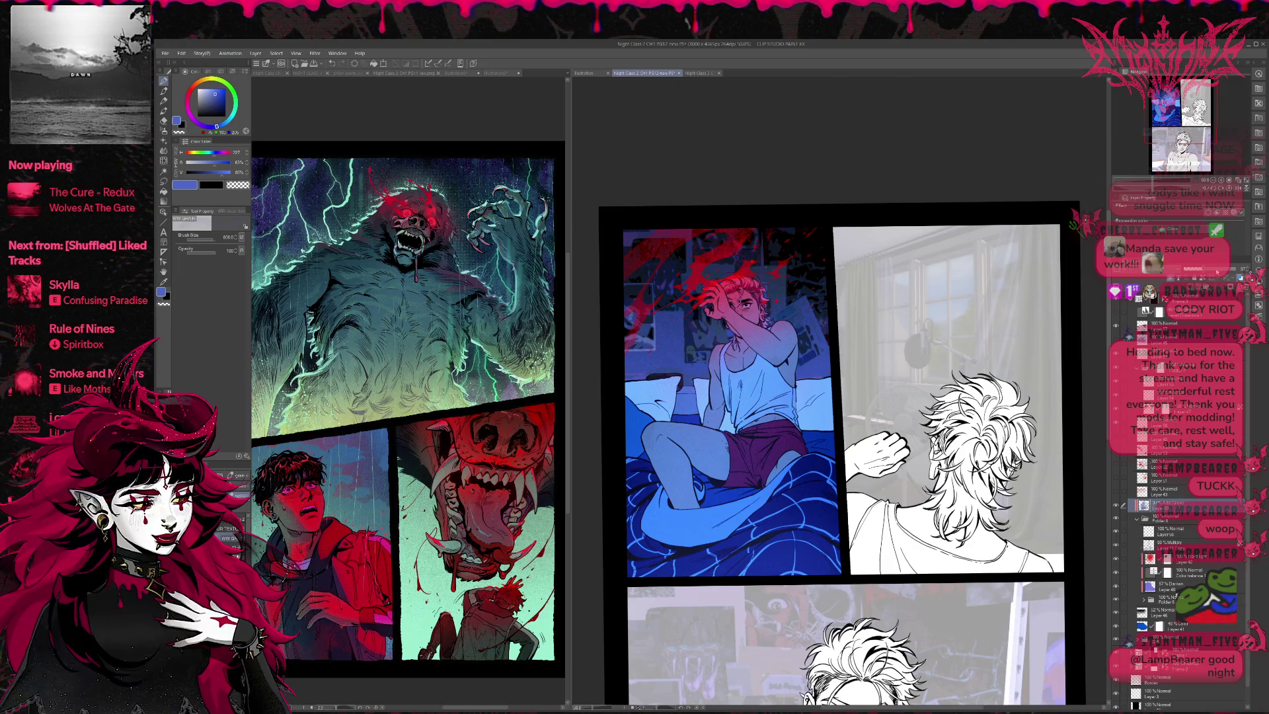
drag(1201, 269, 1217, 271)
key(ctrl+z)
key(ctrl+y)
key(ctrl+z)
key(ctrl+y)
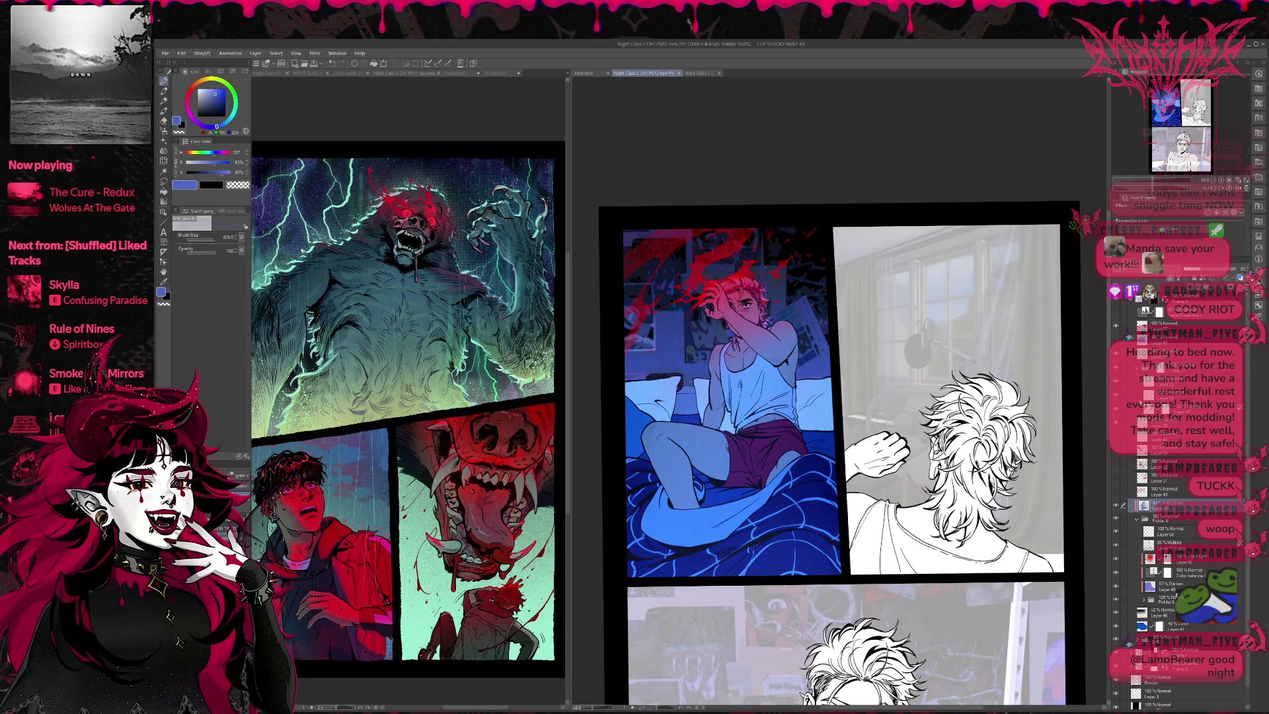
key(ctrl+minus)
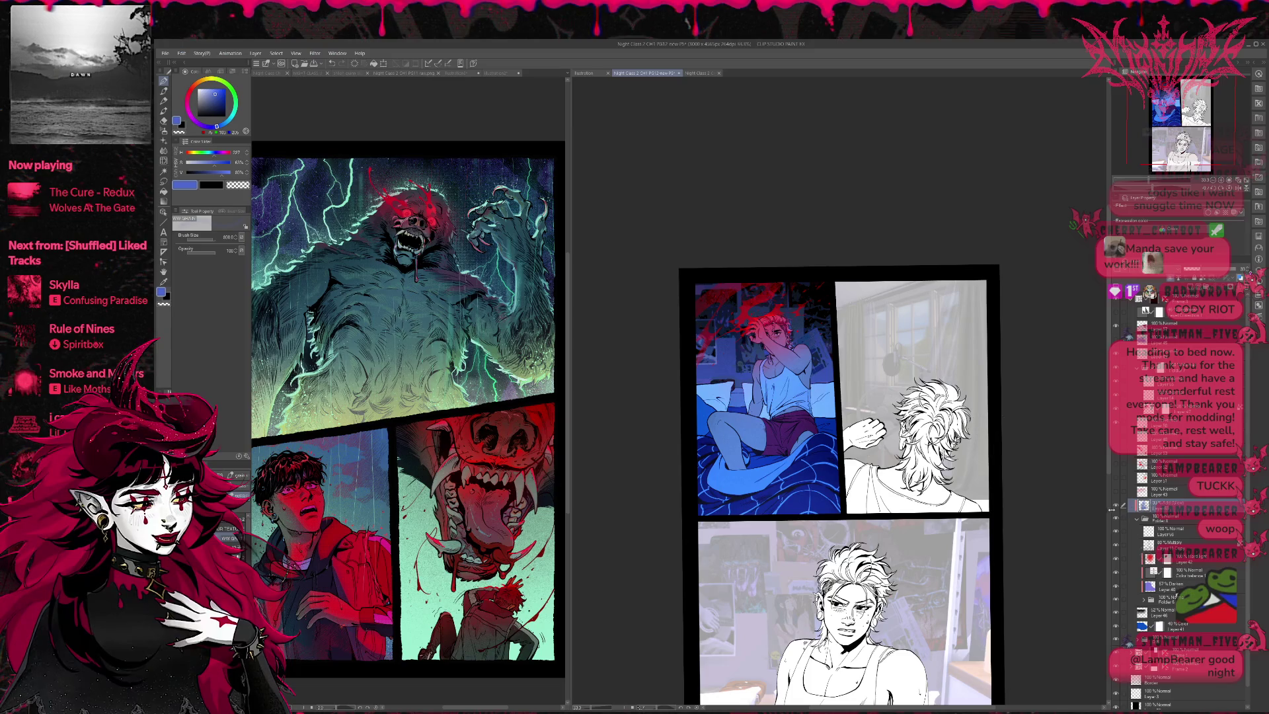
Step: Toggle a layer's visibility to compare the bedroom panel with and without it
click(1118, 508)
click(1118, 507)
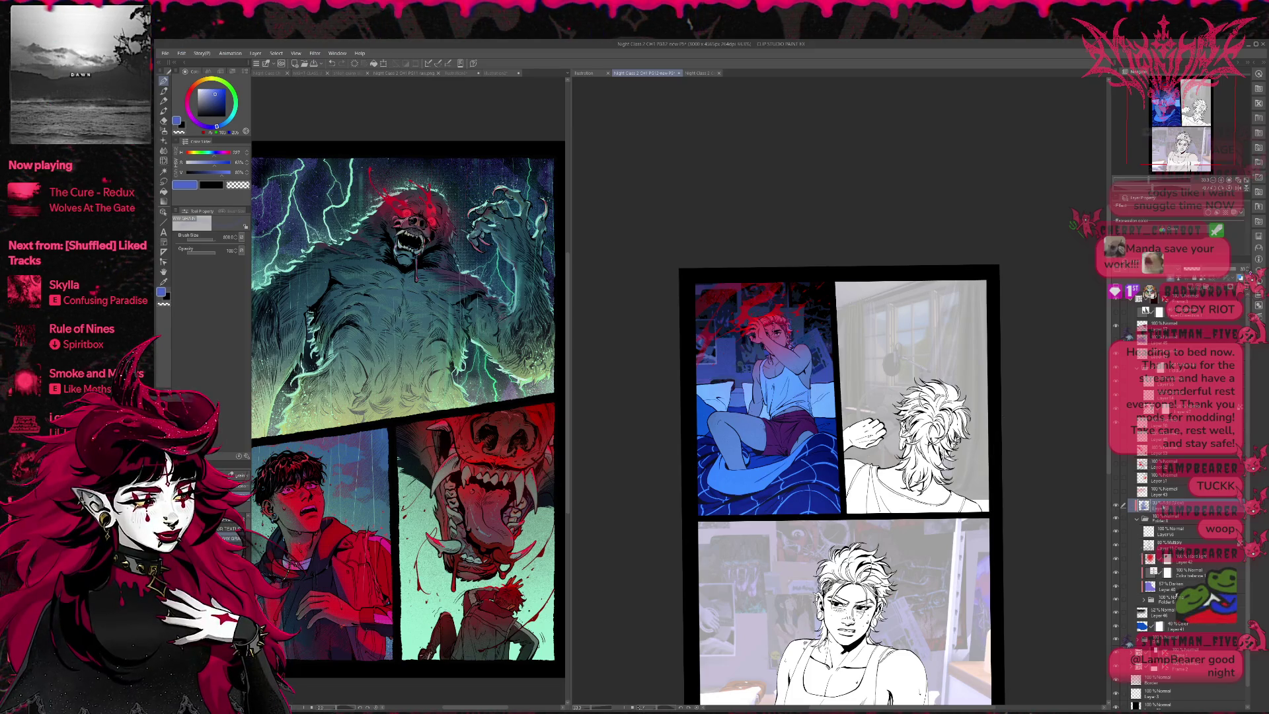
click(1118, 508)
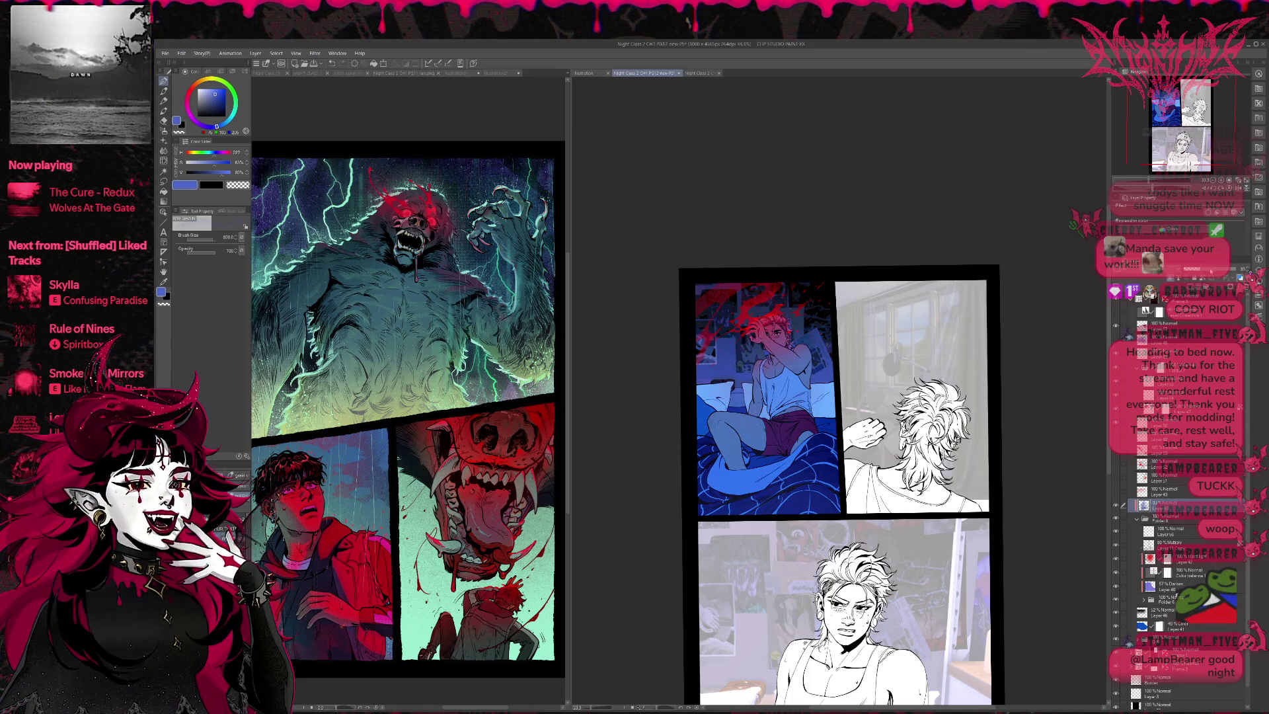
click(1118, 507)
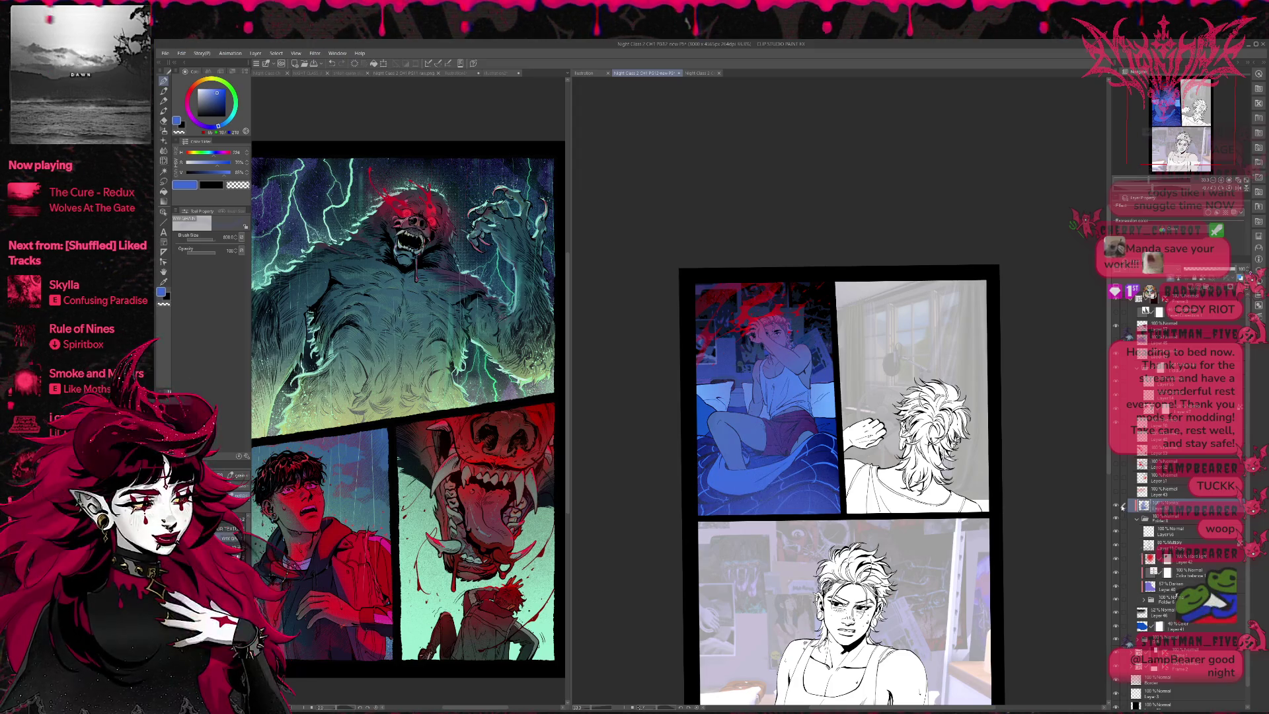
Step: Add Layer 60 and move it to just above Folder 8
click(1167, 520)
click(1167, 520)
key(ctrl+shift+n)
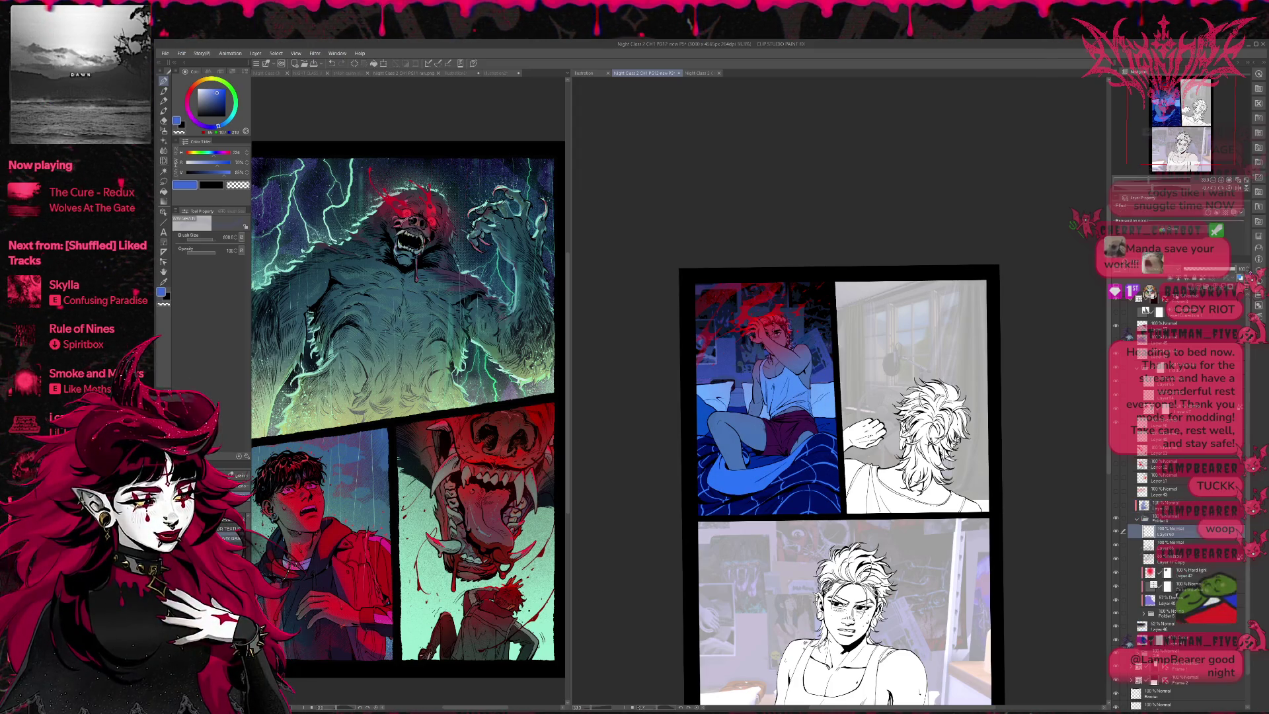
drag(1169, 528, 1170, 517)
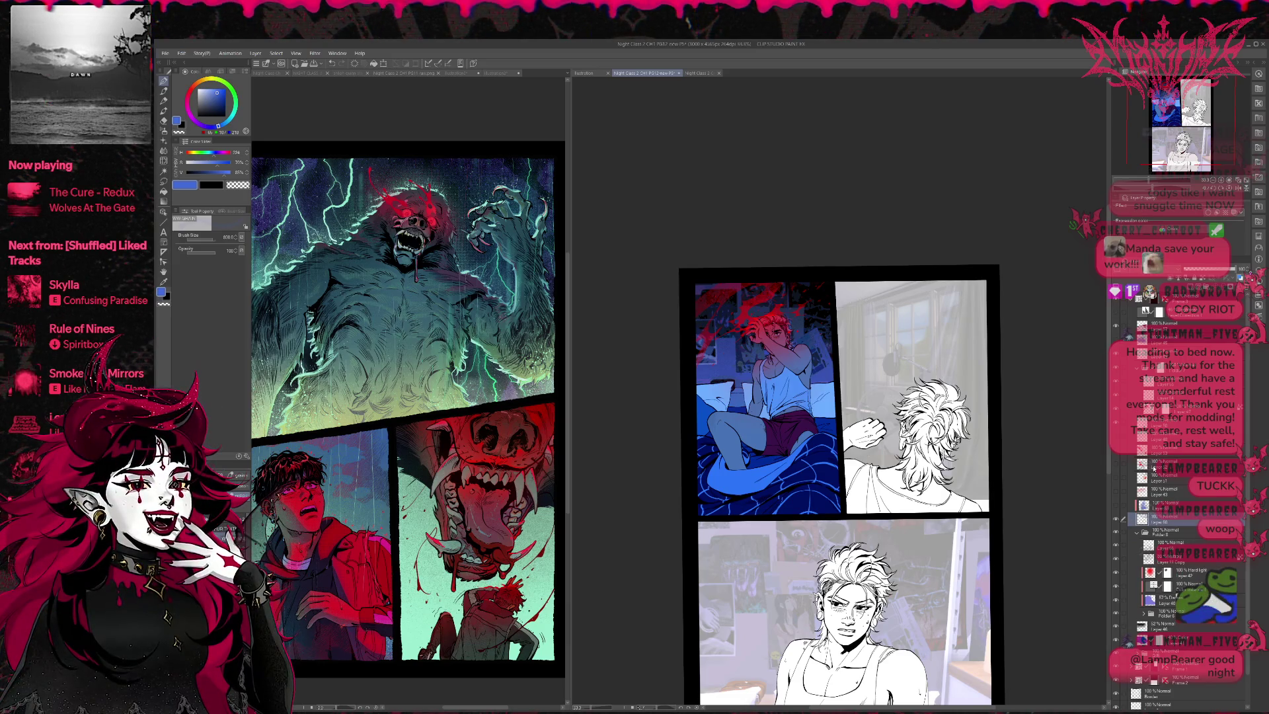
Step: Enlarge the pen, paint a blue fill over the bed panel, then undo it
key(p)
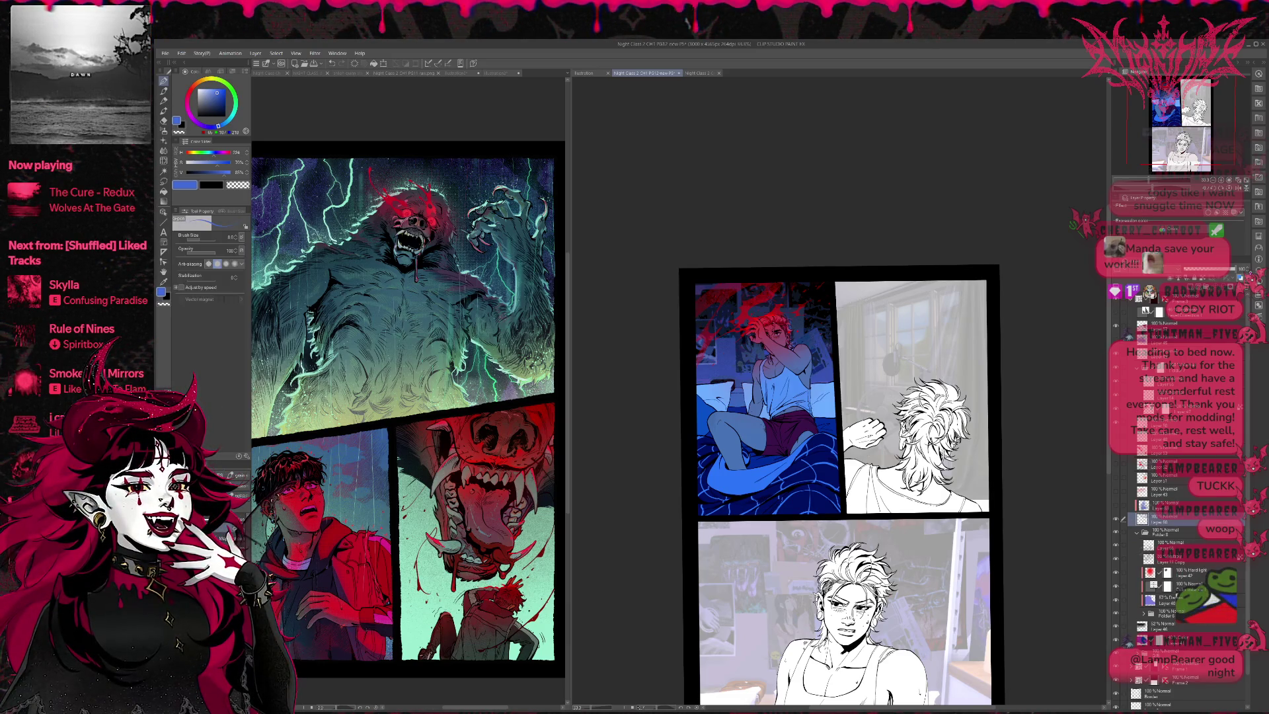
key(bracketright)
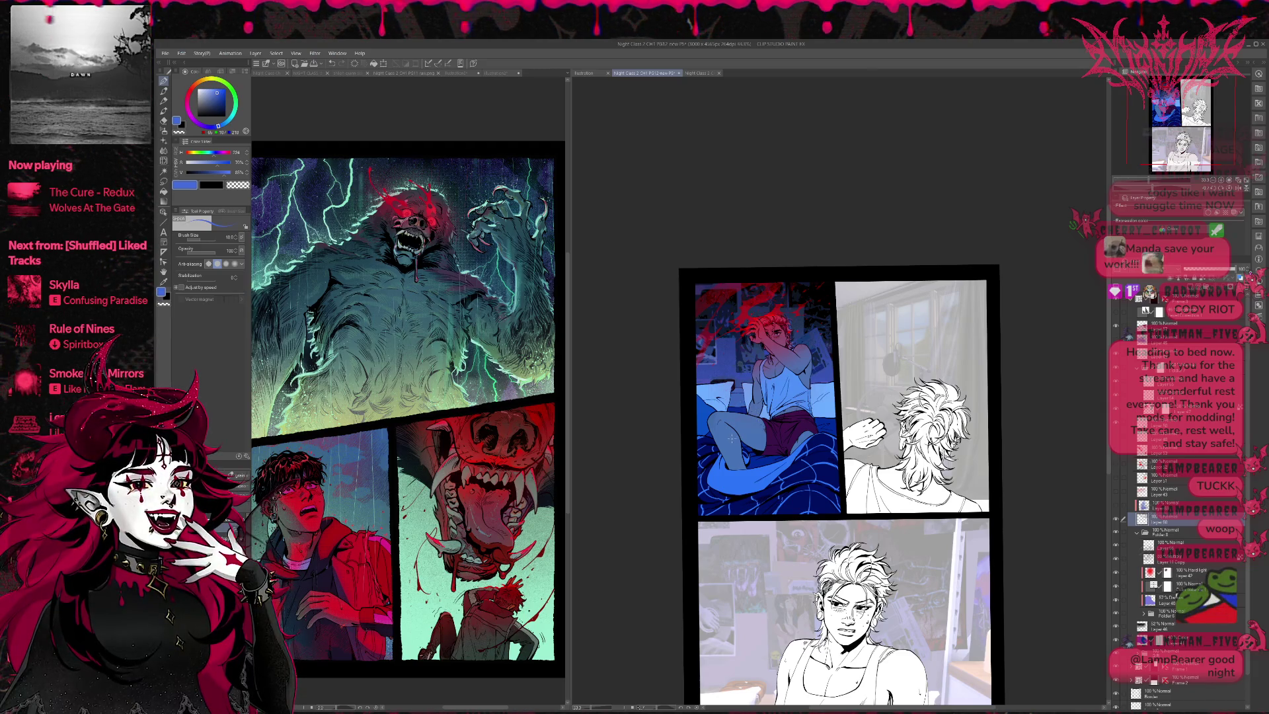
key(bracketright)
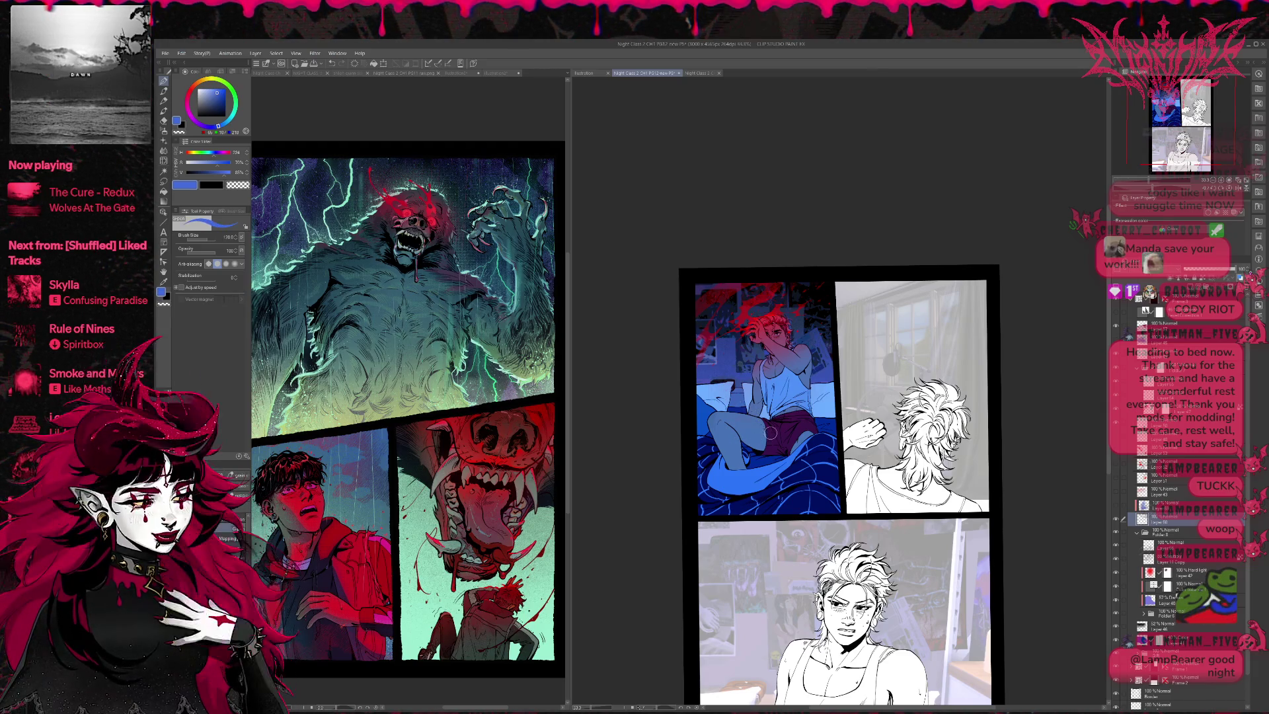
mouse_move(769, 428)
mouse_down()
mouse_move(713, 436)
mouse_move(747, 396)
mouse_move(827, 498)
mouse_move(714, 317)
mouse_move(736, 241)
mouse_move(730, 368)
mouse_move(813, 396)
mouse_up()
key(bracketright)
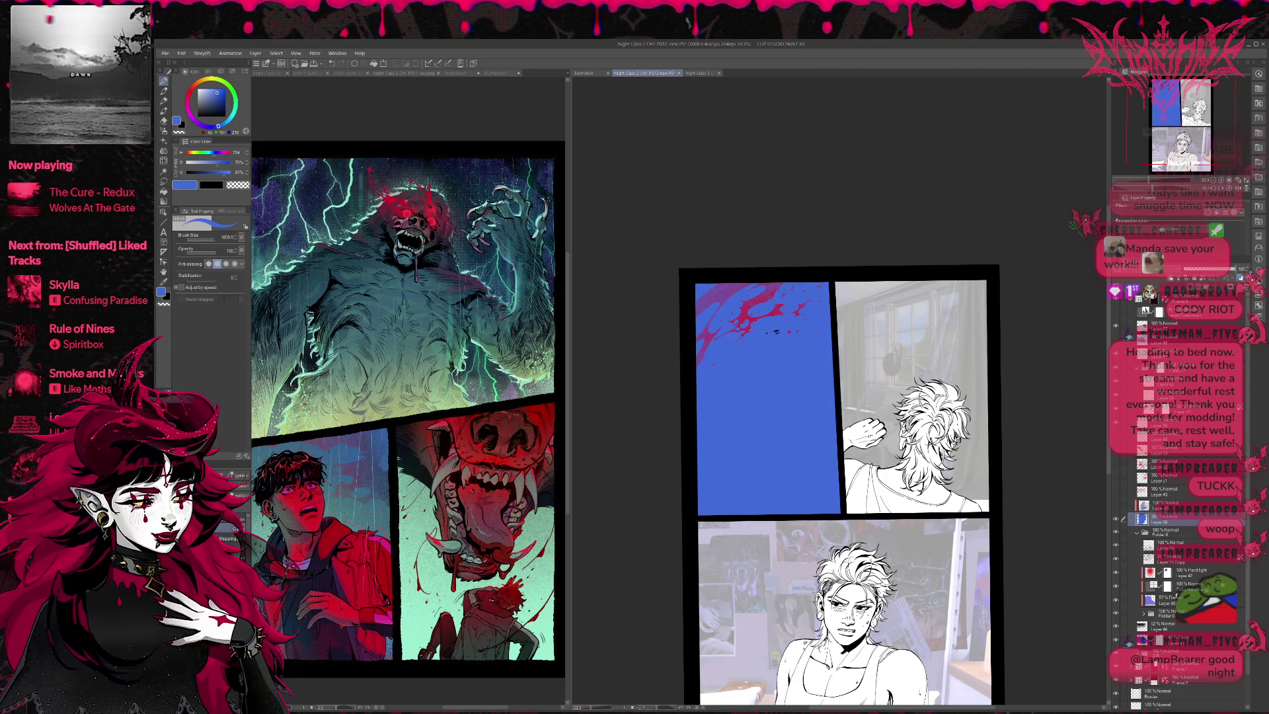
key(ctrl+z)
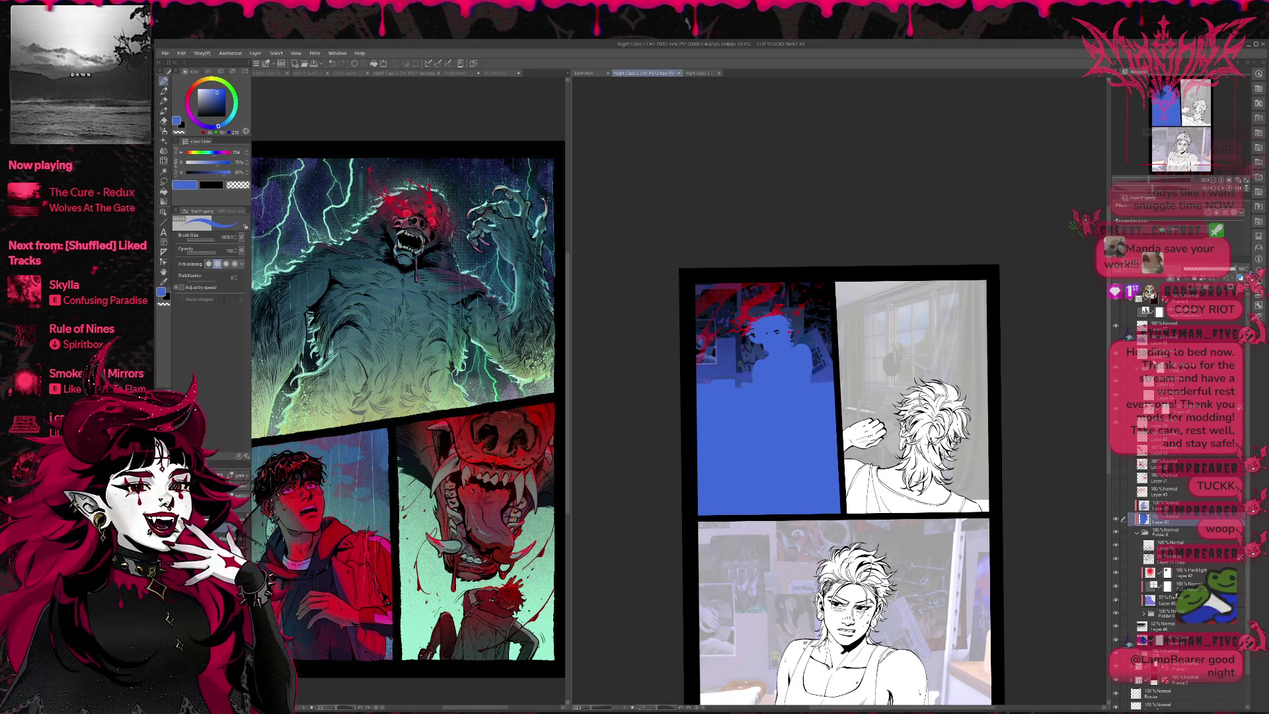
key(ctrl+z)
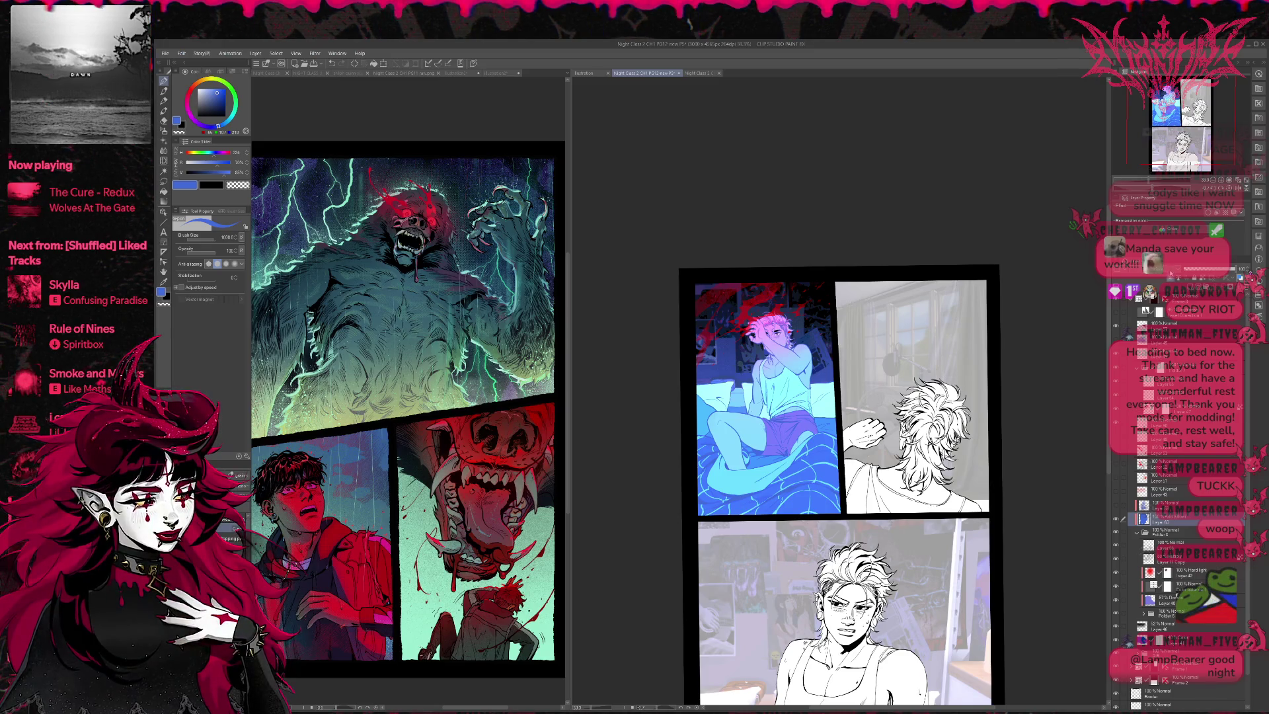
Step: Compare earlier and later panel colourings via undo/redo, then select Hard light Layer 42
key(ctrl+y)
key(ctrl+z)
key(ctrl+y)
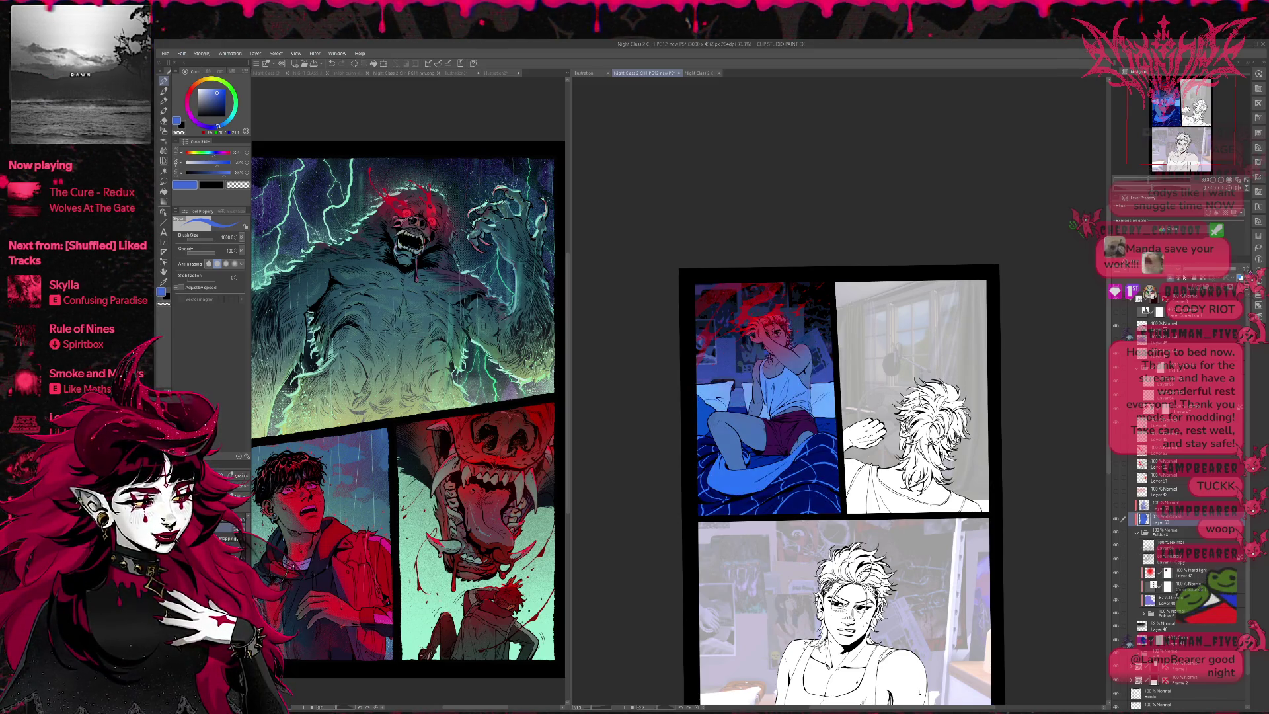
key(ctrl+z)
key(ctrl+y)
key(ctrl+z)
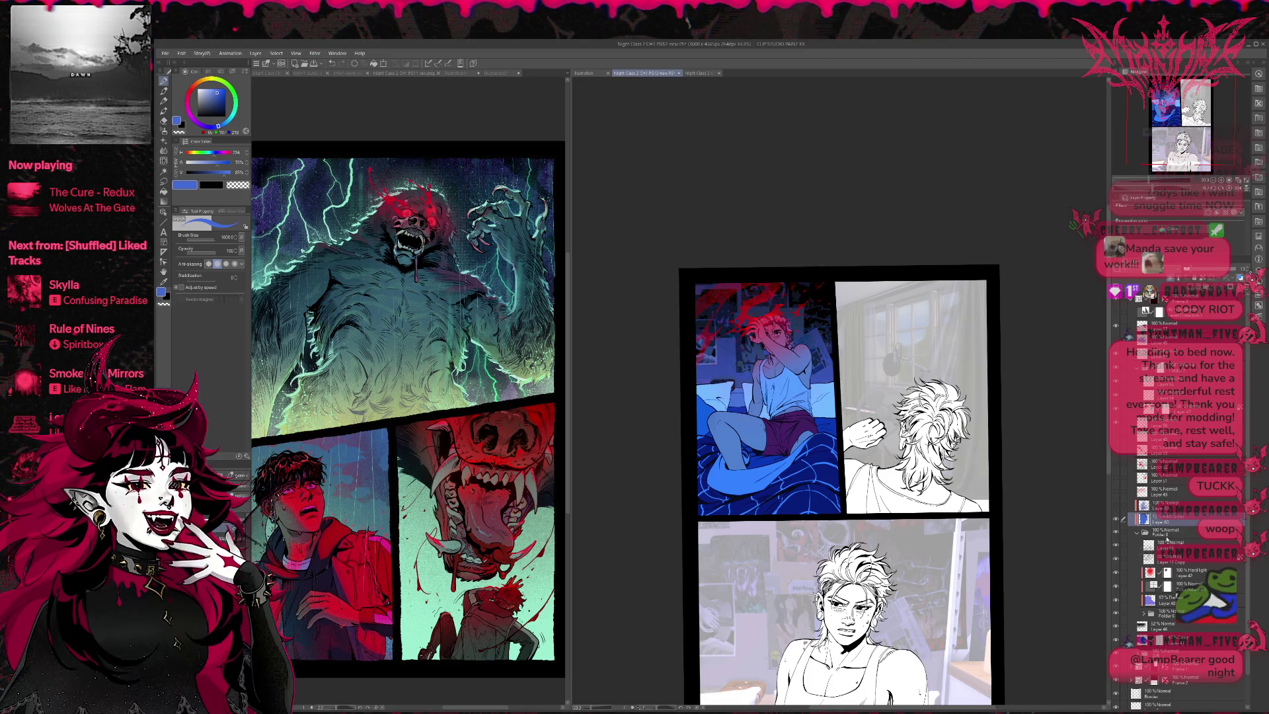
click(1186, 572)
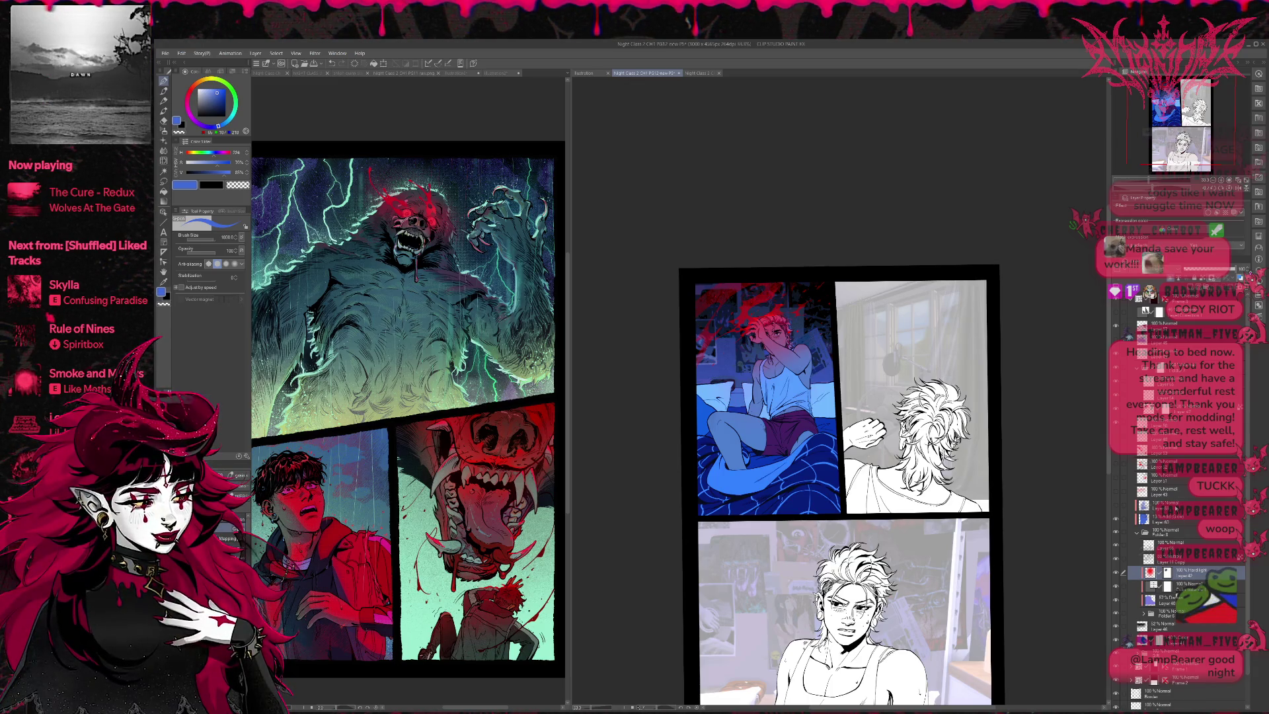
Step: Move the Layer 60 glow layer into Folder 8 below Layer 11 Copy
click(1190, 519)
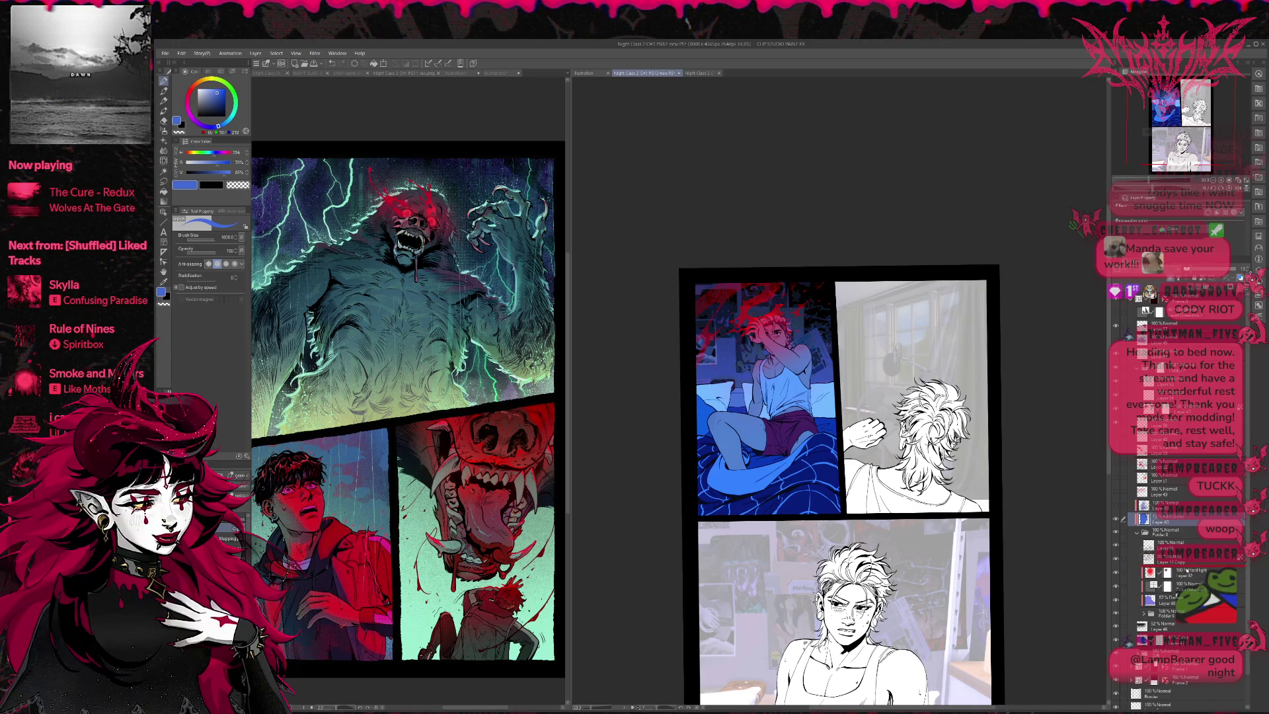
drag(1186, 571, 1186, 566)
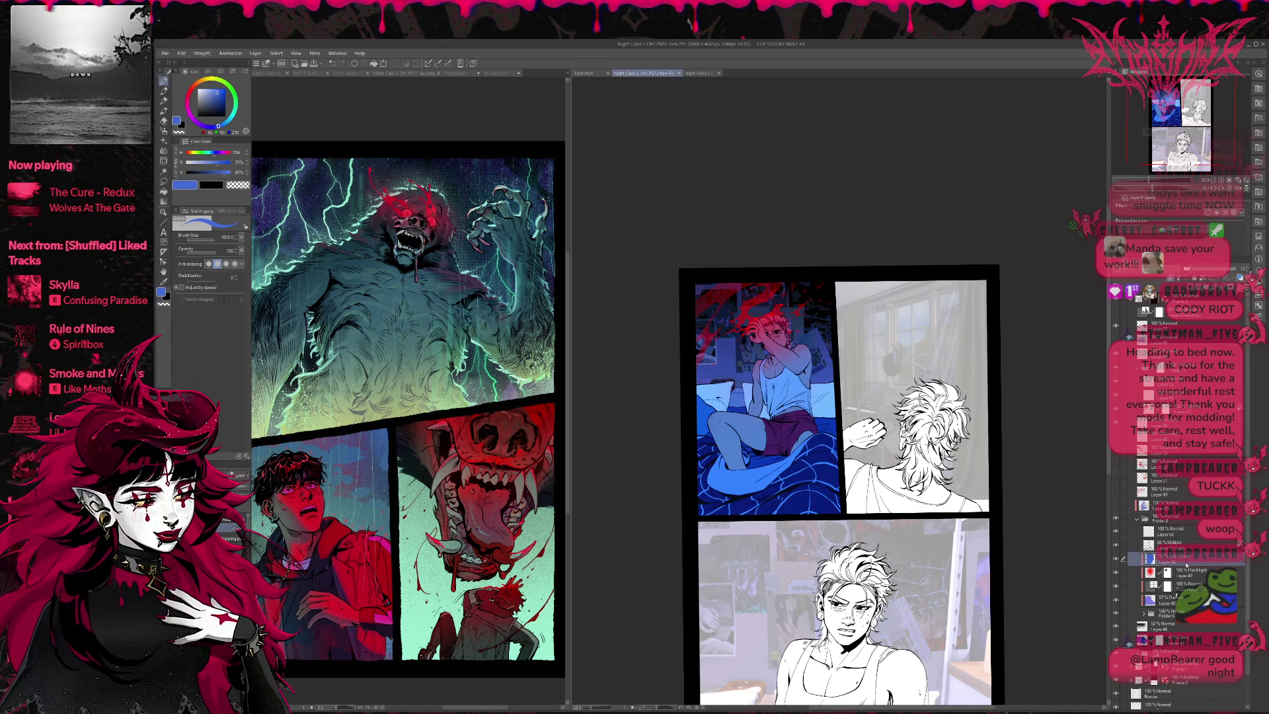
click(1116, 559)
click(1118, 558)
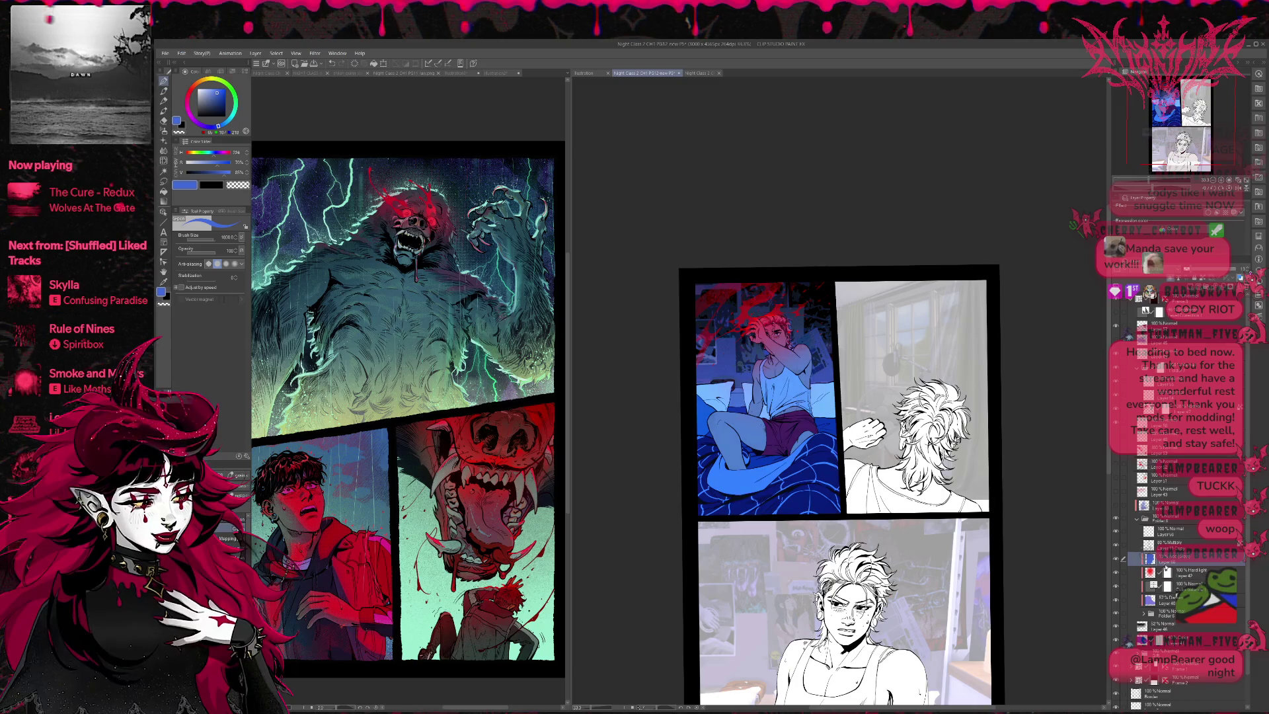
Step: Place Hard light layer 42 above the Add glow layer and hide it so the hair reads blue
scroll(1176, 561, down, 1)
click(1143, 588)
scroll(1243, 557, down, 1)
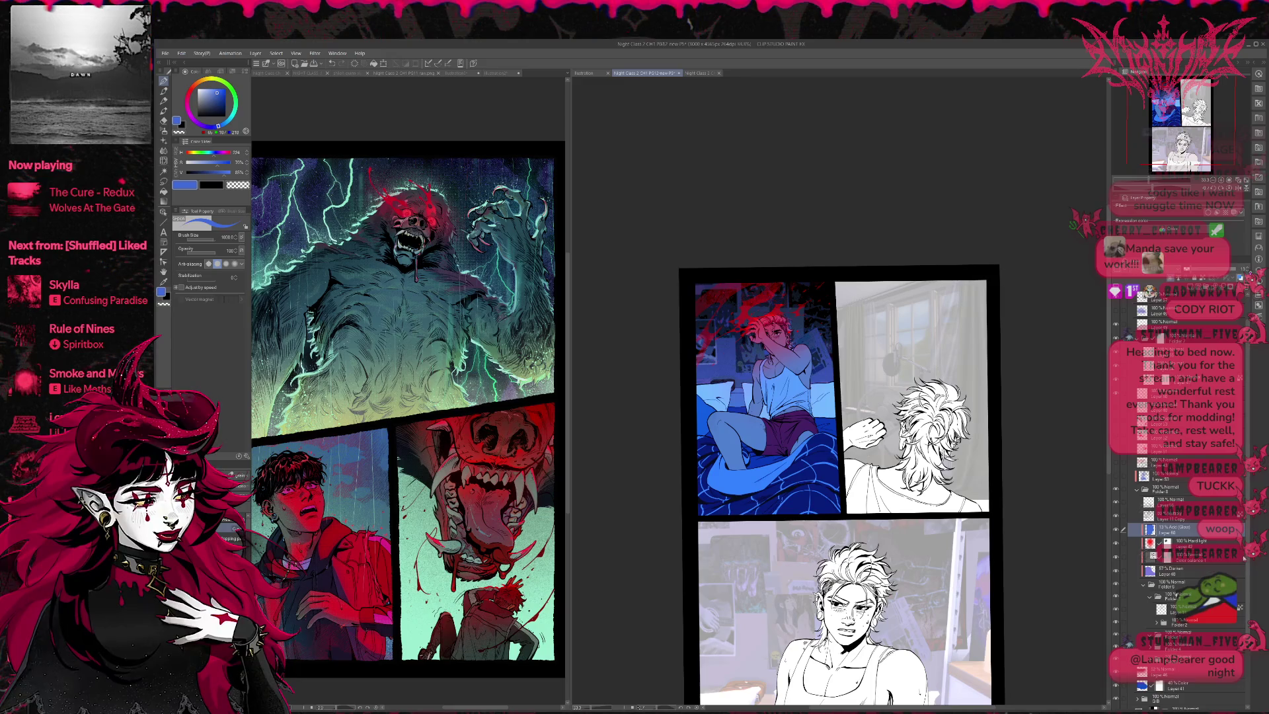
drag(1180, 542, 1198, 527)
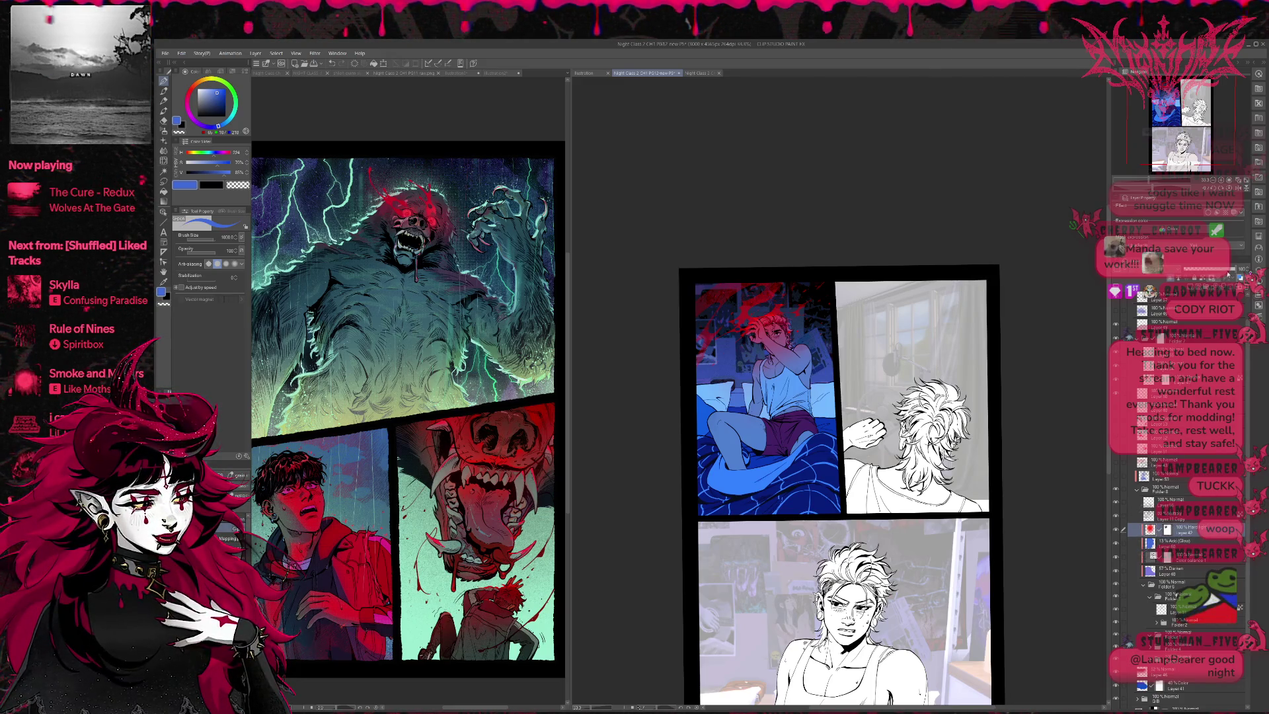
click(1117, 530)
click(1117, 530)
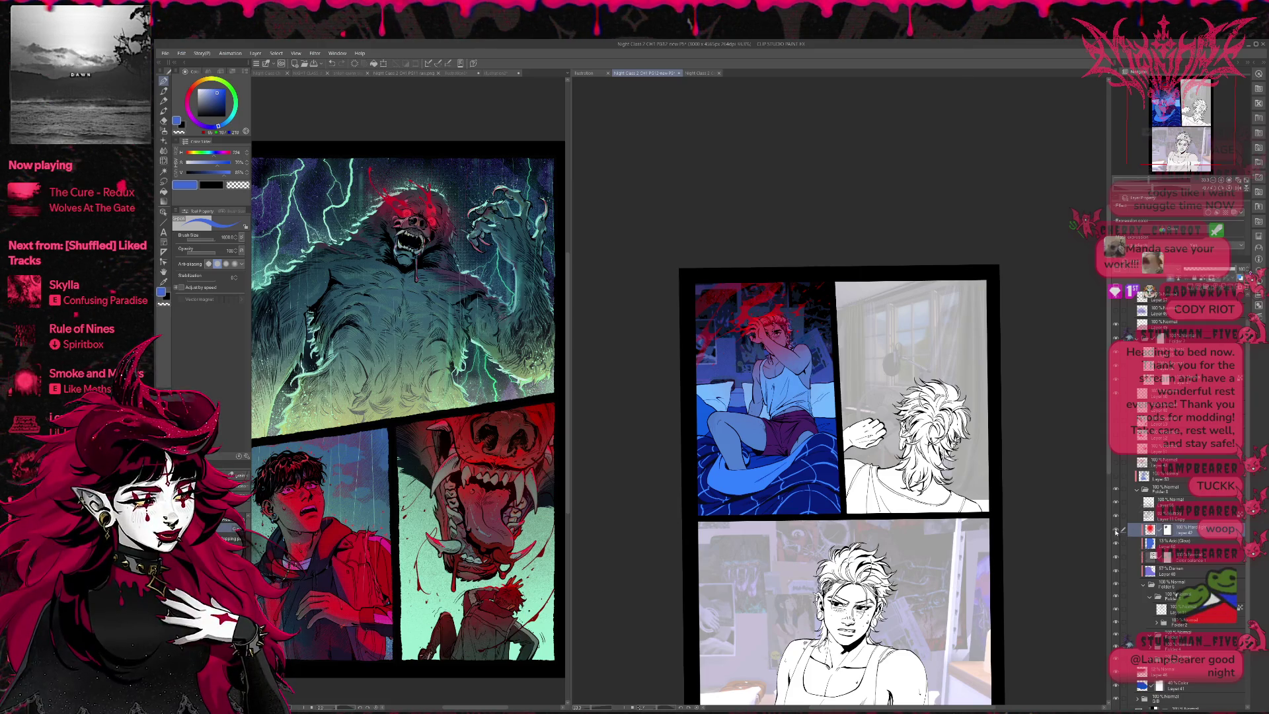
click(1116, 530)
click(1116, 530)
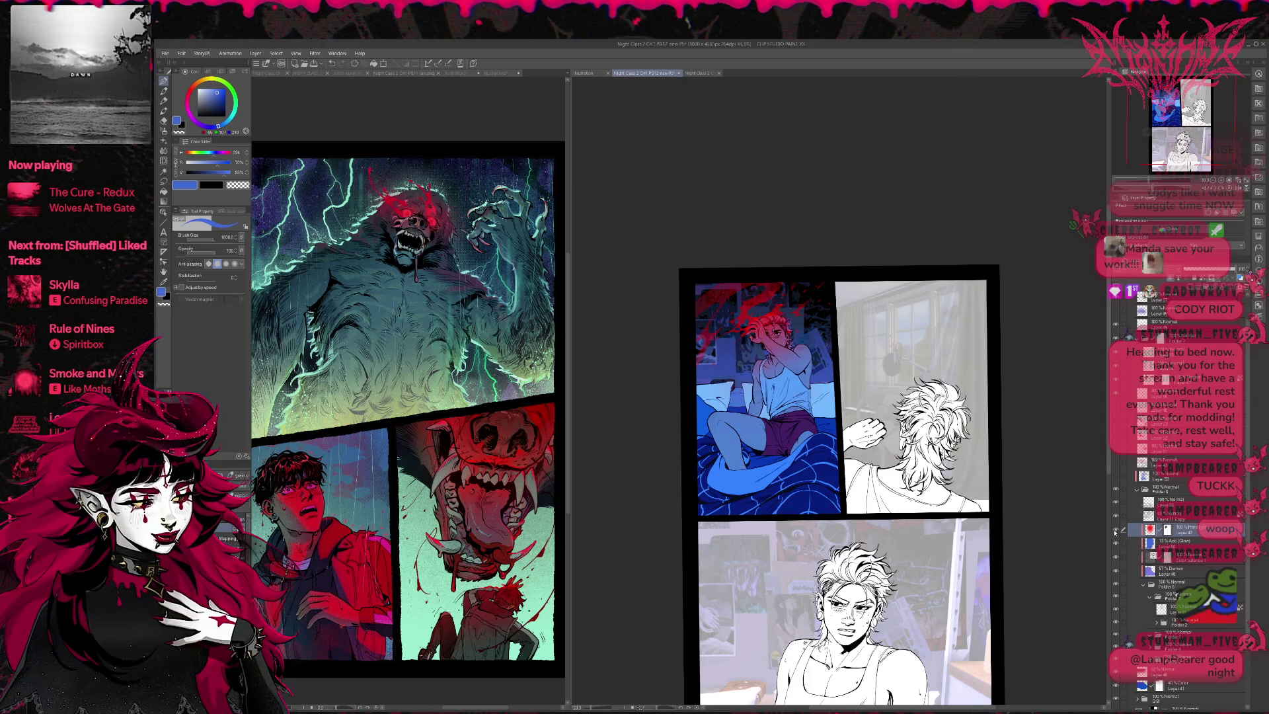
click(1117, 530)
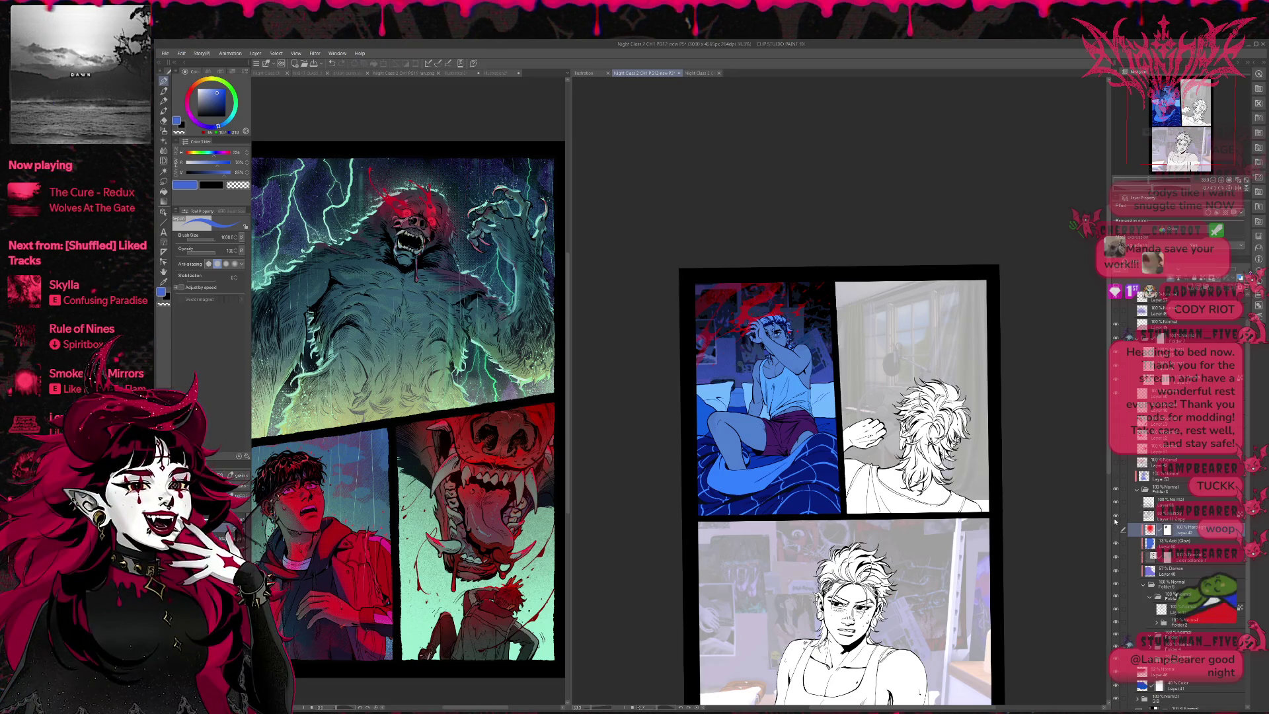
key(ctrl+plus)
key(ctrl+plus)
key(ctrl+plus)
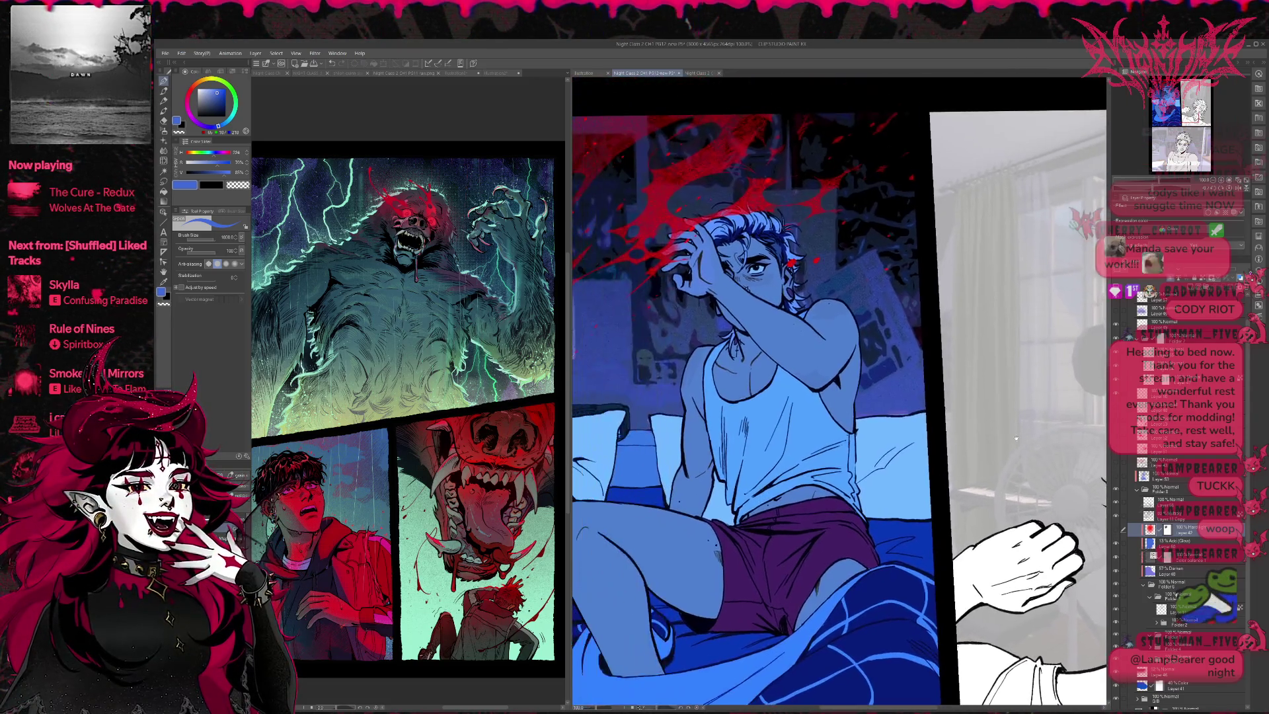
key(ctrl+minus)
key(ctrl+minus)
key(ctrl+minus)
drag(947, 347, 916, 359)
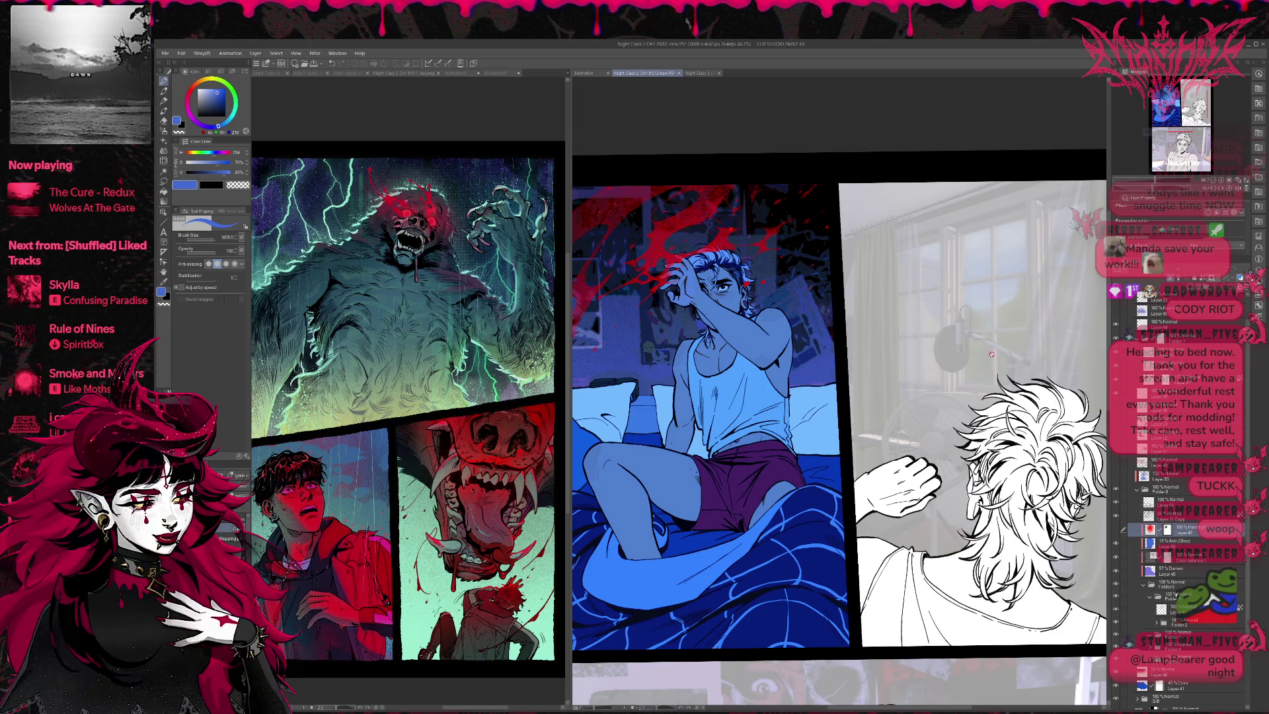
scroll(1136, 534, up, 2)
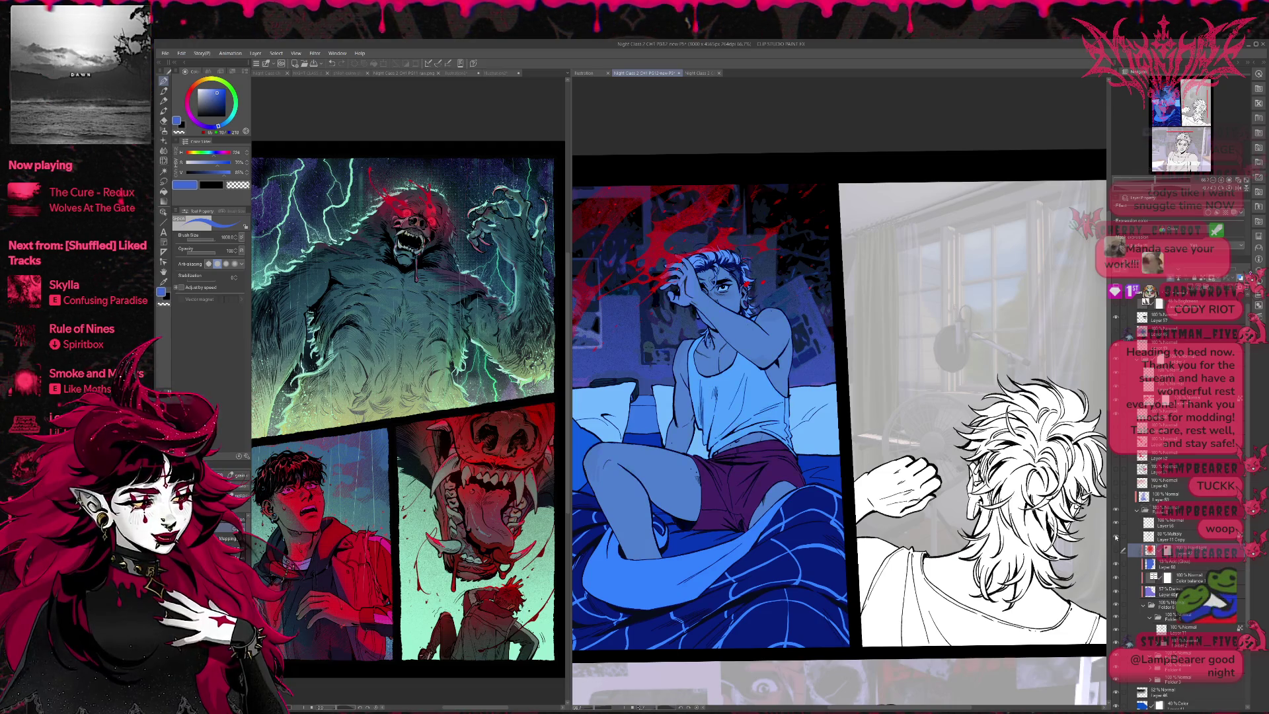
scroll(917, 492, up, 4)
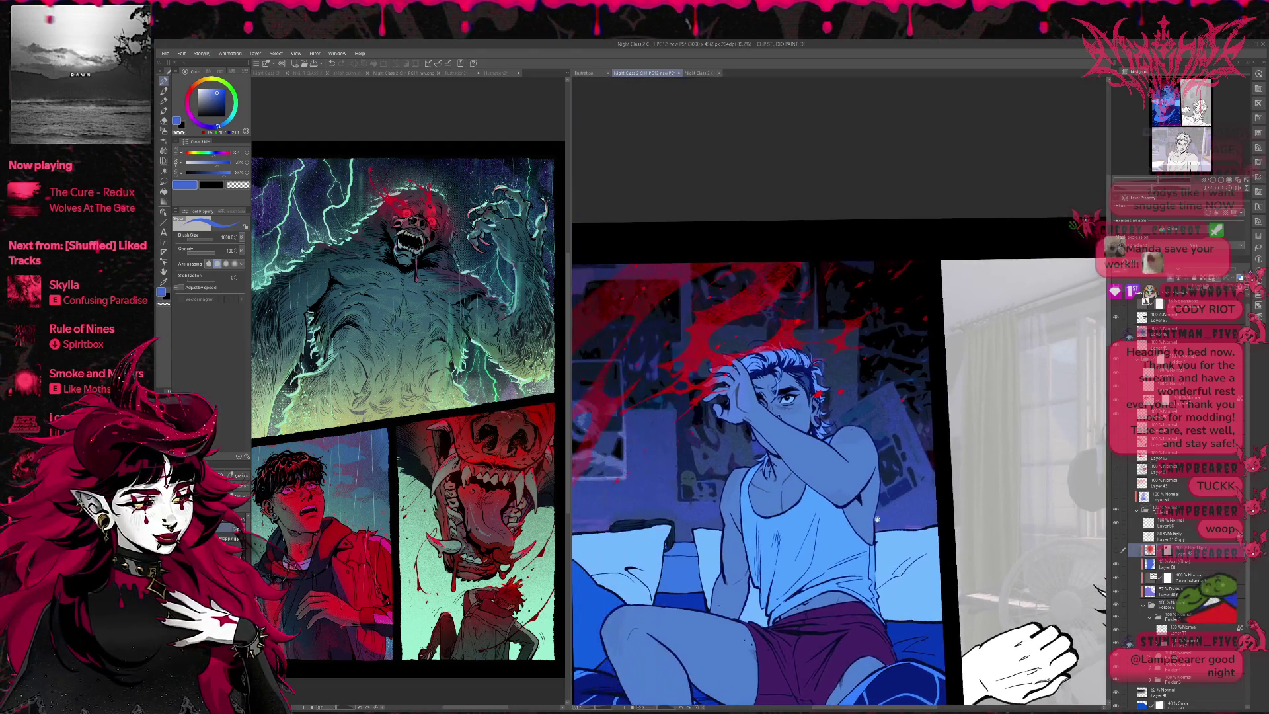
click(1116, 564)
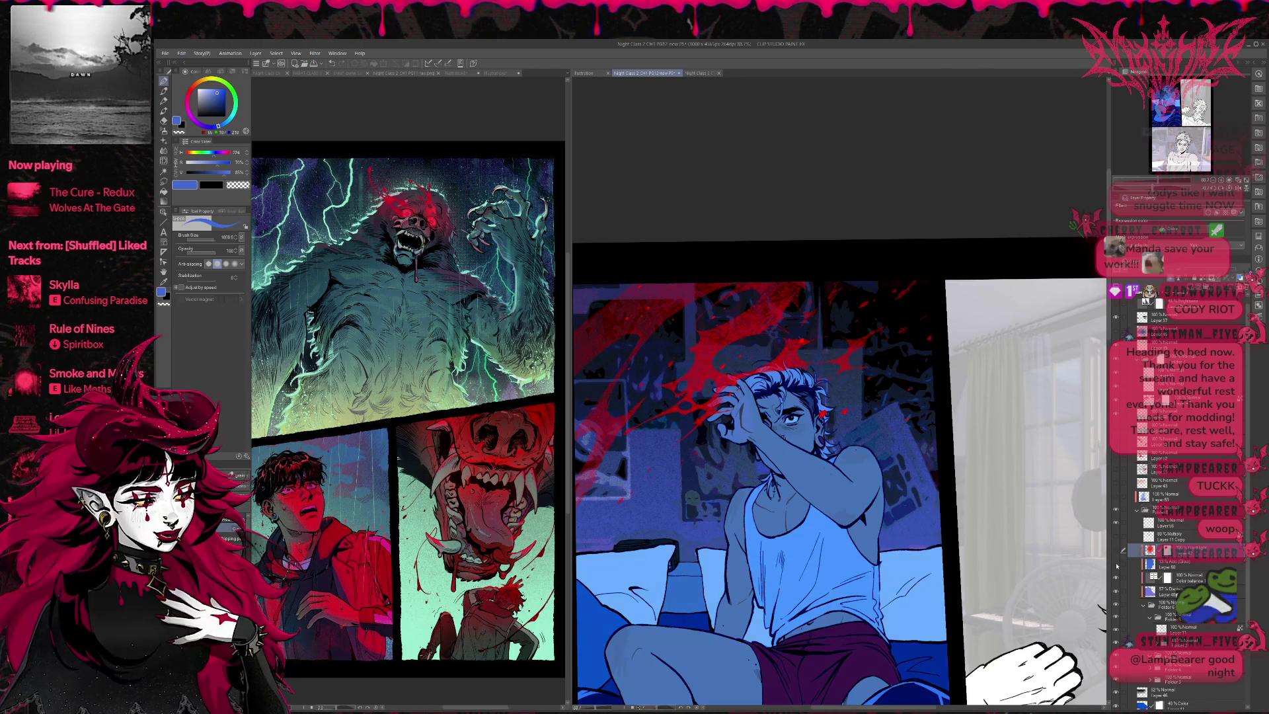
click(1116, 564)
click(1116, 552)
click(1116, 552)
click(1115, 552)
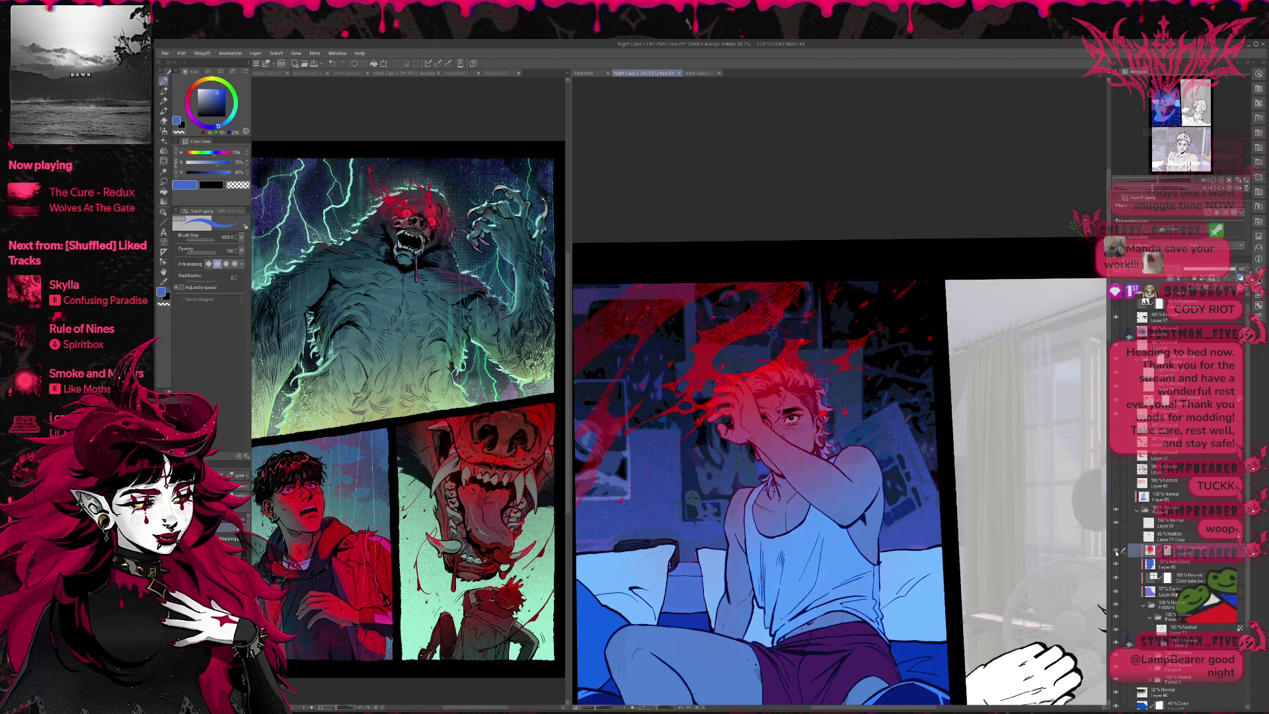
click(1115, 539)
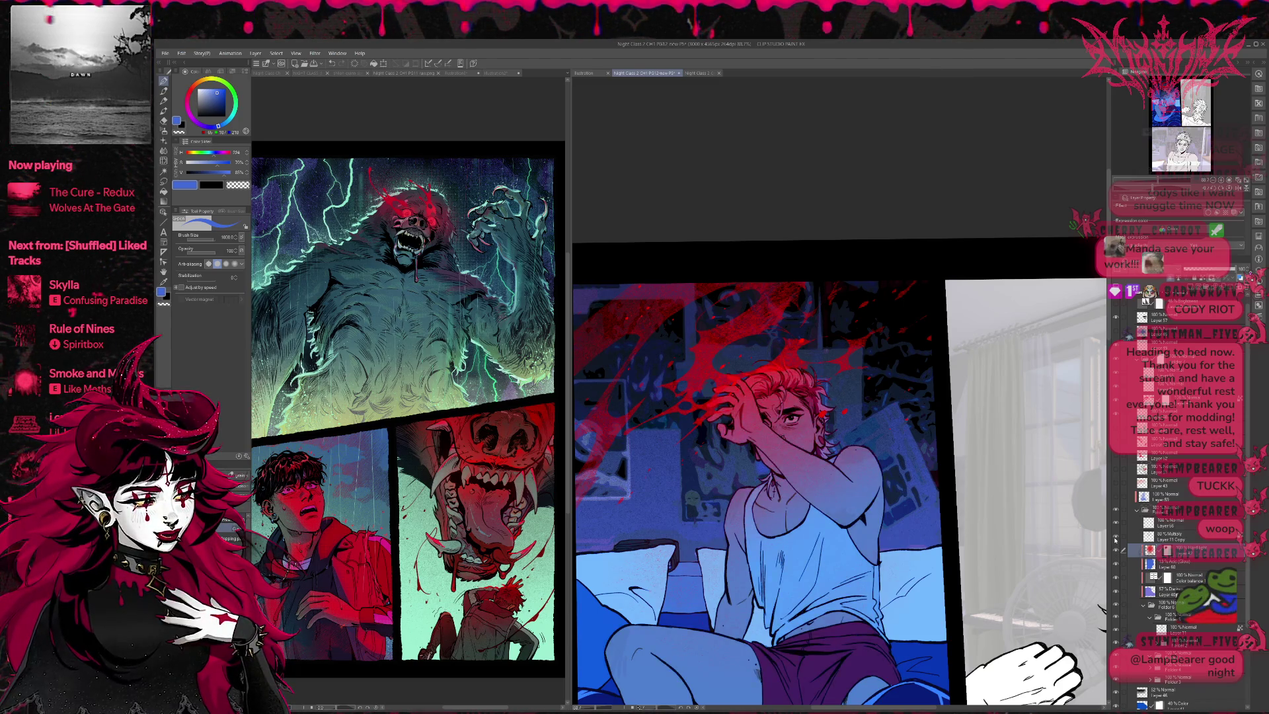
click(1116, 539)
click(1115, 539)
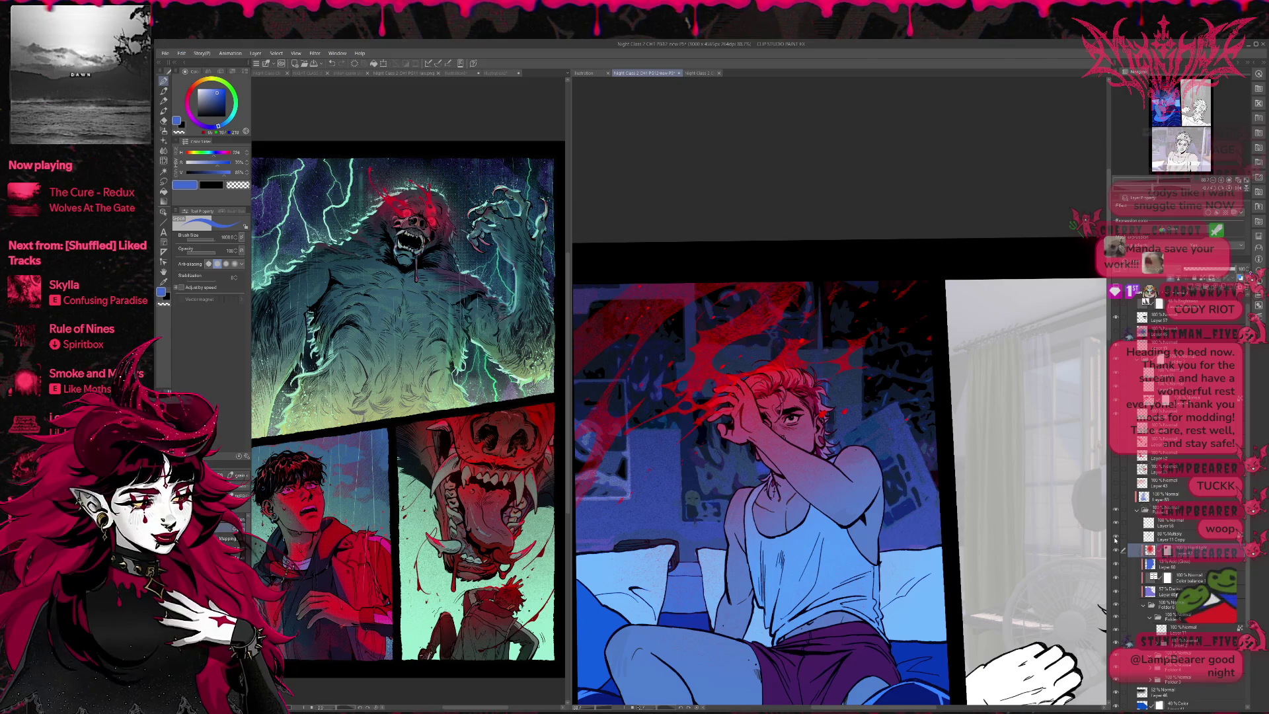
scroll(997, 450, down, 3)
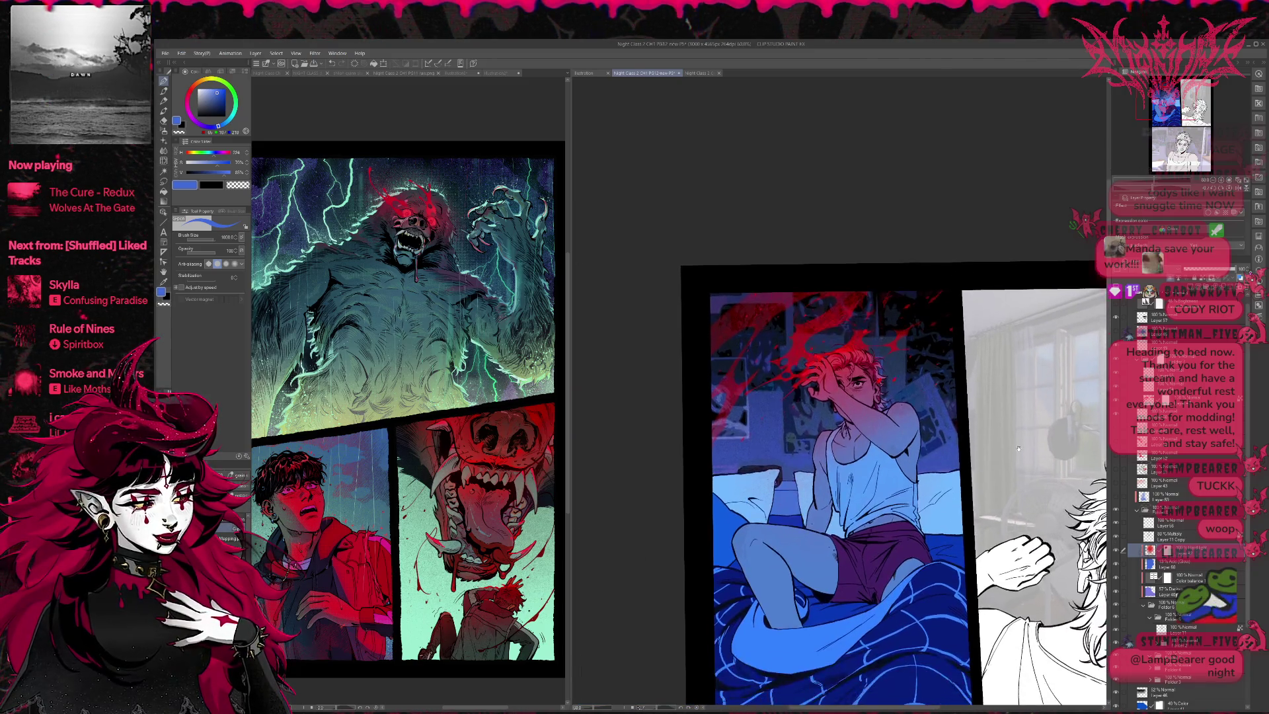
key(ctrl+z)
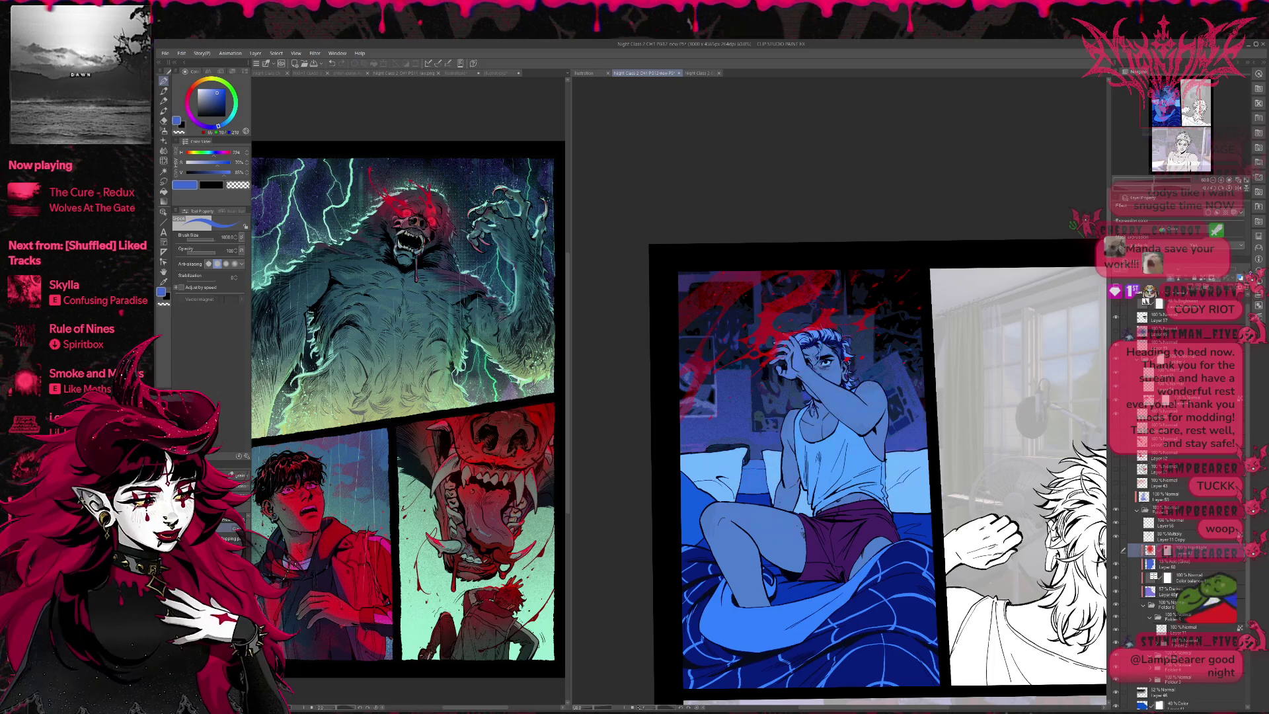
scroll(896, 471, up, 1)
drag(896, 471, 837, 434)
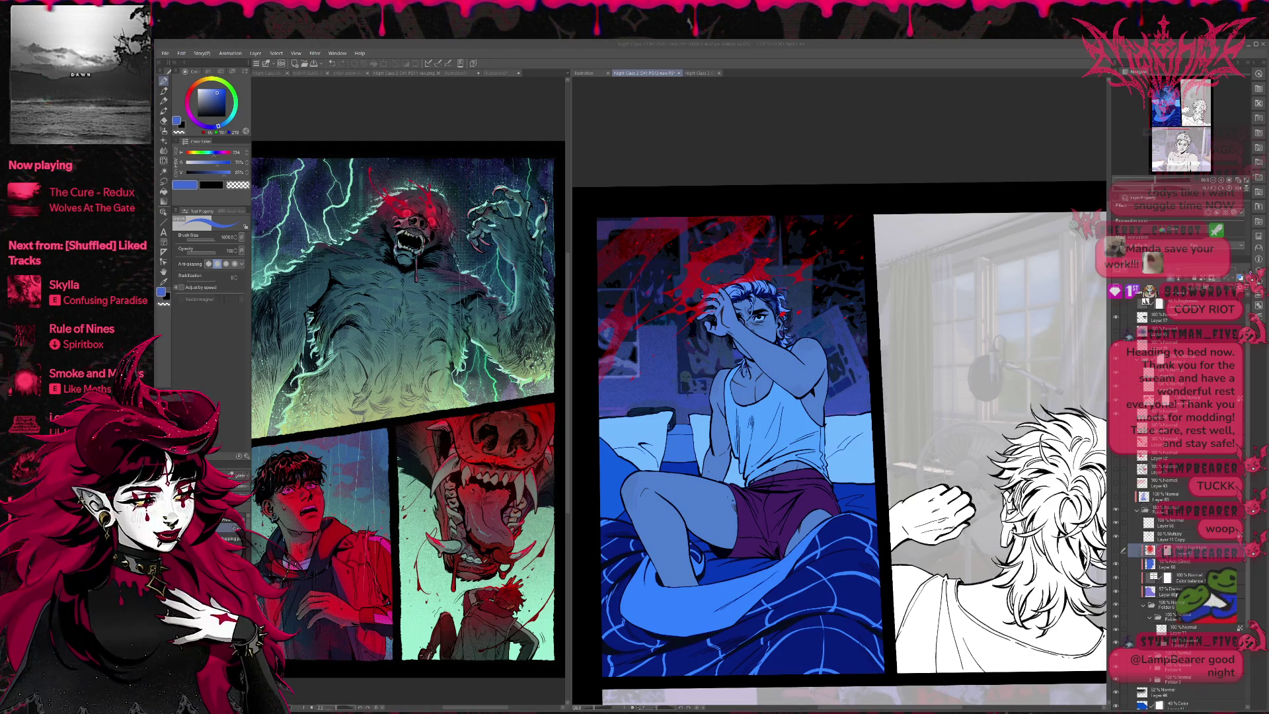
Step: Expand the lower folders and select the correction layer's mask
scroll(1176, 502, up, 1)
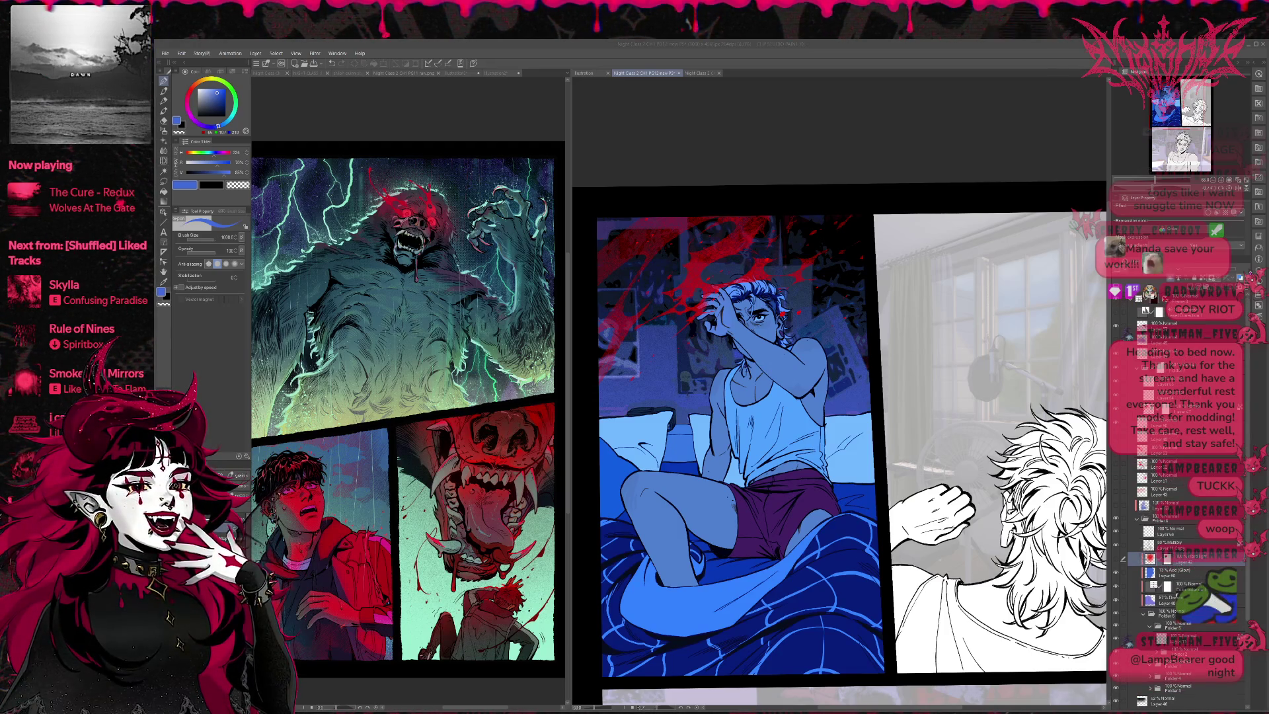
click(1183, 365)
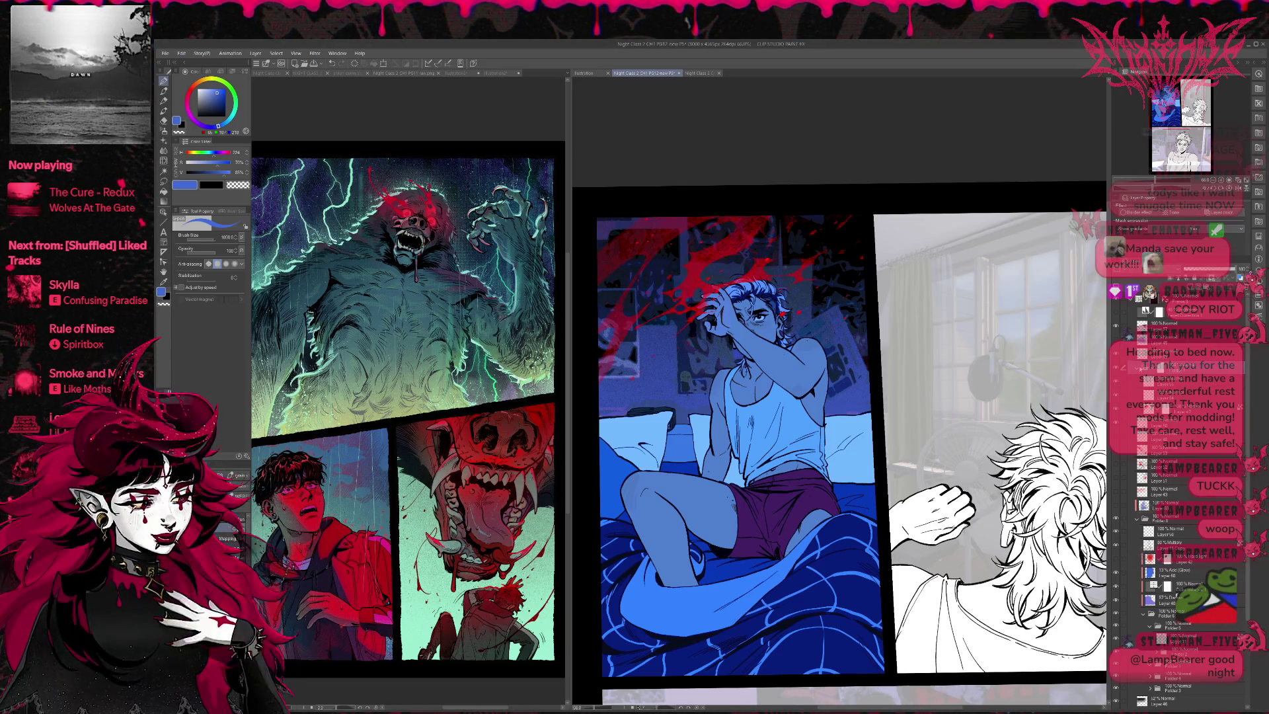
click(1213, 598)
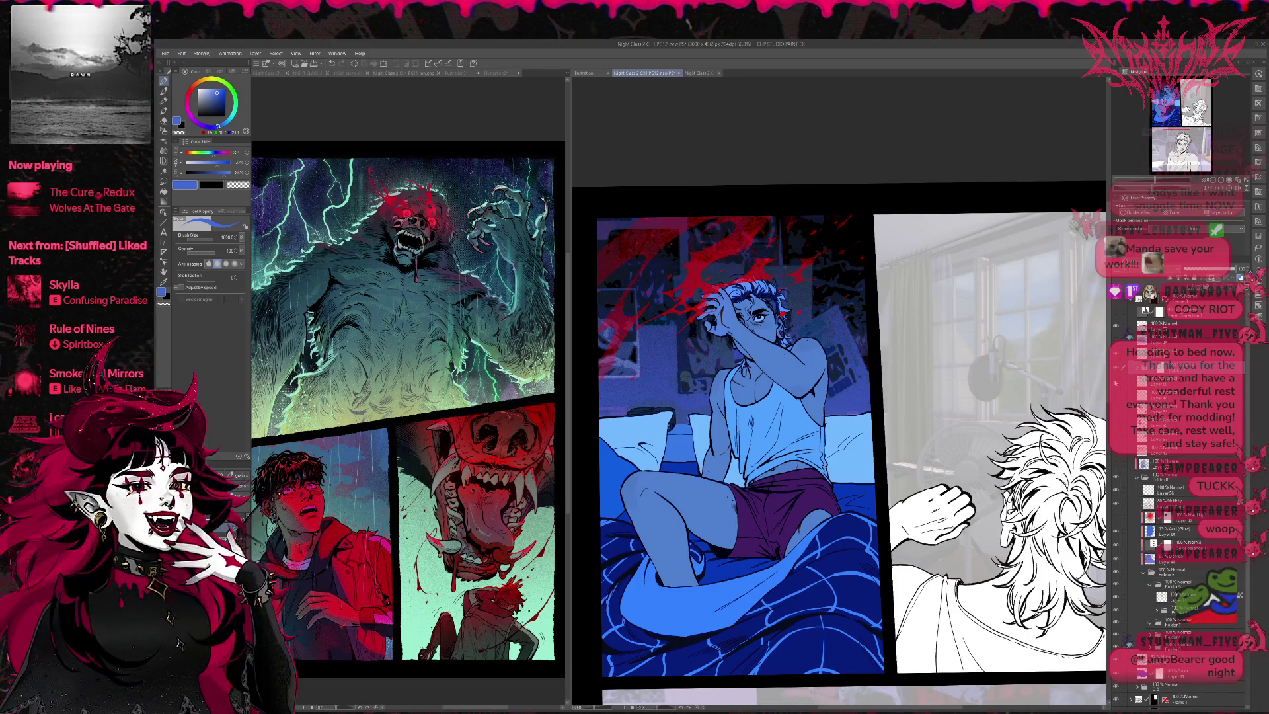
click(1183, 378)
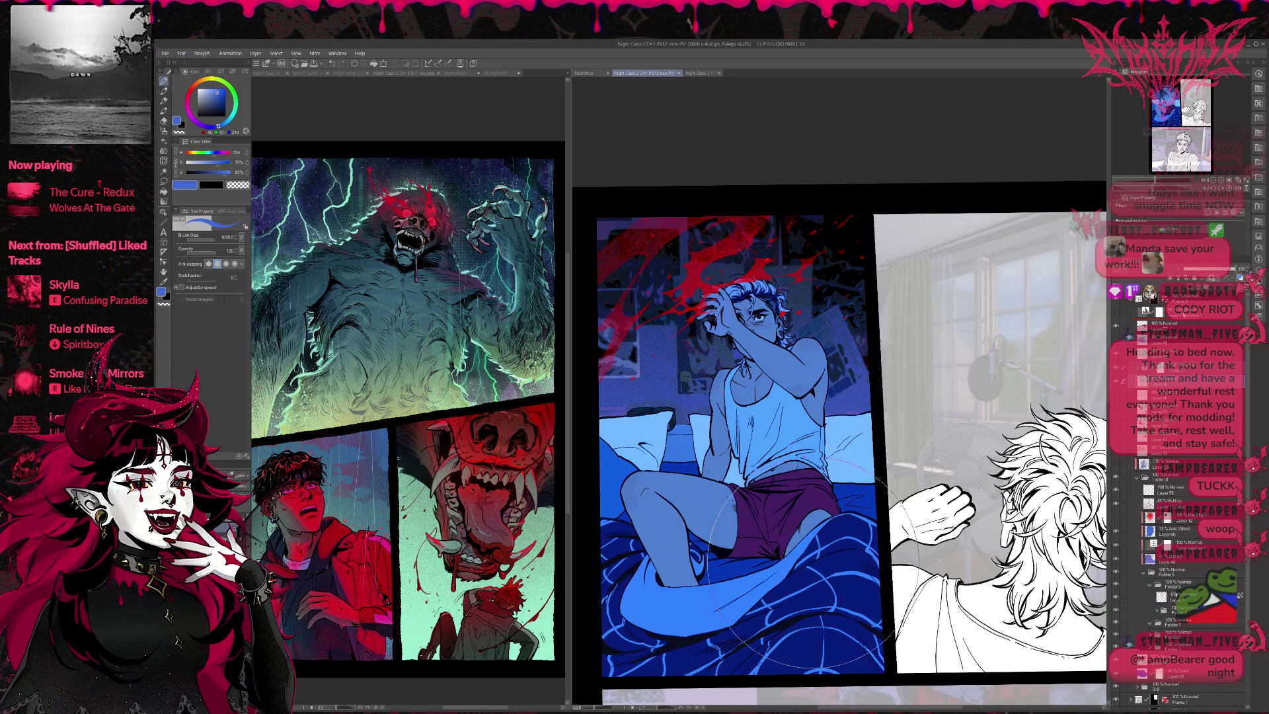
key(alt+bracketright)
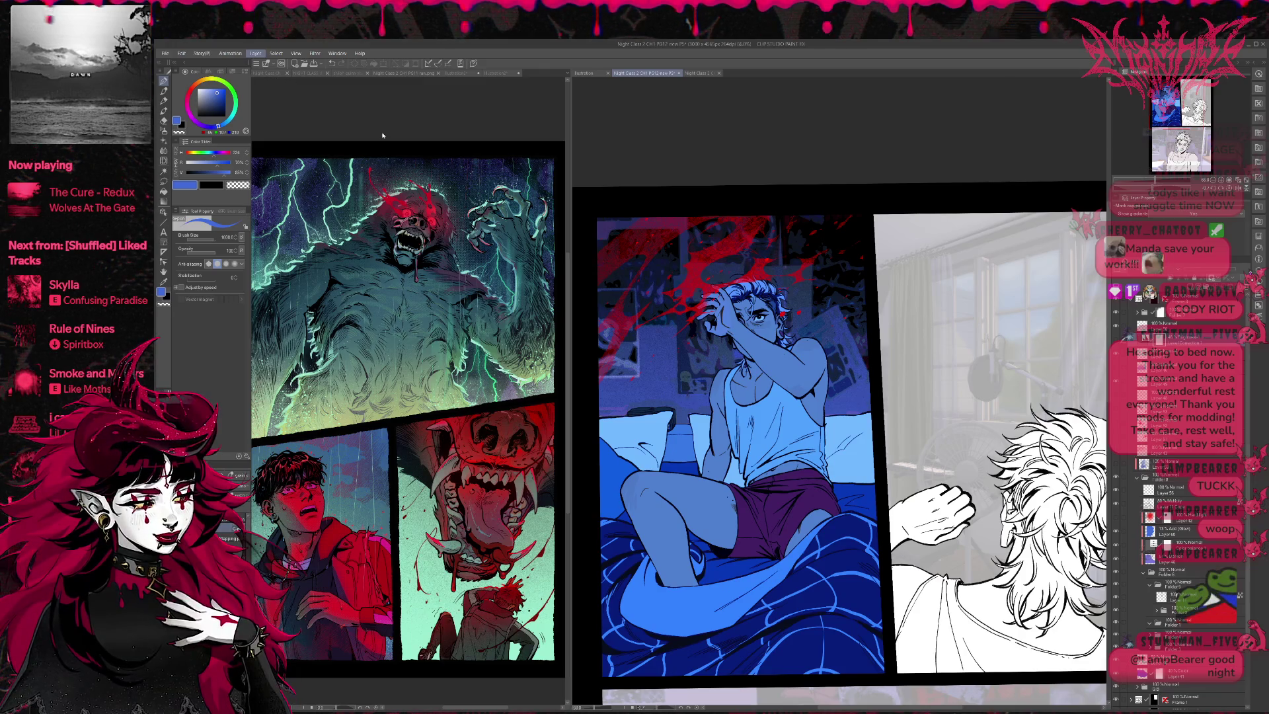
Step: Restore the bedroom panel's blue-purple colouring while viewing the artwork without palettes
key(Tab)
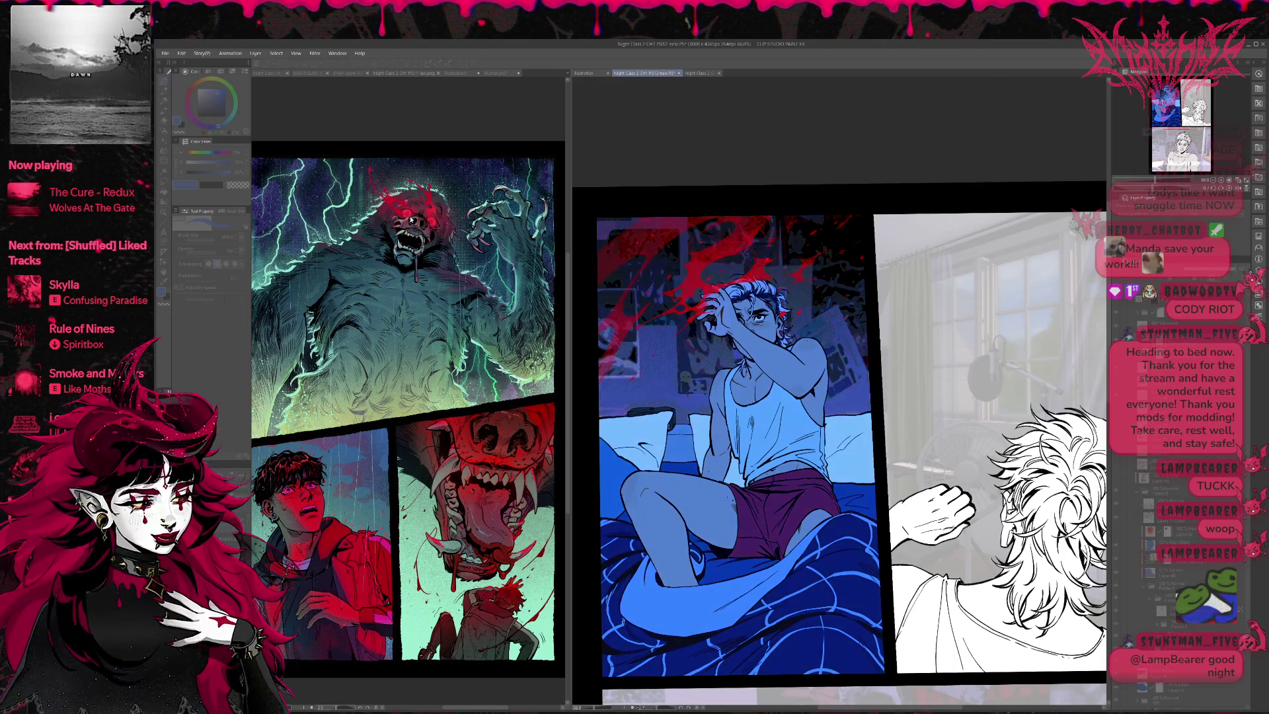
key(ctrl+z)
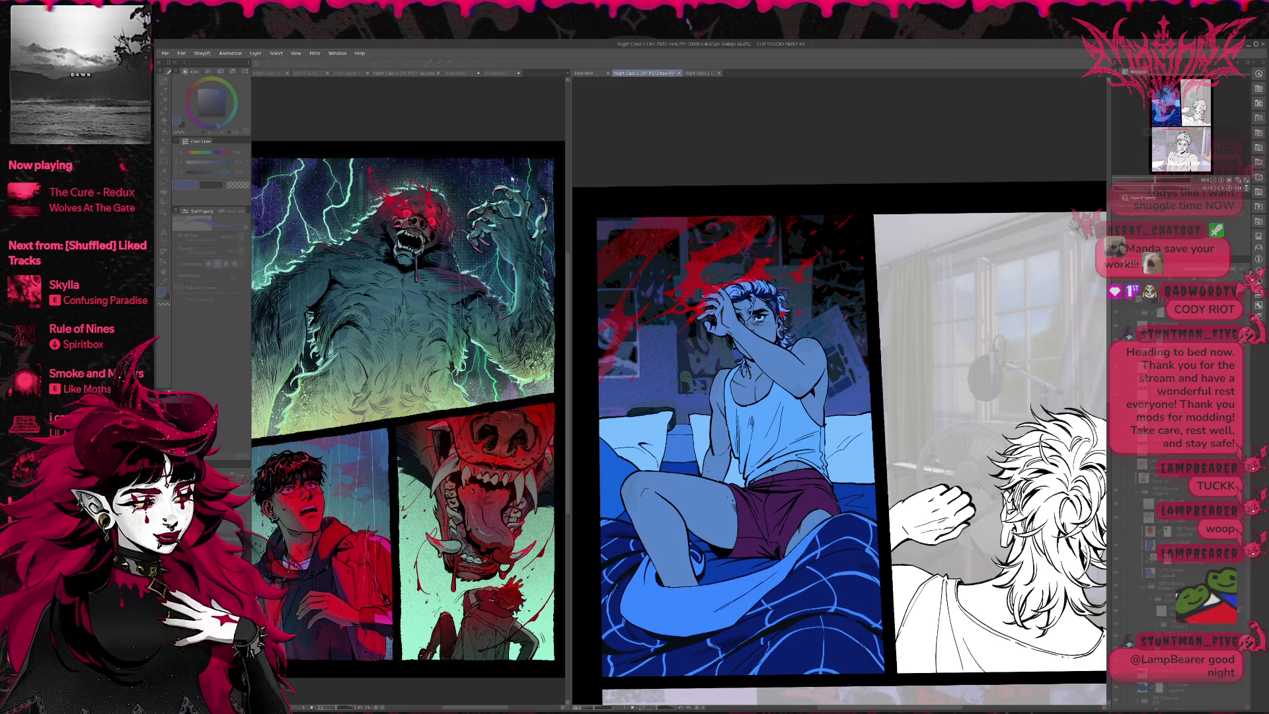
key(Tab)
Step: Toggle a colour layer on and off to compare, then save the page
click(1162, 311)
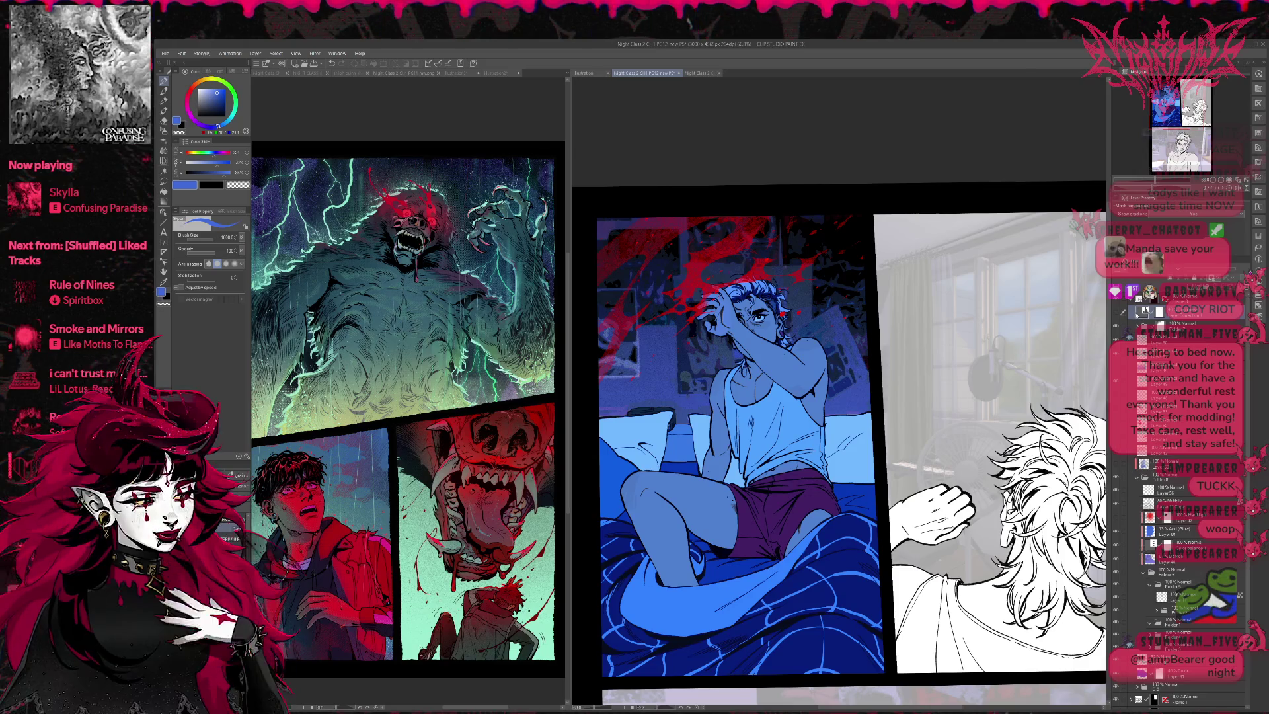
click(1120, 315)
click(1121, 315)
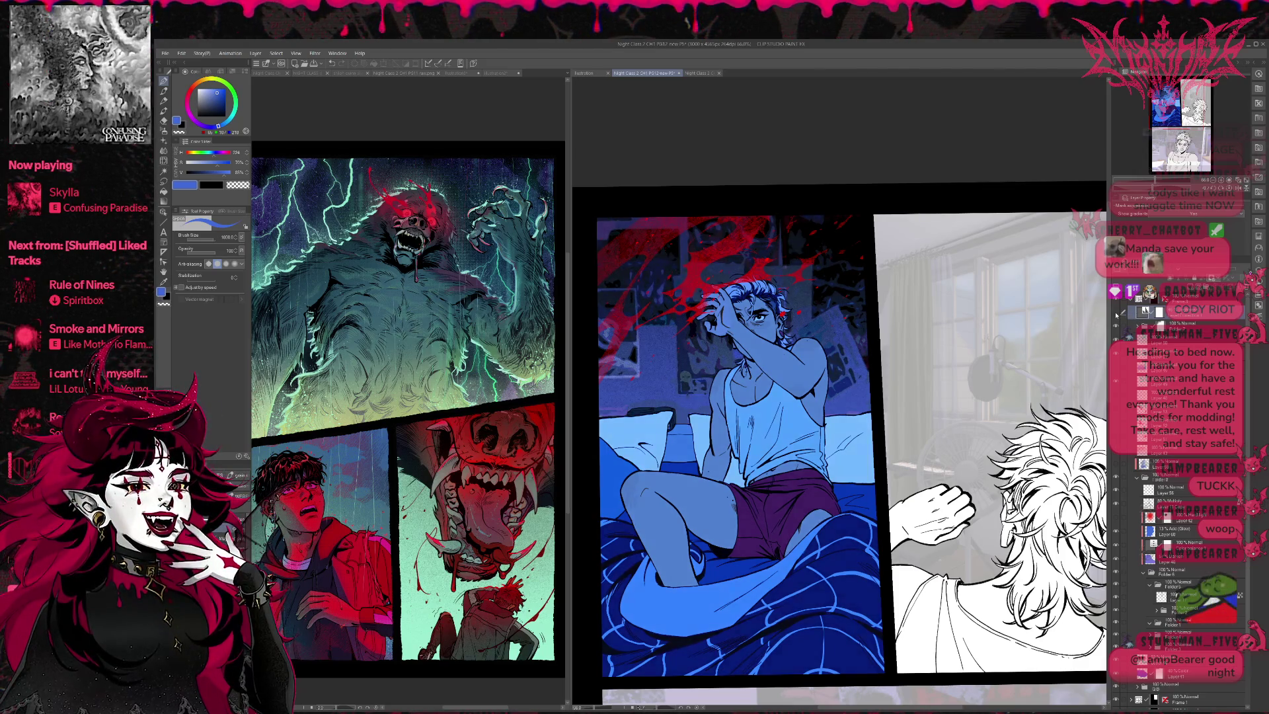
click(1121, 315)
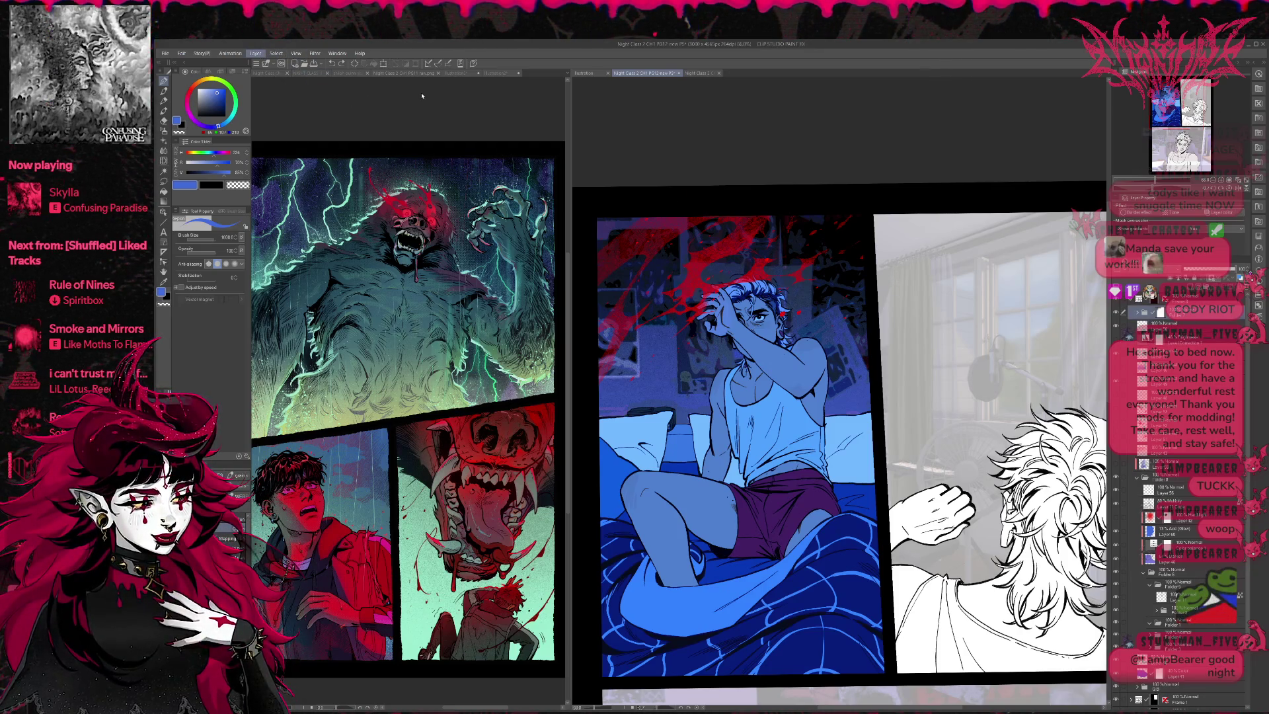
key(ctrl+s)
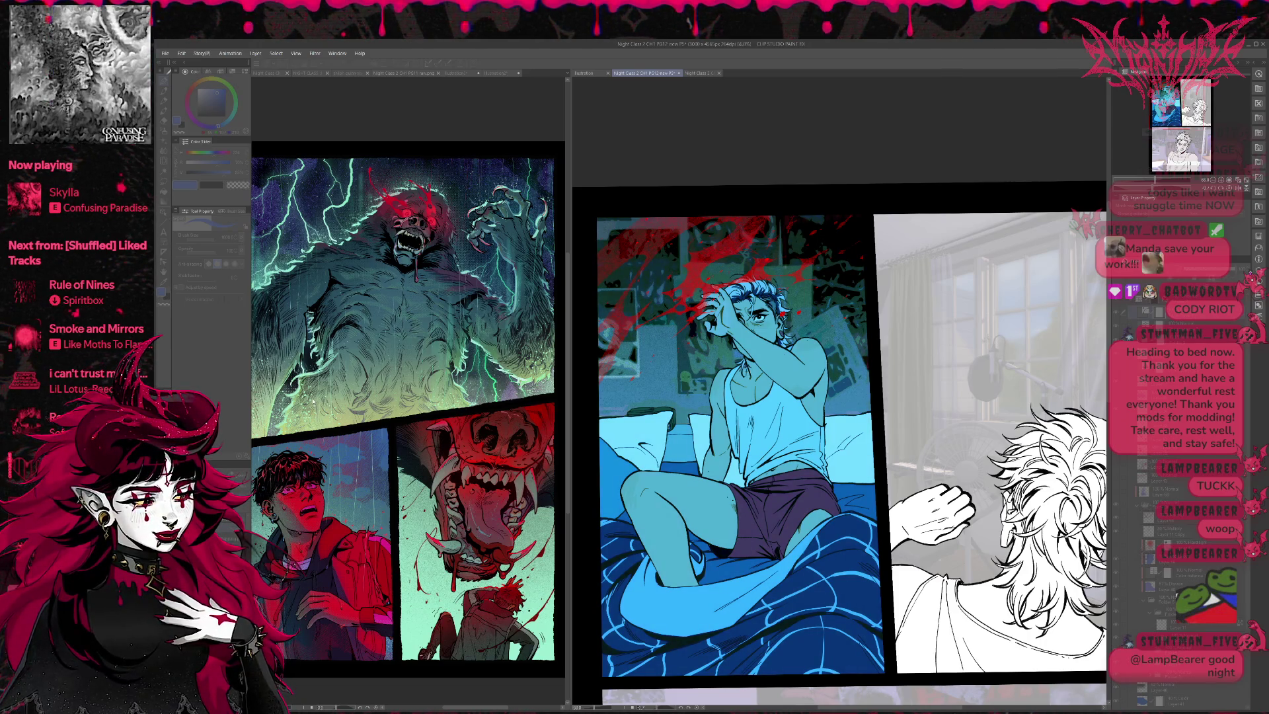
Step: Step through undo history comparing the green-teal, cyan and blue-purple panel colourings
key(ctrl+z)
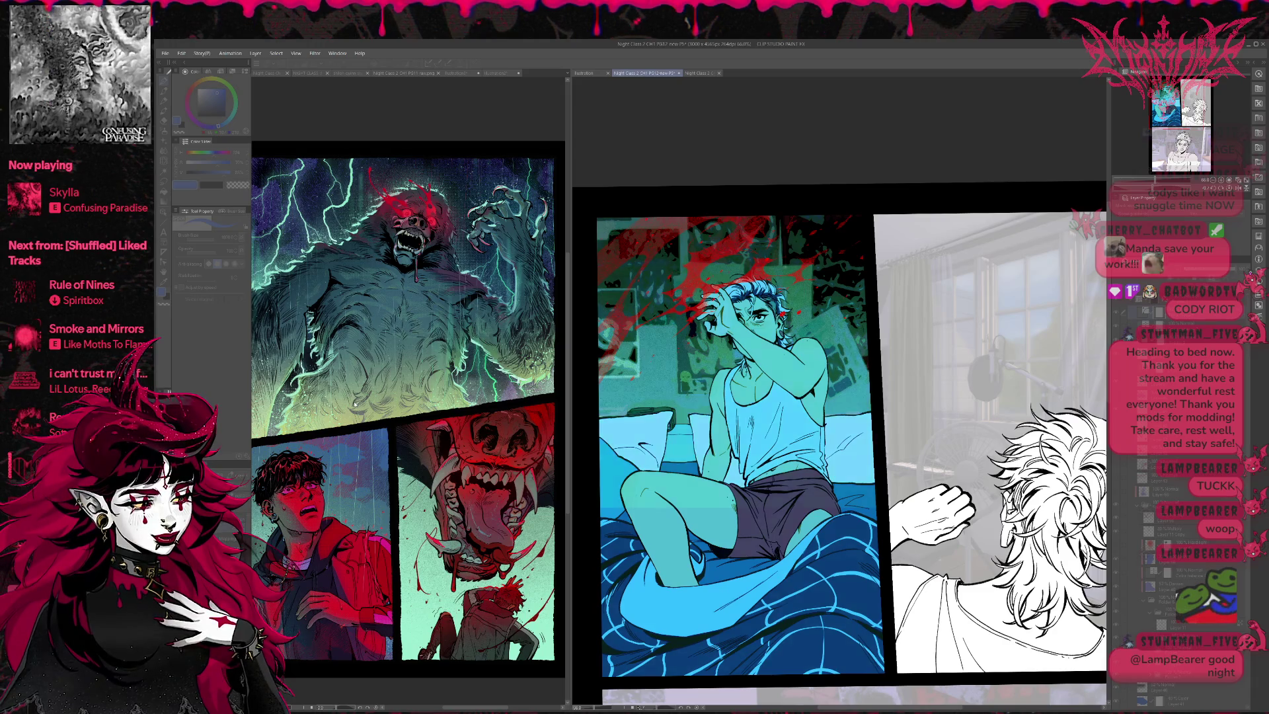
key(ctrl+z)
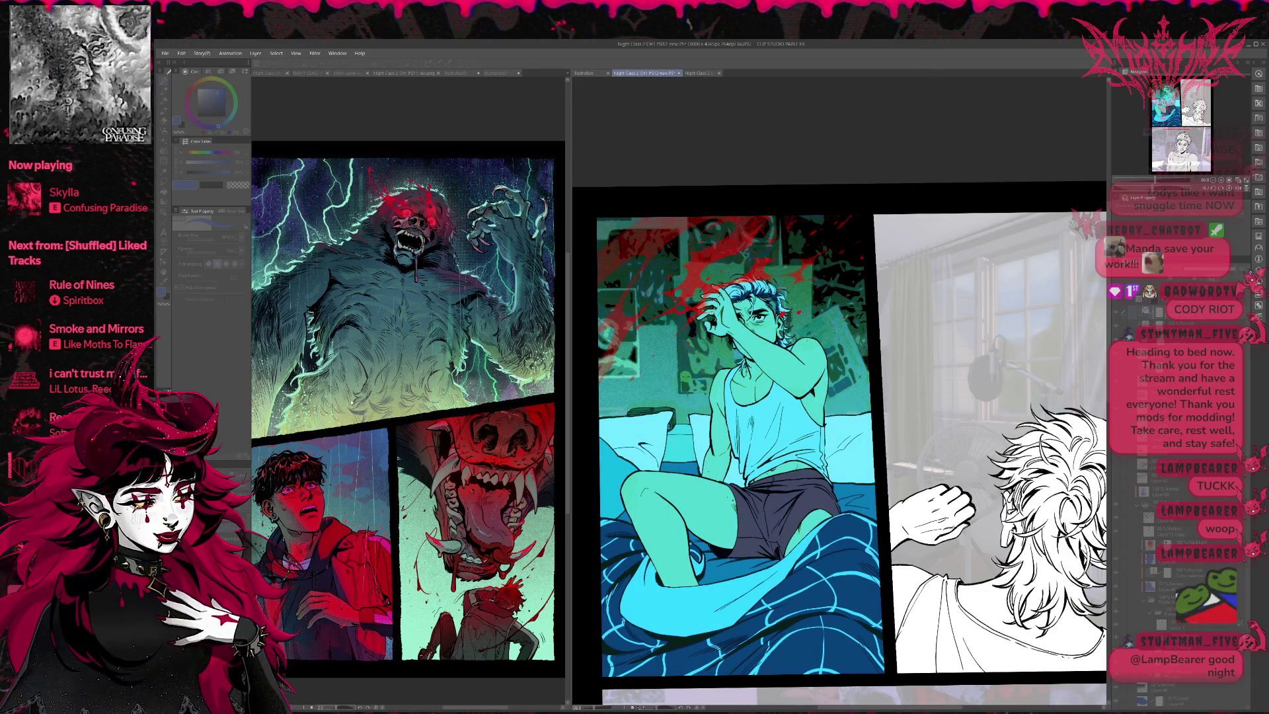
key(ctrl+z)
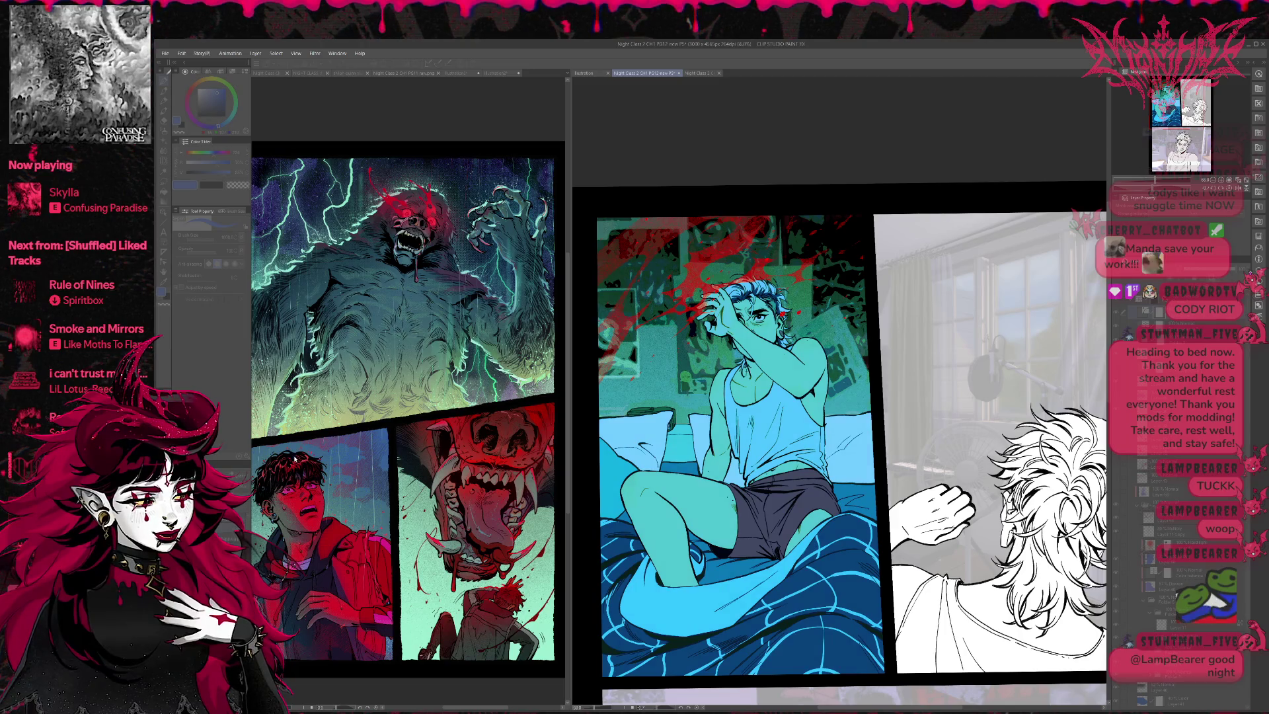
key(ctrl+z)
key(ctrl+y)
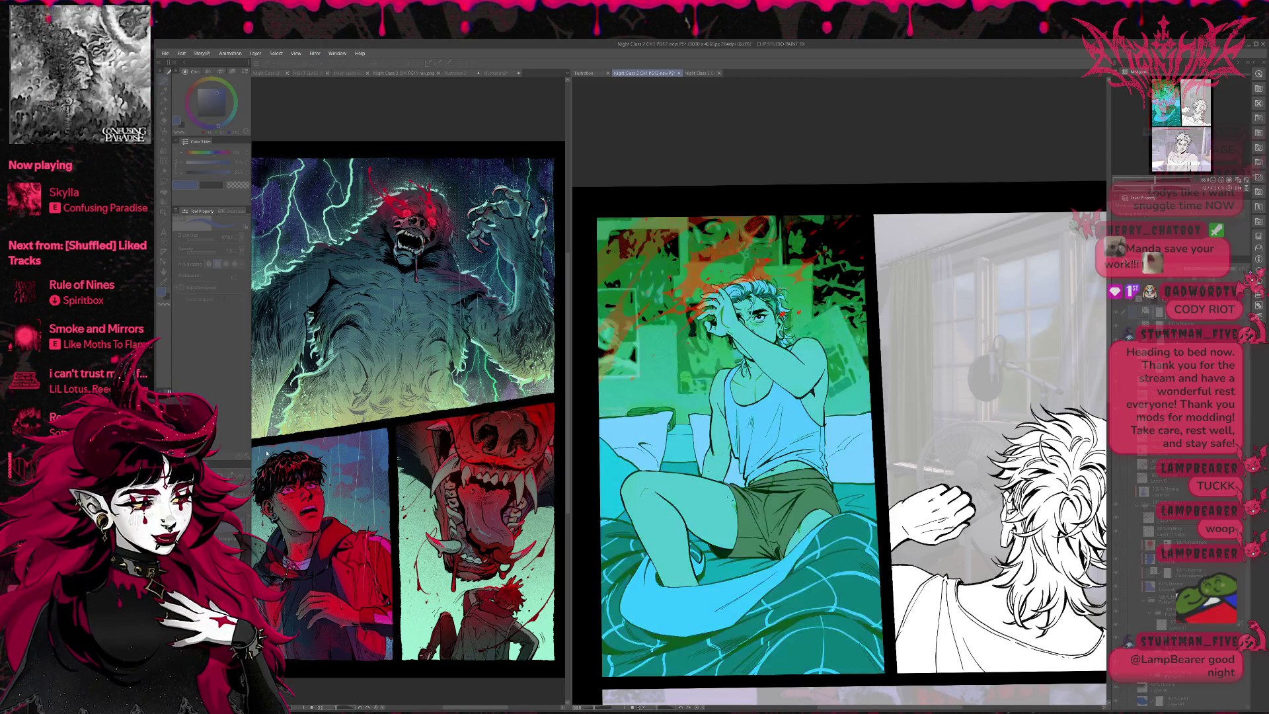
key(ctrl+z)
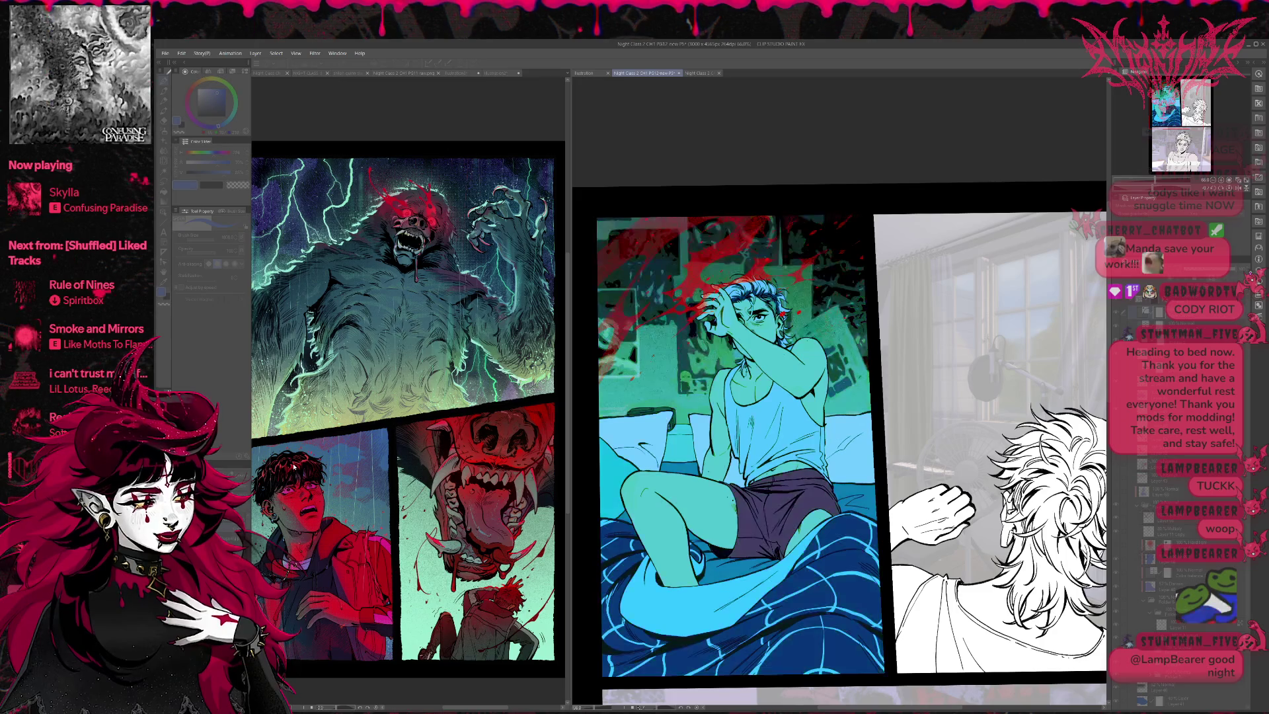
key(ctrl+z)
key(ctrl+z)
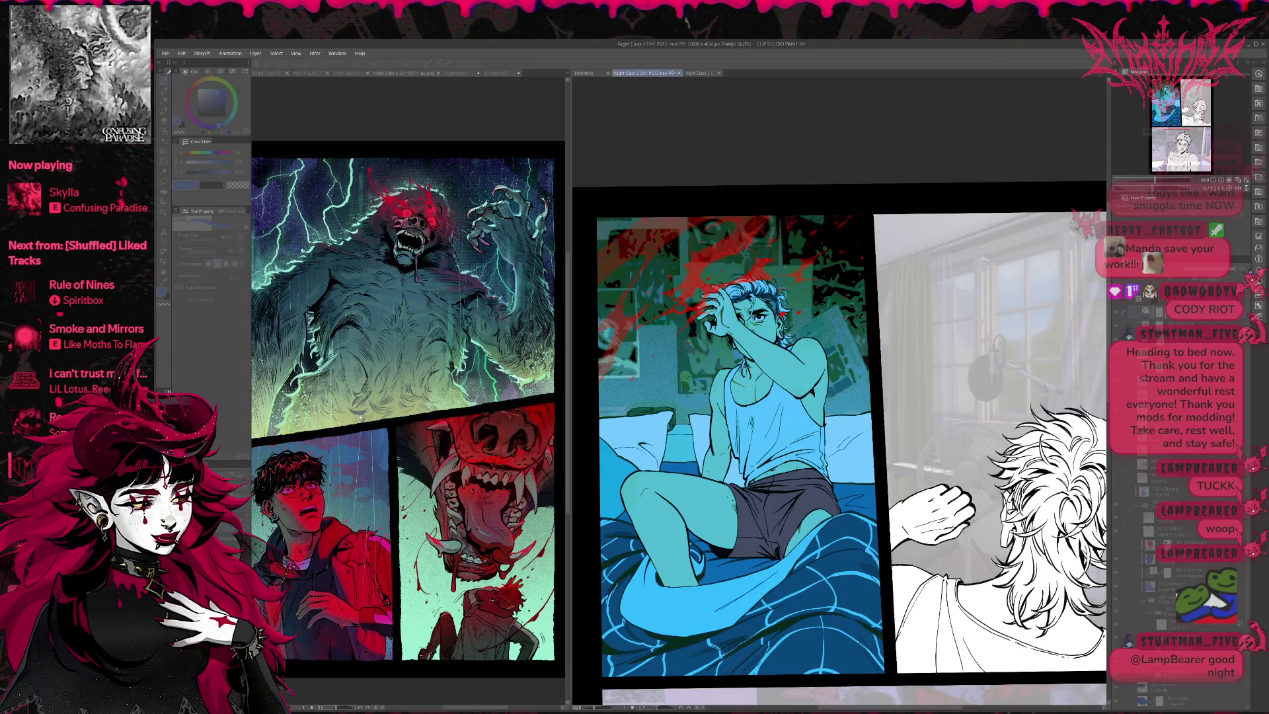
key(ctrl+y)
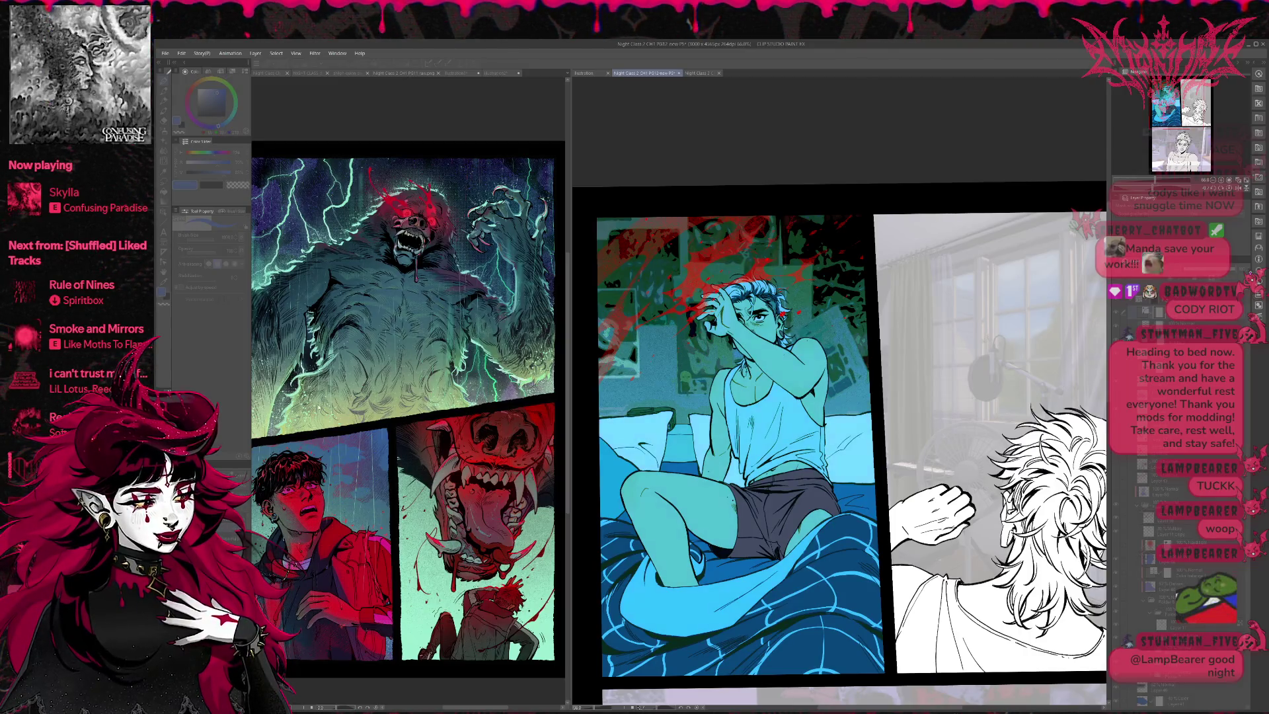
Step: Settle the bedroom panel on the green-teal version with brown shorts
key(ctrl+z)
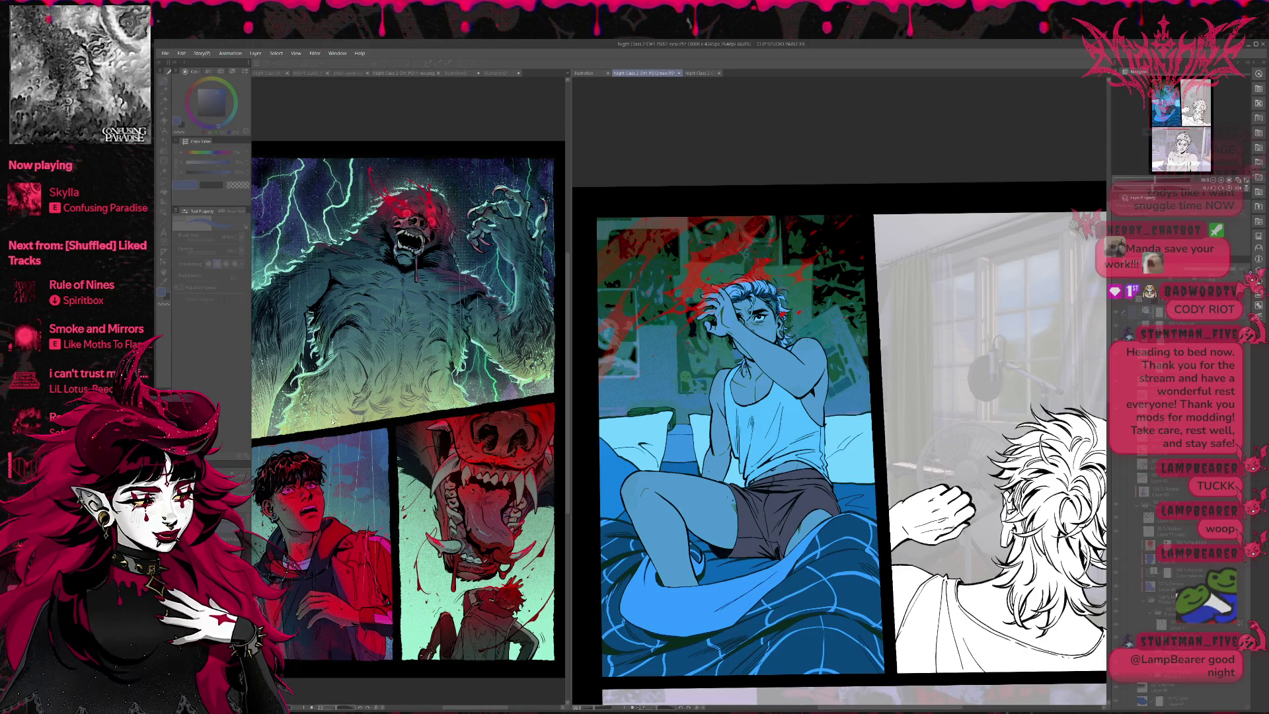
key(ctrl+z)
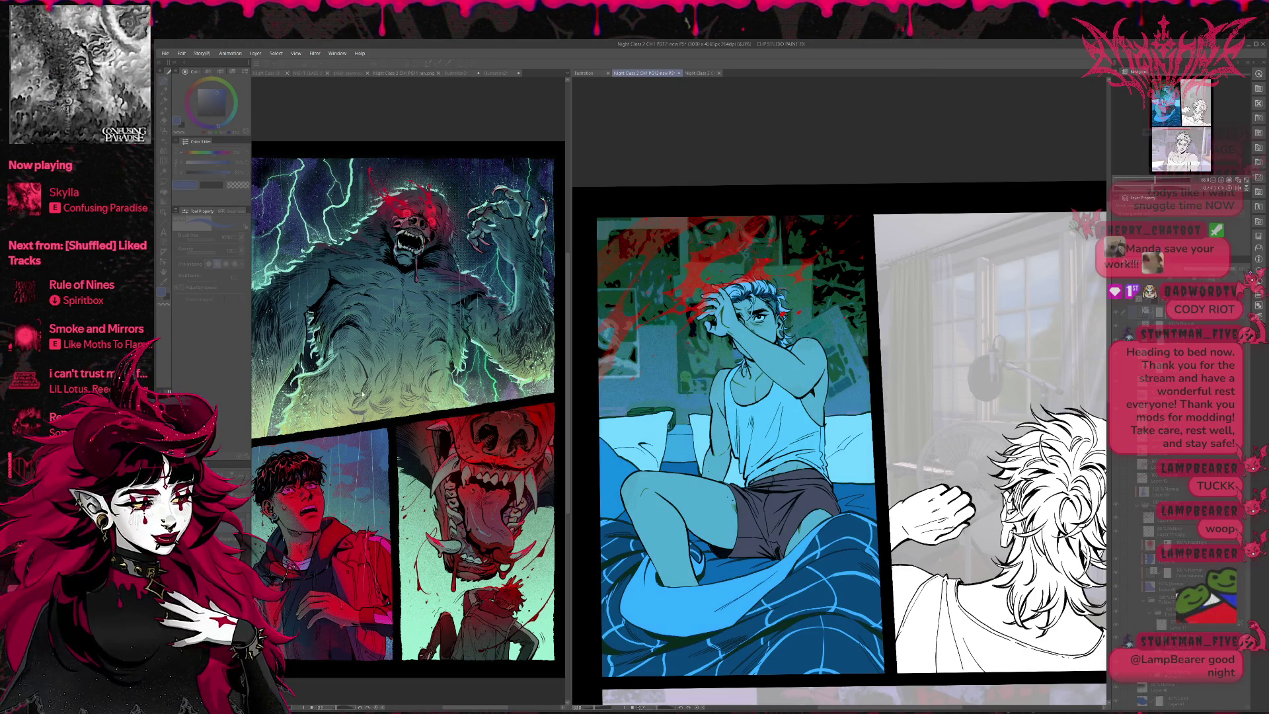
key(ctrl+y)
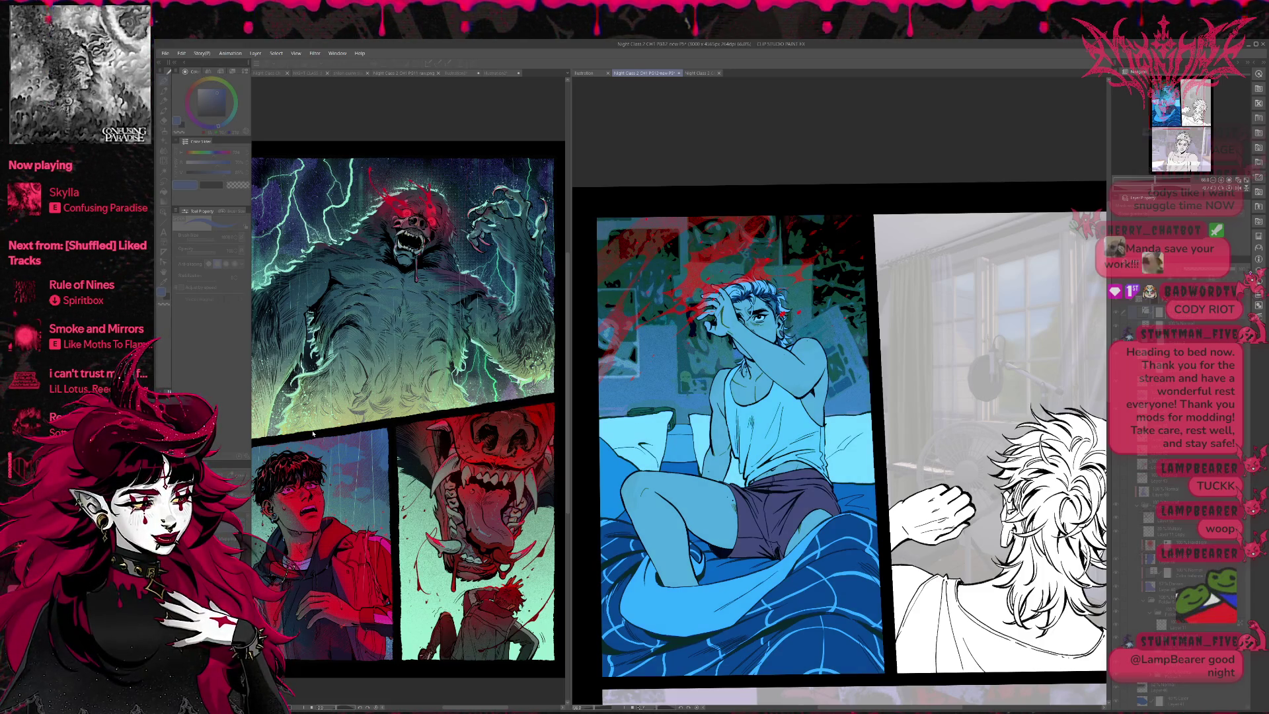
key(ctrl+z)
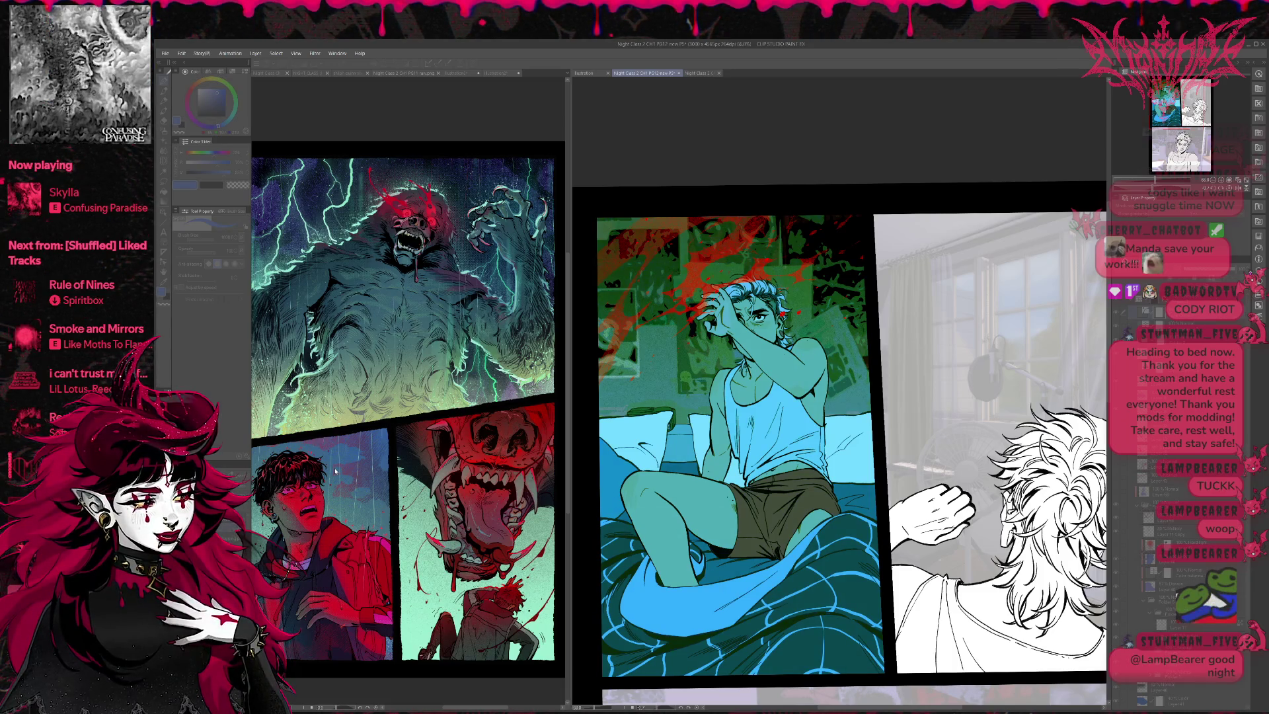
key(ctrl+y)
key(ctrl+z)
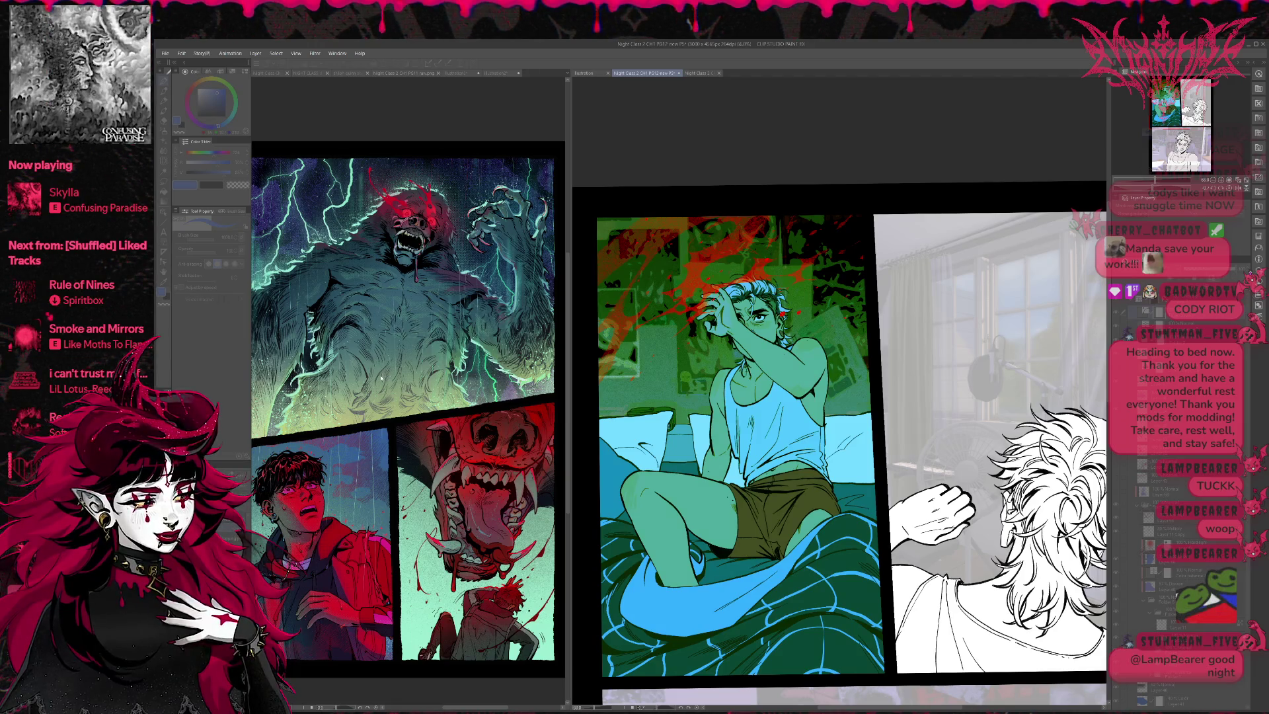
key(ctrl+z)
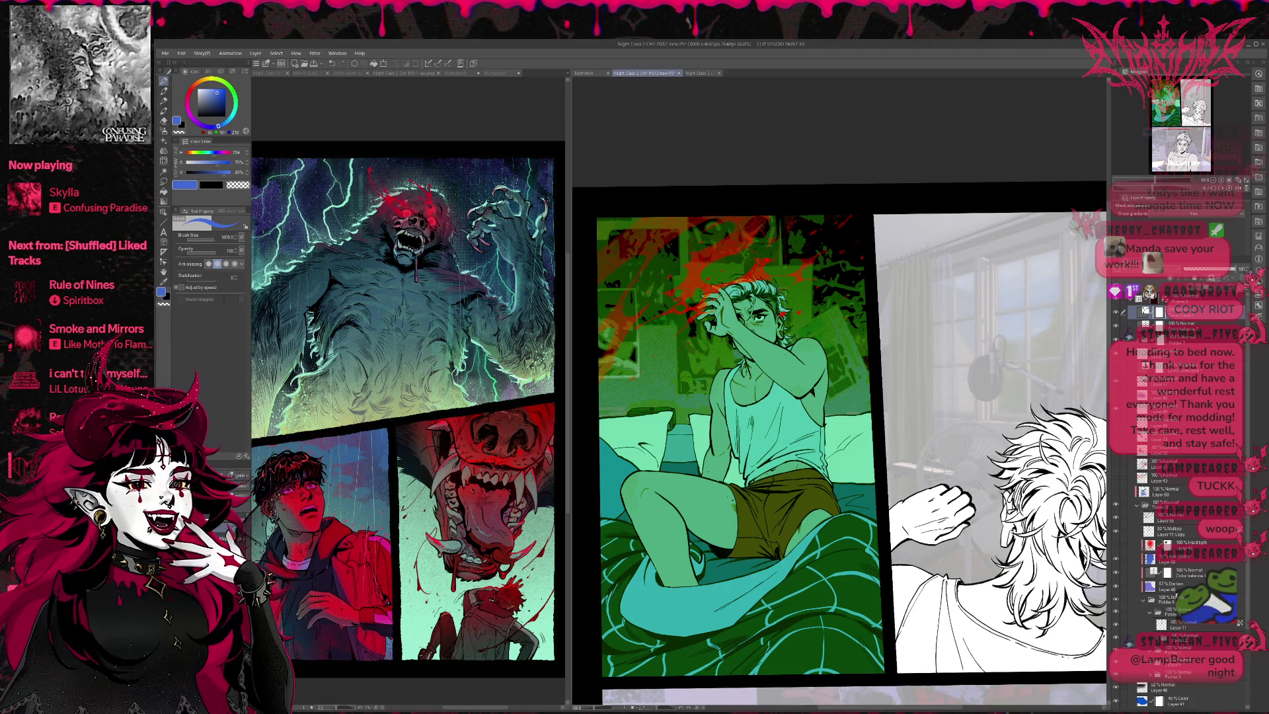
Step: Step through the blue, green, yellow and teal colour passes of the bedroom panel with undo/redo
key(ctrl+z)
key(ctrl+y)
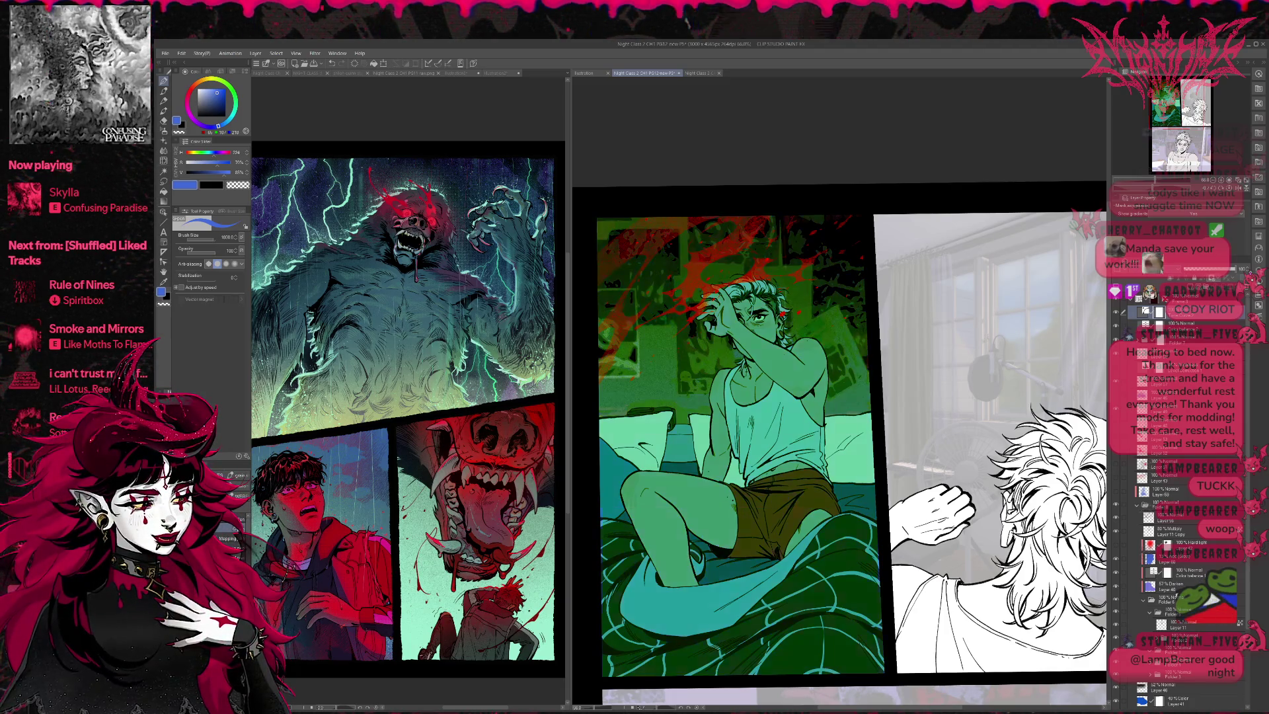
key(ctrl+z)
key(ctrl+y)
key(ctrl+z)
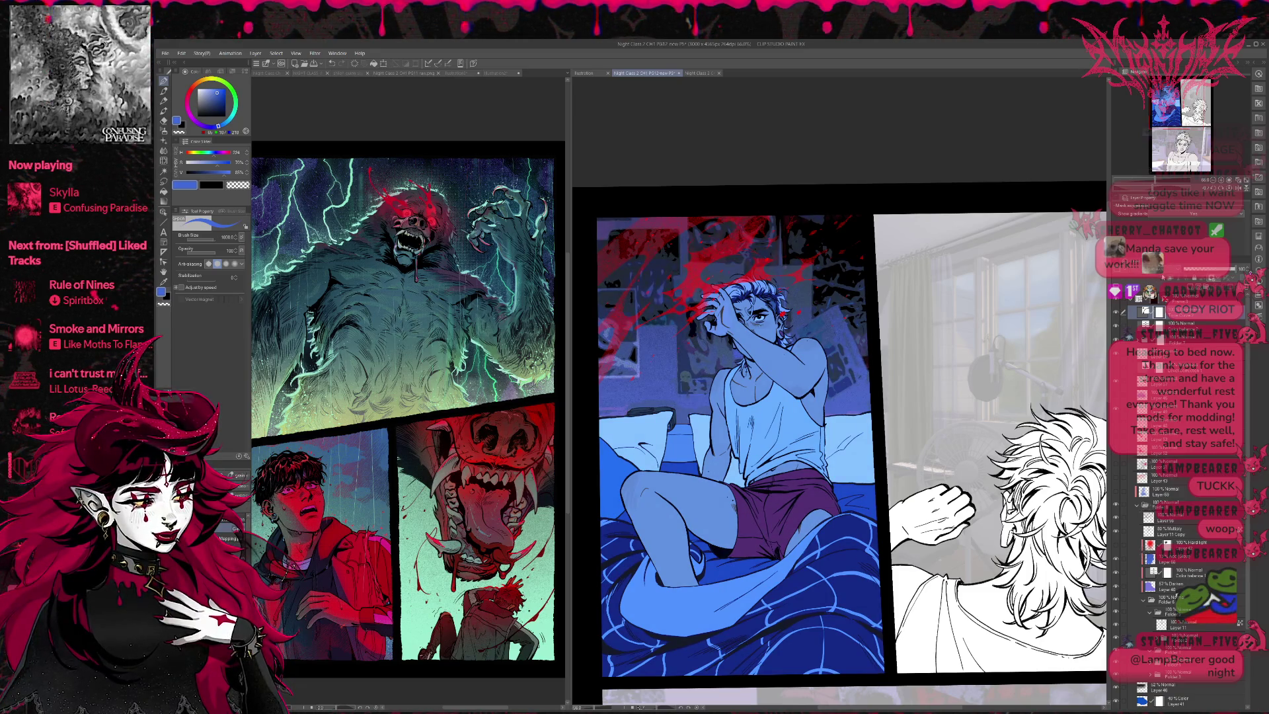
key(ctrl+y)
key(ctrl+z)
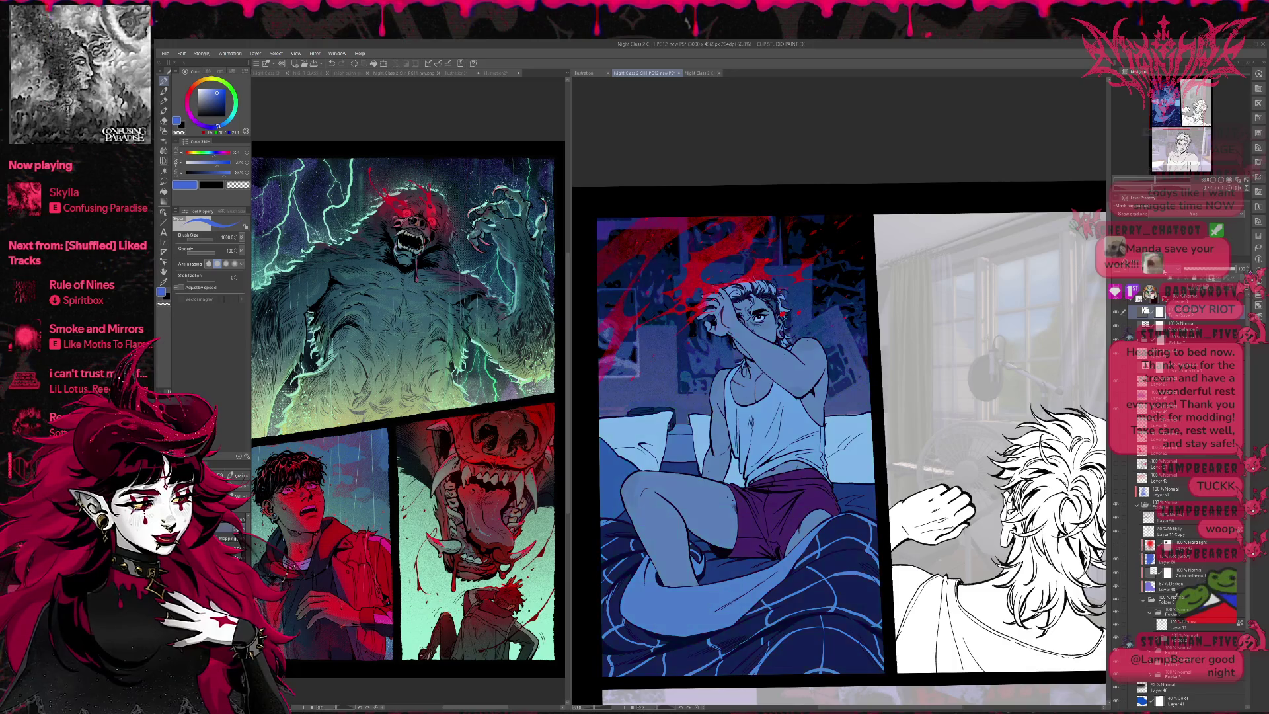
key(ctrl+y)
key(ctrl+y)
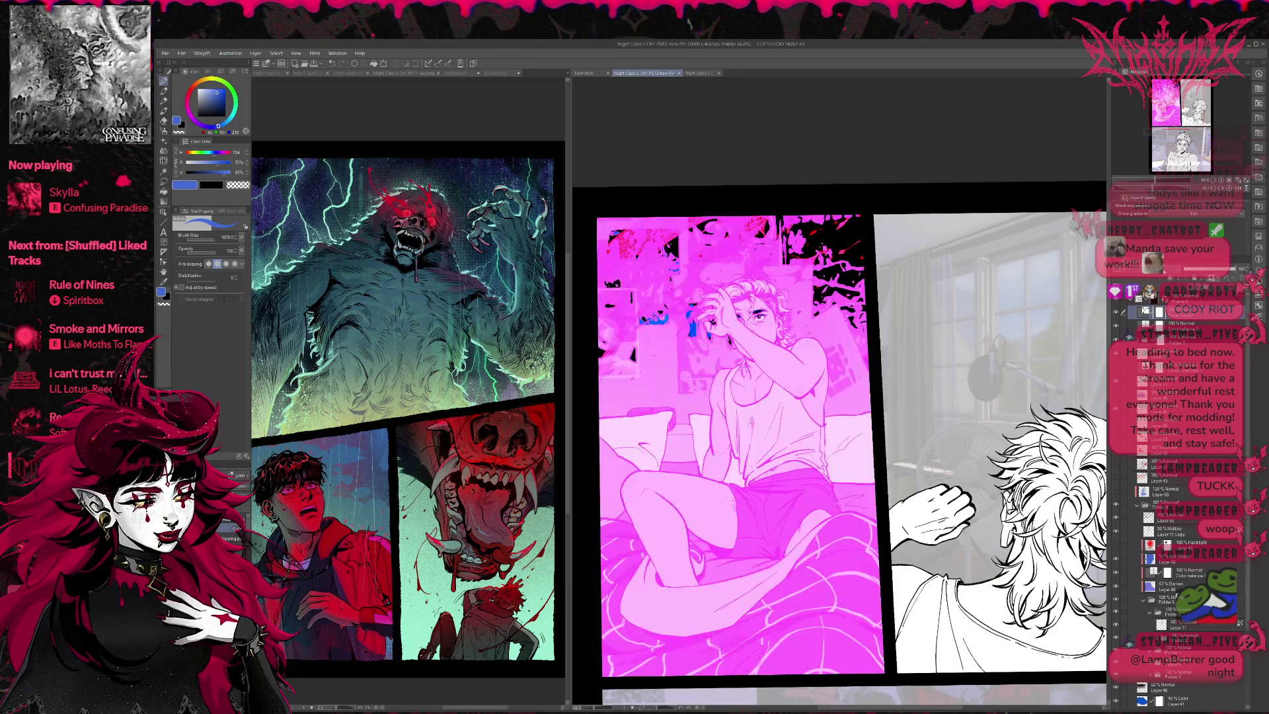
key(ctrl+z)
key(ctrl+z)
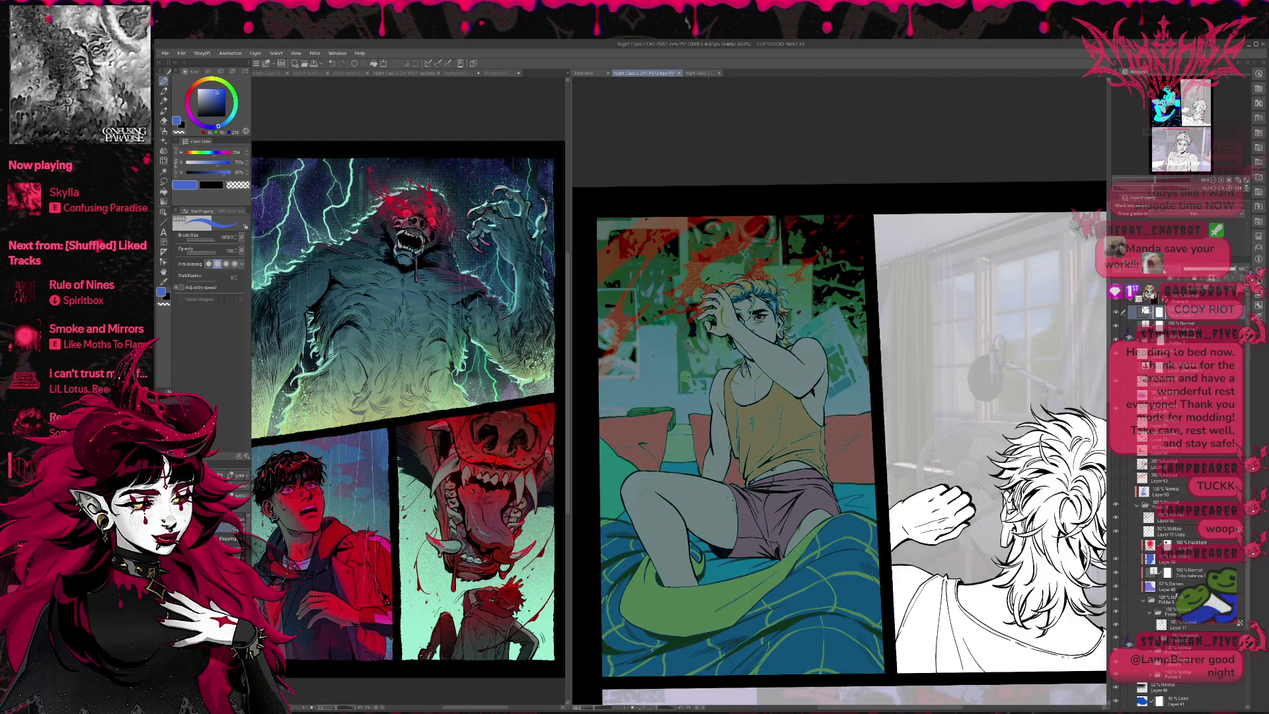
key(ctrl+y)
key(ctrl+y)
key(ctrl+z)
key(ctrl+z)
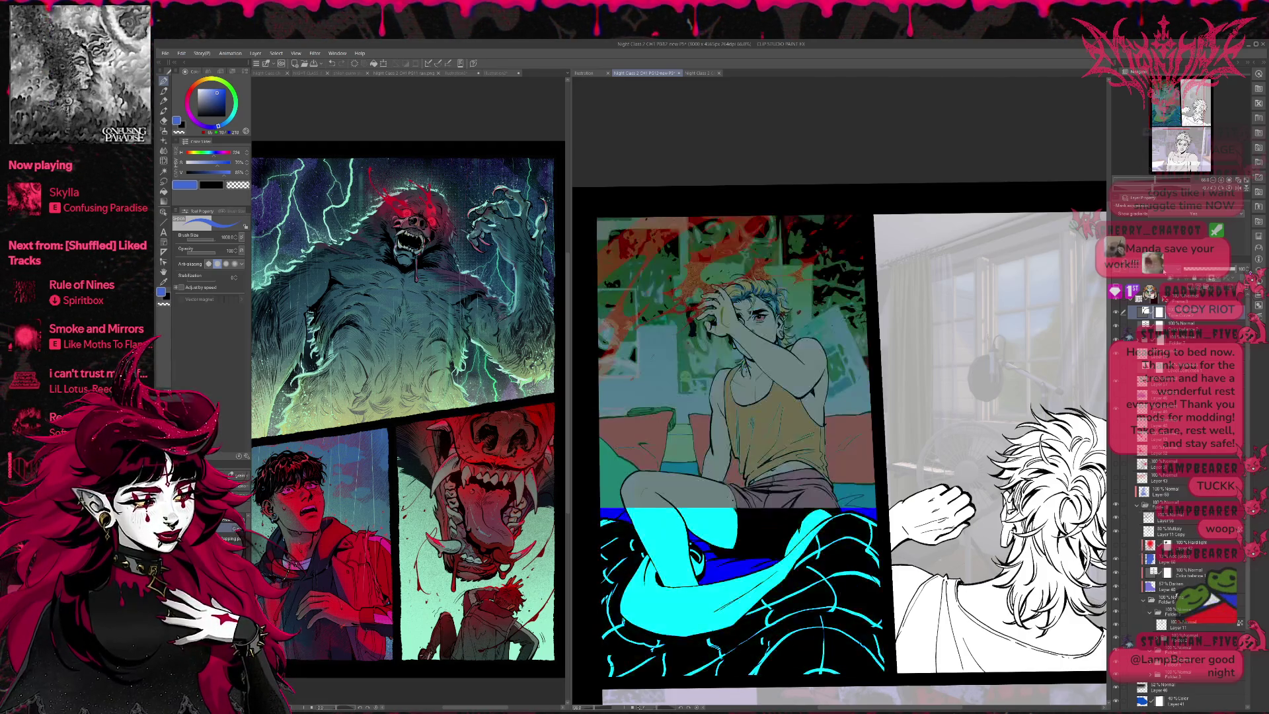
key(ctrl+y)
key(ctrl+z)
key(ctrl+z)
key(ctrl+y)
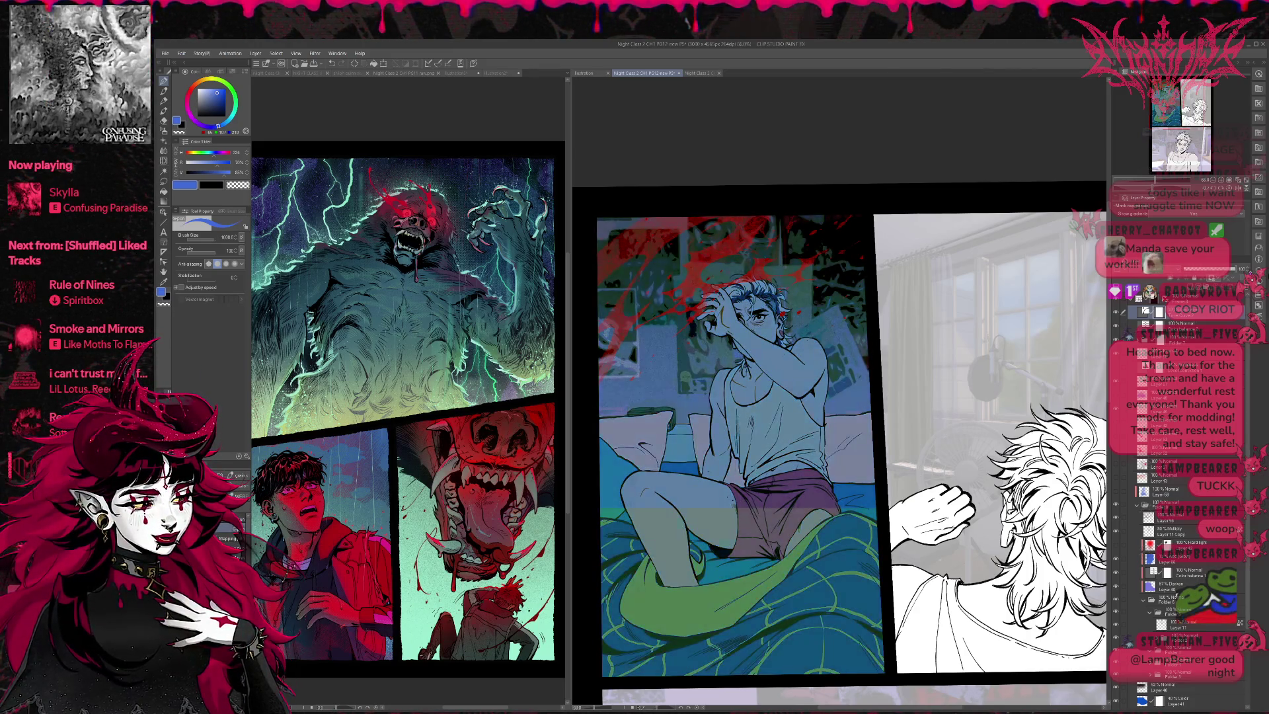
key(ctrl+z)
key(ctrl+z)
key(ctrl+z)
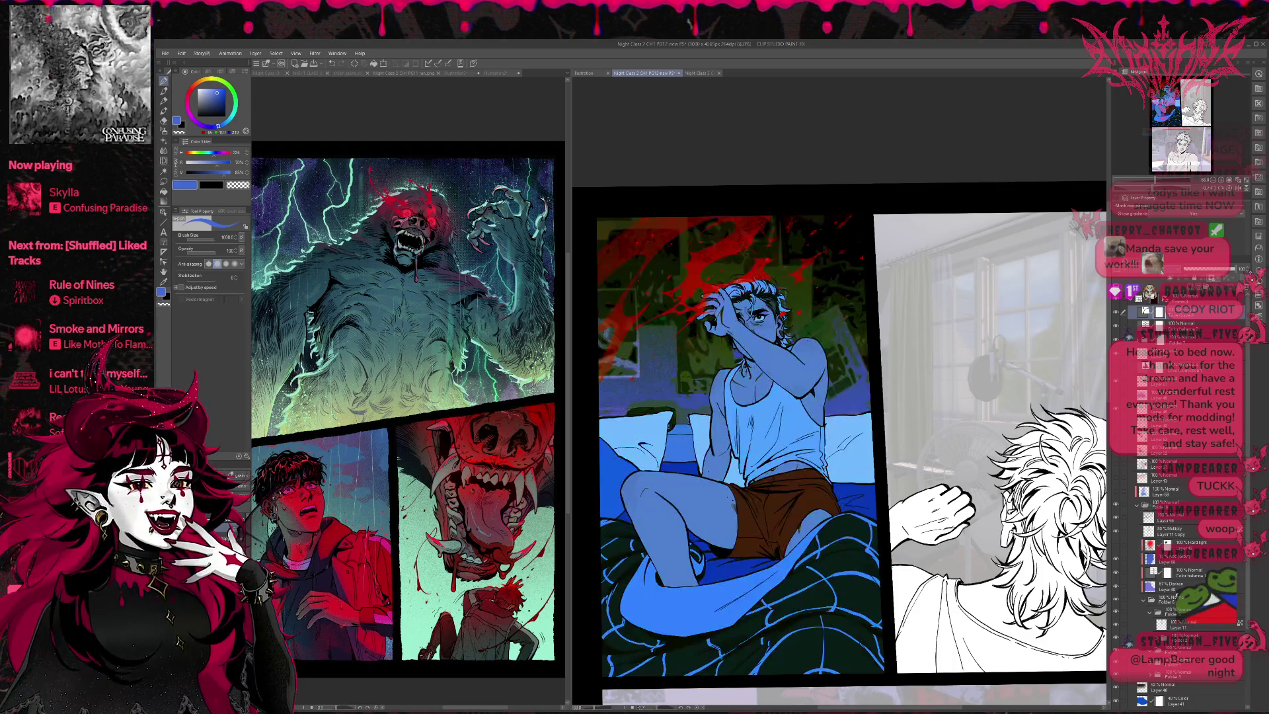
key(ctrl+y)
key(ctrl+z)
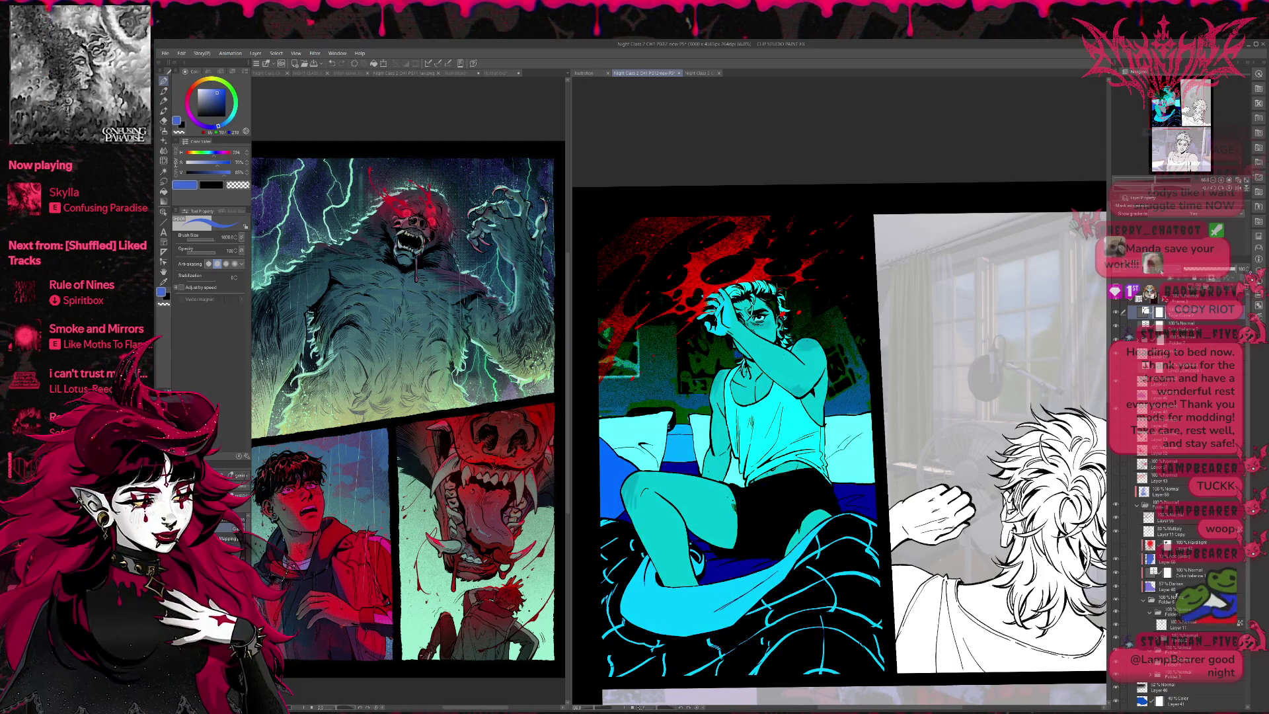
key(ctrl+z)
key(ctrl+y)
key(ctrl+z)
key(ctrl+y)
key(ctrl+y)
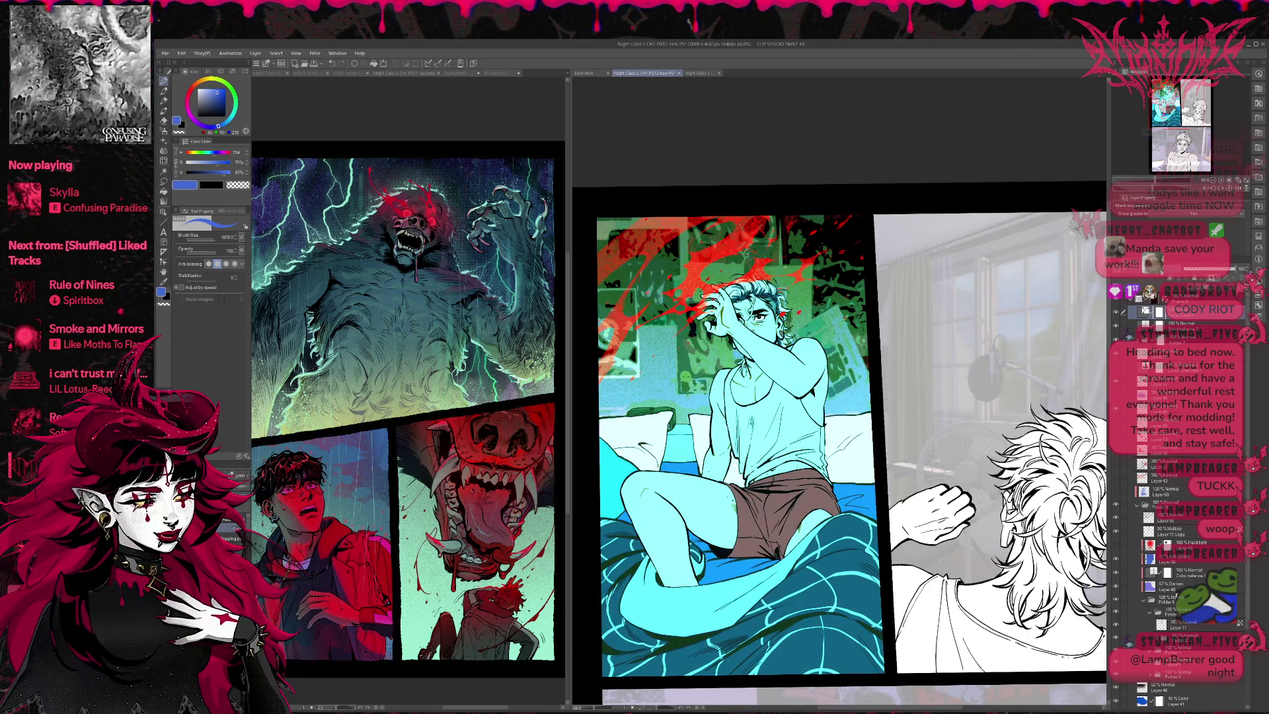
key(ctrl+z)
key(ctrl+y)
key(ctrl+z)
key(ctrl+y)
key(ctrl+z)
key(ctrl+z)
key(ctrl+y)
key(ctrl+y)
key(ctrl+y)
Step: Alternate between the blue version with purple shorts and the teal version with dark brown shorts
key(ctrl+z)
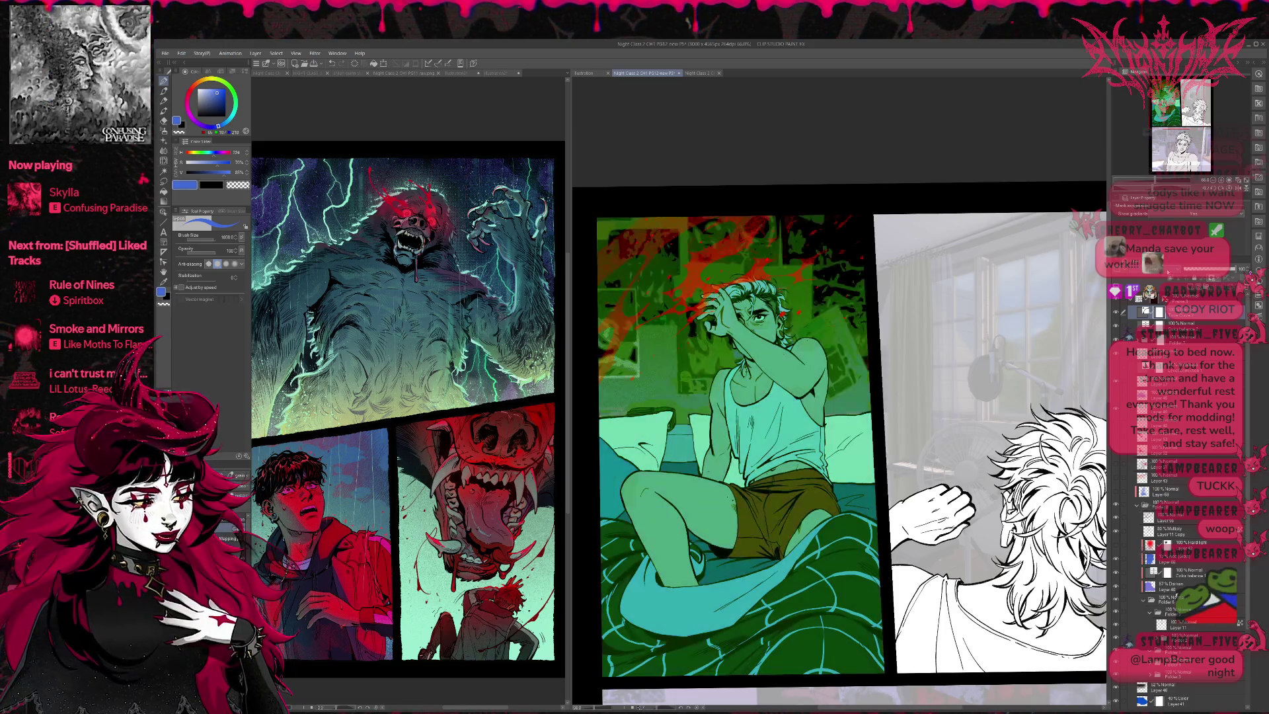
key(ctrl+z)
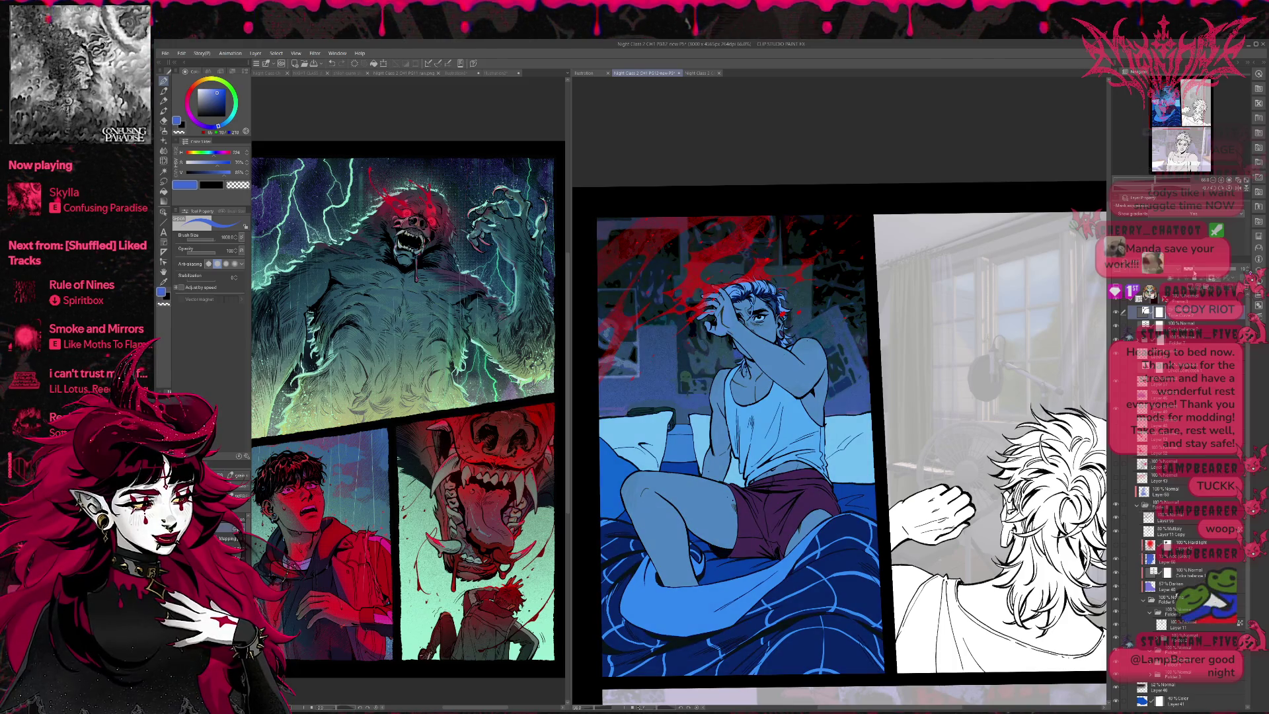
key(ctrl+y)
key(ctrl+y)
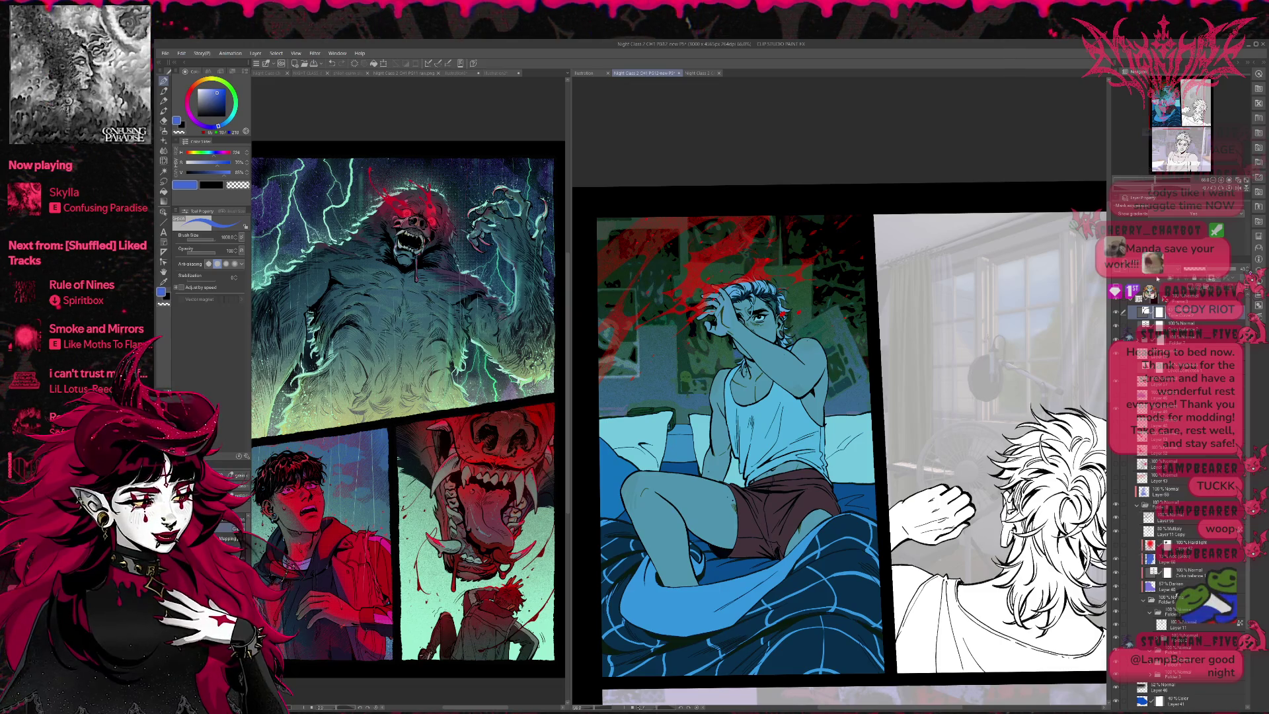
key(ctrl+z)
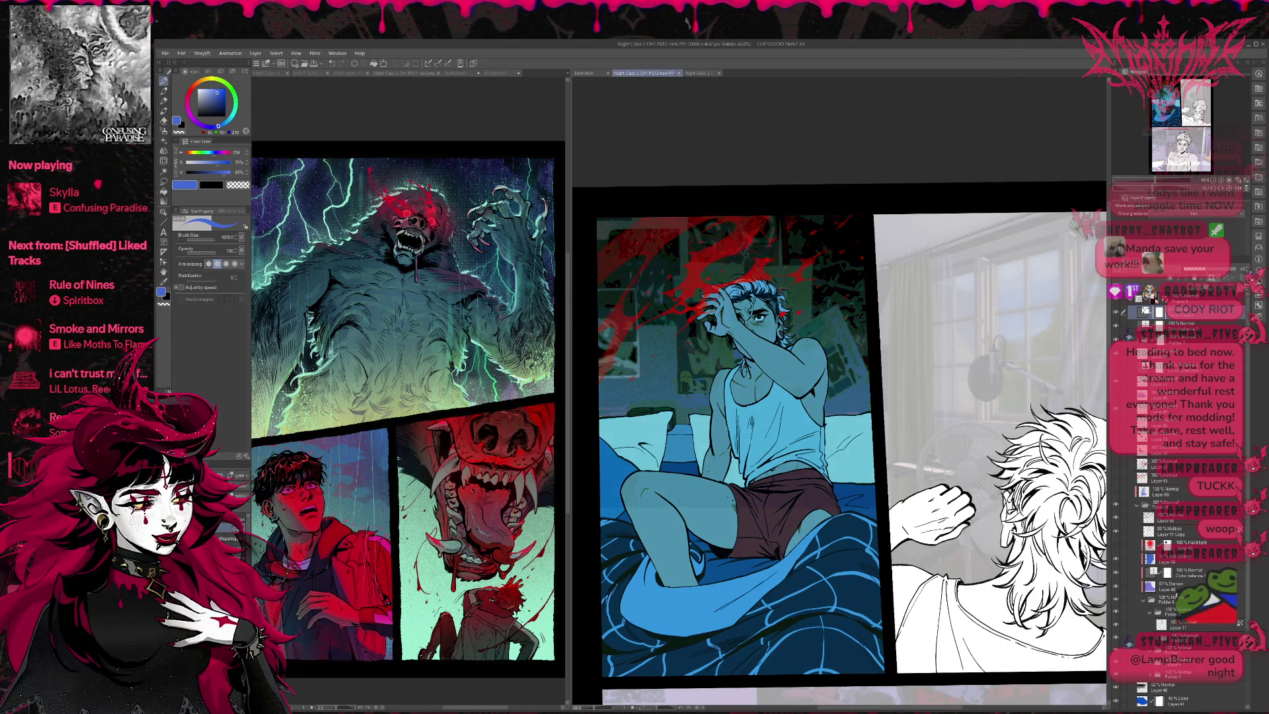
key(ctrl+y)
key(ctrl+z)
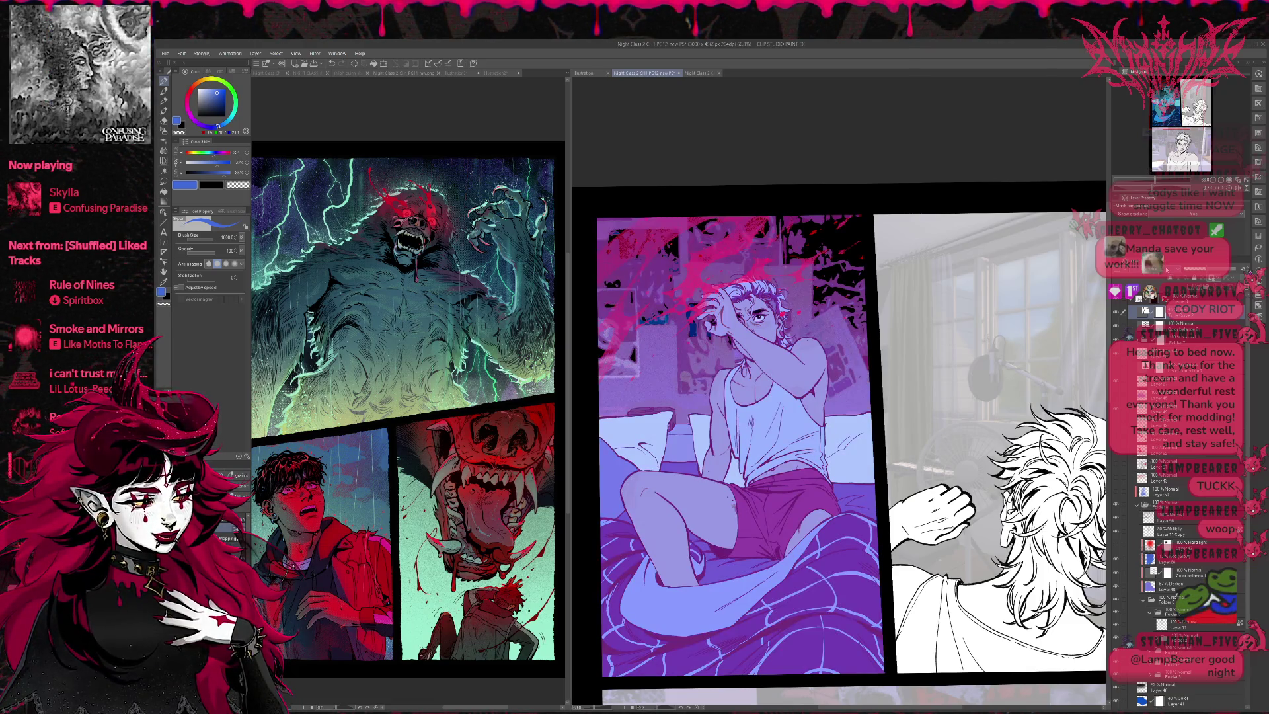
key(ctrl+z)
key(ctrl+y)
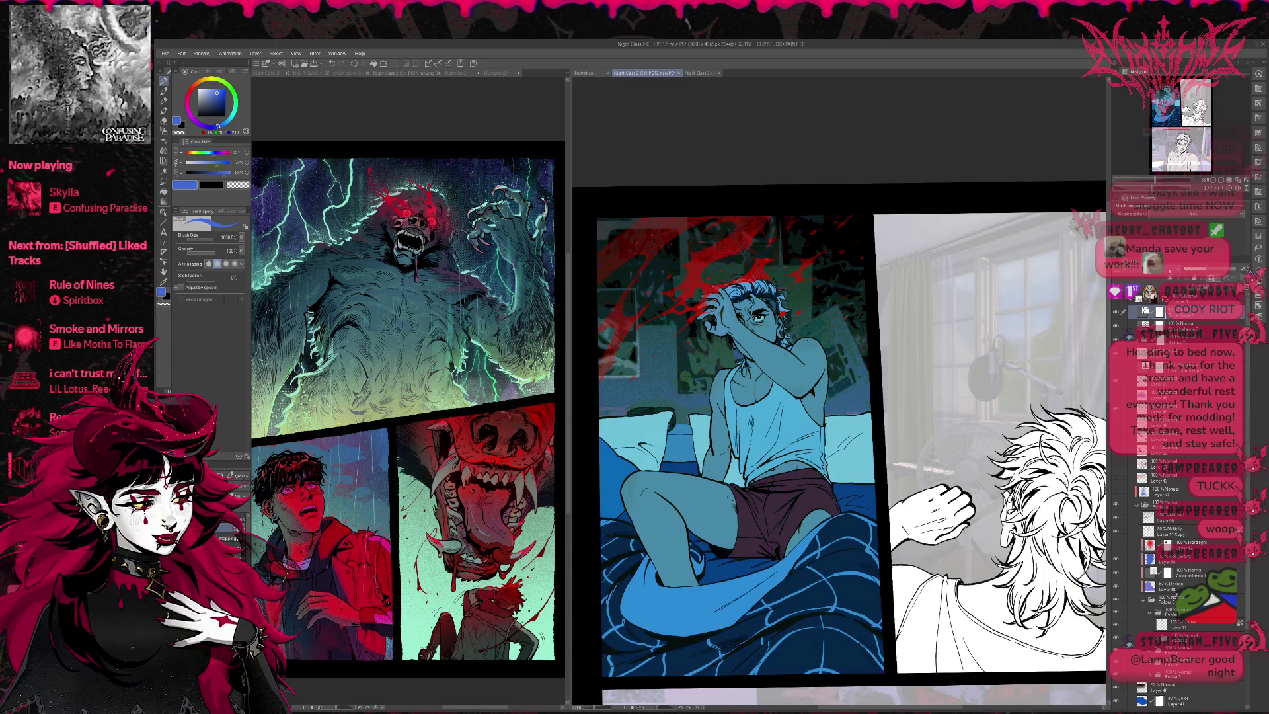
key(ctrl+y)
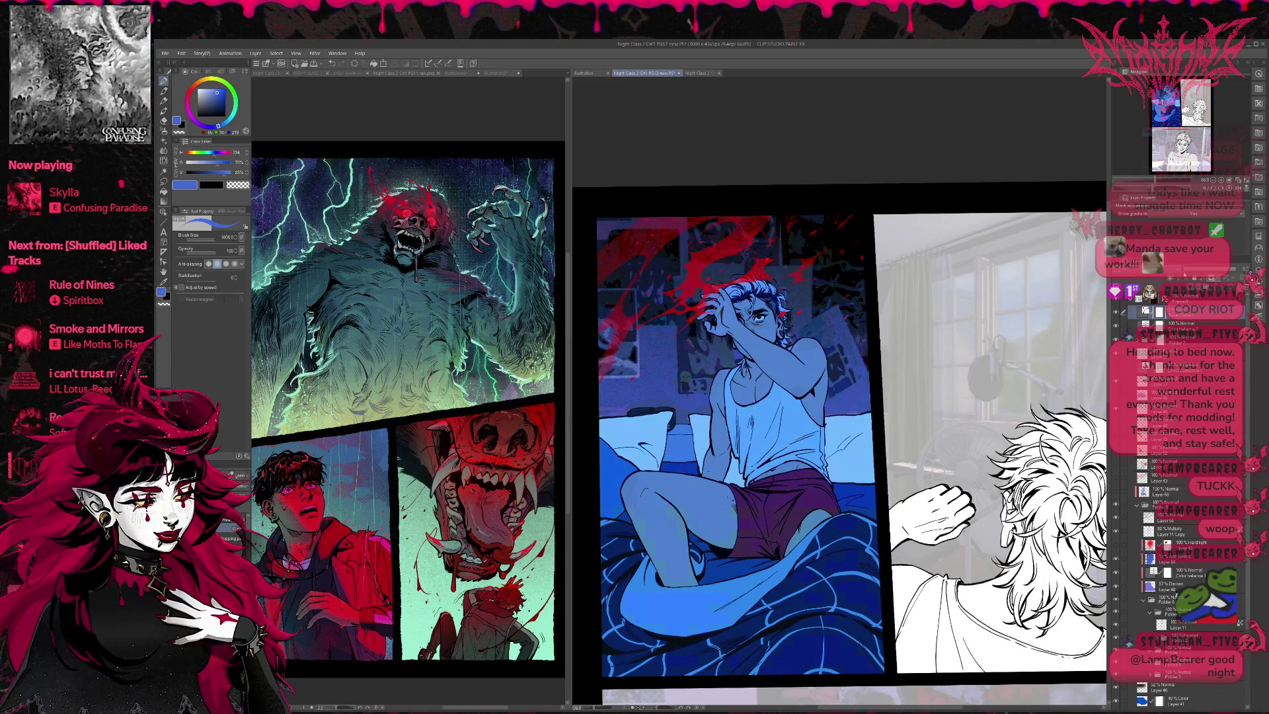
key(ctrl+z)
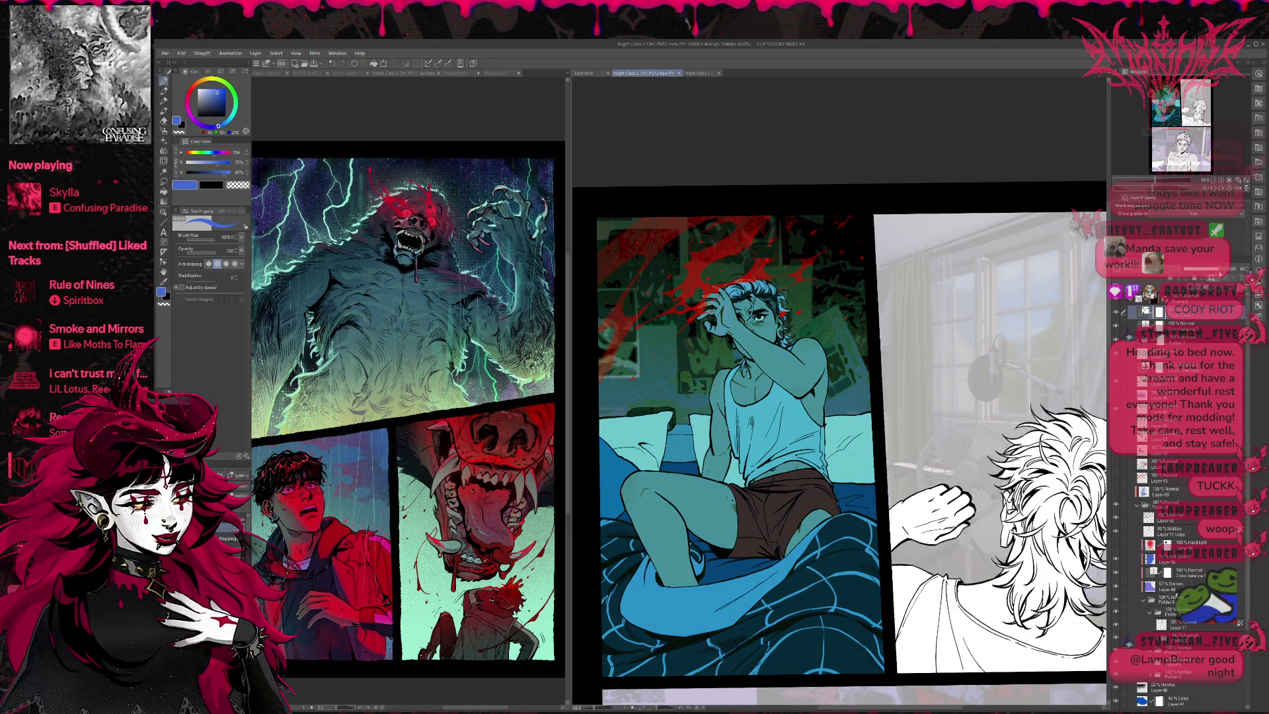
key(ctrl+z)
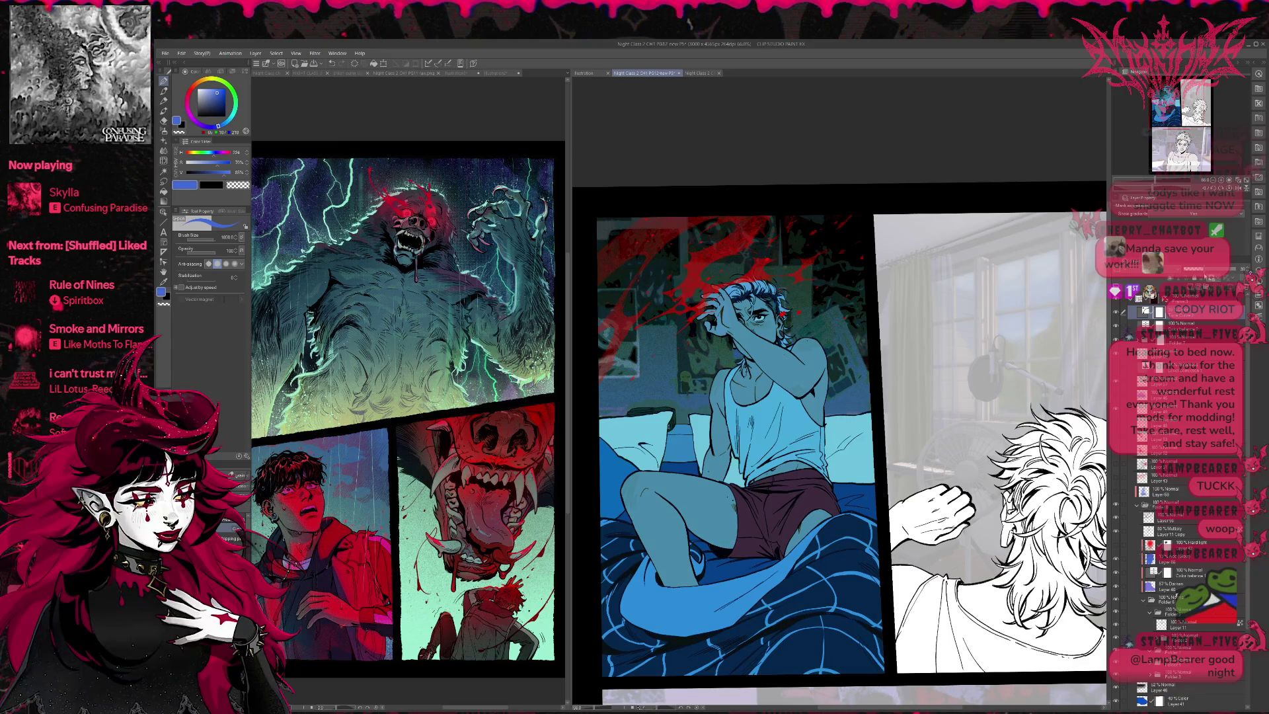
Step: Compare the blue and teal colour layers, leaving the purple-blue version visible
click(1116, 314)
click(1116, 313)
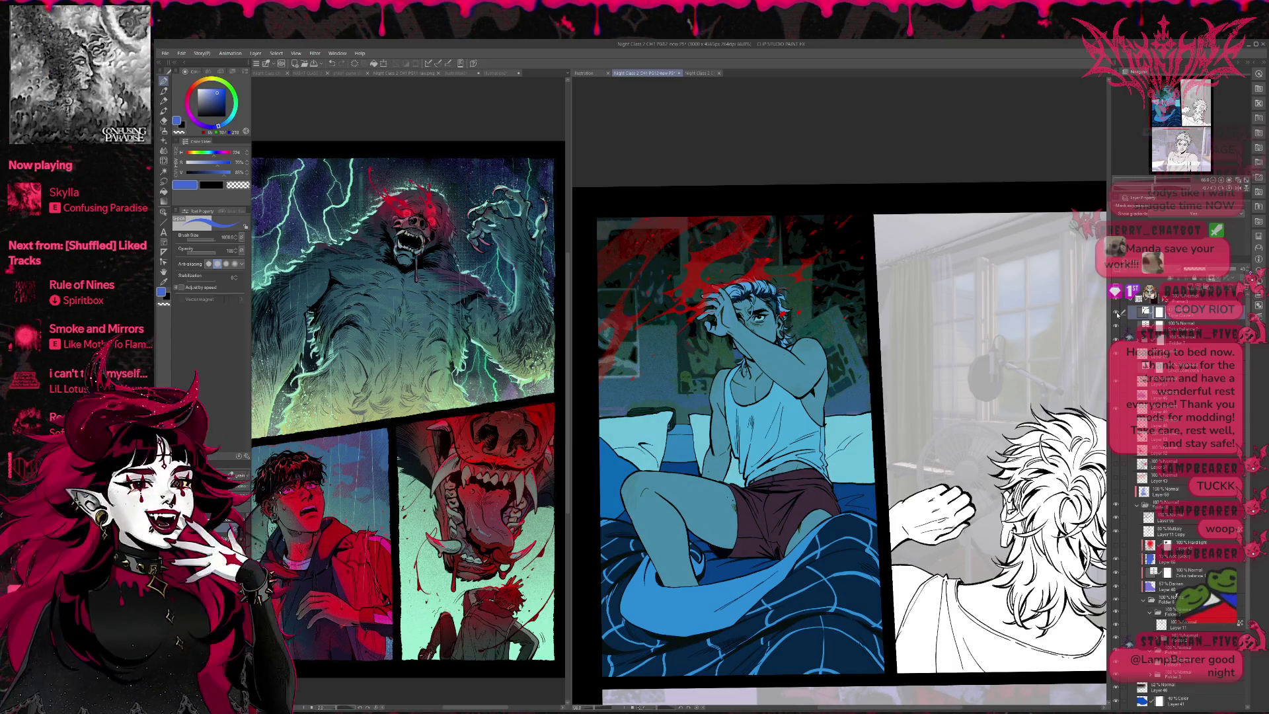
click(1116, 313)
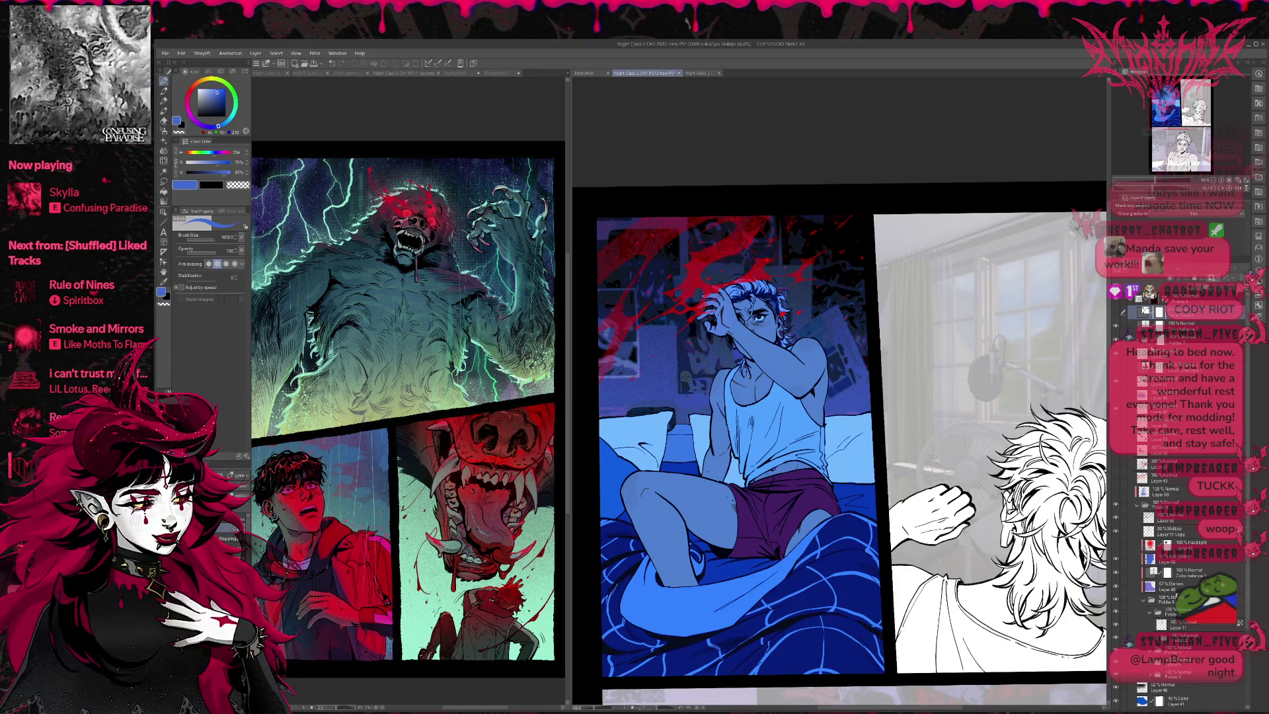
click(1117, 313)
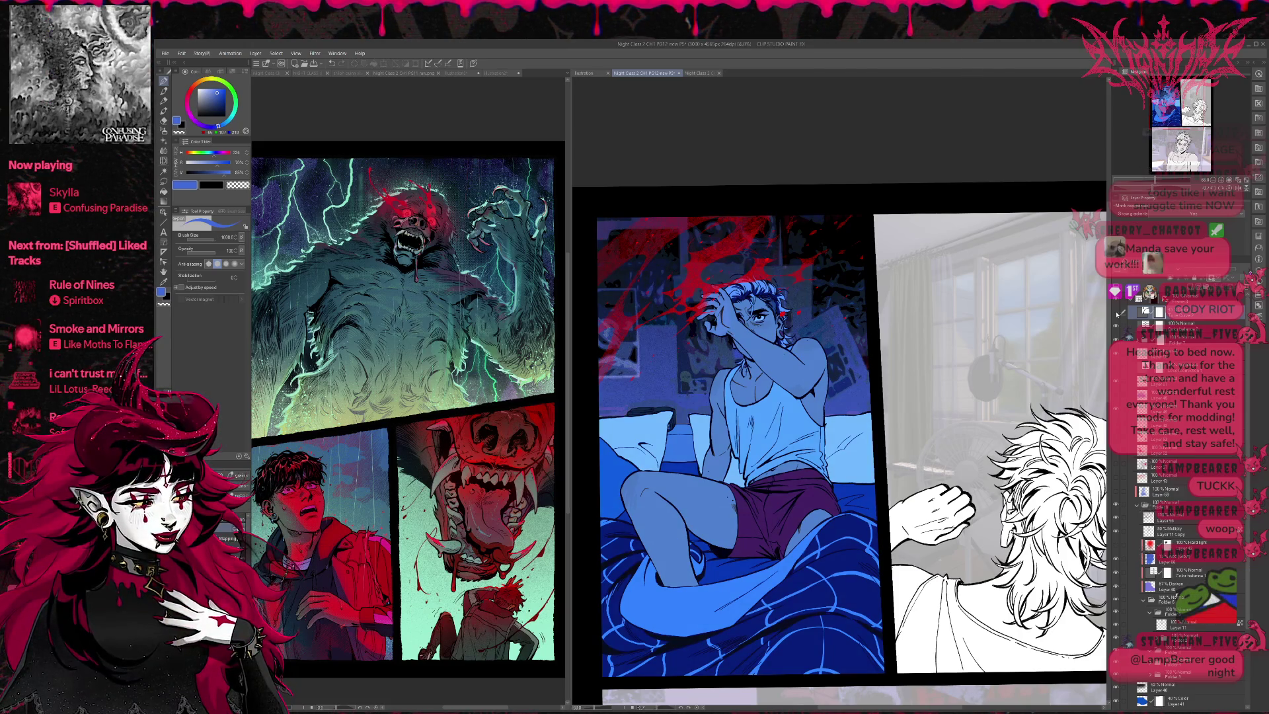
click(1117, 314)
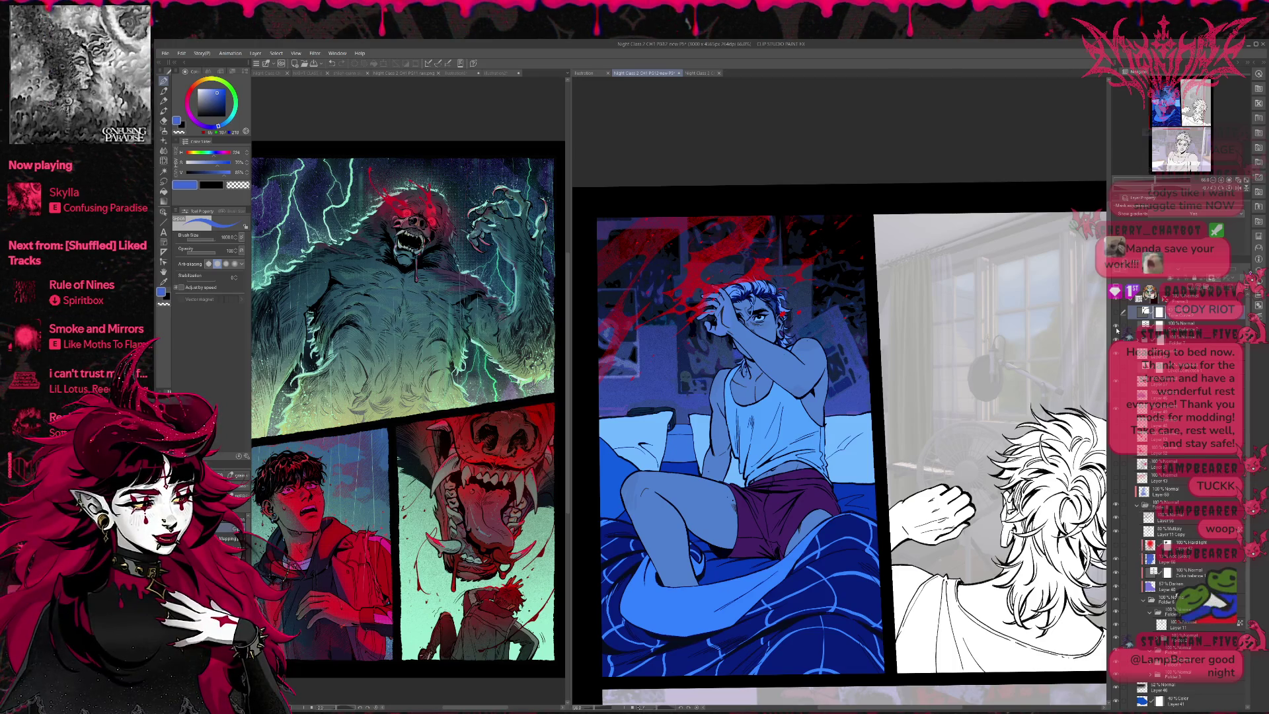
Step: Briefly hide and reshow the red splash and two colour layers, then save the page
click(1117, 329)
click(1117, 329)
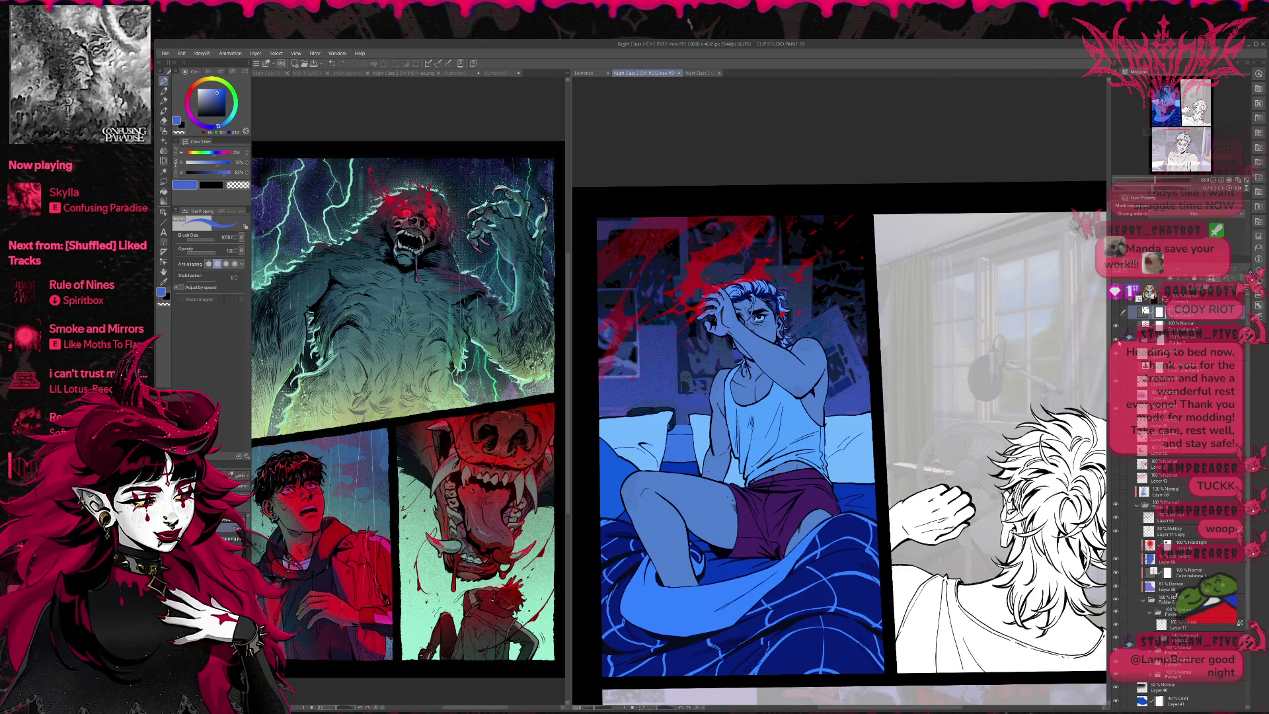
click(1116, 562)
click(1116, 562)
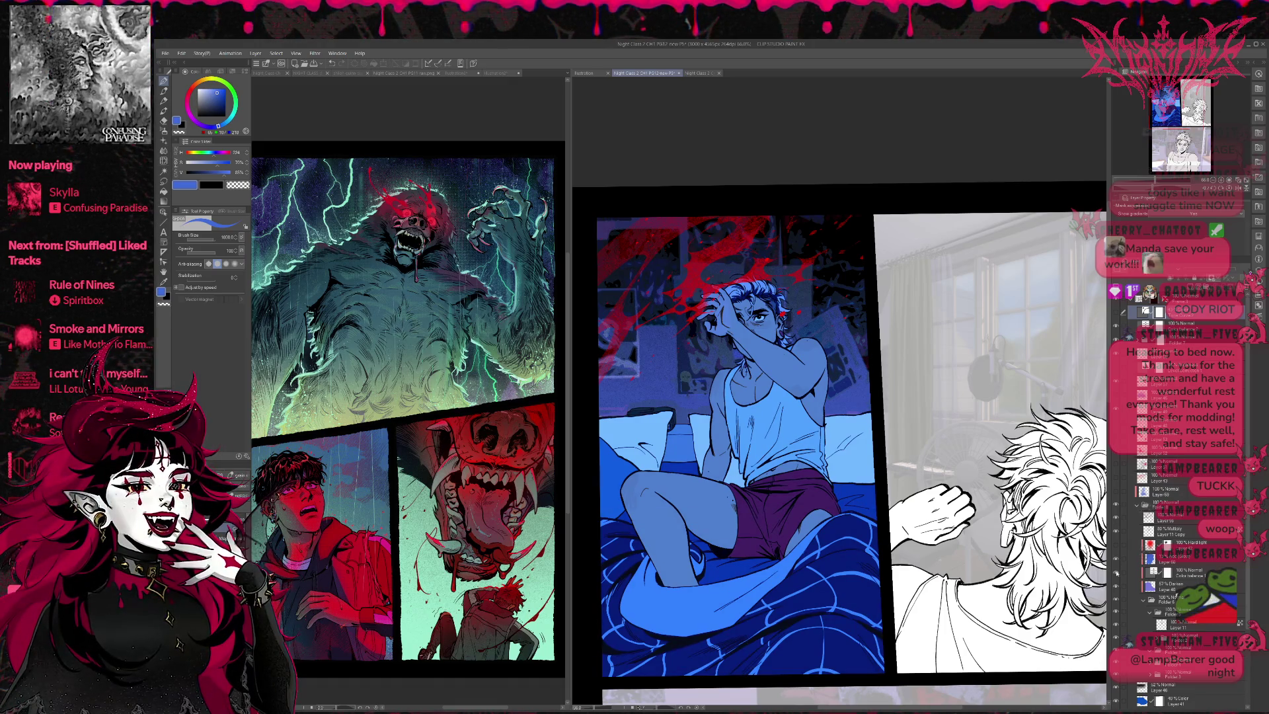
click(1117, 574)
click(1116, 574)
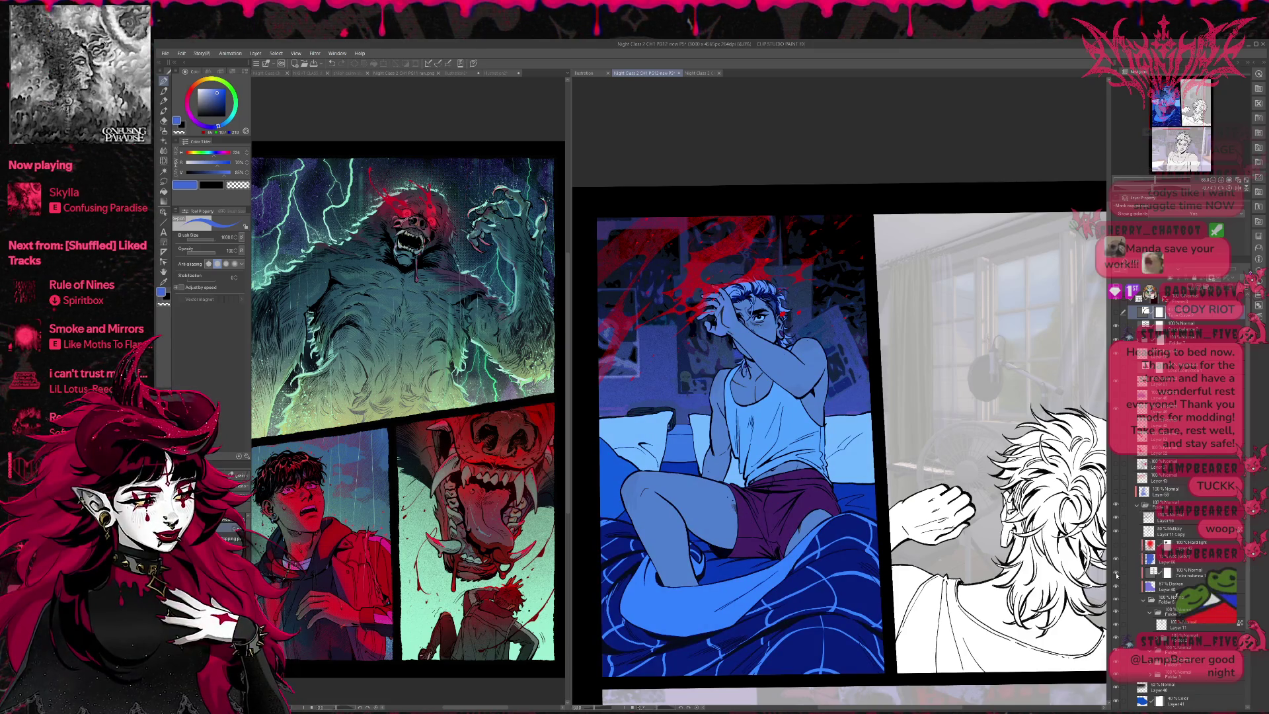
key(ctrl+s)
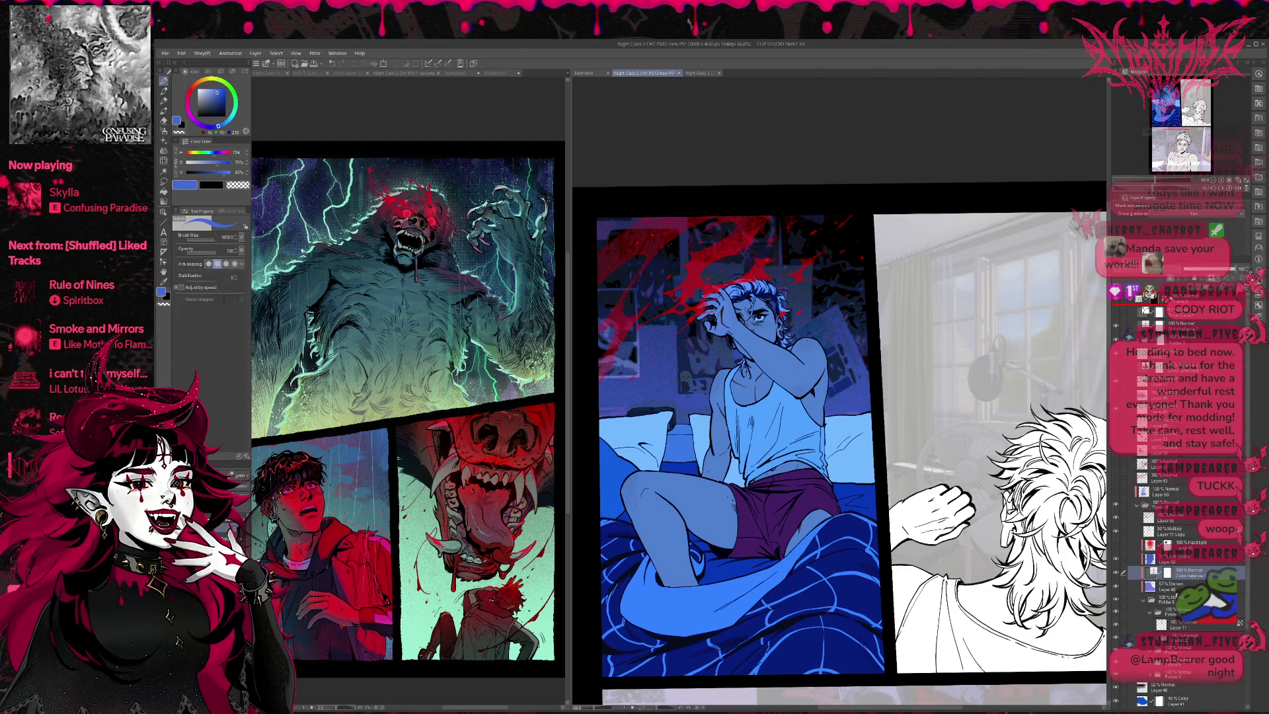
Step: Duplicate the Color balance adjustment, hide the copy, and save the page again
key(ctrl+j)
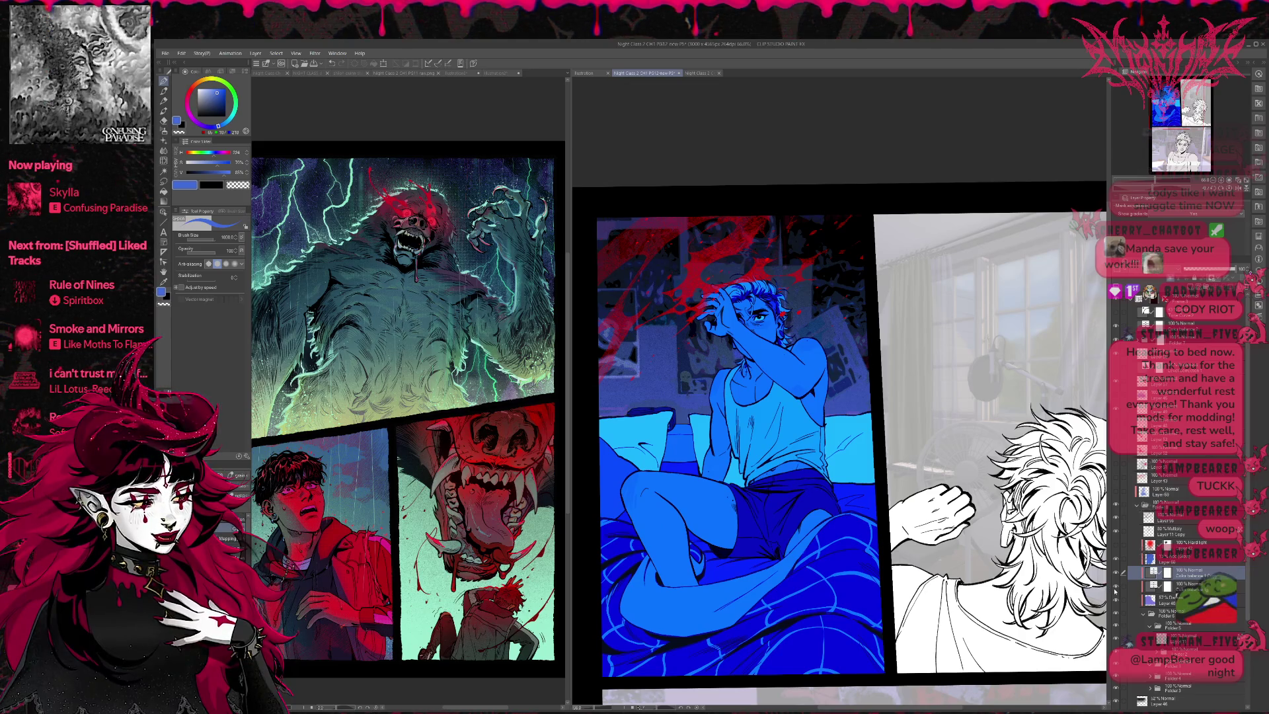
click(1115, 588)
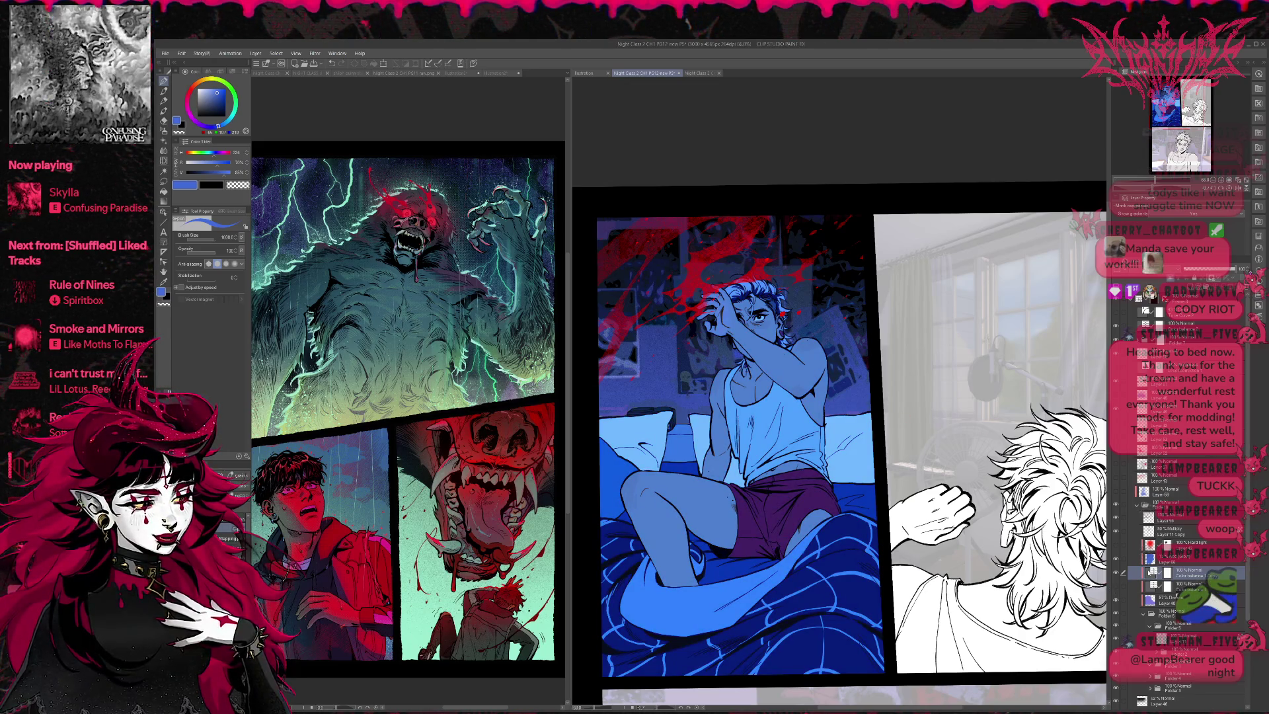
key(ctrl+s)
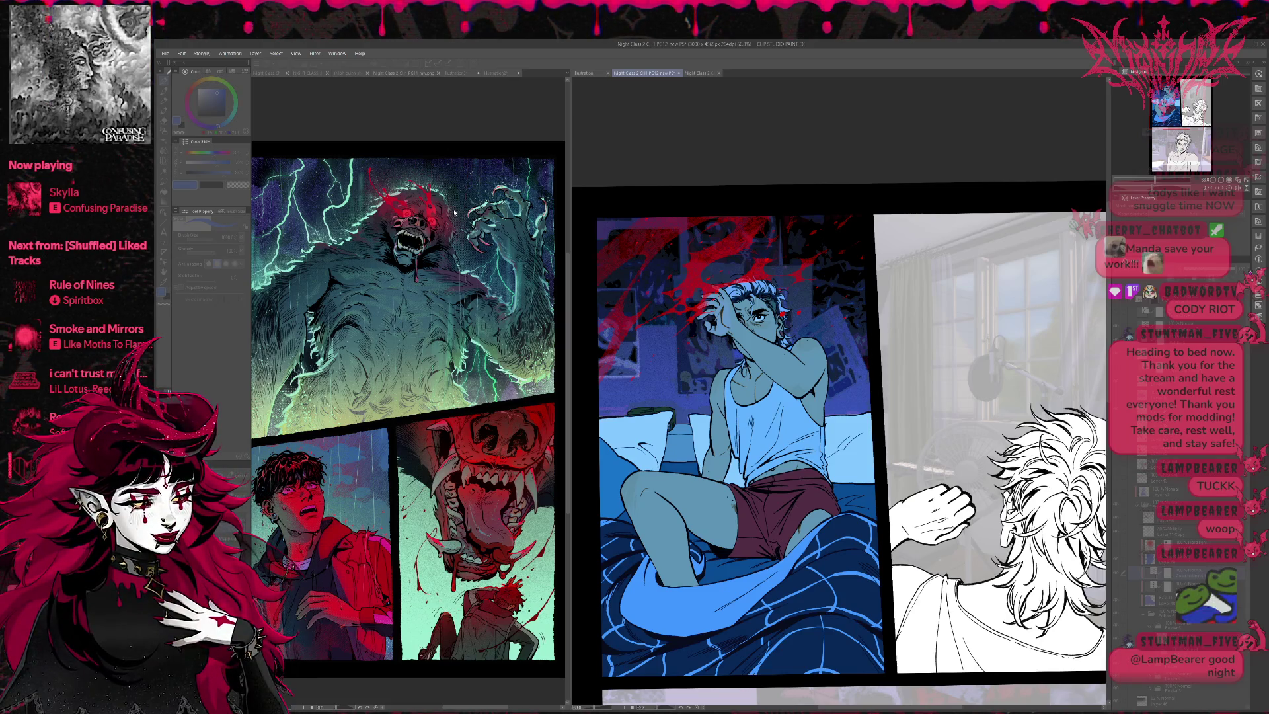
Step: Cycle through teal-green, blue and purple variants, stopping on the teal skin with blue bedding
key(ctrl+z)
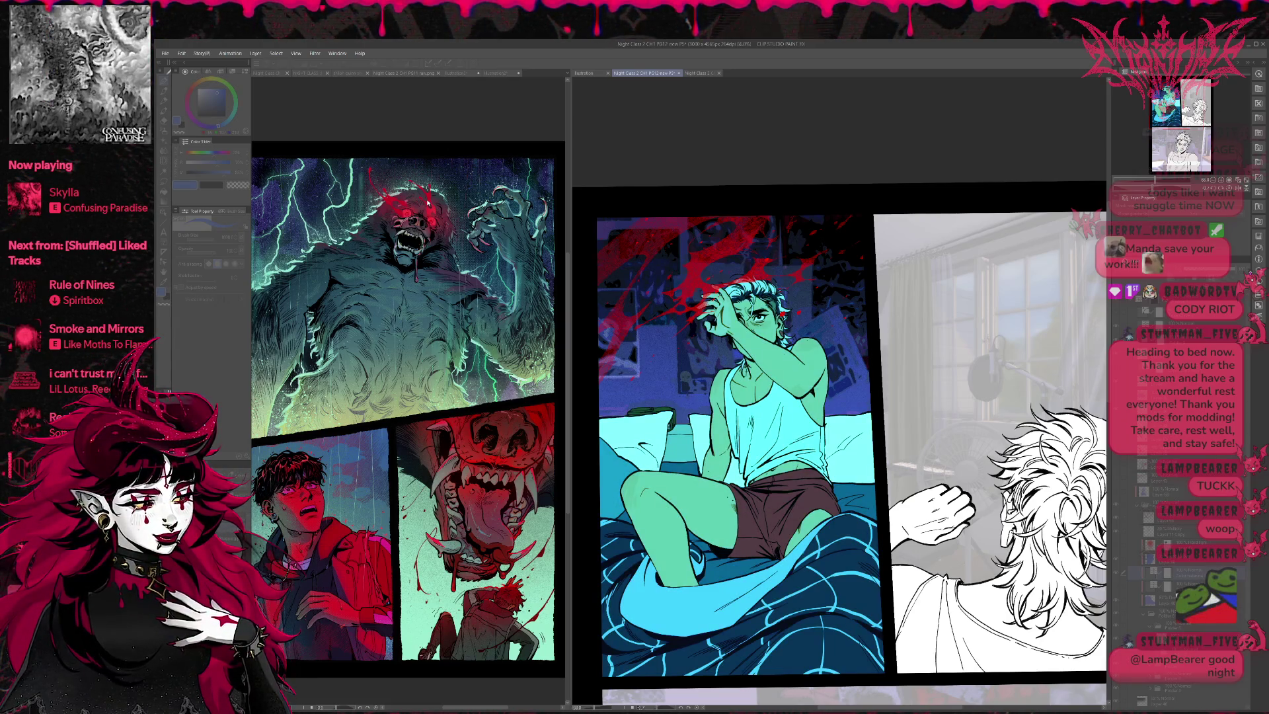
key(ctrl+y)
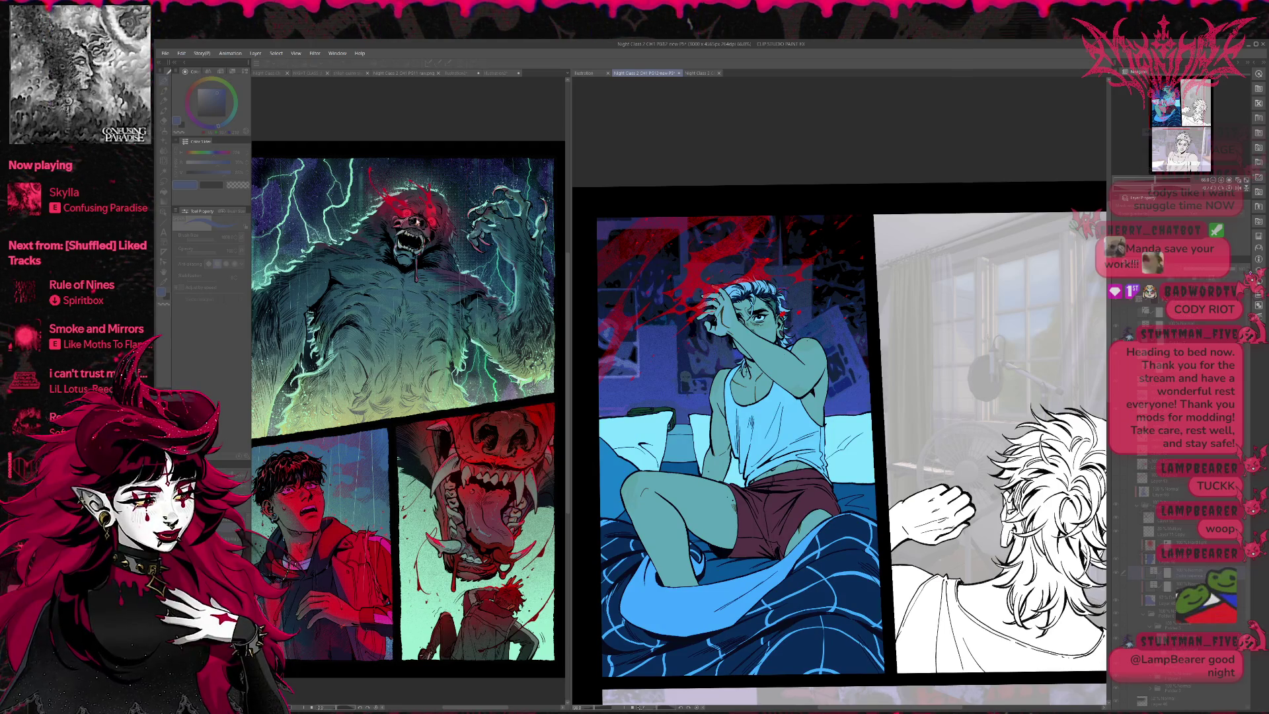
key(ctrl+z)
key(ctrl+y)
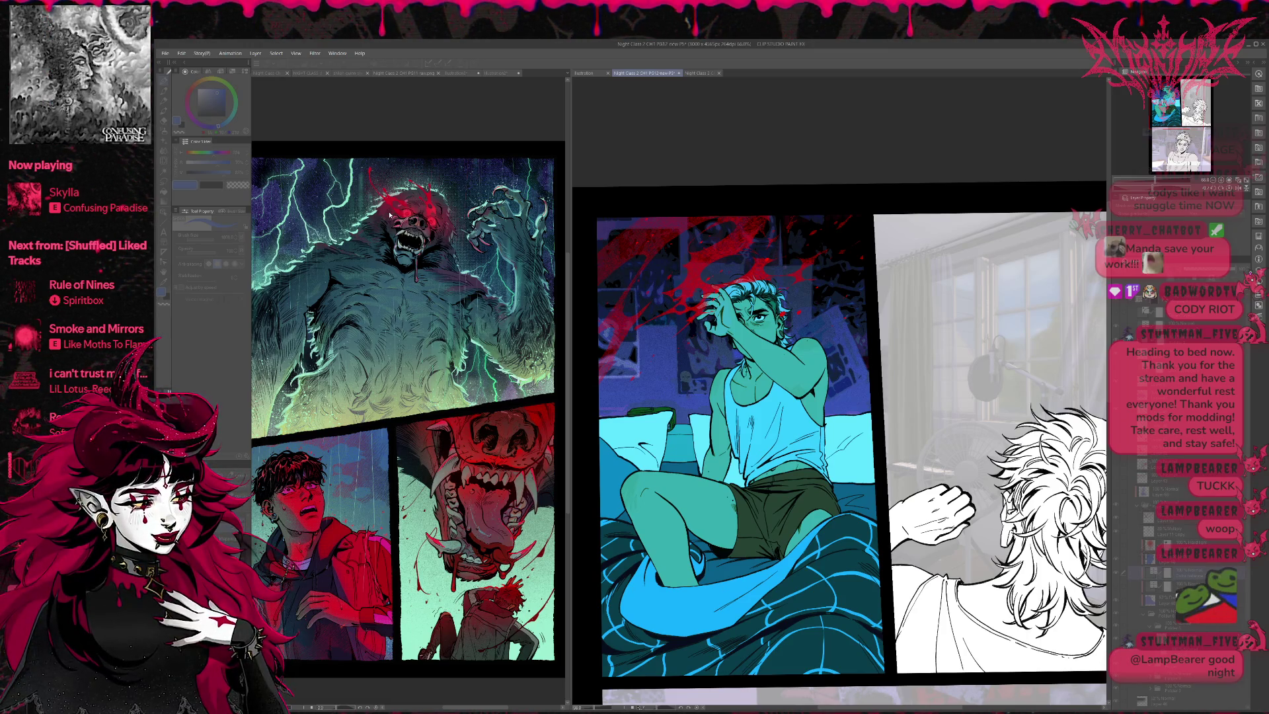
key(ctrl+z)
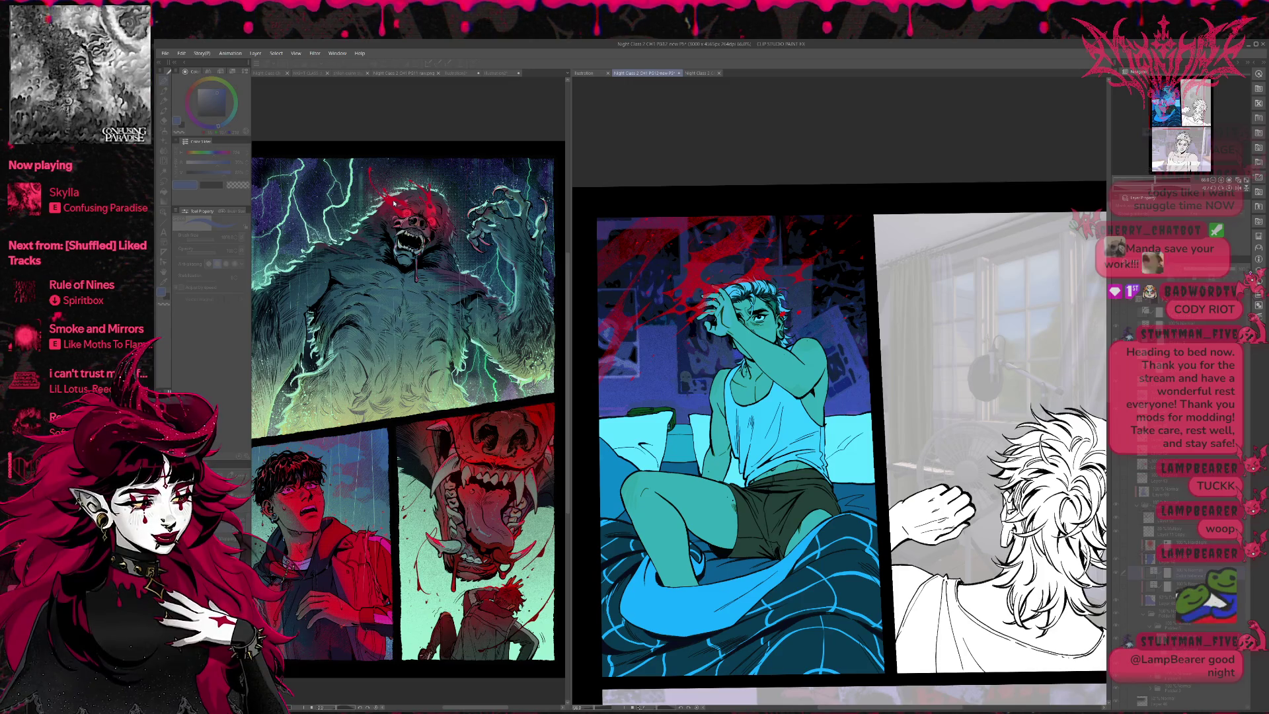
key(ctrl+z)
key(ctrl+z)
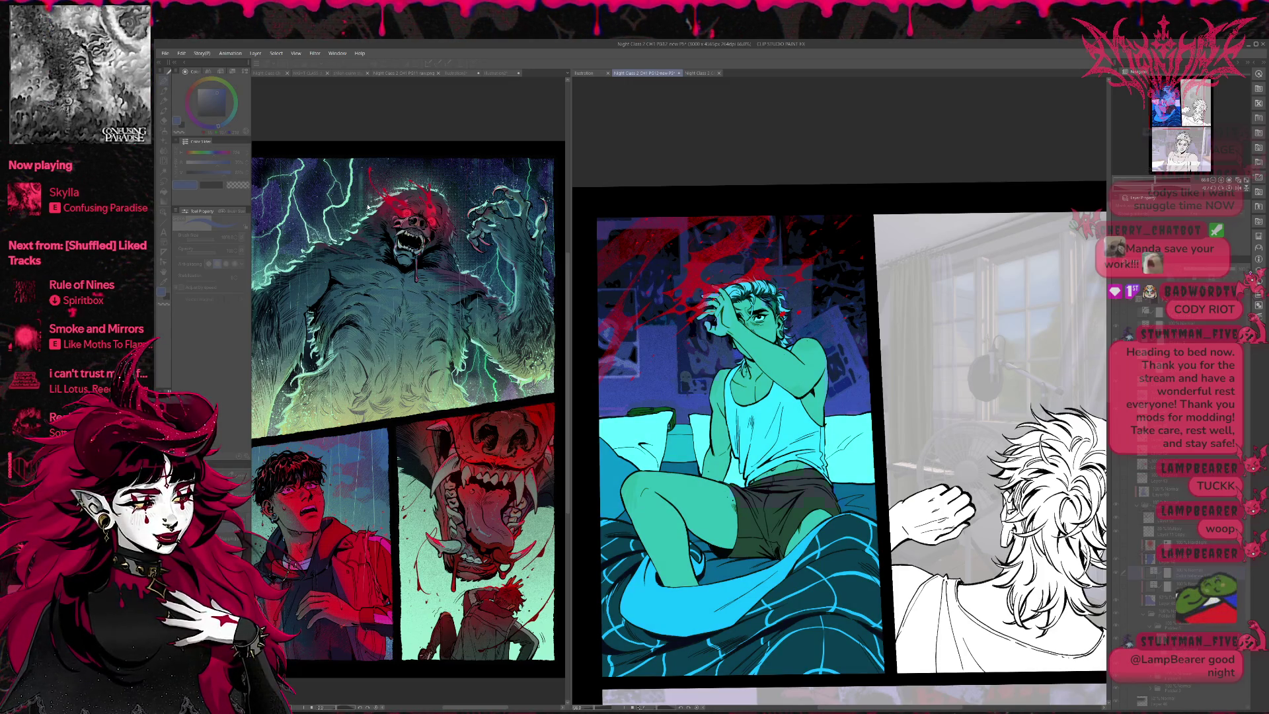
key(ctrl+z)
key(ctrl+z)
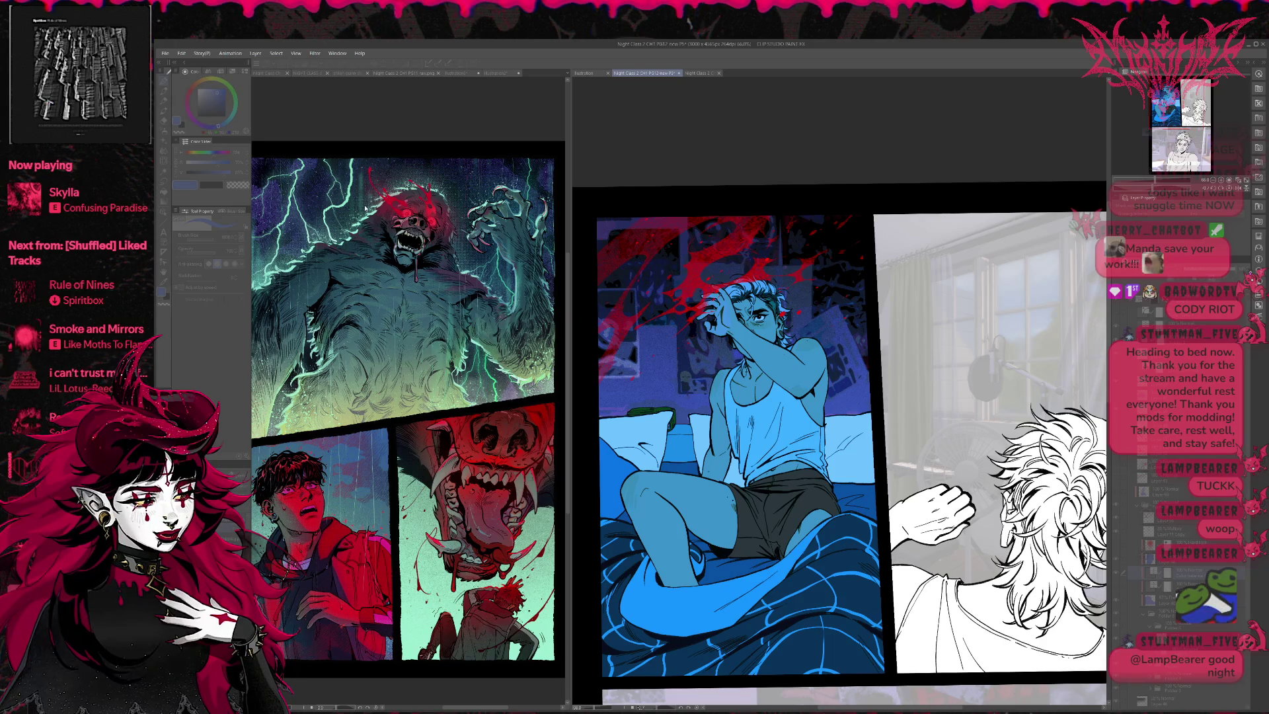
key(ctrl+y)
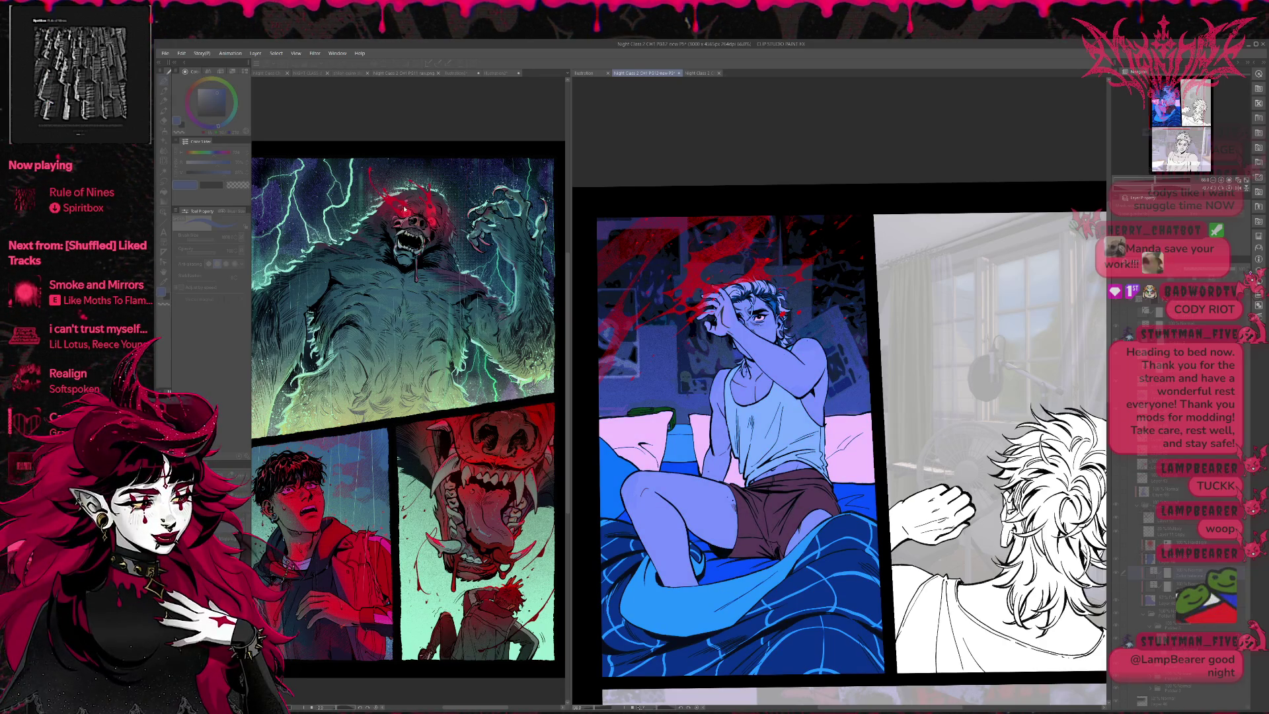
key(ctrl+z)
key(ctrl+z)
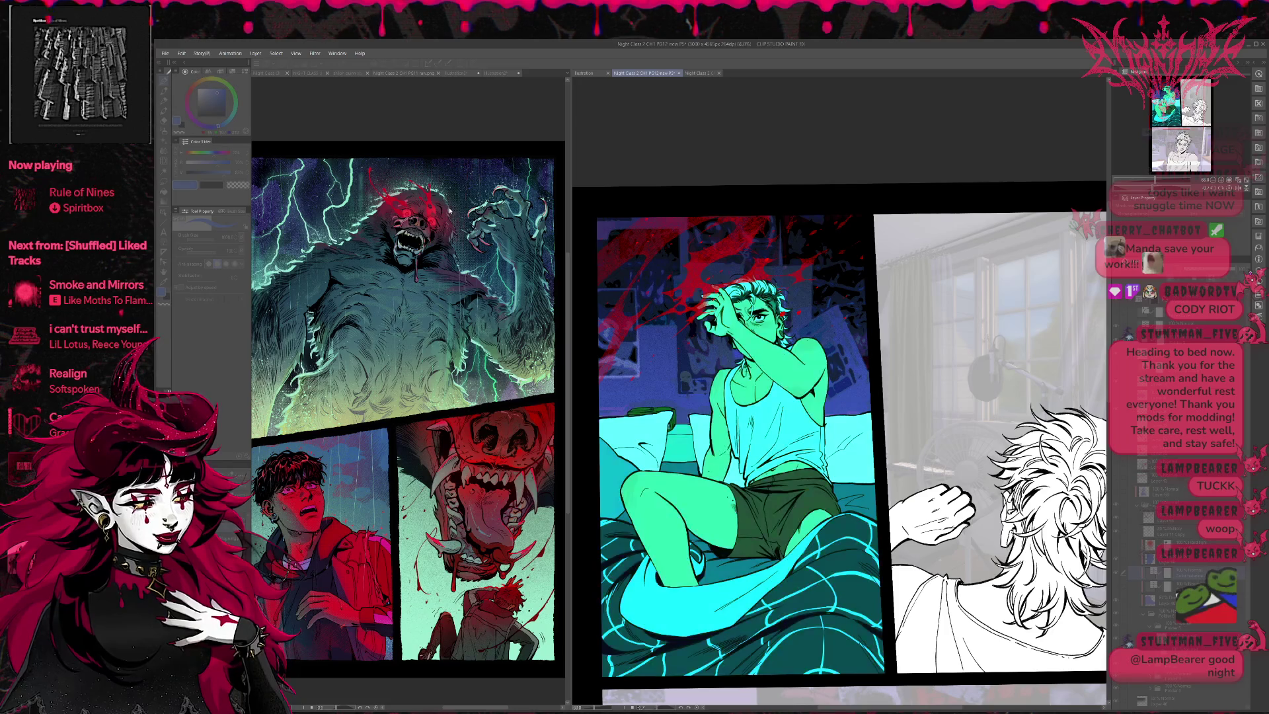
key(ctrl+z)
key(ctrl+z)
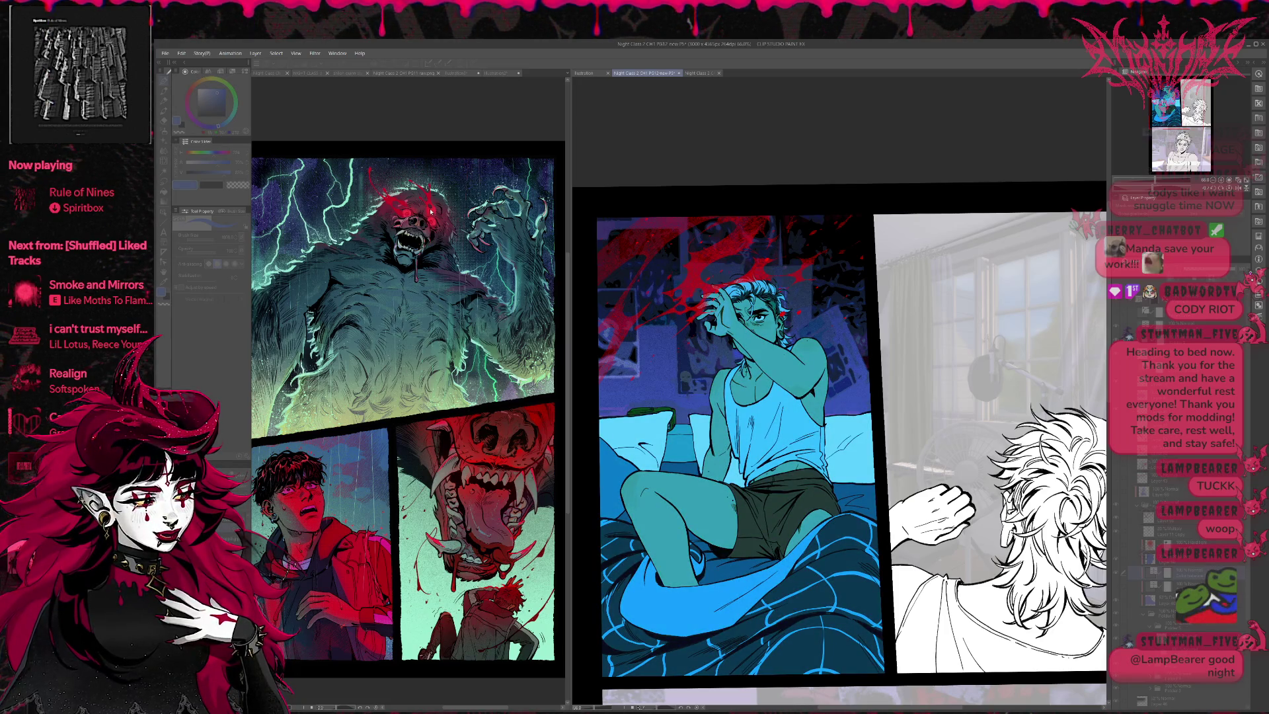
key(ctrl+z)
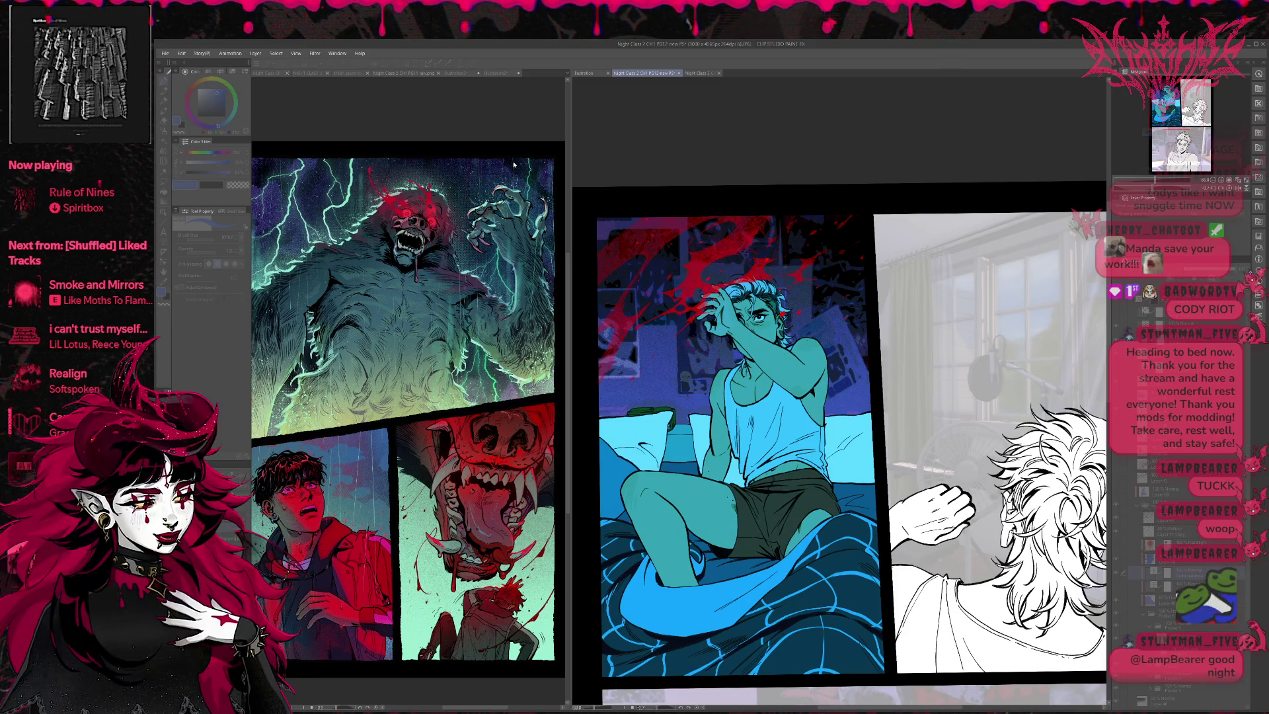
Step: Compare the untinted, blue, teal and greener tints with red-brown shorts using undo/redo
click(463, 224)
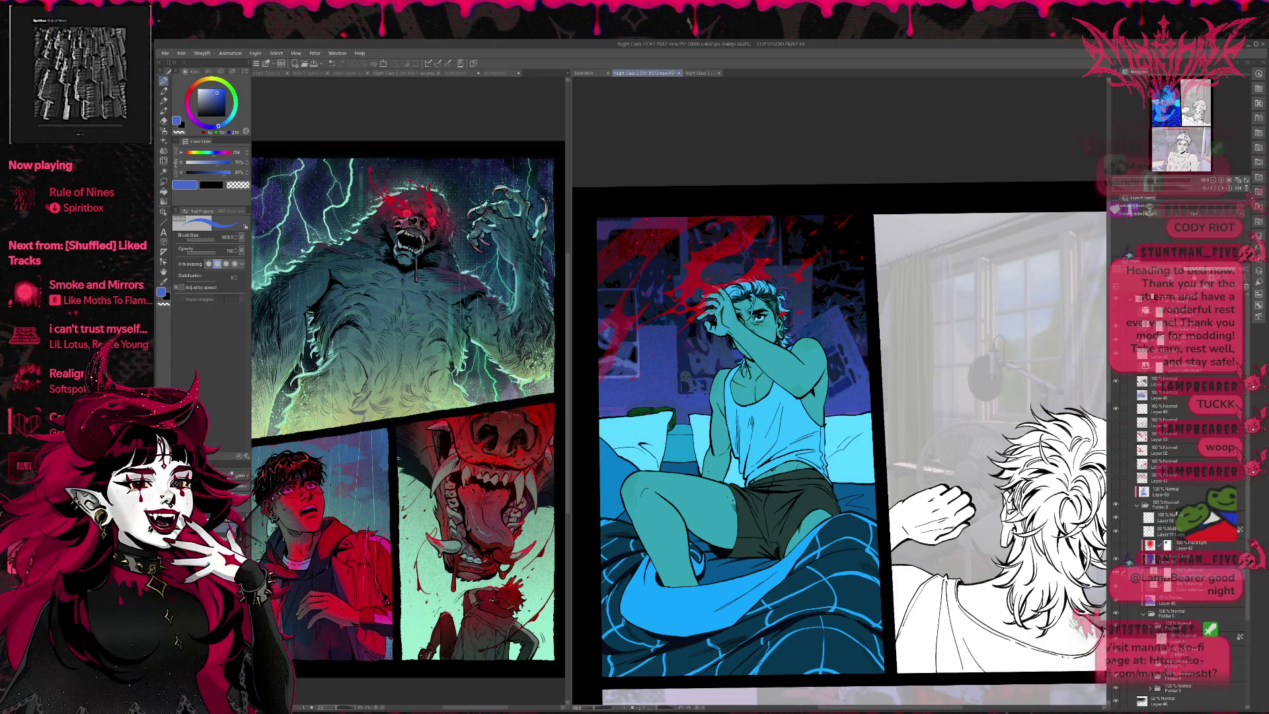
key(ctrl+z)
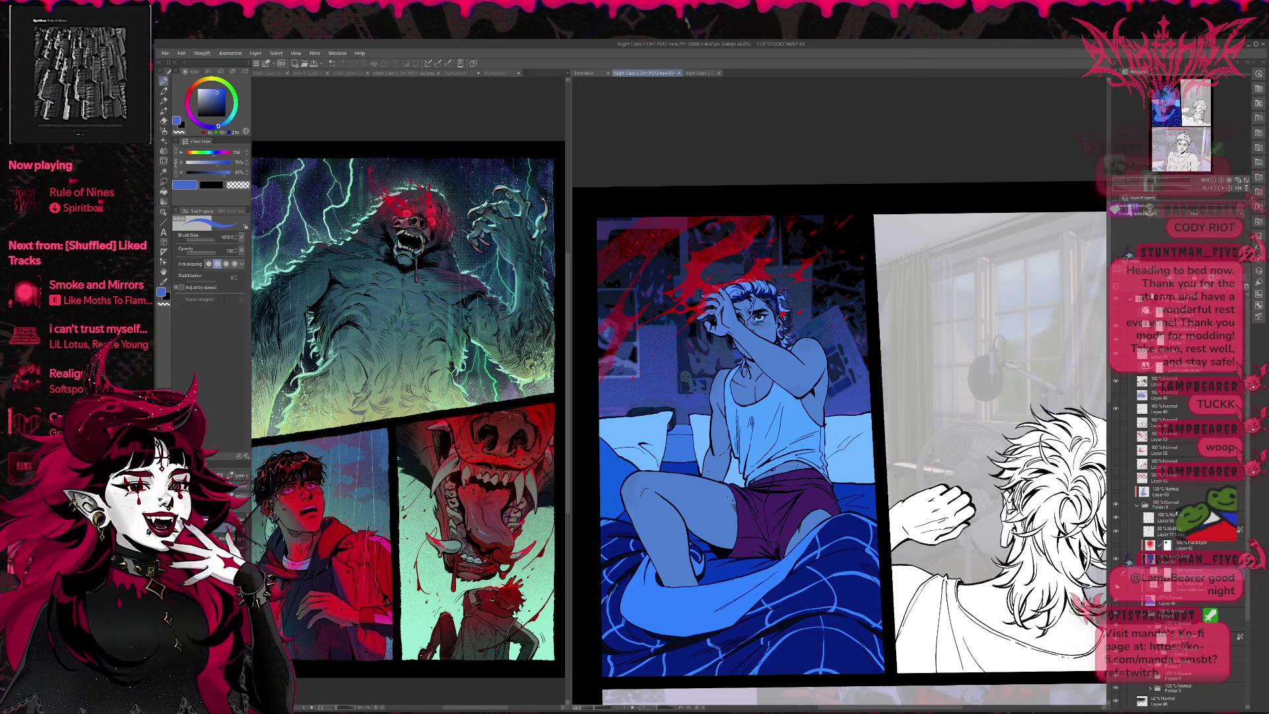
key(ctrl+z)
key(ctrl+y)
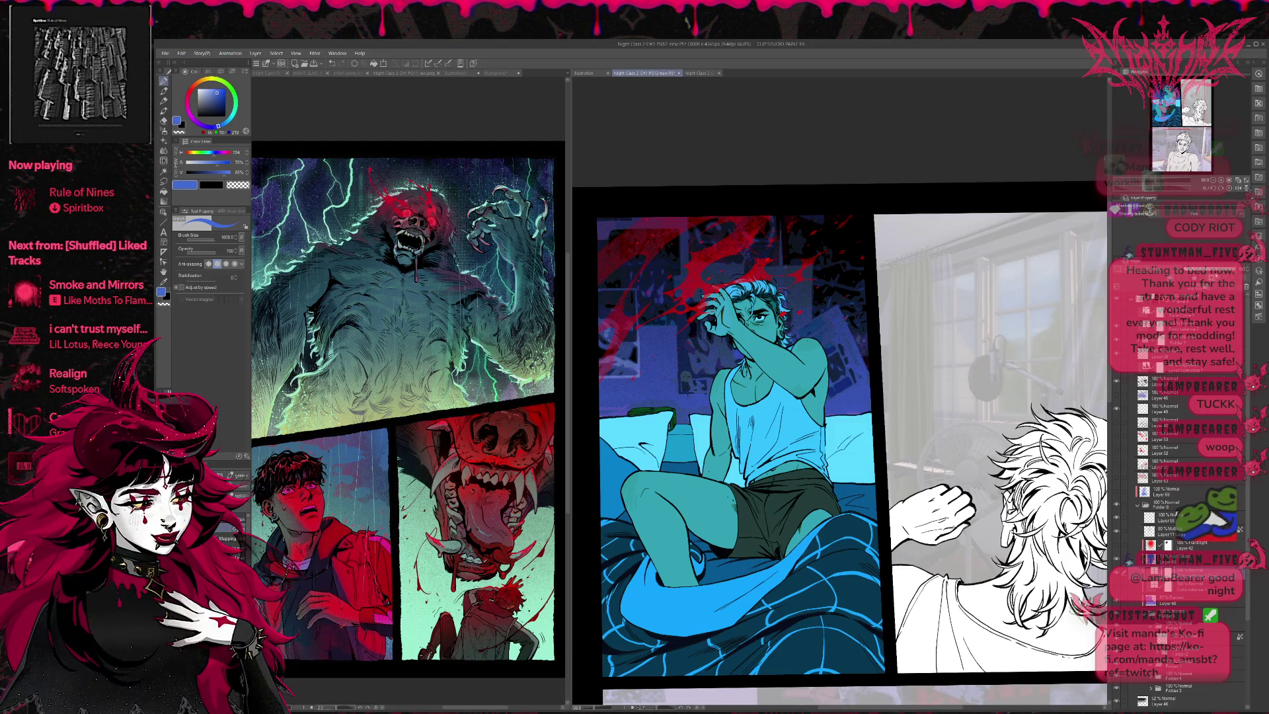
key(ctrl+z)
key(ctrl+y)
key(ctrl+z)
key(ctrl+y)
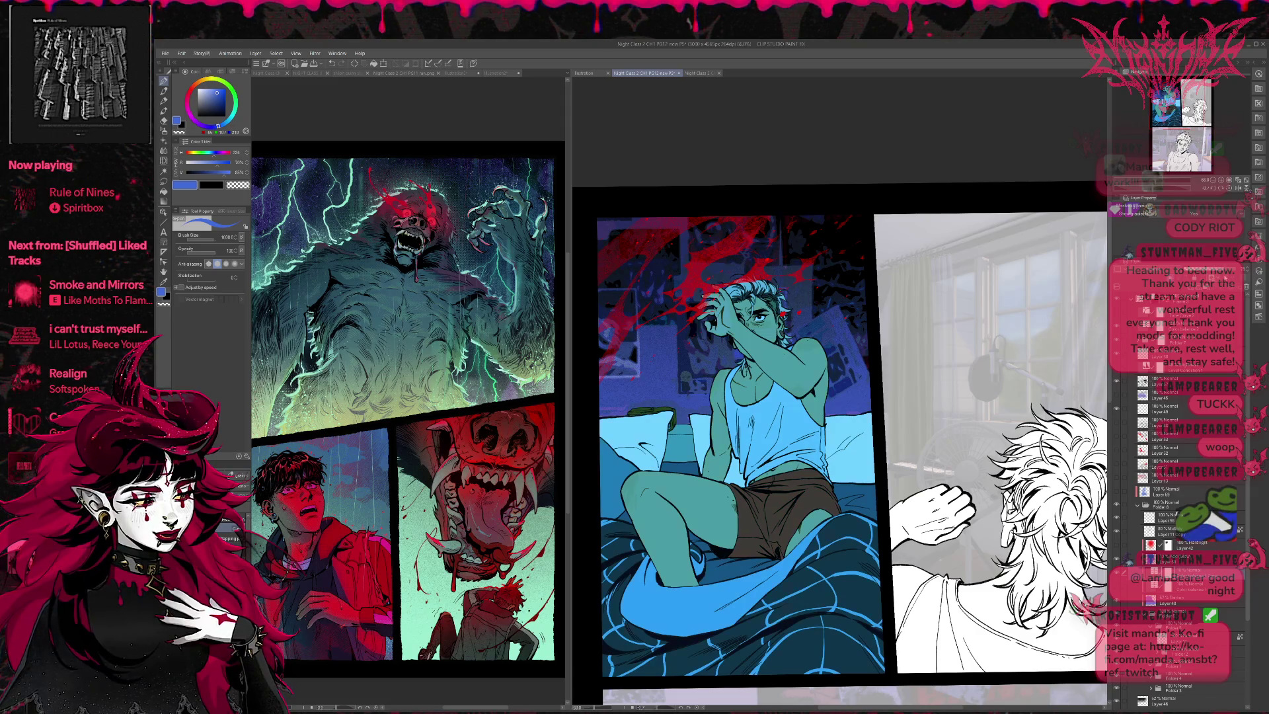
key(ctrl+z)
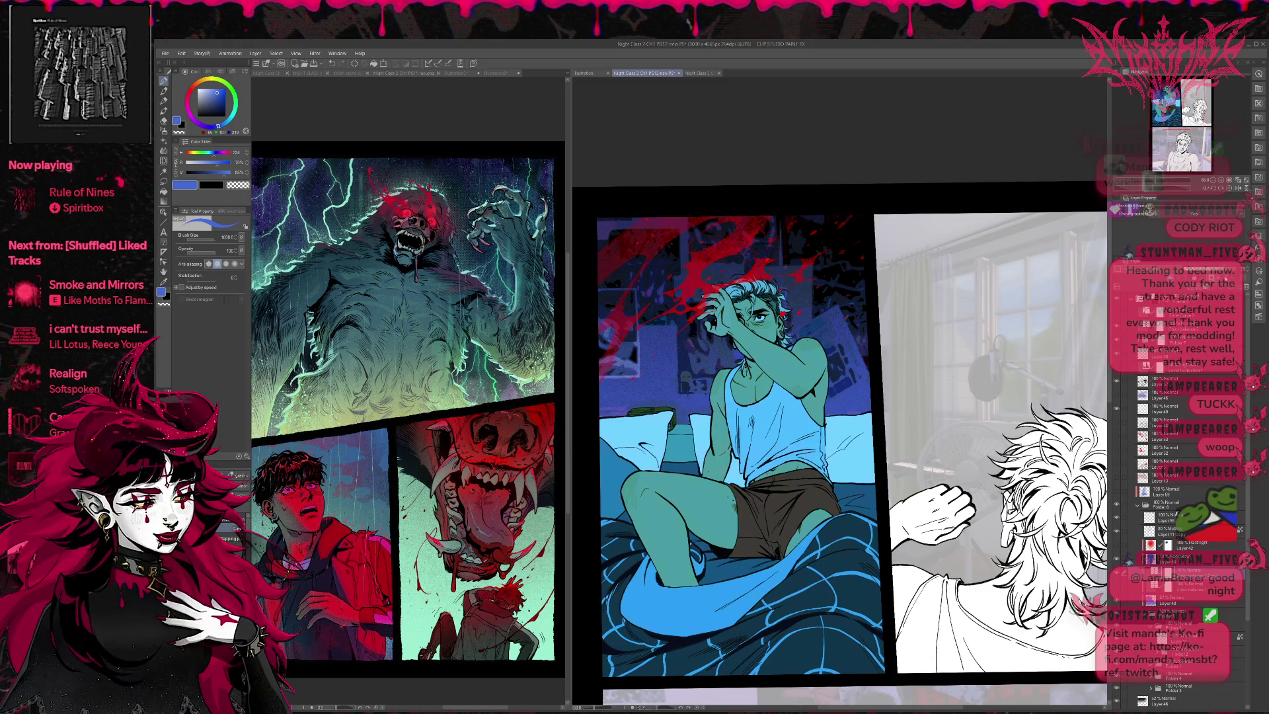
key(ctrl+z)
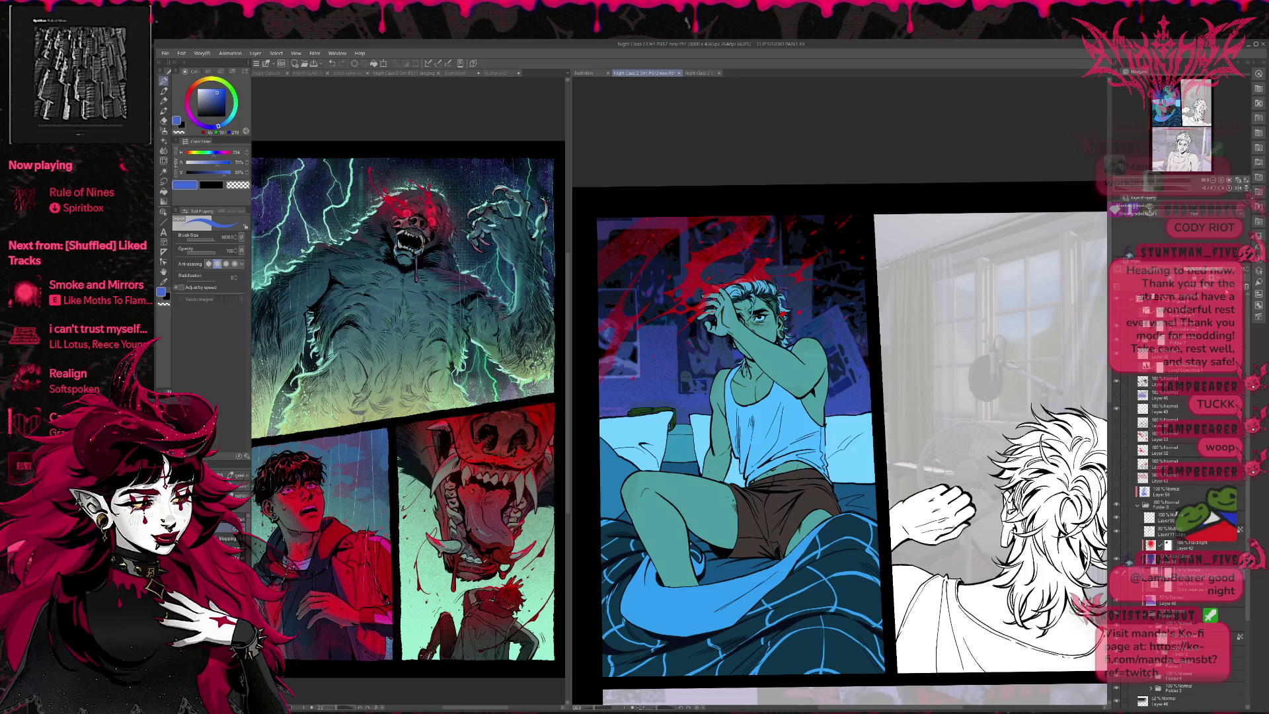
Step: Toggle the teal colour layer off and on to compare, leaving it visible
click(1118, 602)
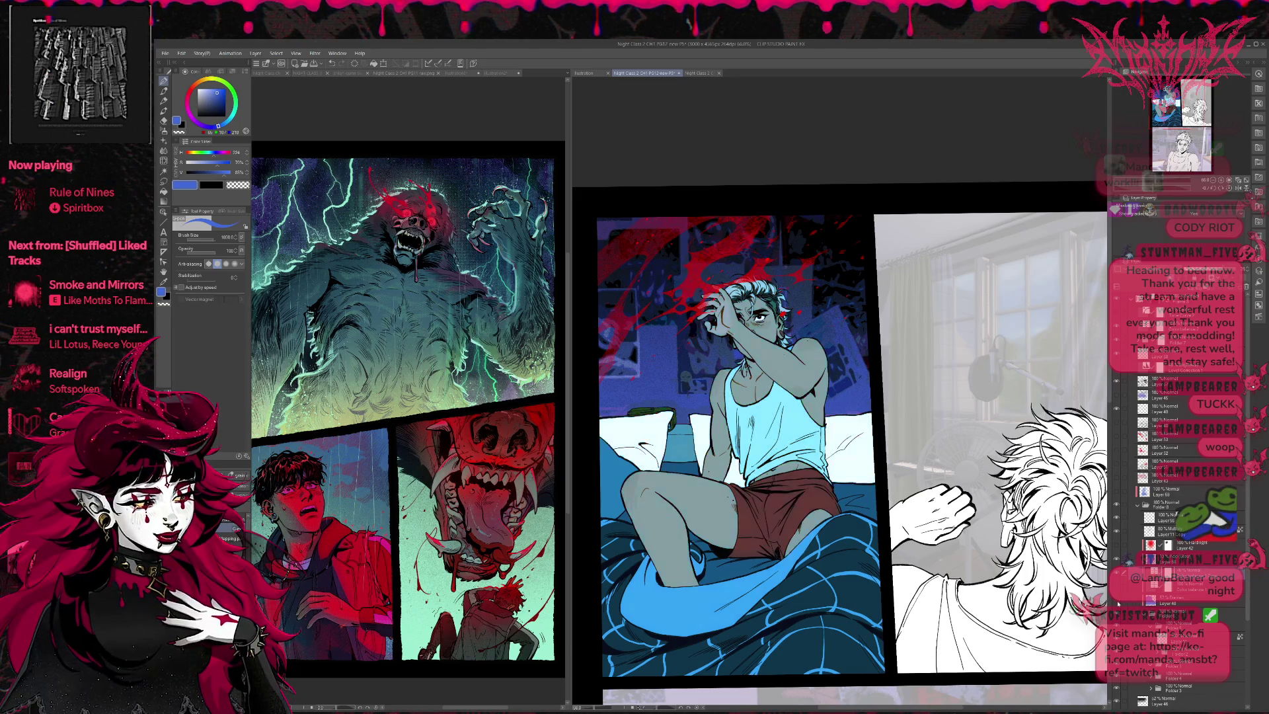
click(1118, 602)
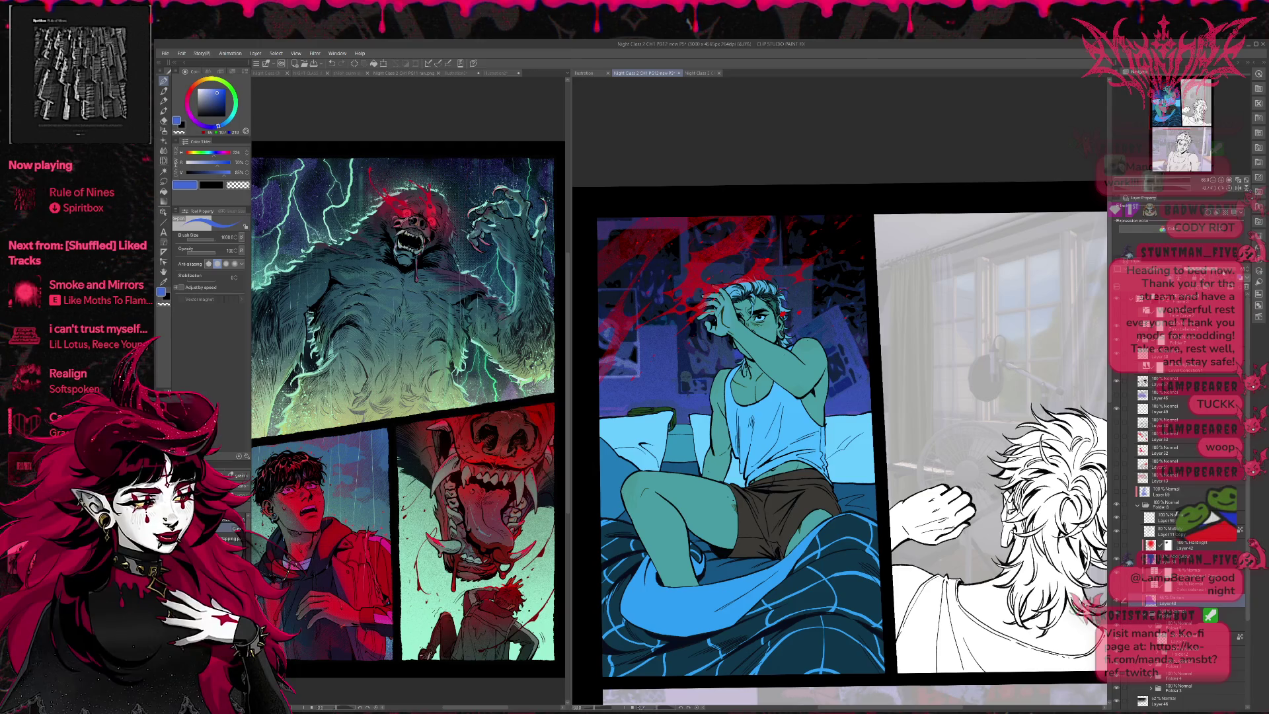
click(1118, 603)
click(1118, 603)
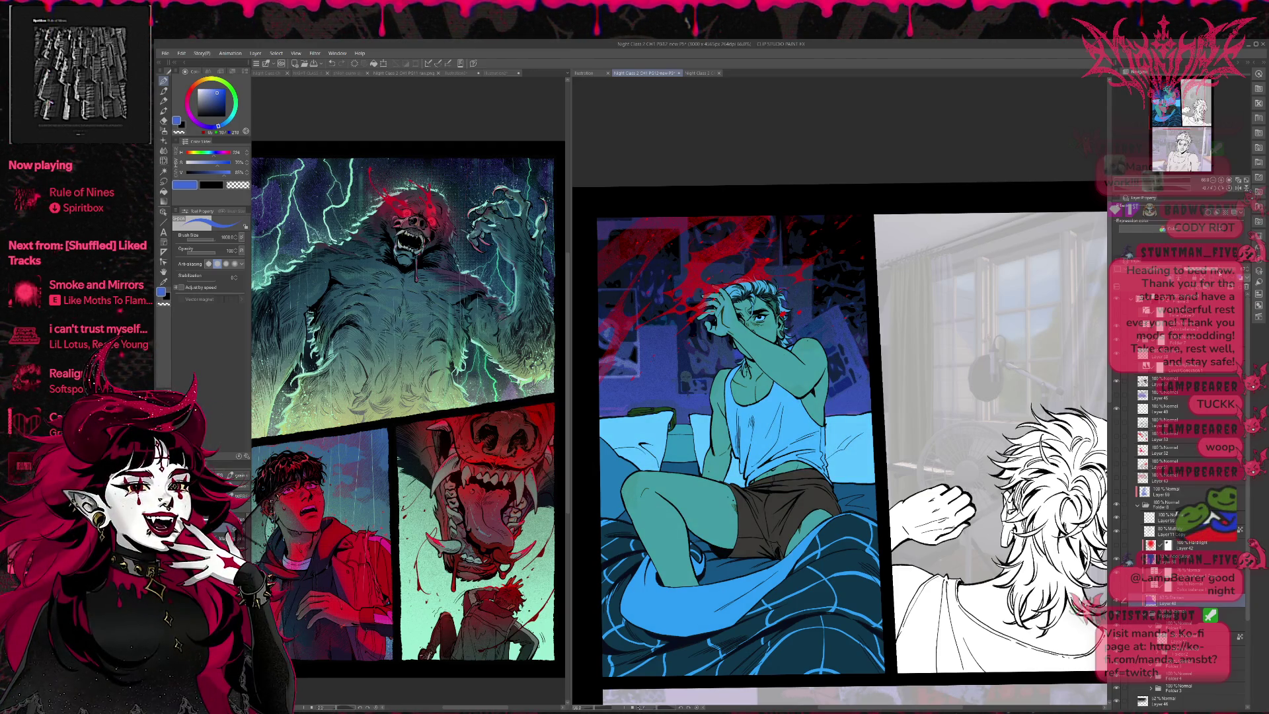
click(1118, 603)
click(1118, 603)
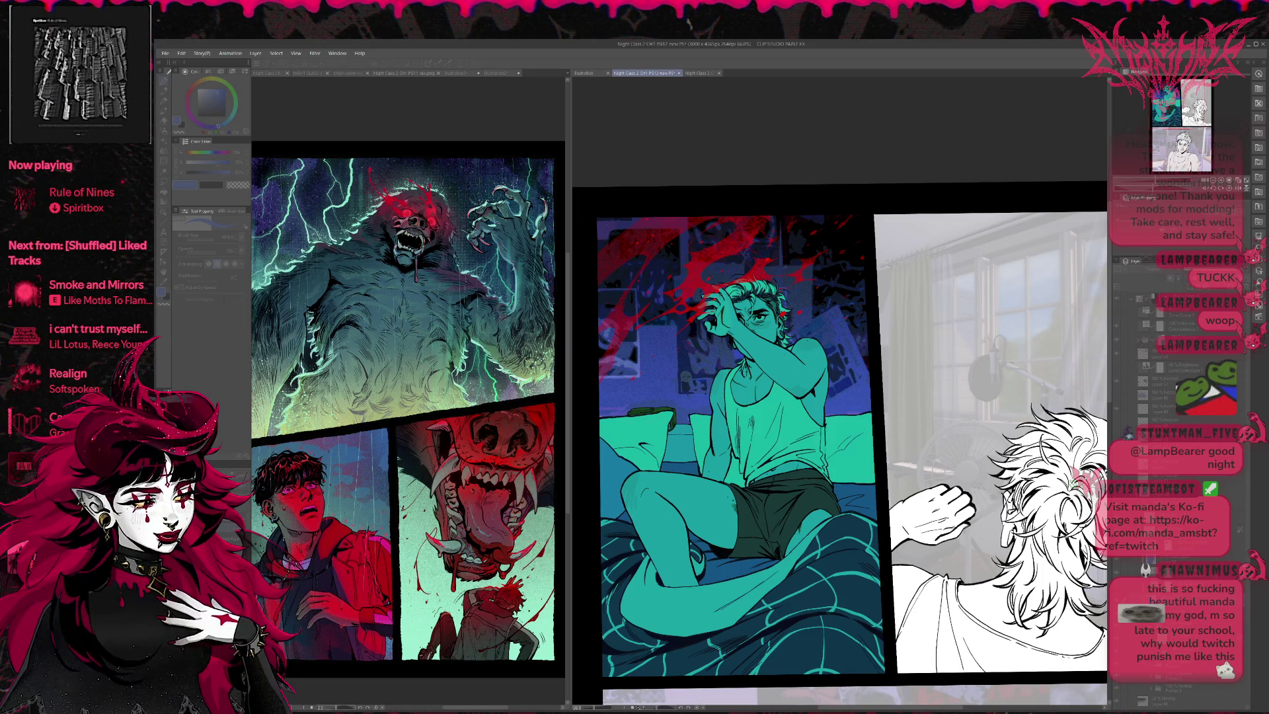
Step: Shift the tank top and pillows to brighter cyan, checking the change with undo and redo
key(ctrl+z)
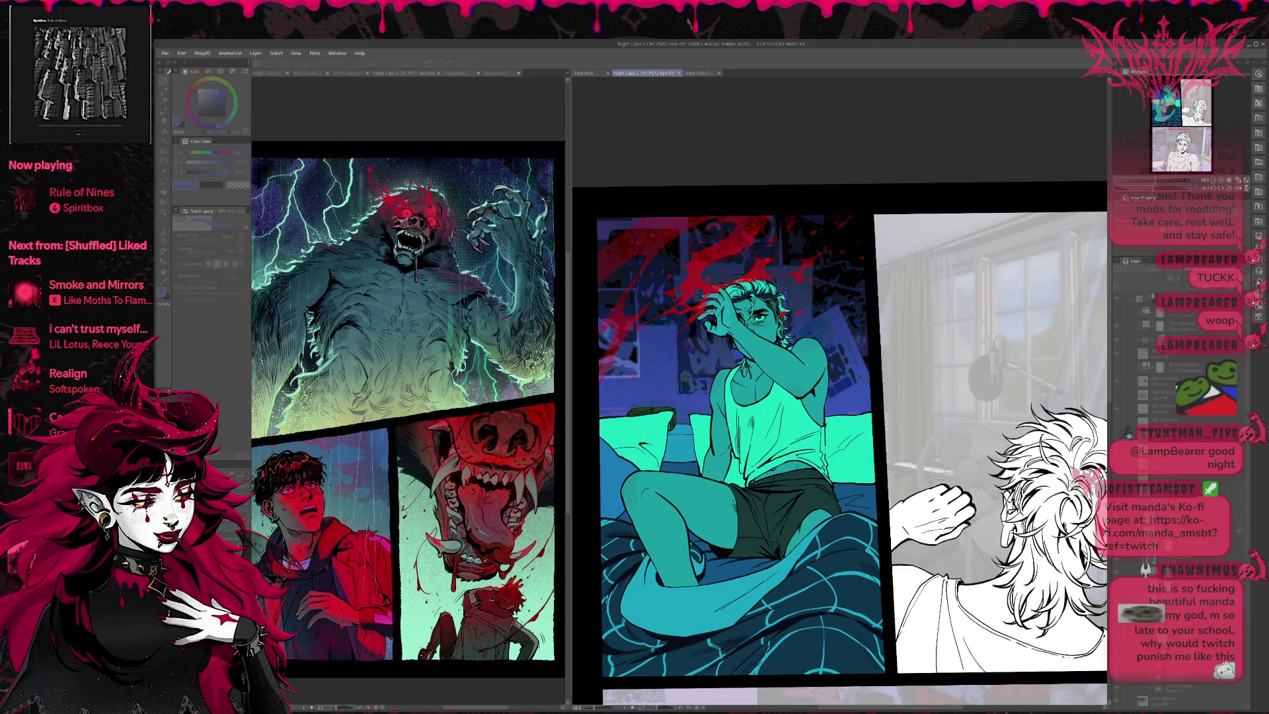
key(ctrl+z)
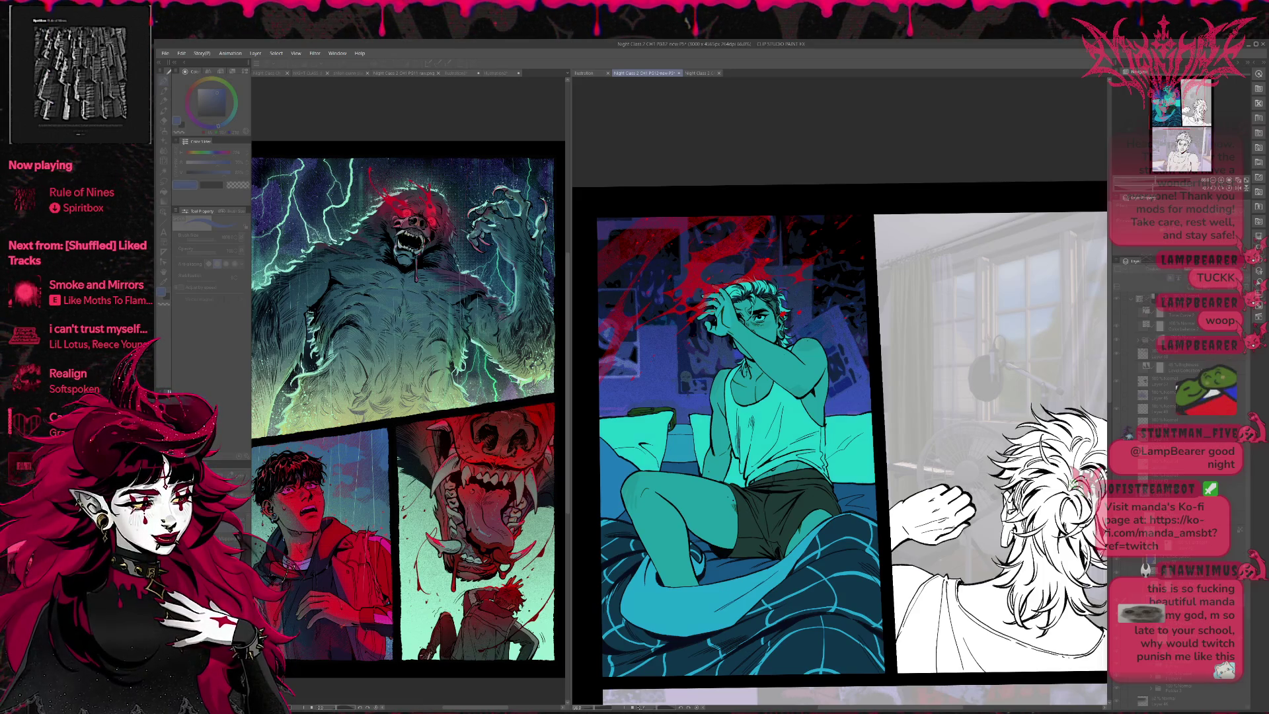
key(ctrl+z)
key(ctrl+z)
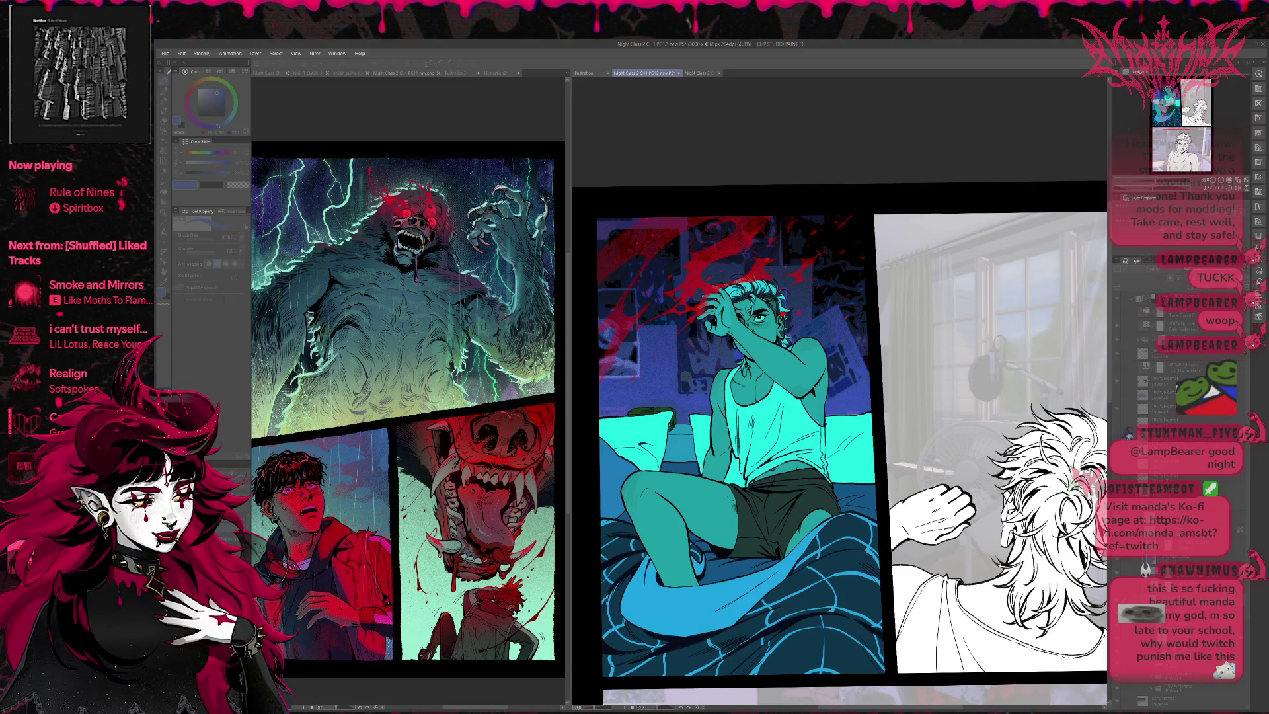
key(ctrl+y)
key(ctrl+z)
key(ctrl+y)
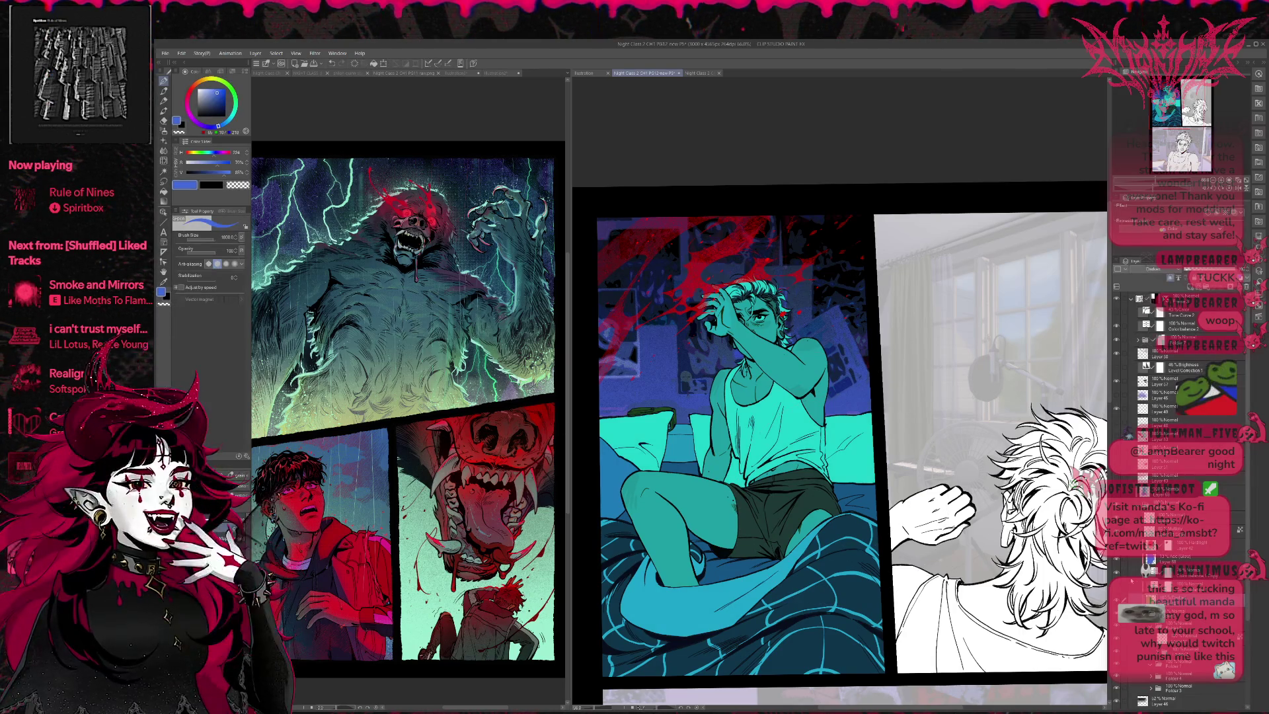
key(ctrl+z)
key(ctrl+y)
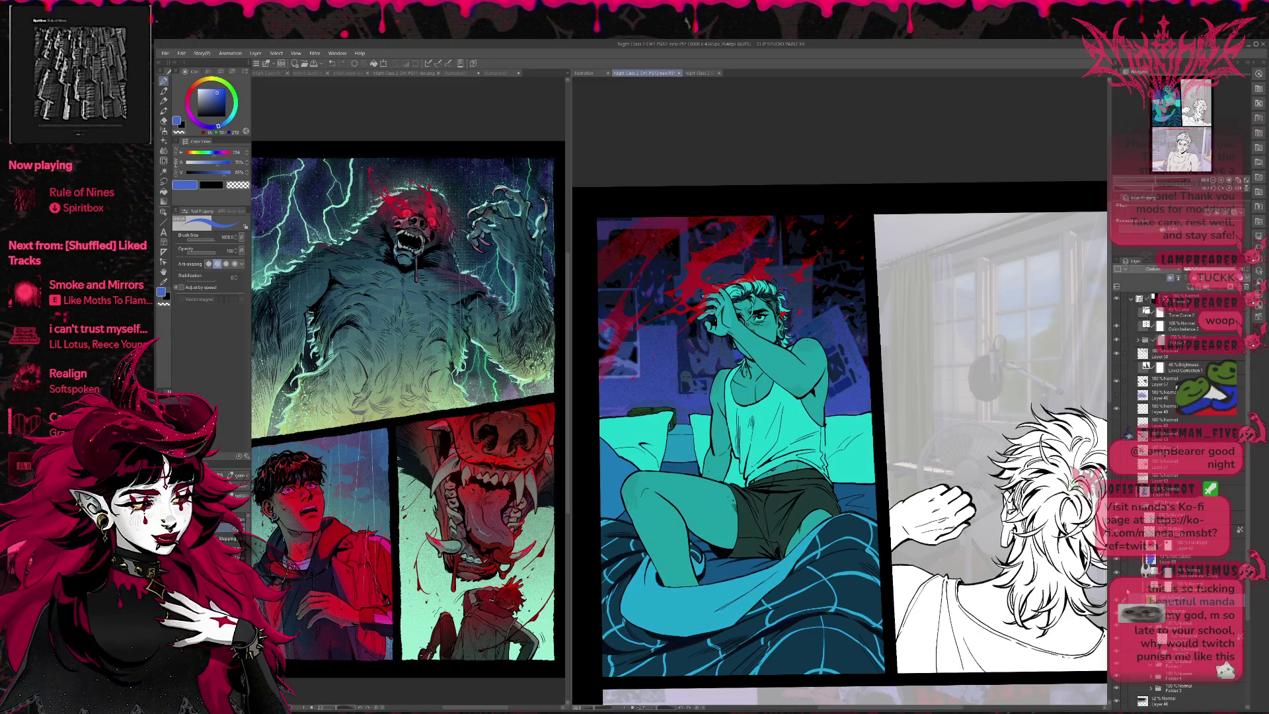
key(ctrl+z)
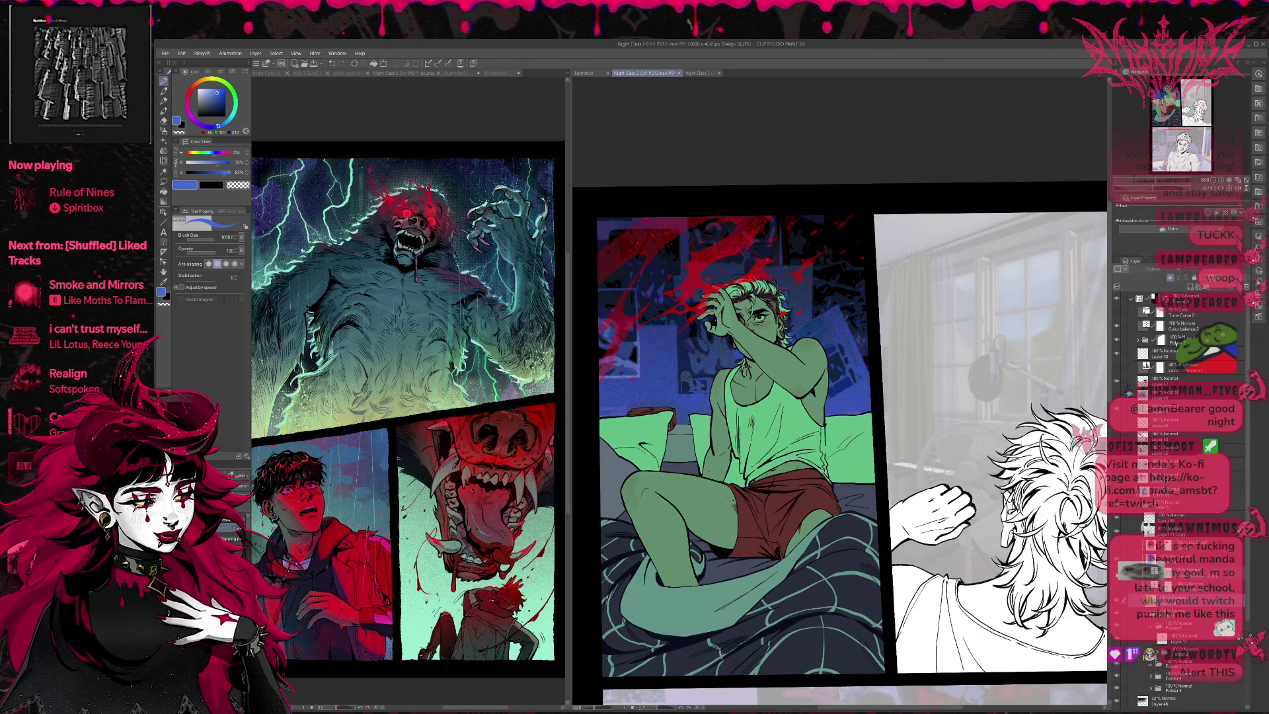
key(ctrl+y)
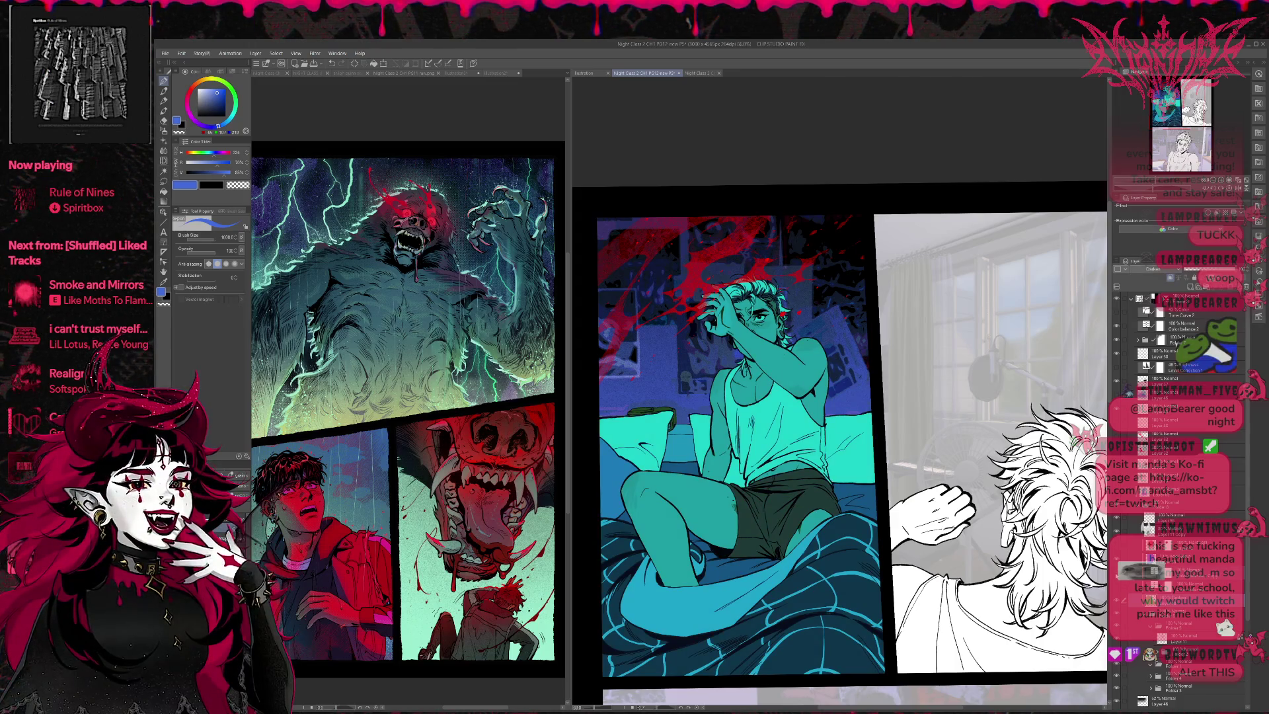
key(ctrl+z)
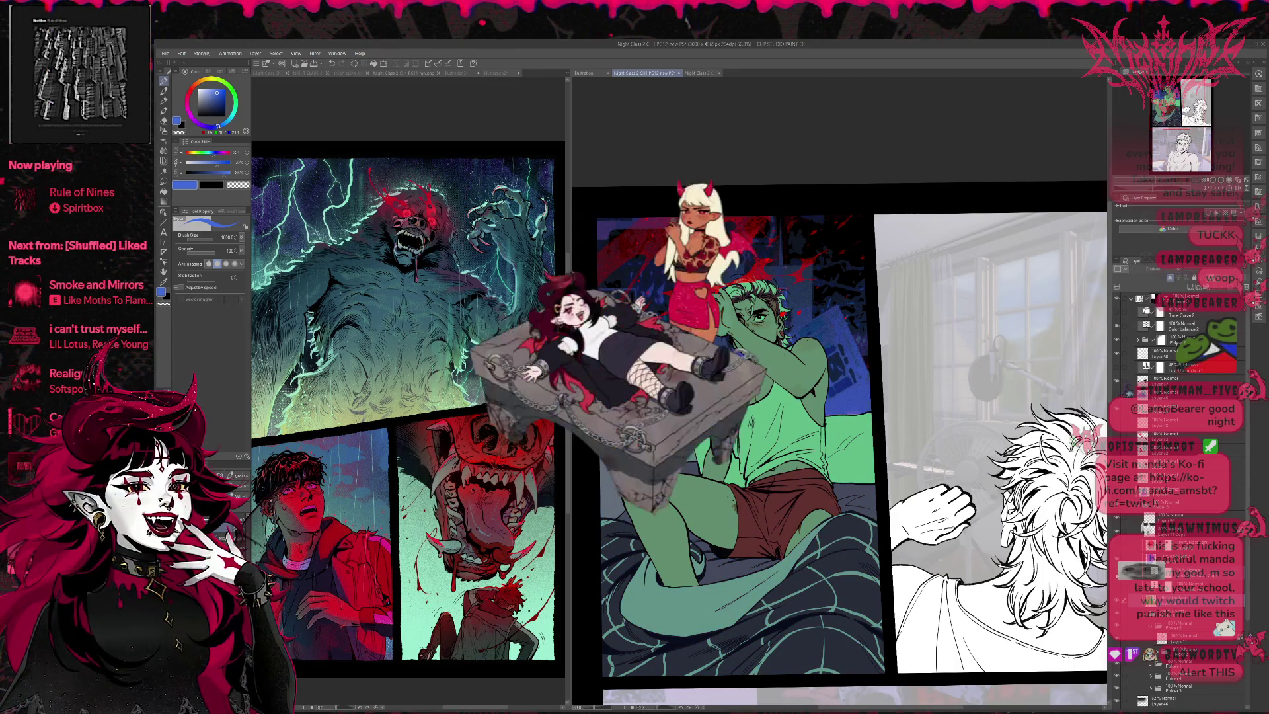
key(ctrl+y)
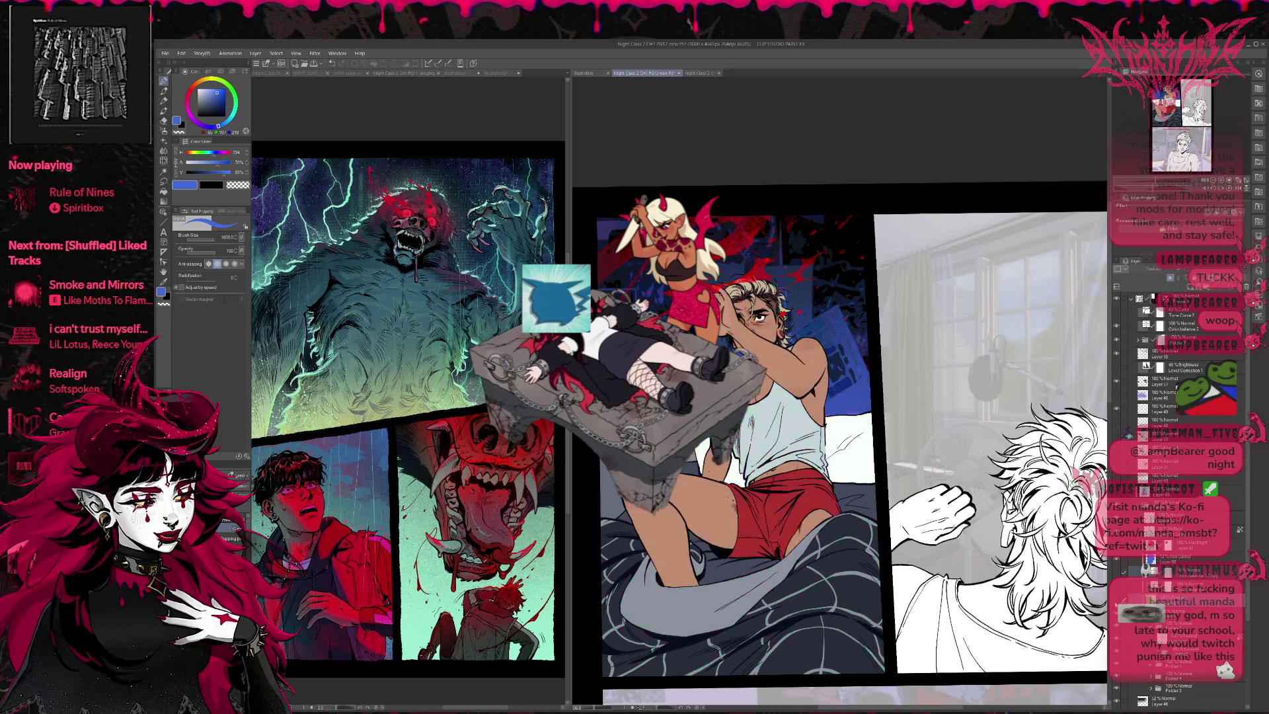
key(ctrl+z)
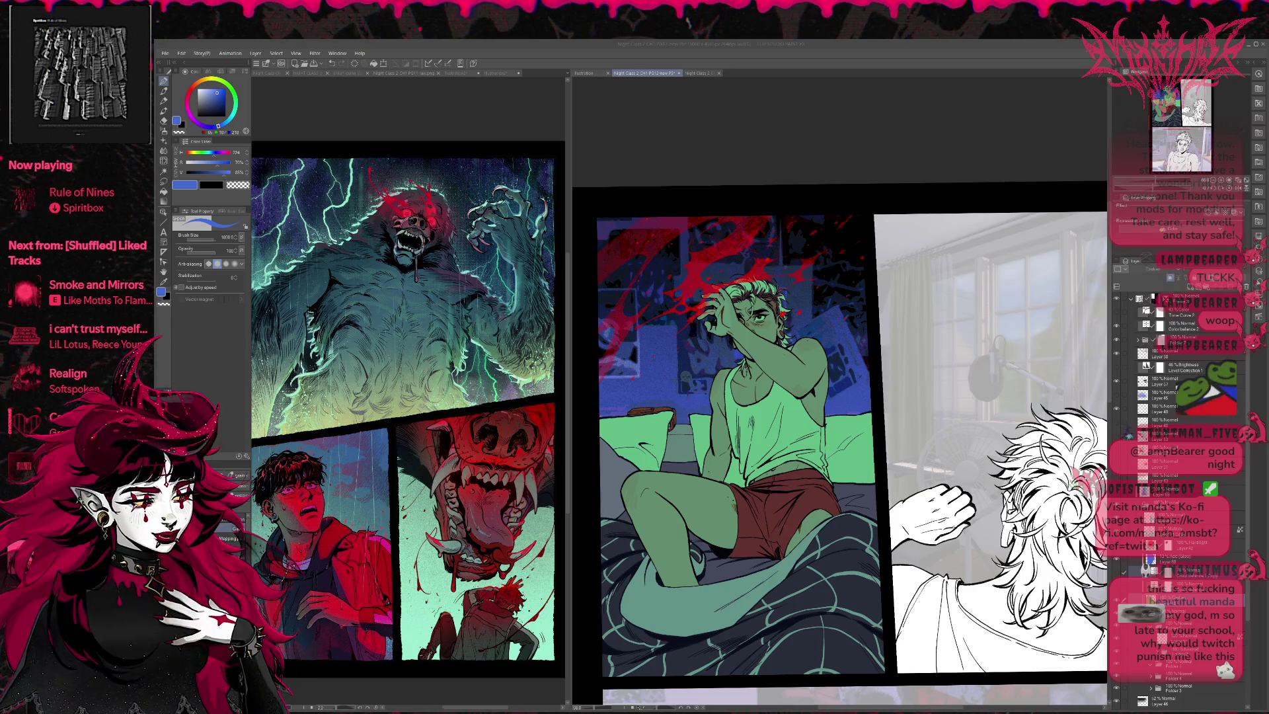
click(1116, 570)
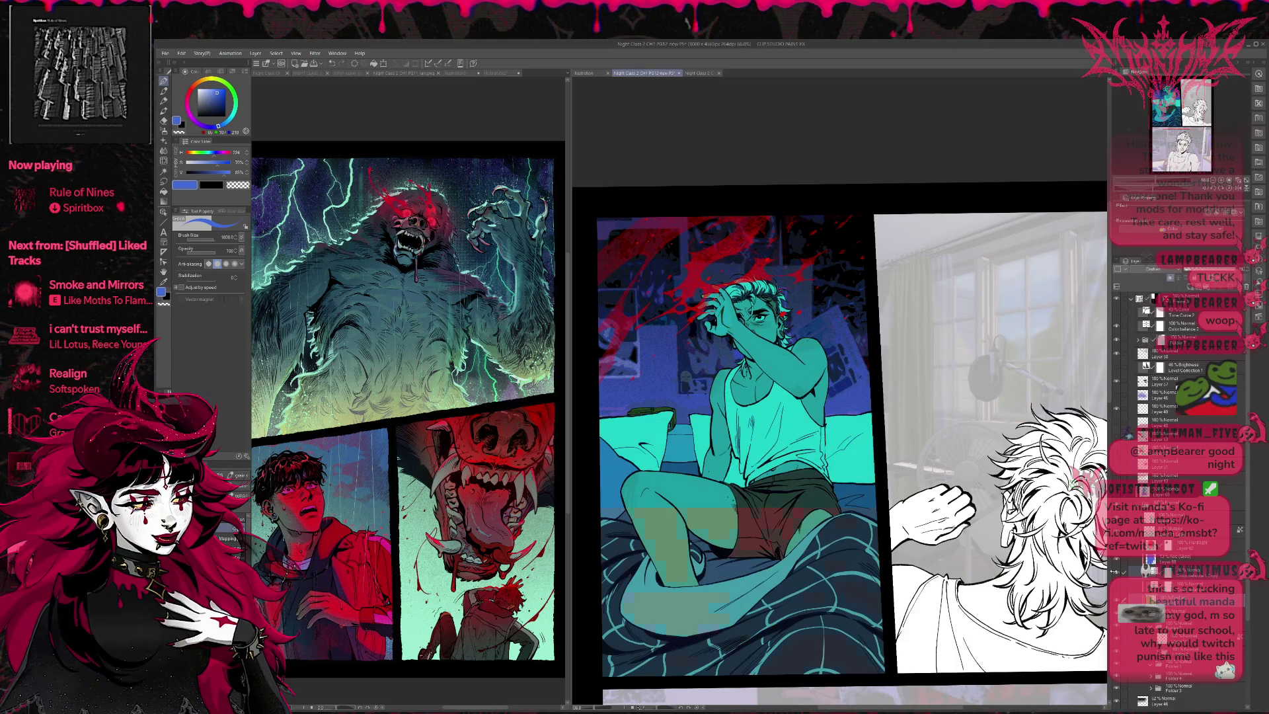
click(1118, 587)
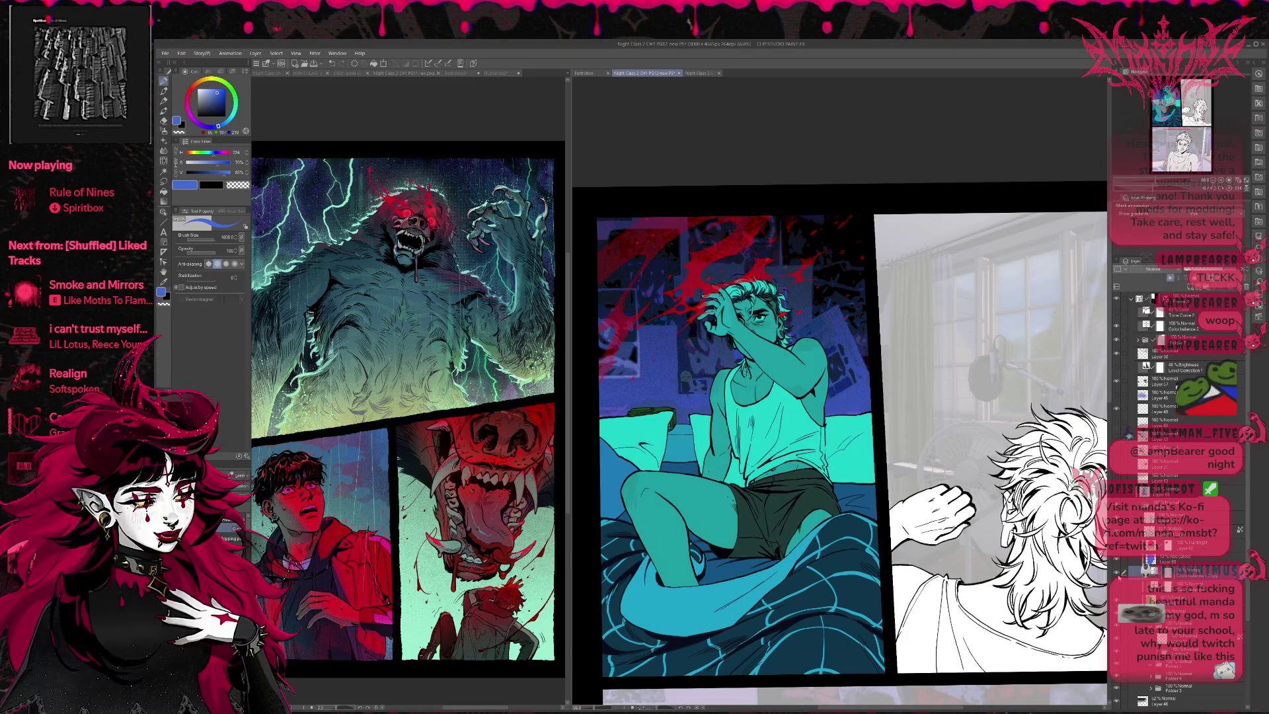
click(1118, 587)
click(1118, 587)
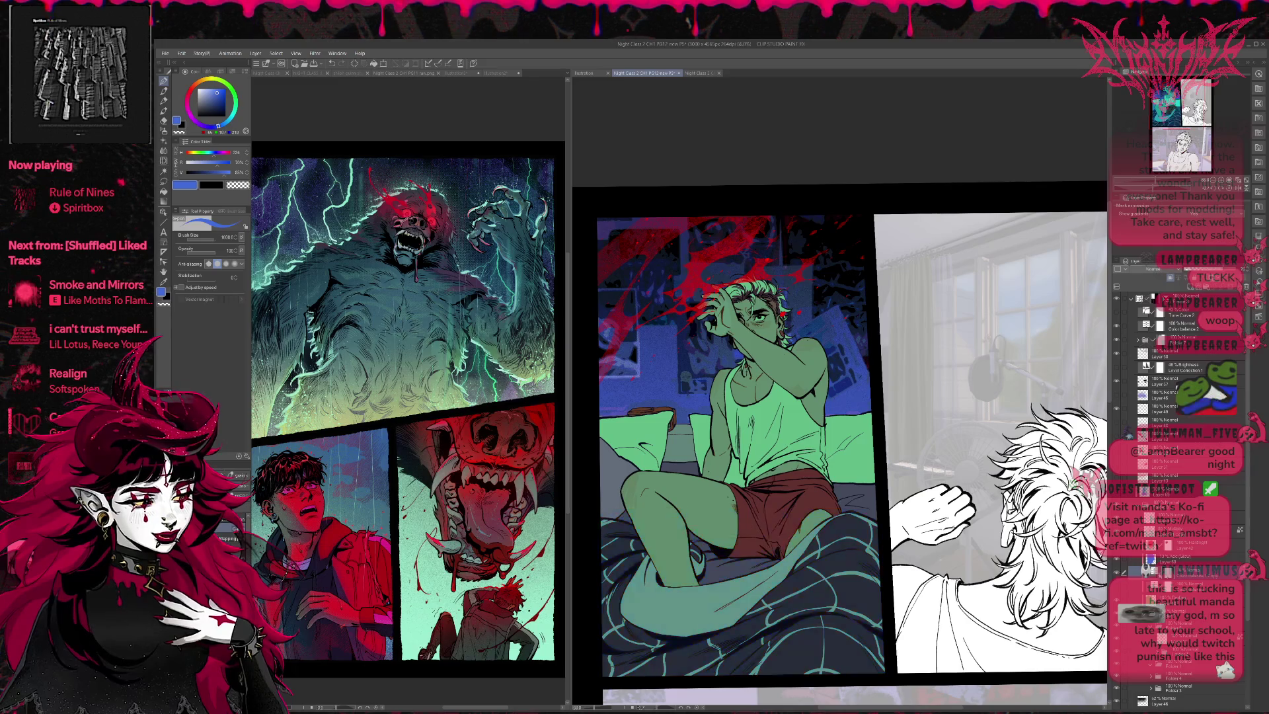
click(1118, 587)
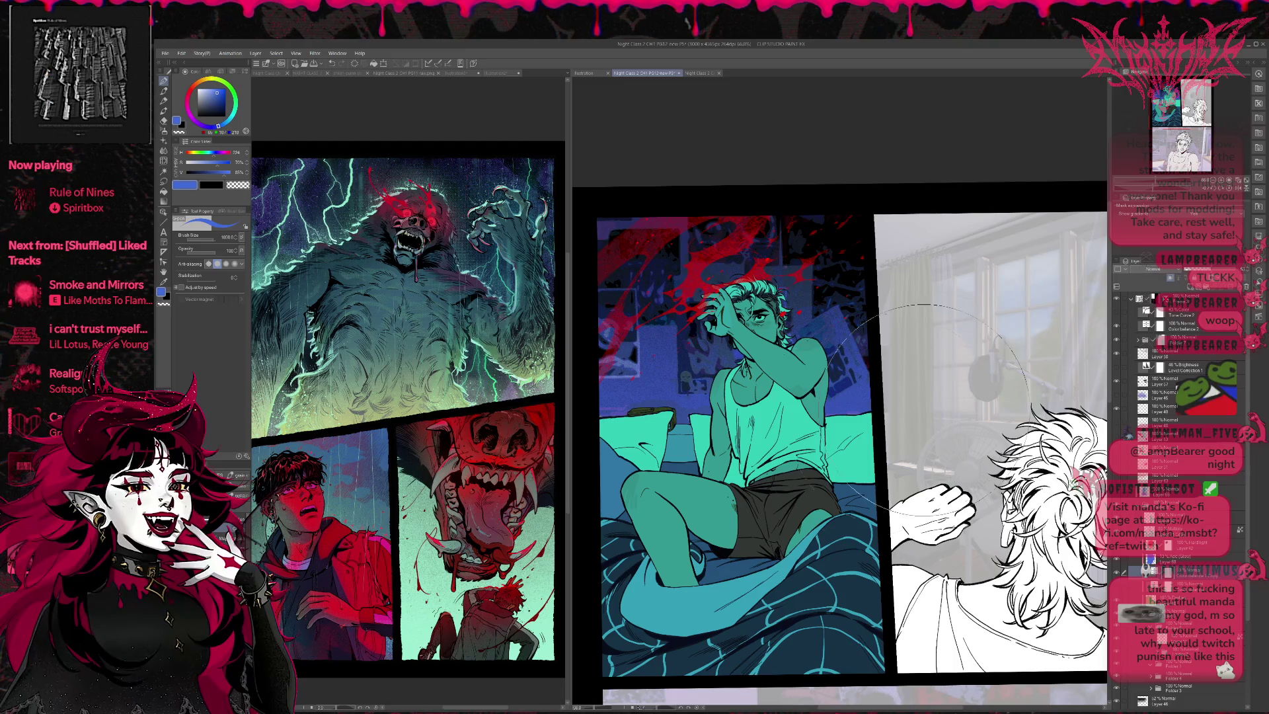
key(ctrl+minus)
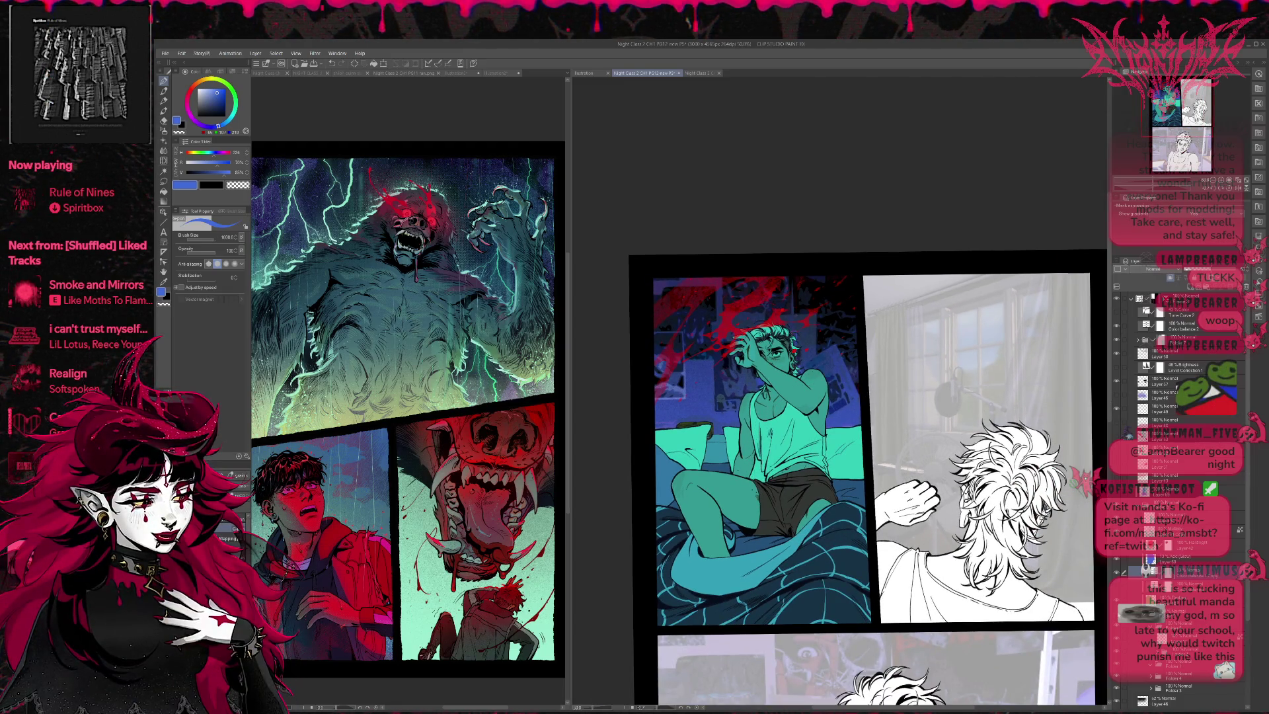
Step: Select another layer, save the page, and undo back to orange-red hair
ctrl+shift+click(985, 508)
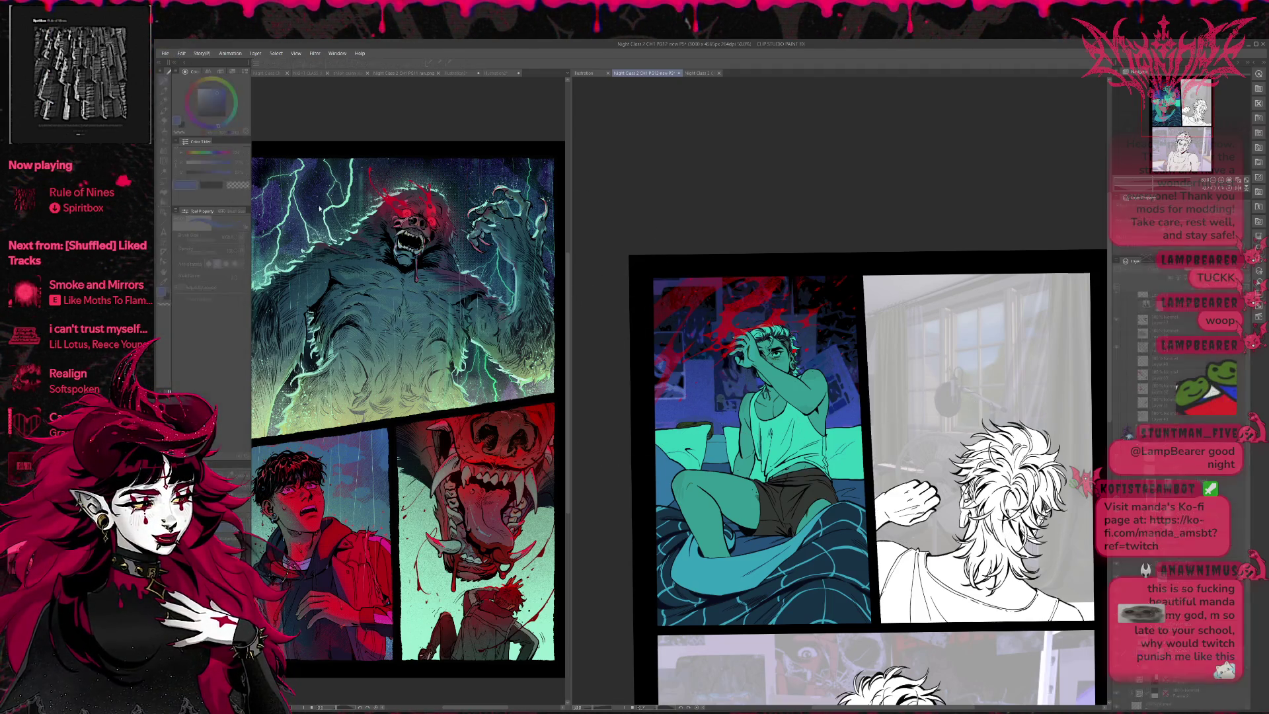
key(ctrl+s)
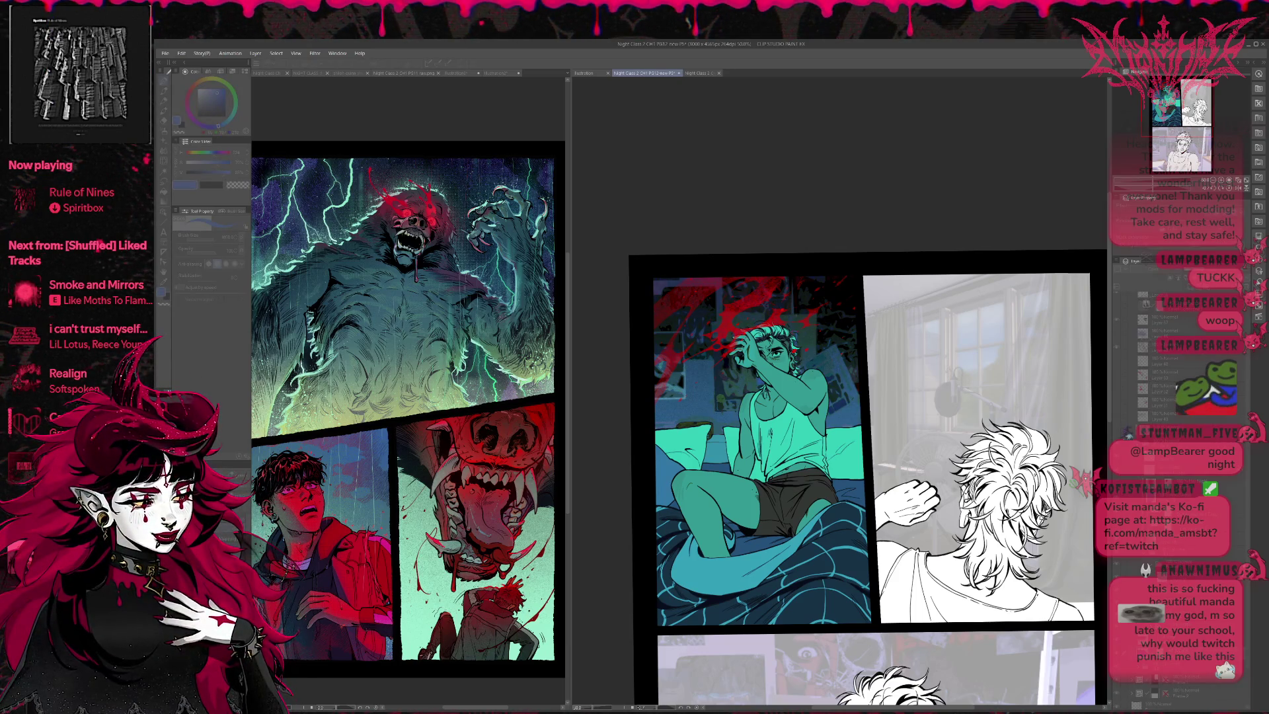
click(324, 503)
key(ctrl+z)
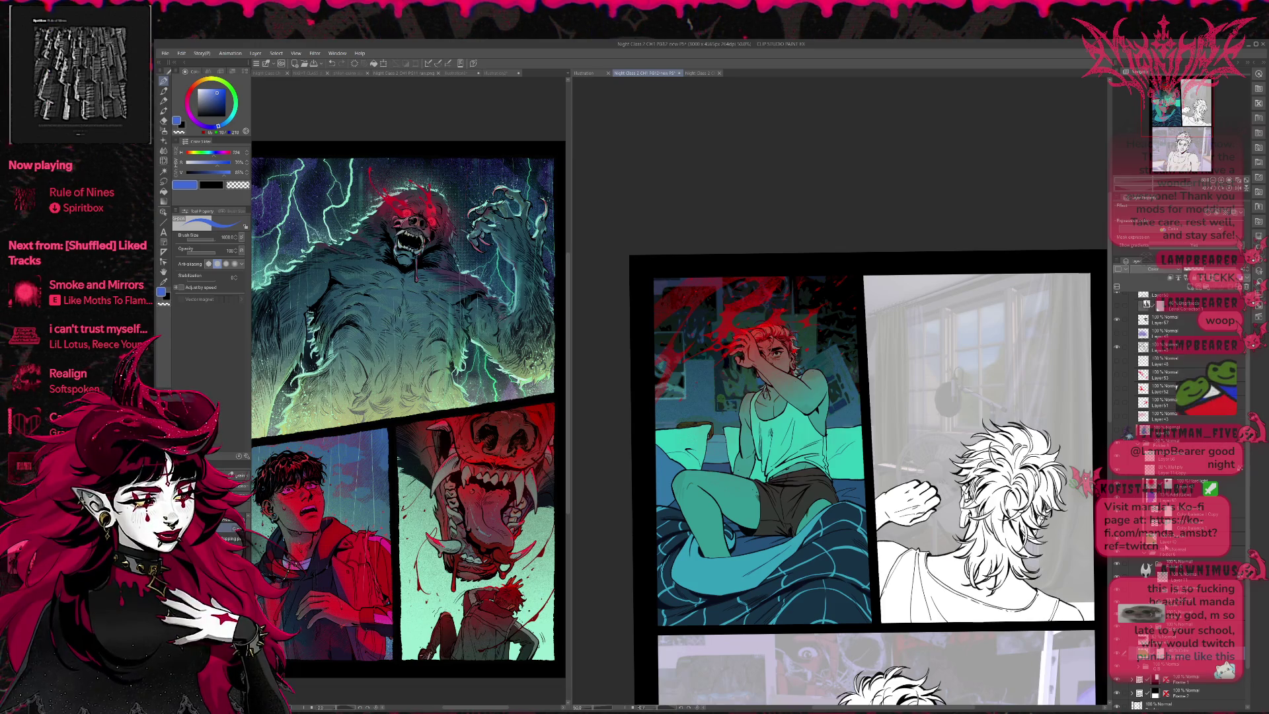
Step: Compare the bed panel with and without the blue Color Balance recolour, ending on teal
key(ctrl+z)
key(ctrl+y)
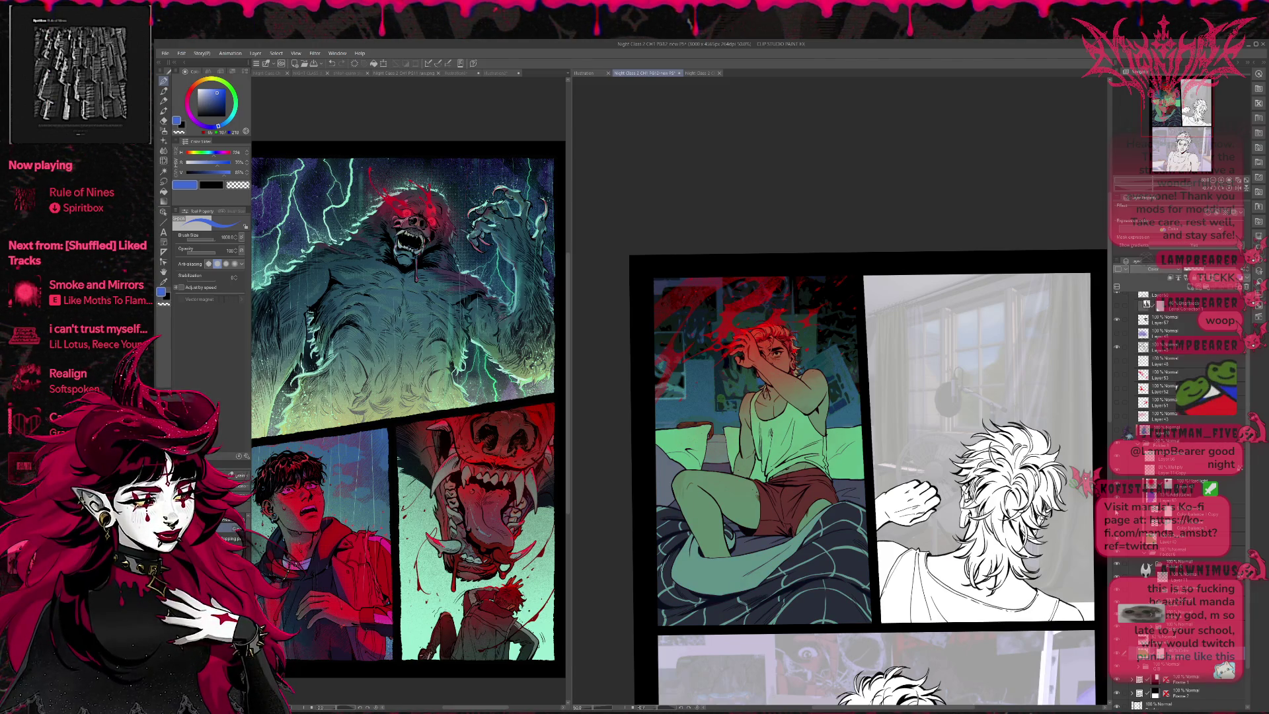
key(ctrl+y)
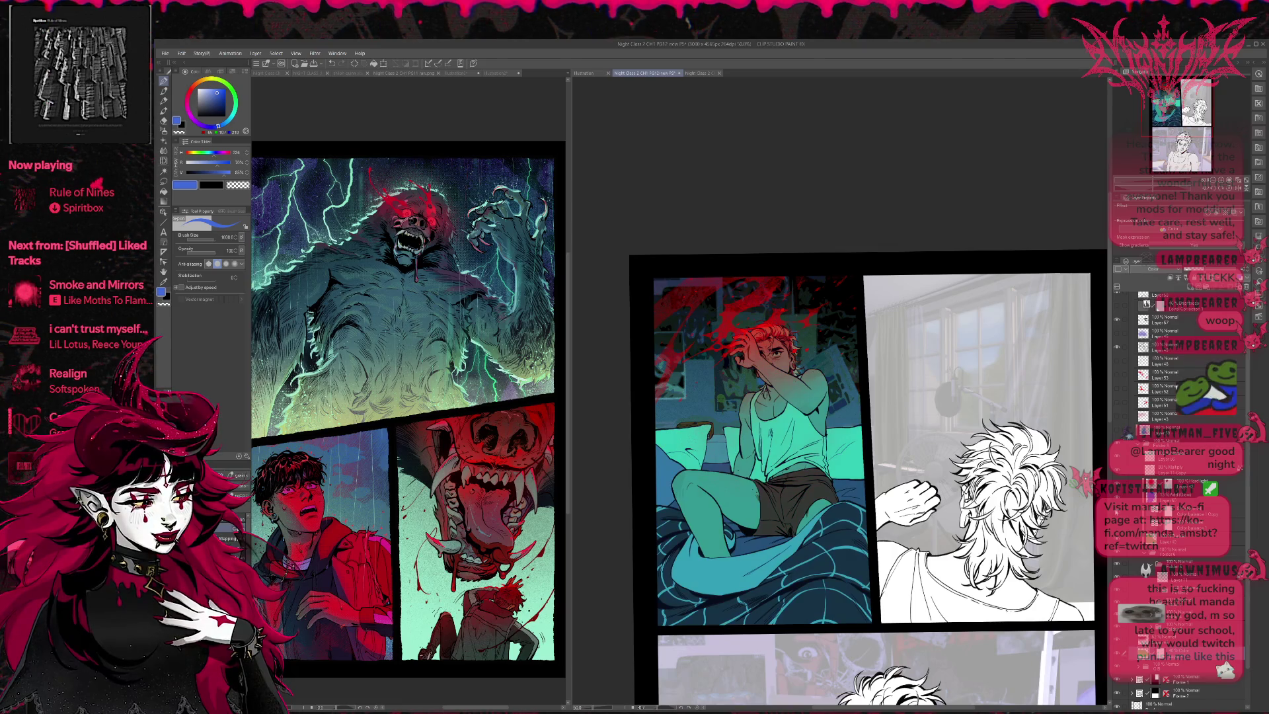
key(ctrl+z)
key(ctrl+y)
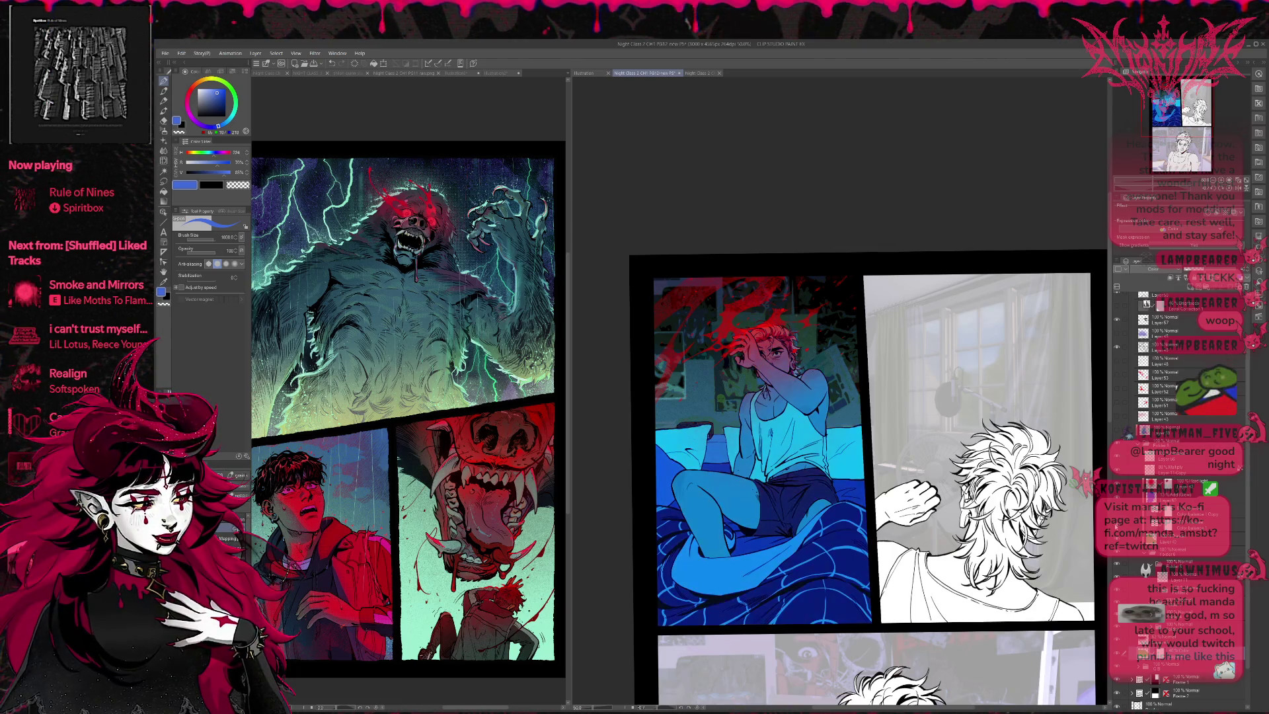
click(1176, 526)
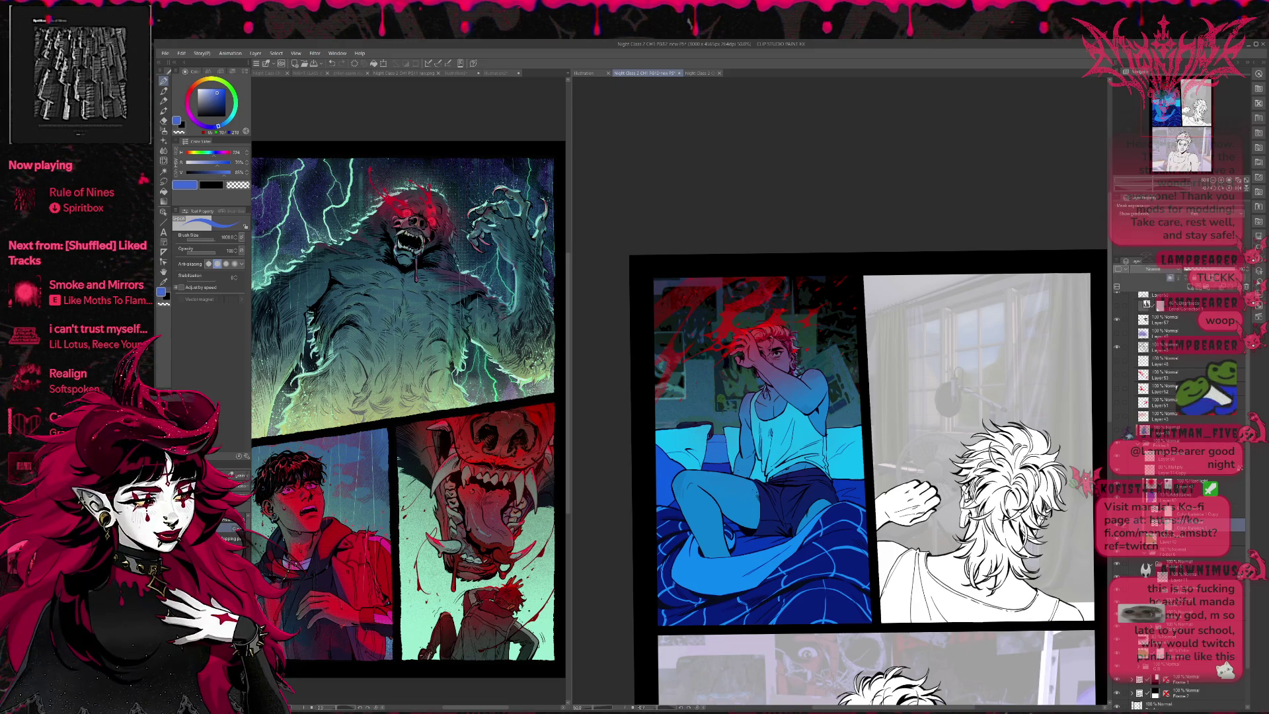
key(ctrl+z)
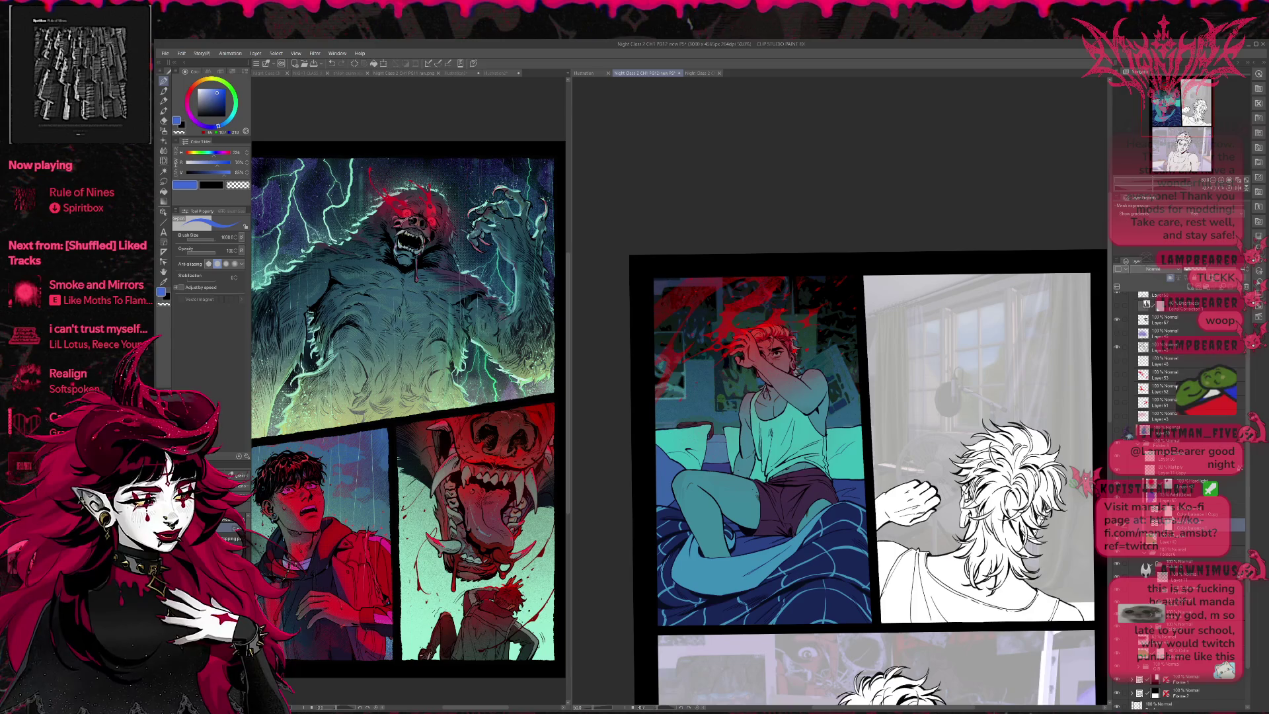
key(ctrl+z)
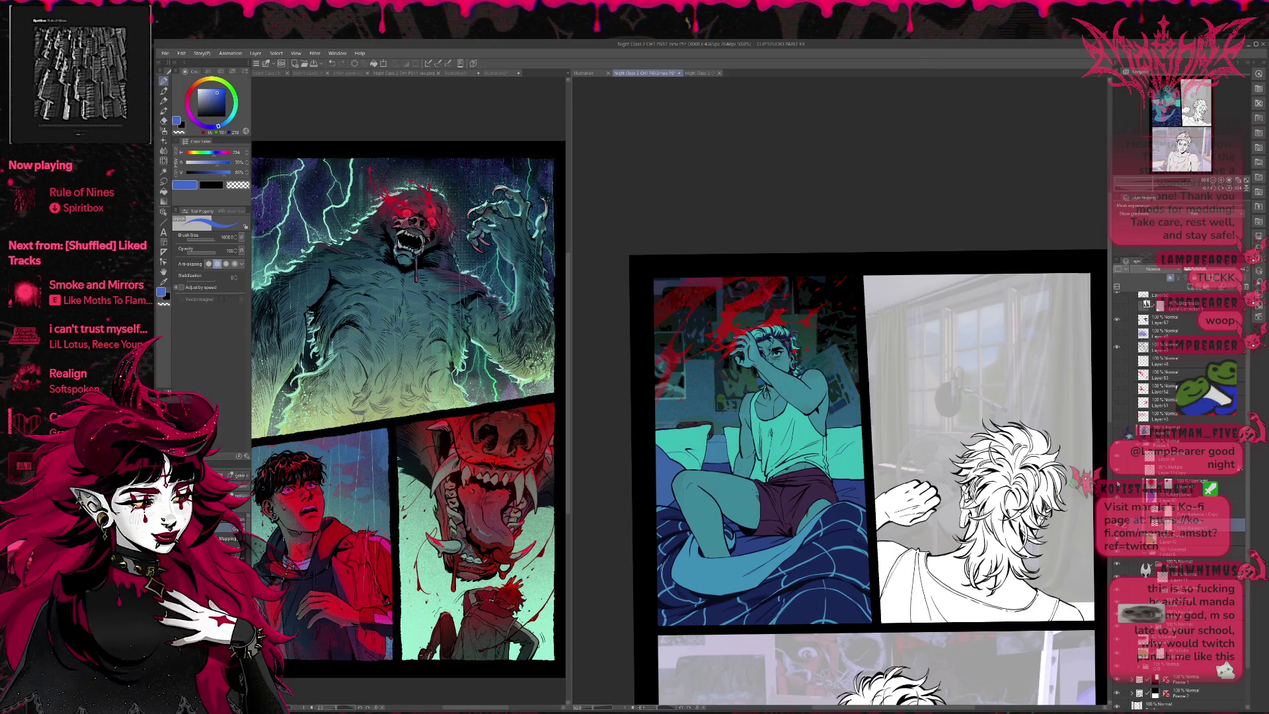
key(ctrl+z)
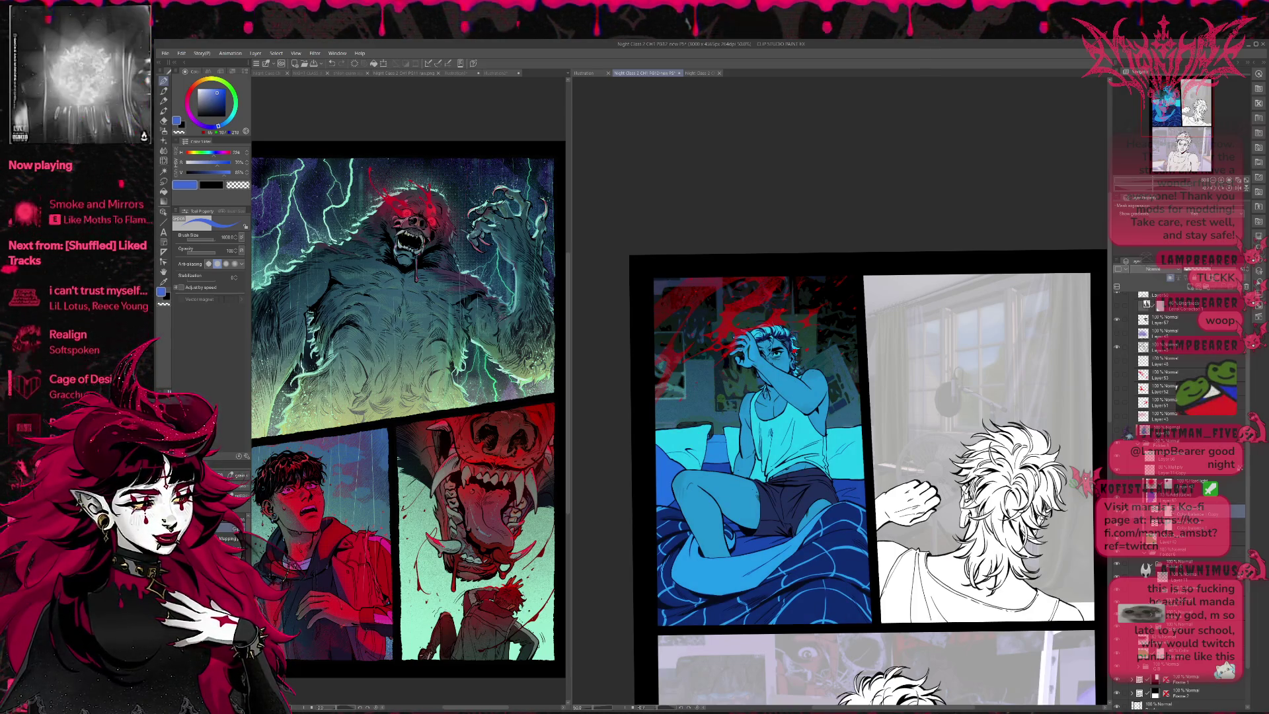
key(ctrl+y)
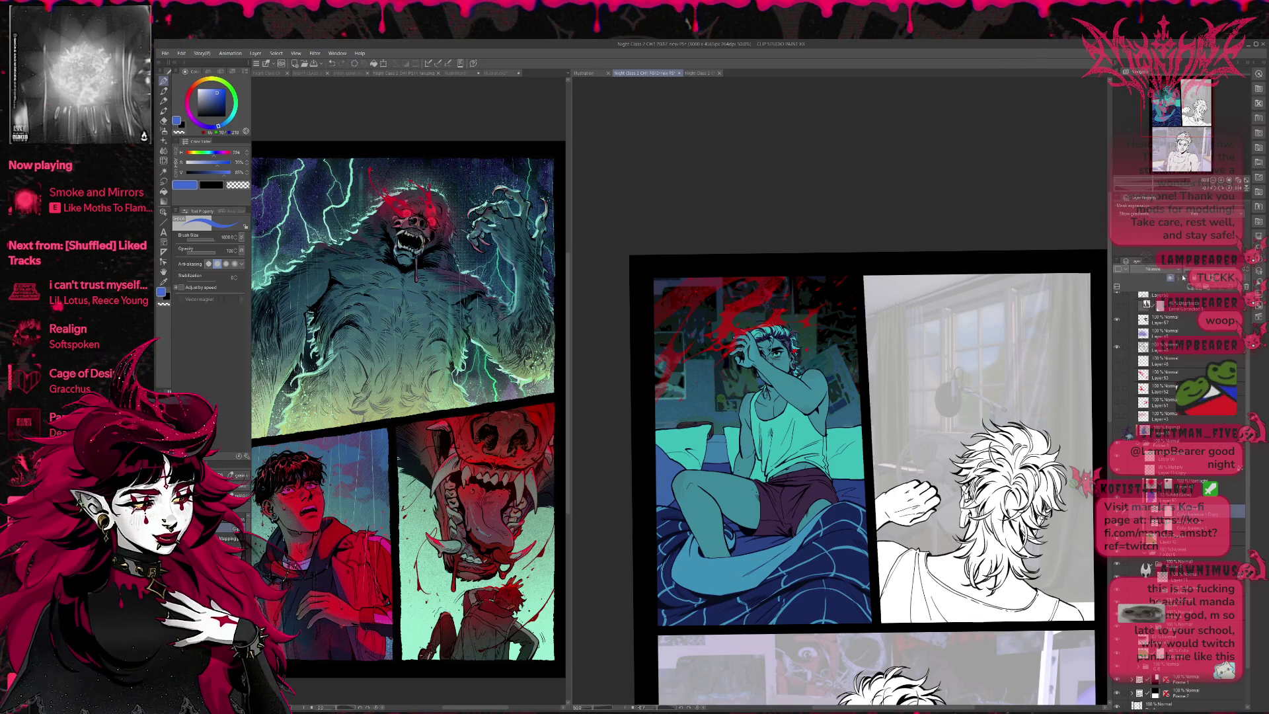
Step: Duplicate the Darken colour layer and cycle the copy's blending modes, starting from Brightness
click(1210, 537)
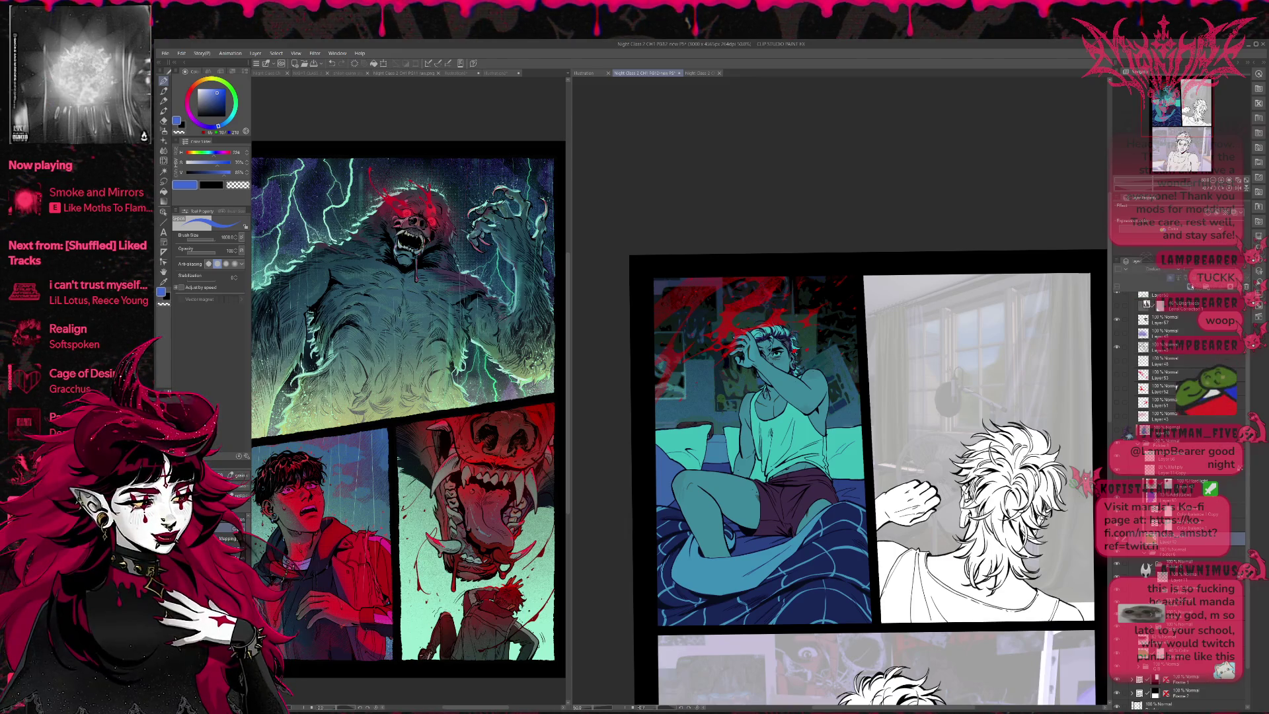
click(1191, 290)
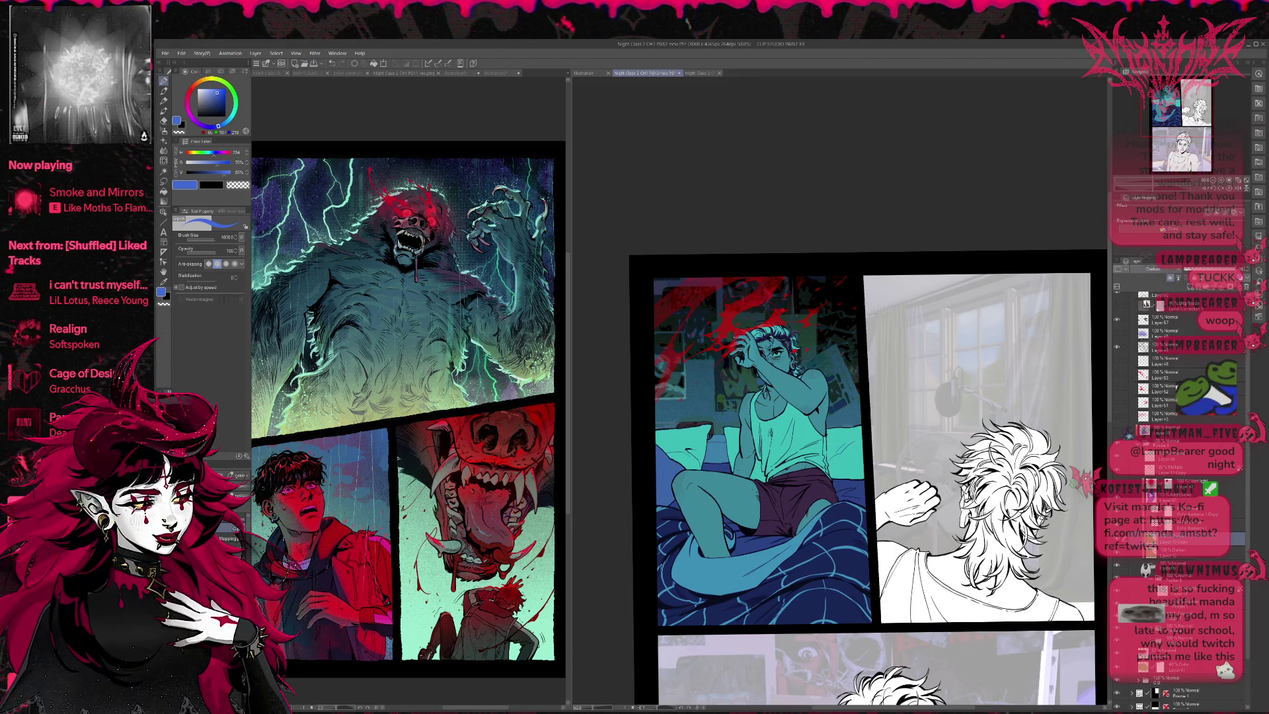
click(1153, 269)
scroll(1174, 271, up, 3)
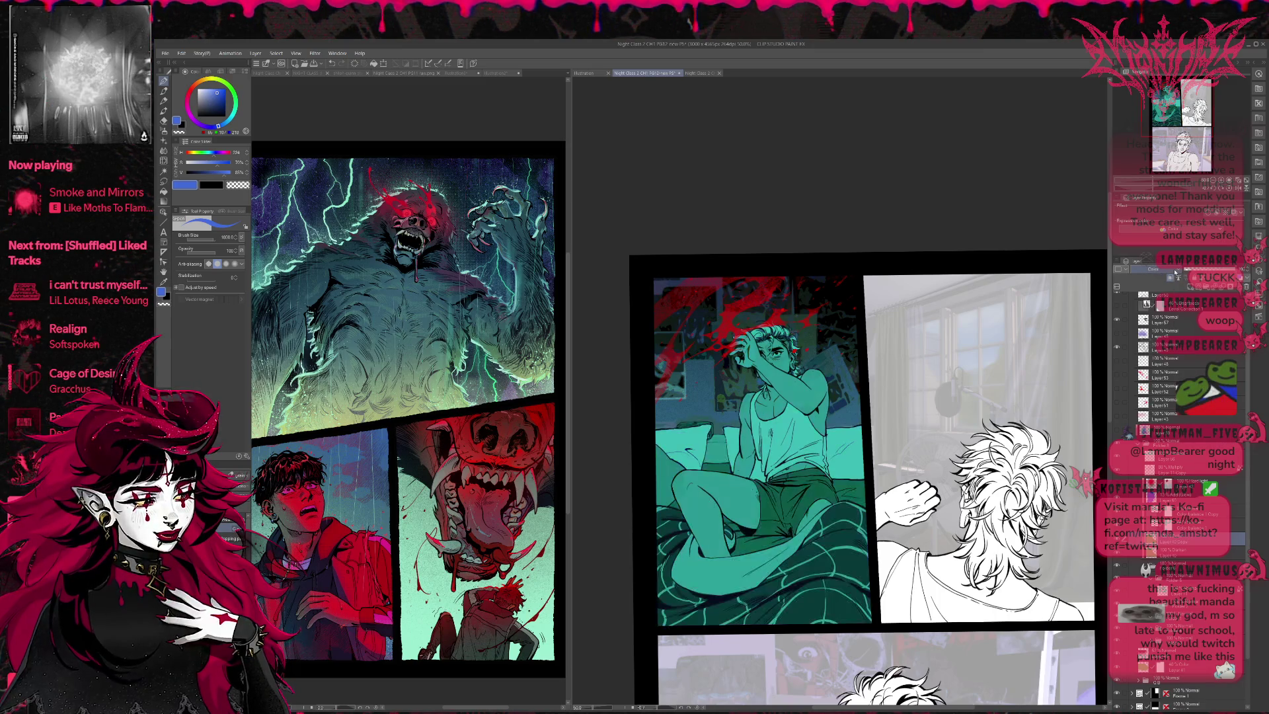
scroll(1174, 272, up, 3)
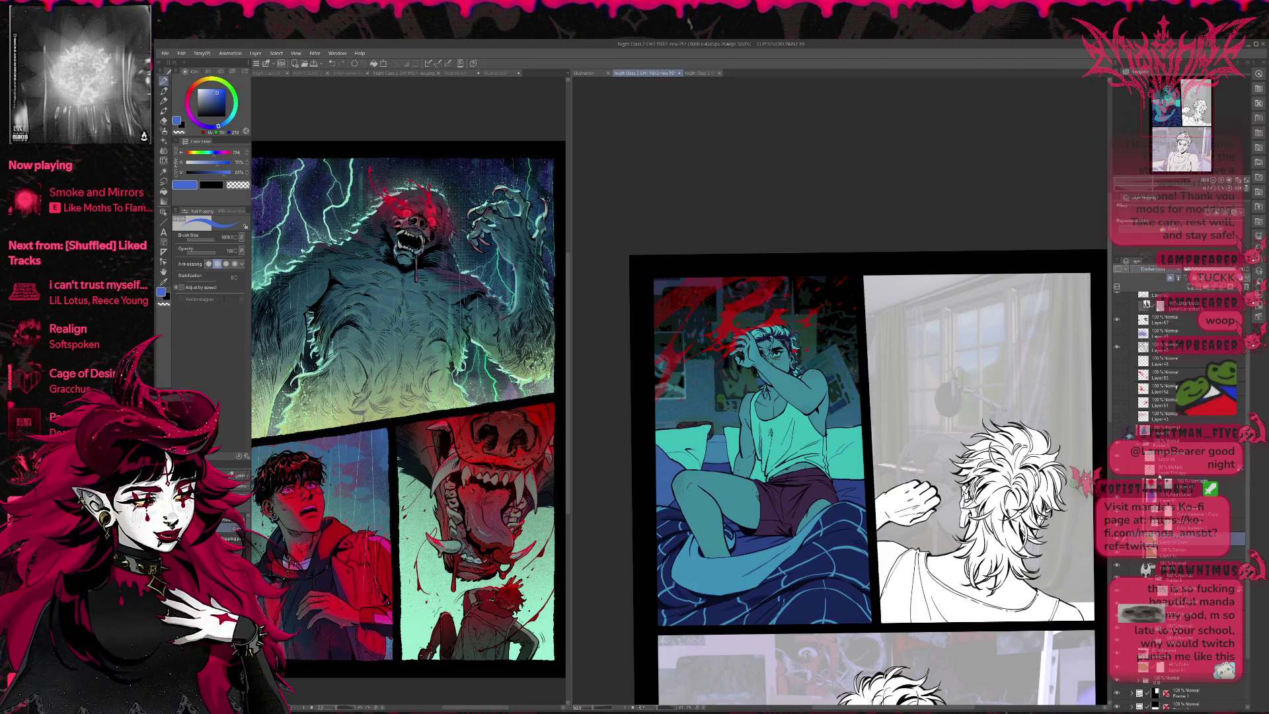
scroll(1164, 271, down, 3)
scroll(1164, 271, down, 4)
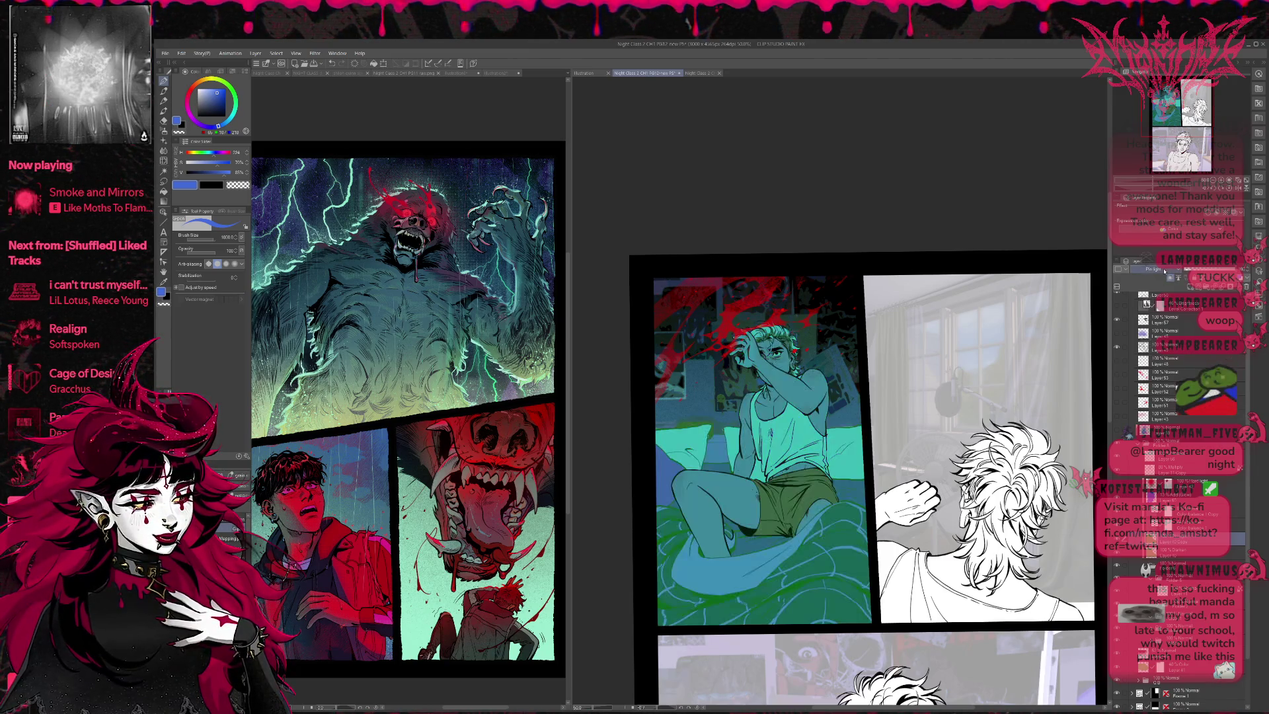
scroll(1164, 271, down, 1)
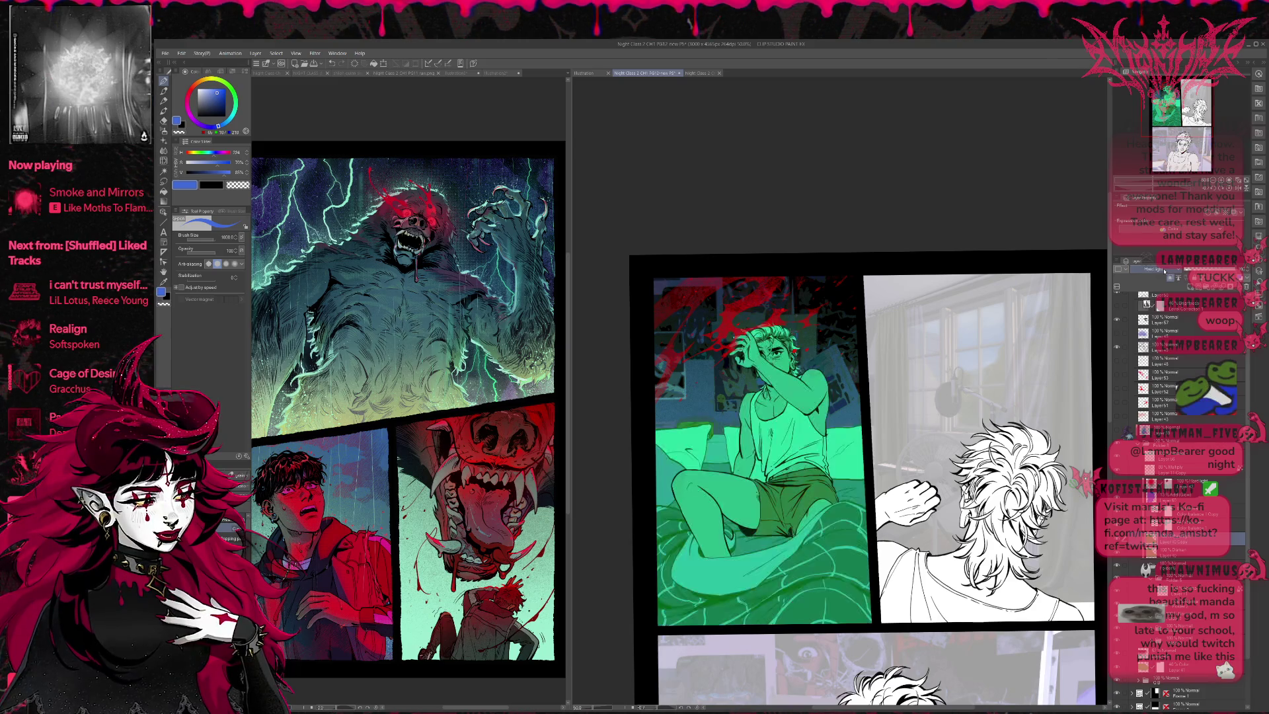
scroll(1164, 271, down, 1)
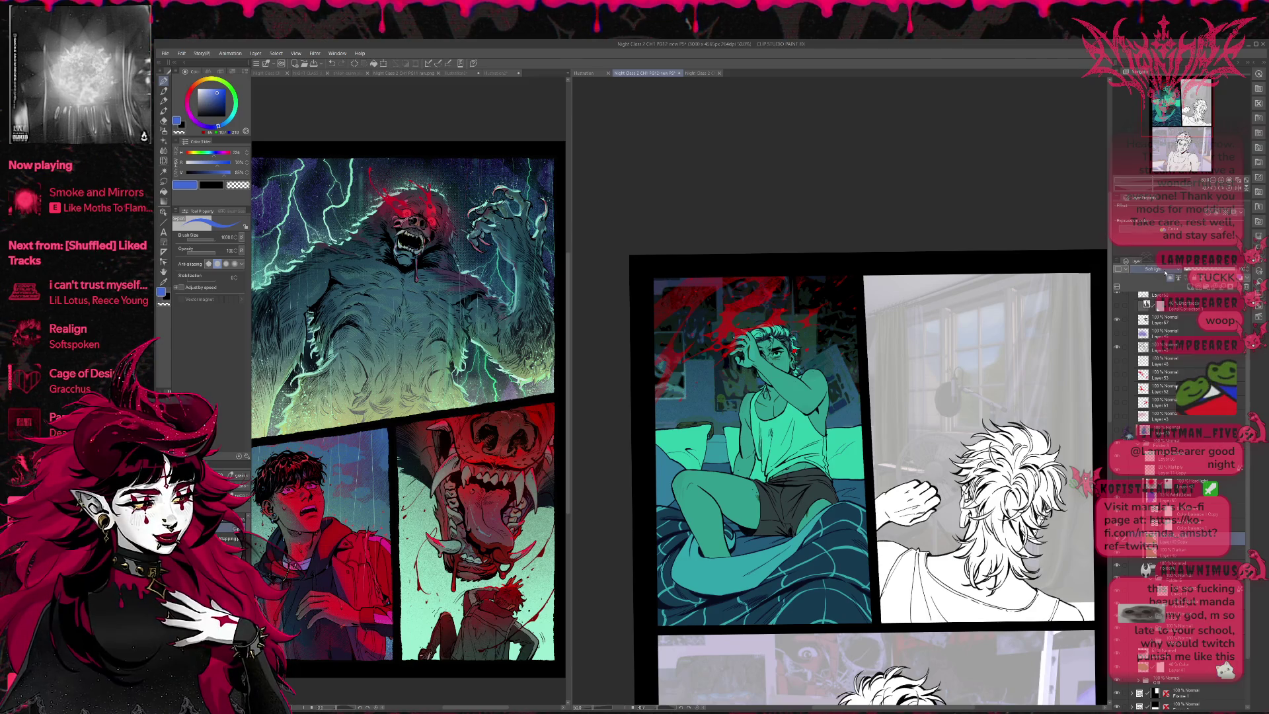
scroll(1157, 272, down, 2)
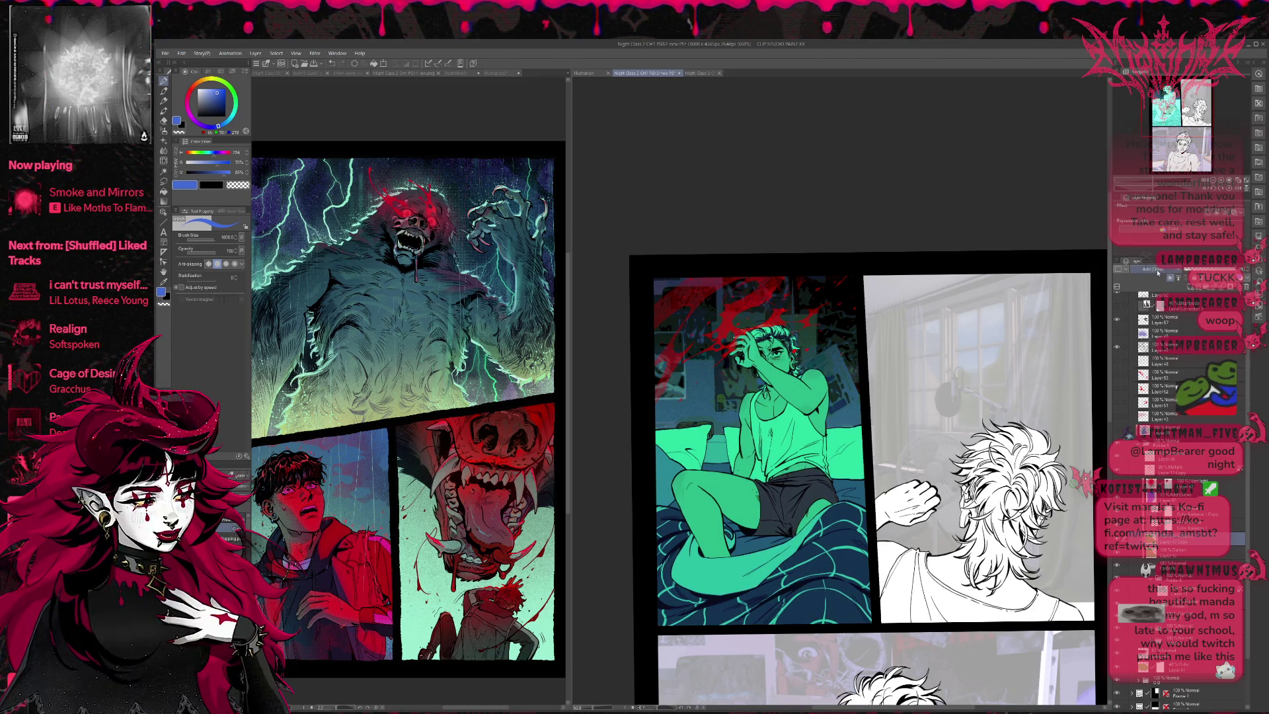
scroll(1157, 272, down, 2)
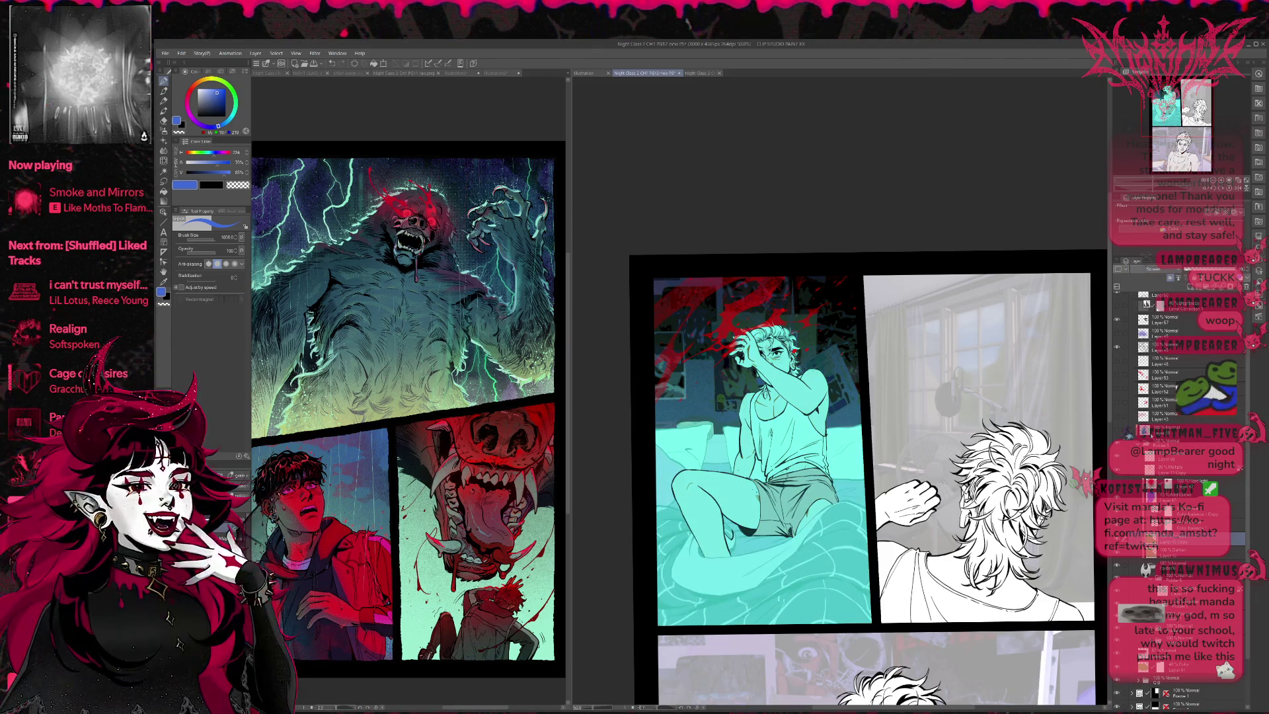
scroll(1156, 272, down, 1)
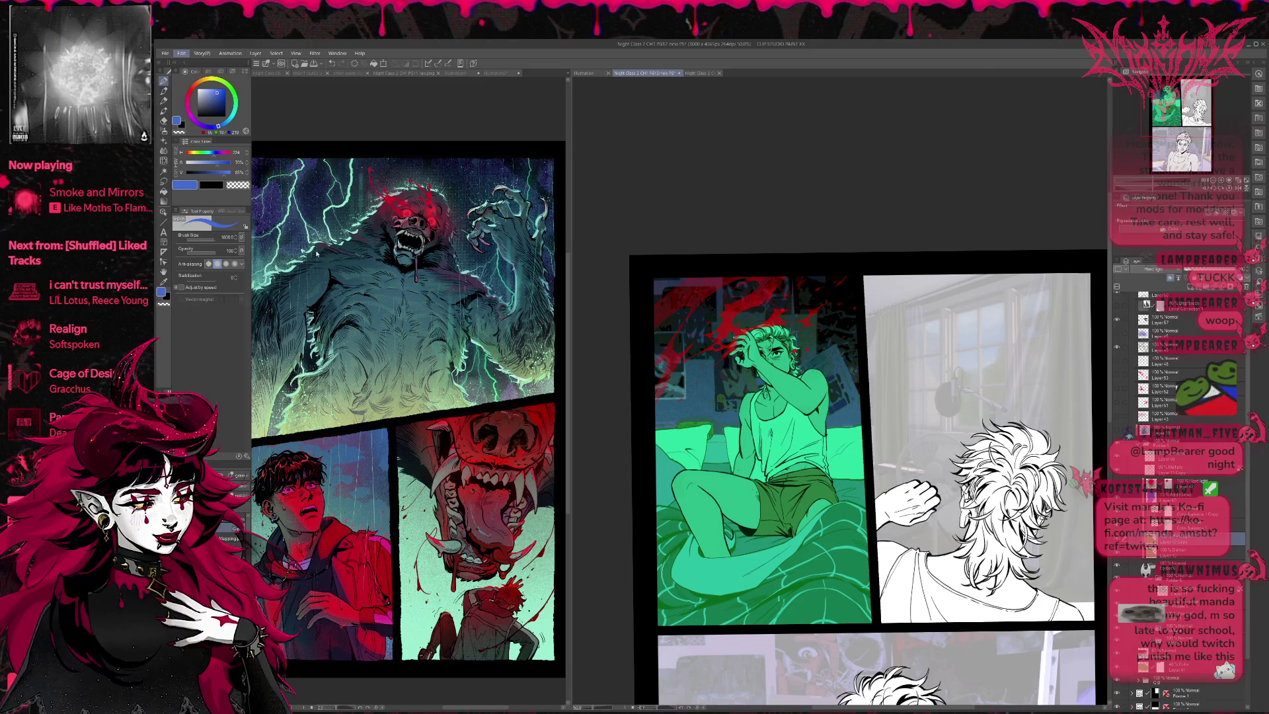
key(alt+Tab)
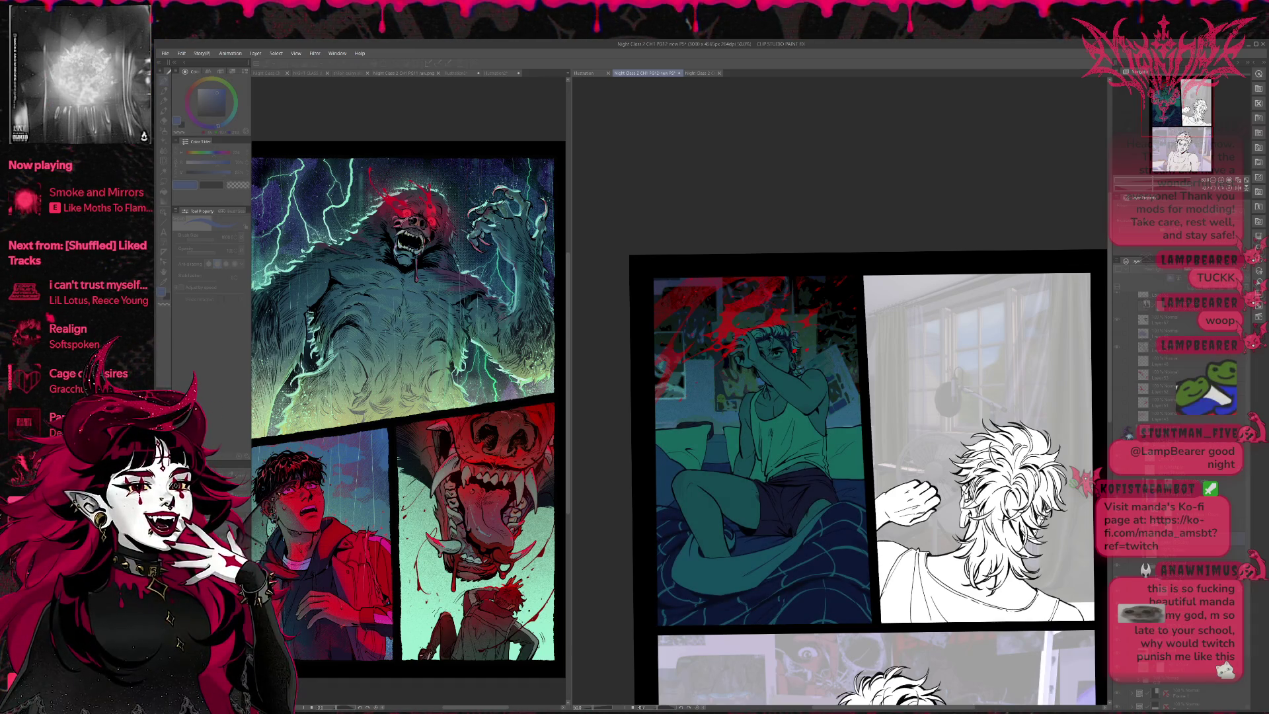
key(Tab)
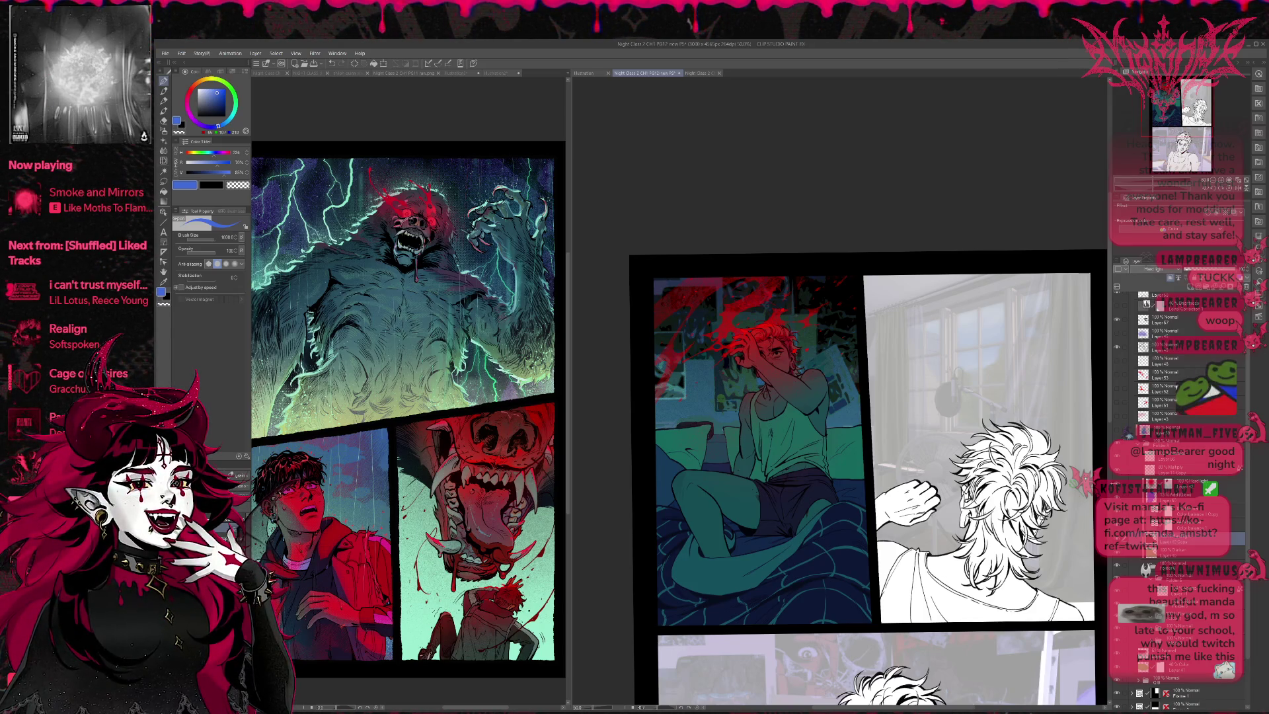
Step: Toggle the brightening layer on the bed panel on and off to compare, ending hidden
scroll(753, 389, down, 1)
scroll(753, 386, down, 1)
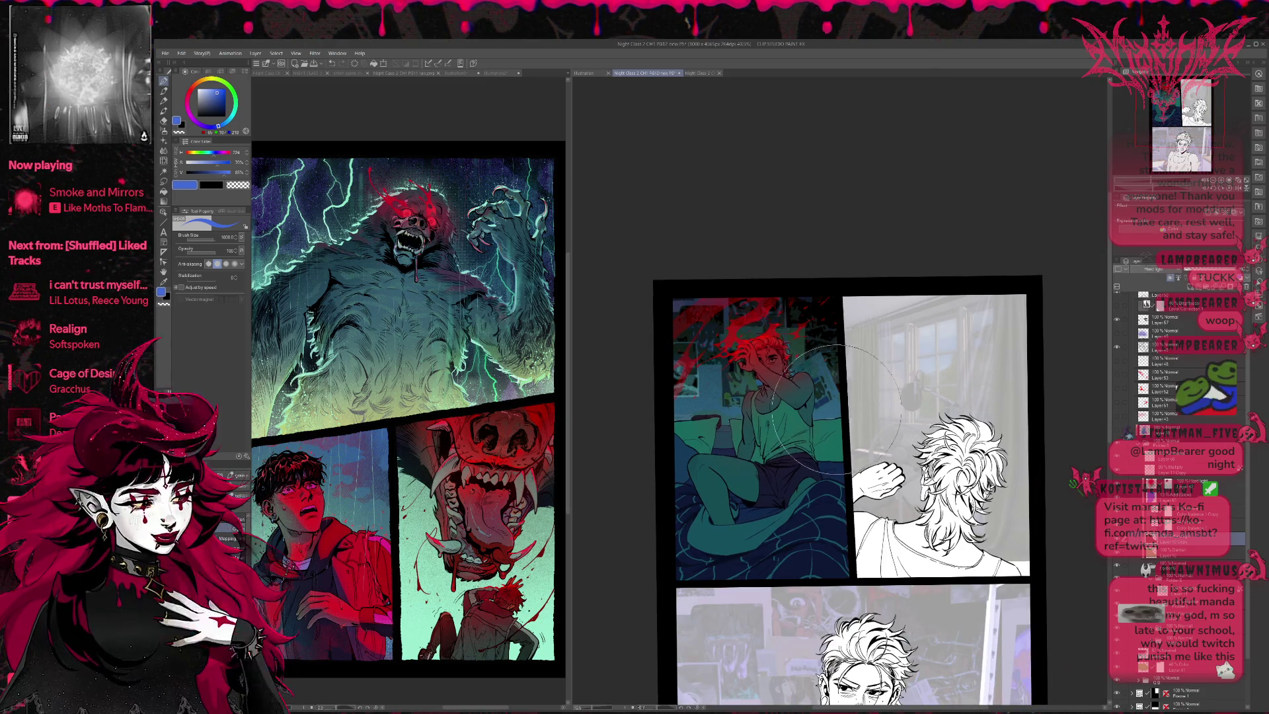
scroll(780, 383, down, 2)
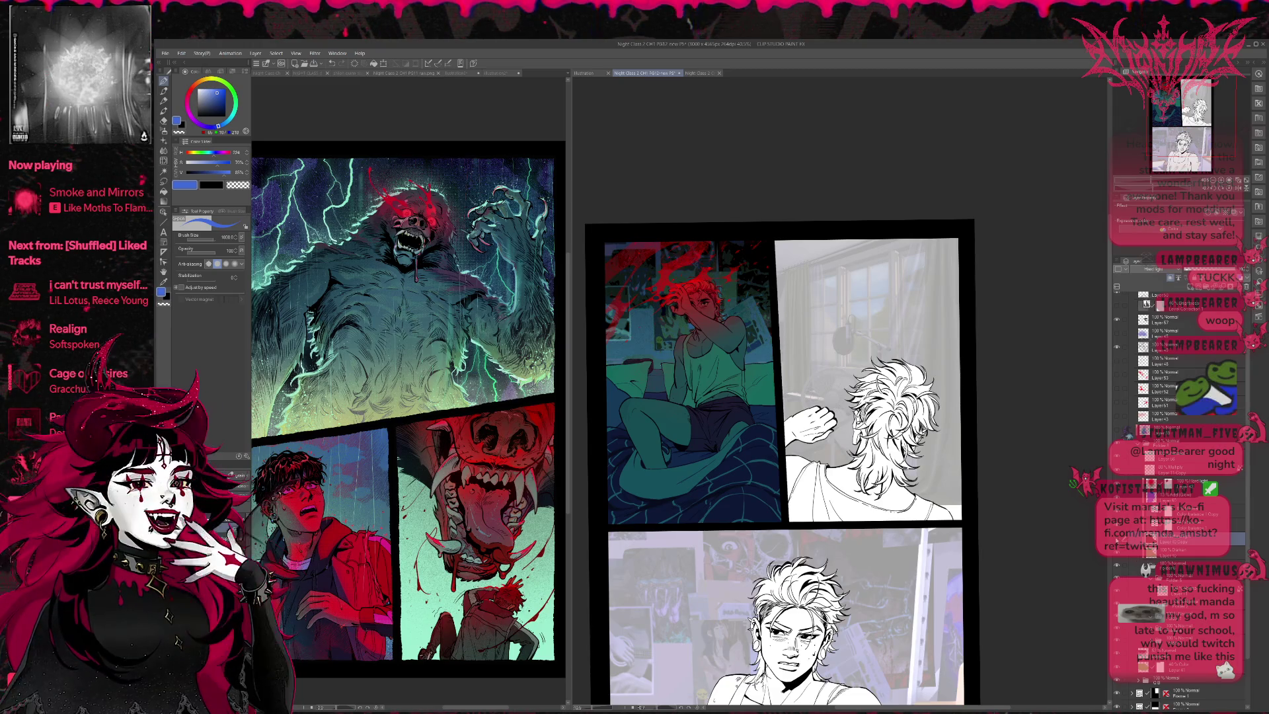
click(1133, 552)
click(1135, 542)
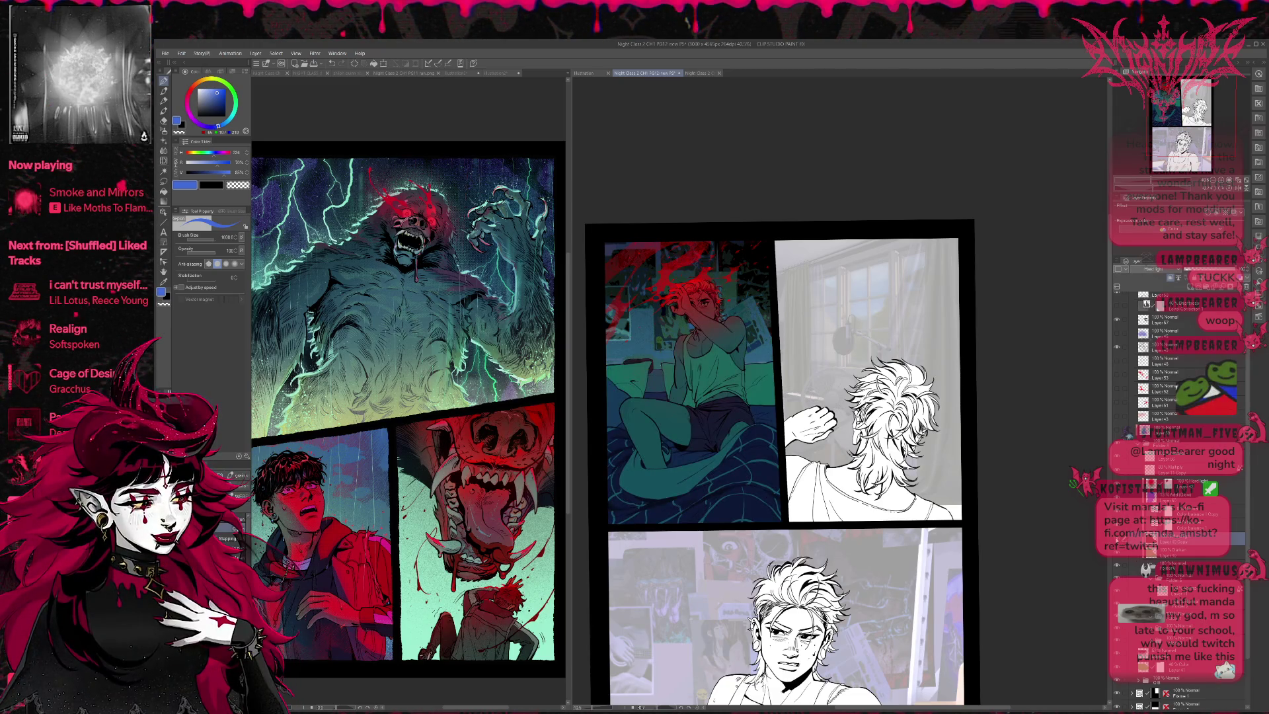
click(1134, 552)
click(1134, 551)
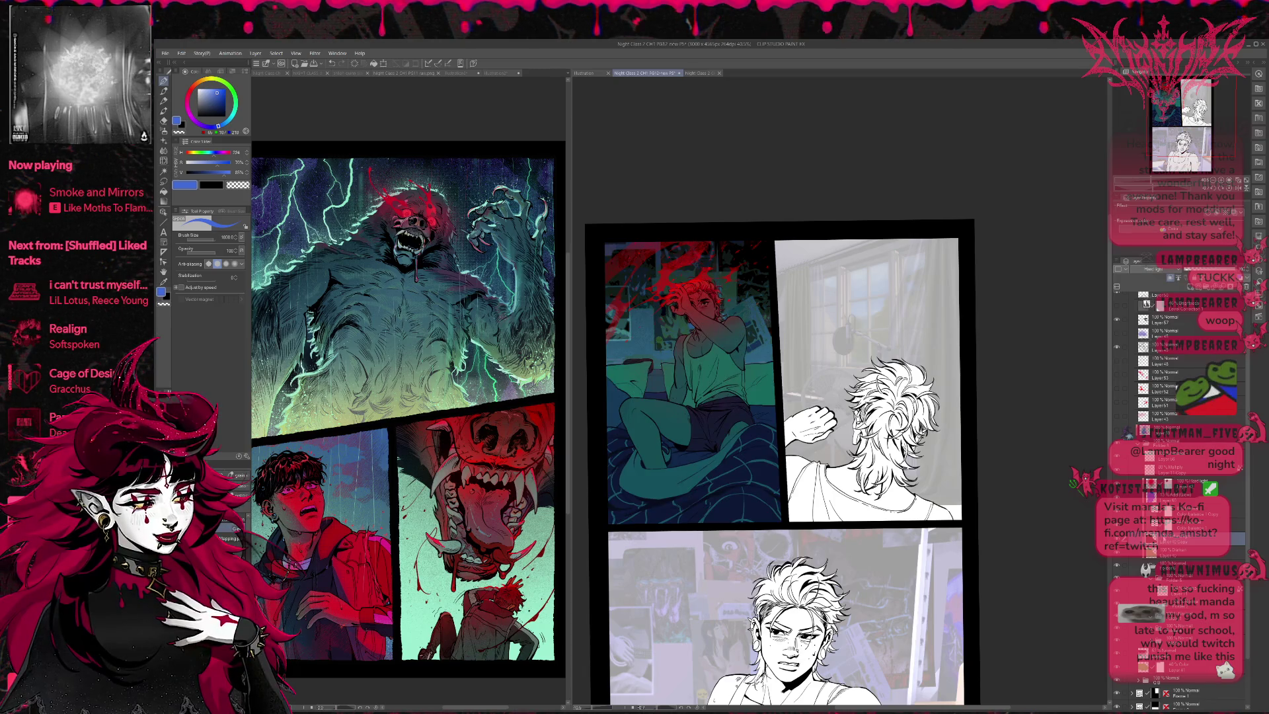
click(1133, 552)
click(1133, 552)
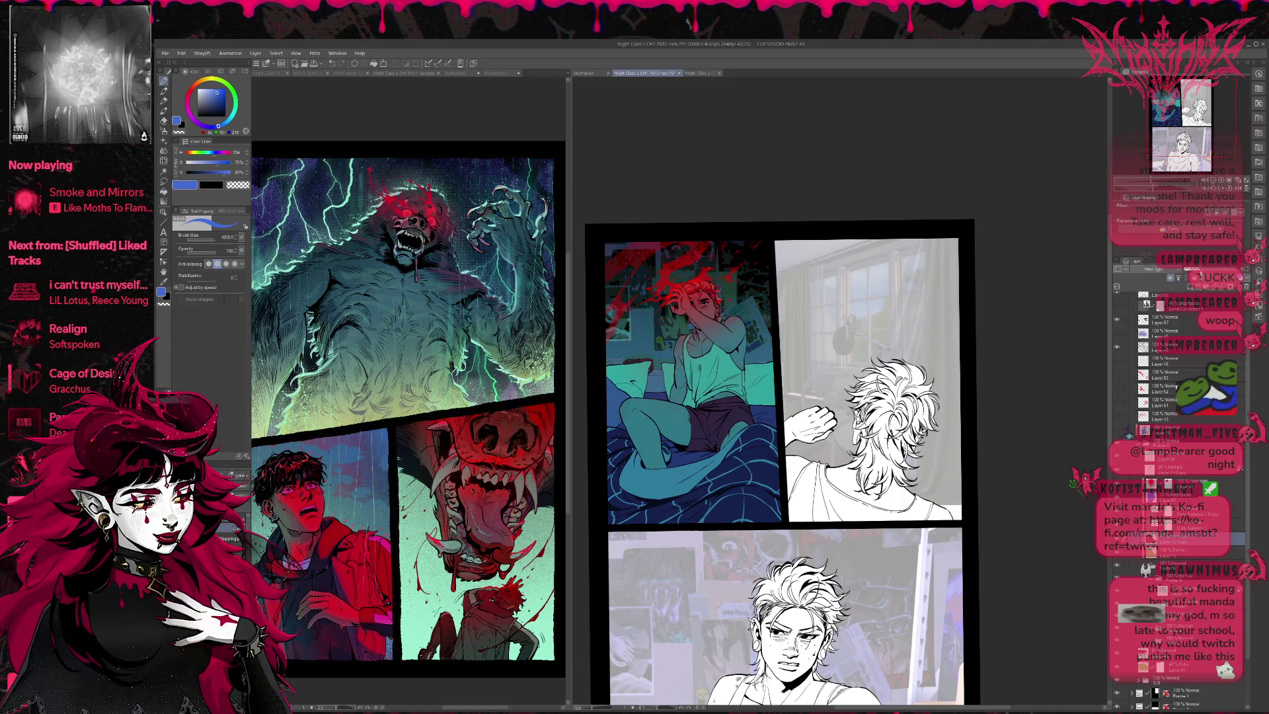
Step: Tint the bedroom wall purple, then hide the red tint layer on the character's hair
scroll(1208, 537, down, 1)
scroll(1207, 537, down, 1)
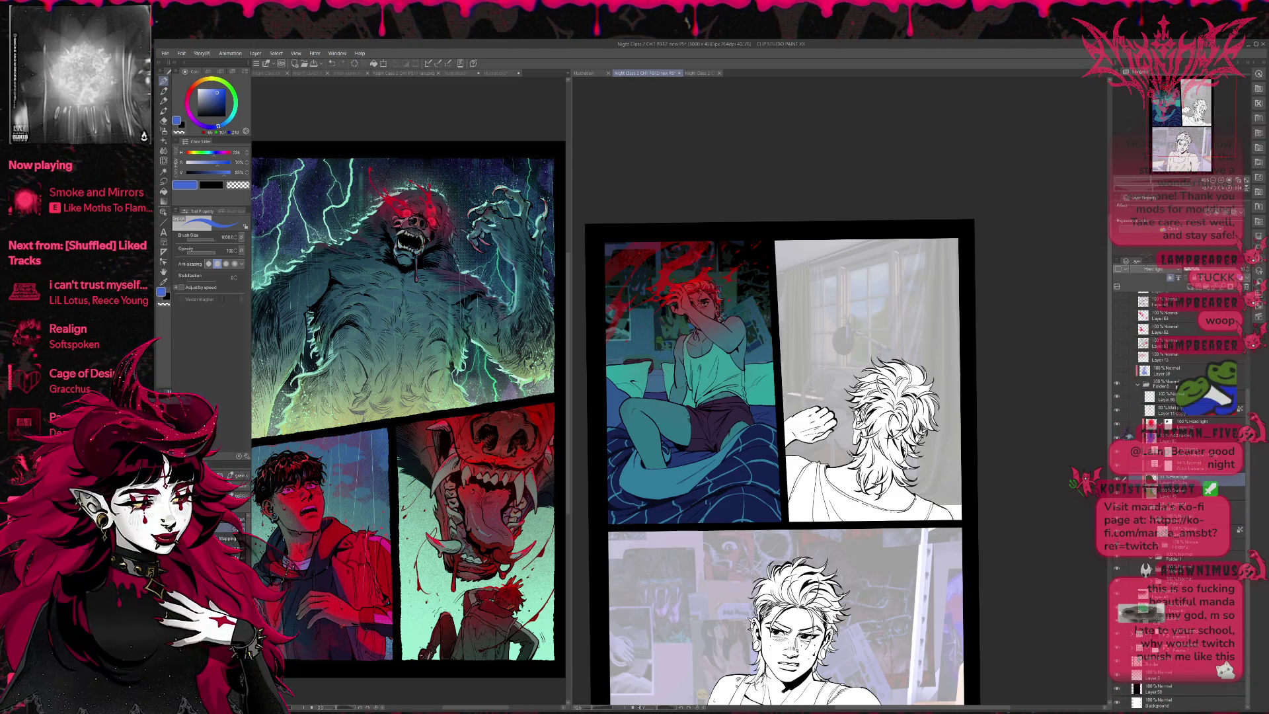
click(1173, 607)
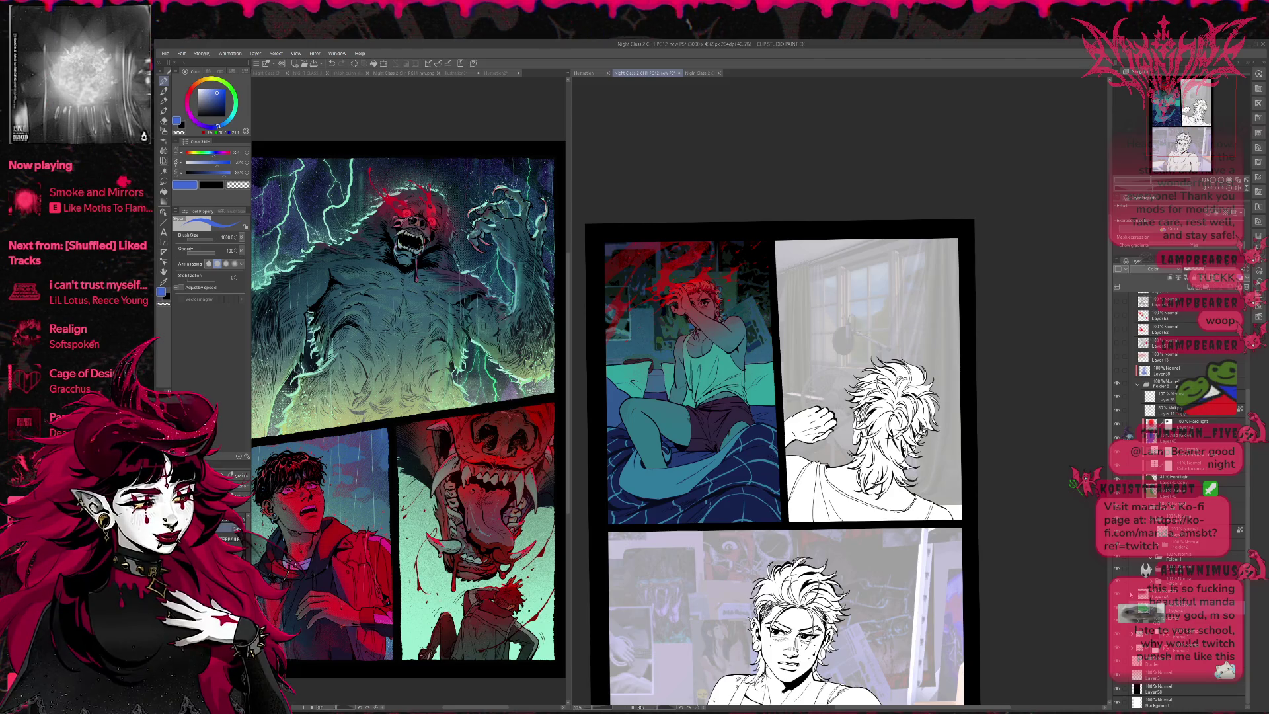
click(1173, 594)
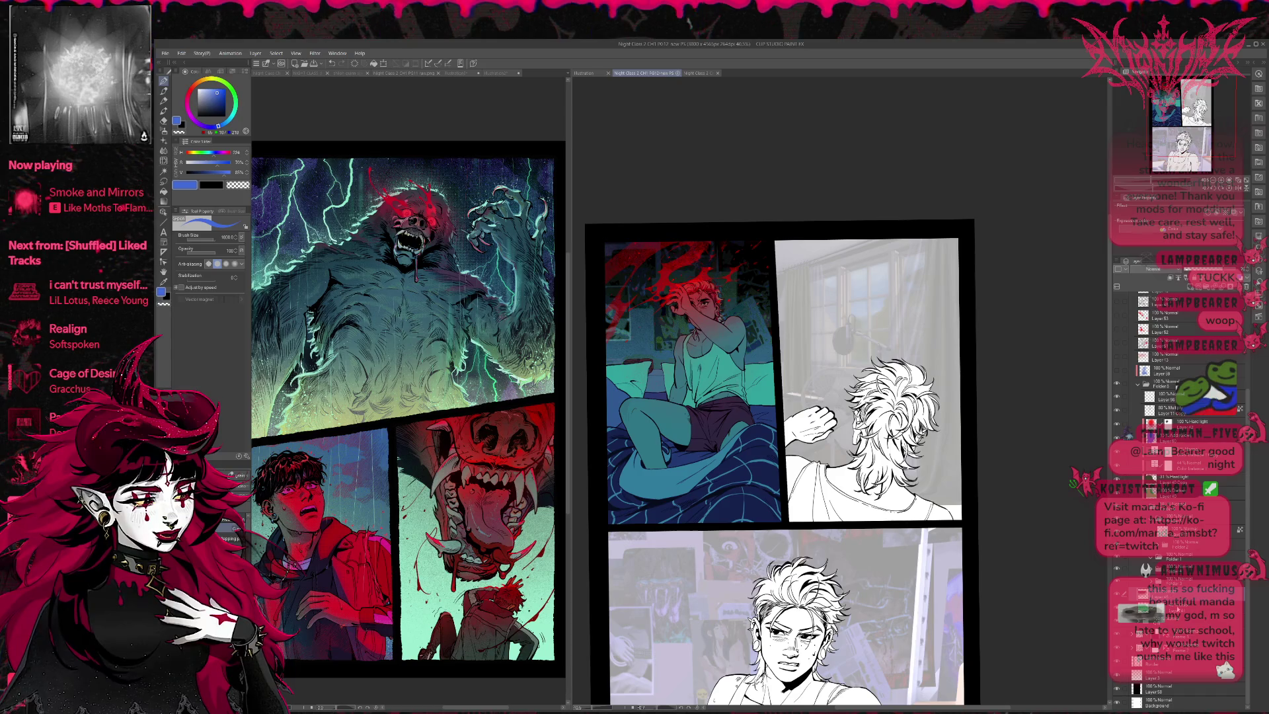
click(1218, 416)
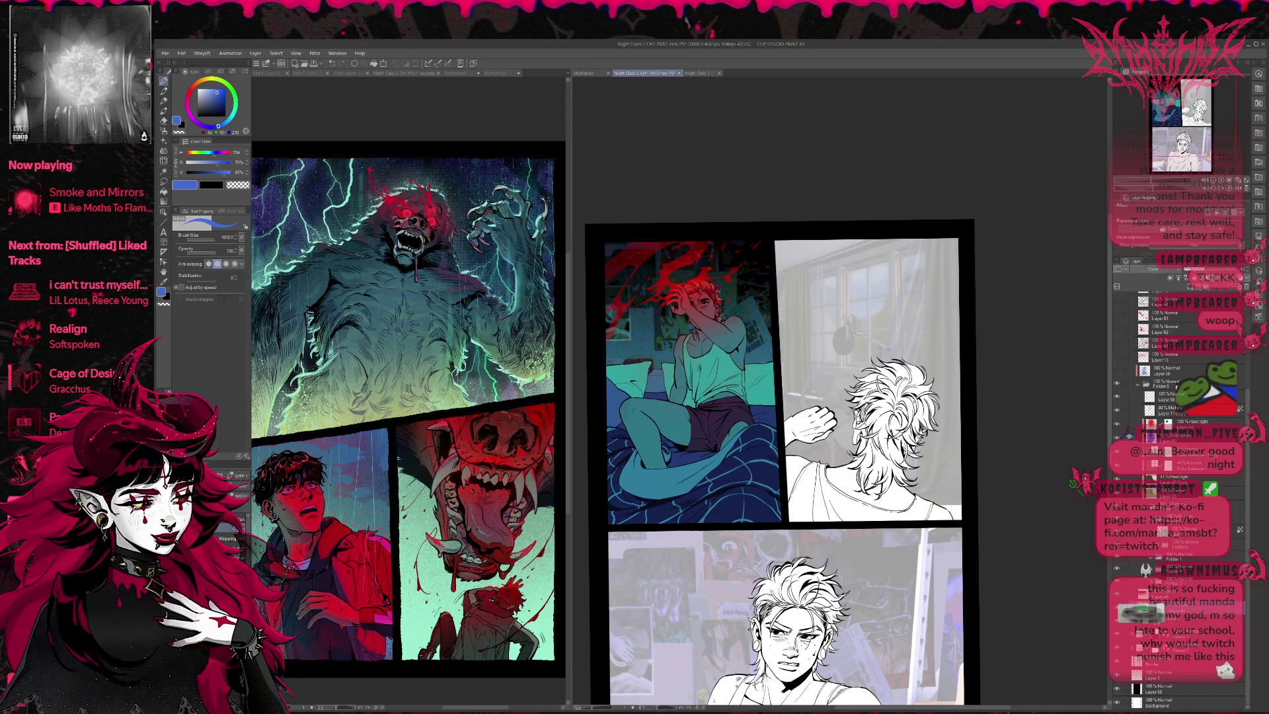
click(1164, 276)
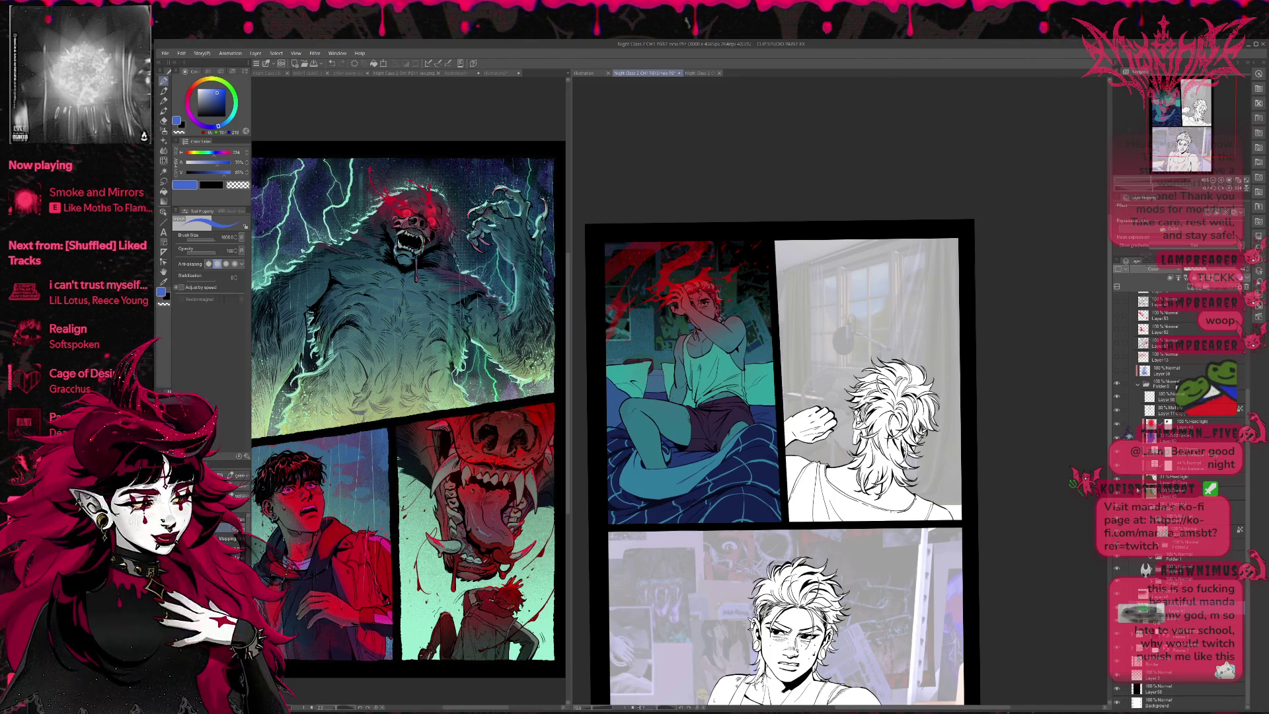
click(1117, 422)
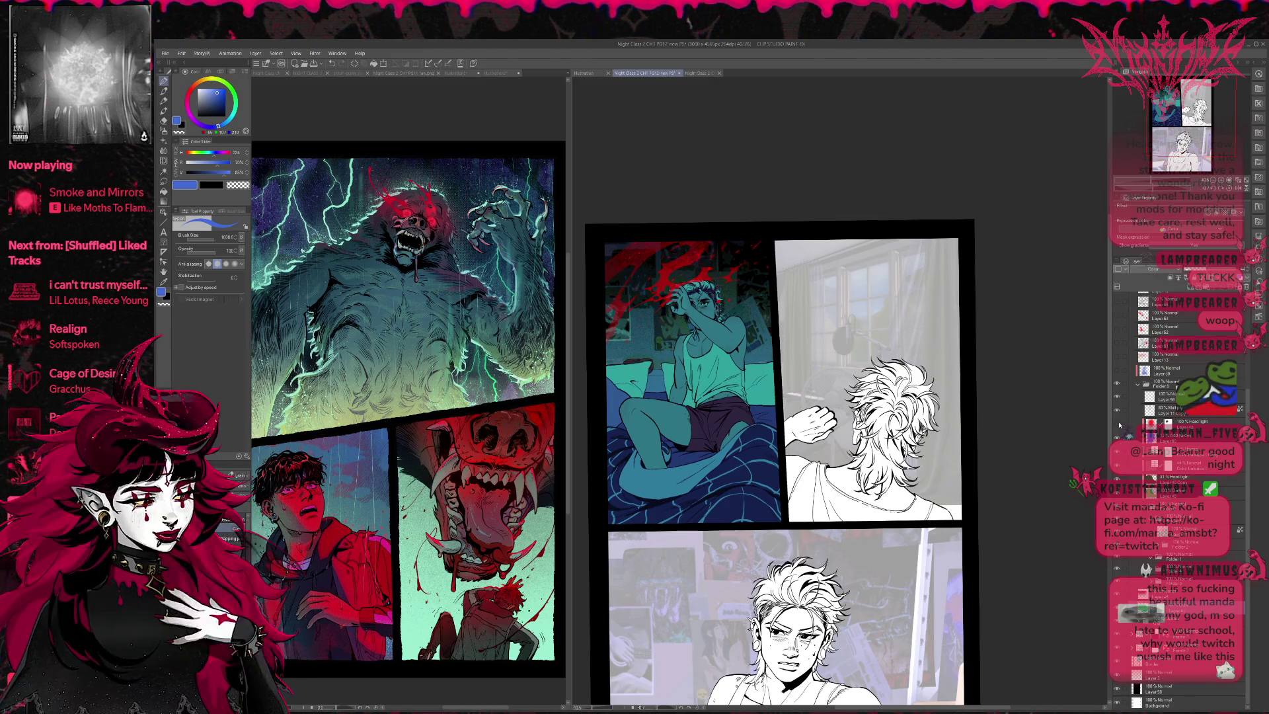
scroll(826, 450, up, 3)
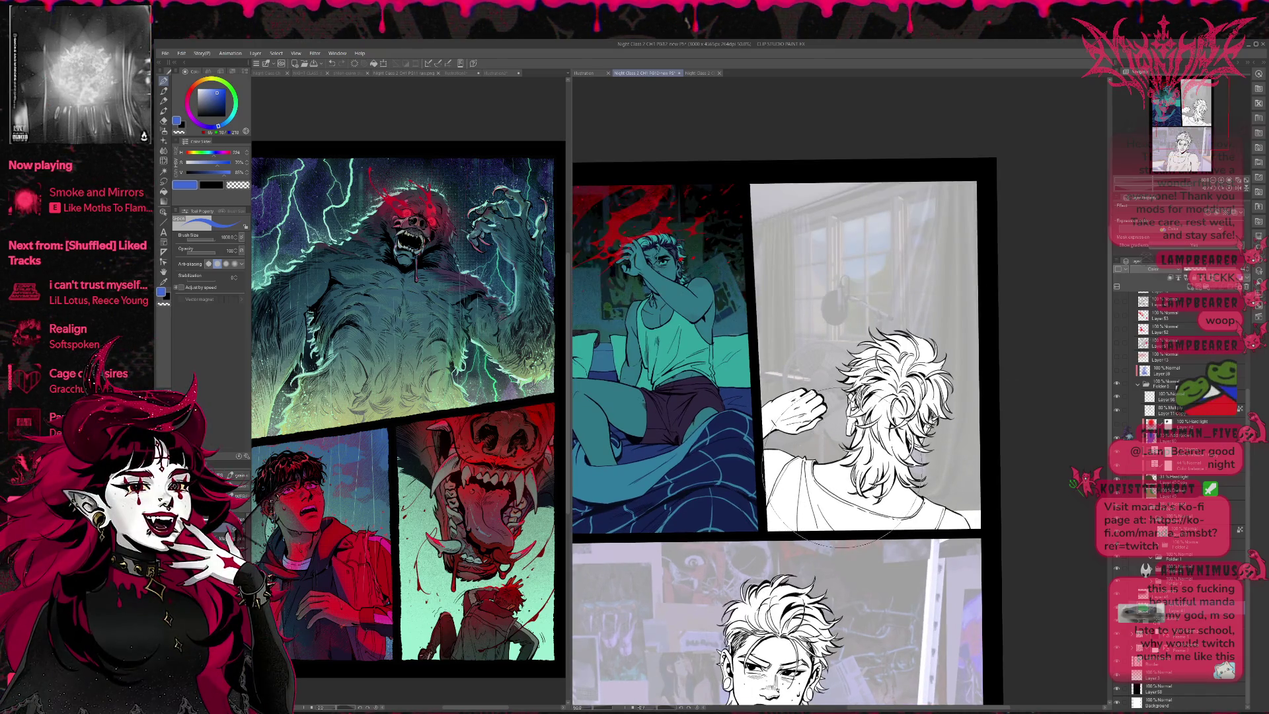
Step: Undo to bring back the red hair, then widen and recentre the comic page pane
scroll(826, 451, up, 2)
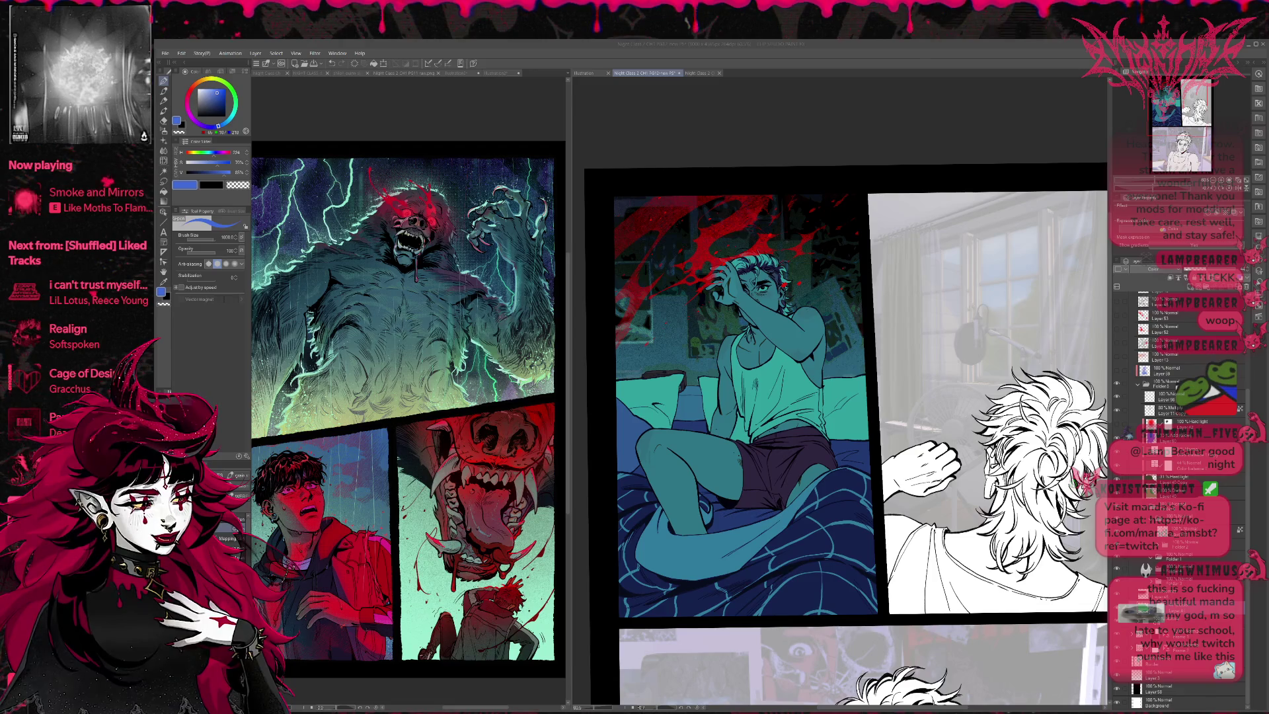
scroll(865, 476, down, 3)
key(ctrl+z)
drag(855, 443, 755, 341)
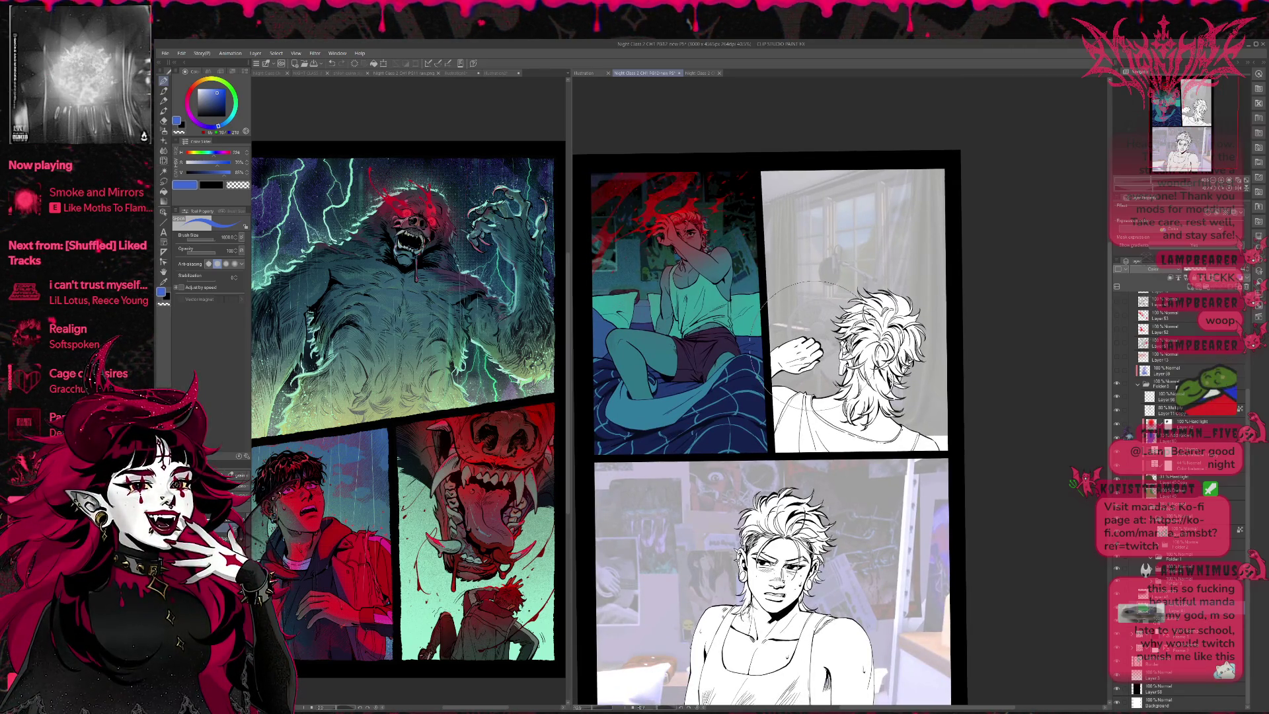
drag(569, 357, 390, 359)
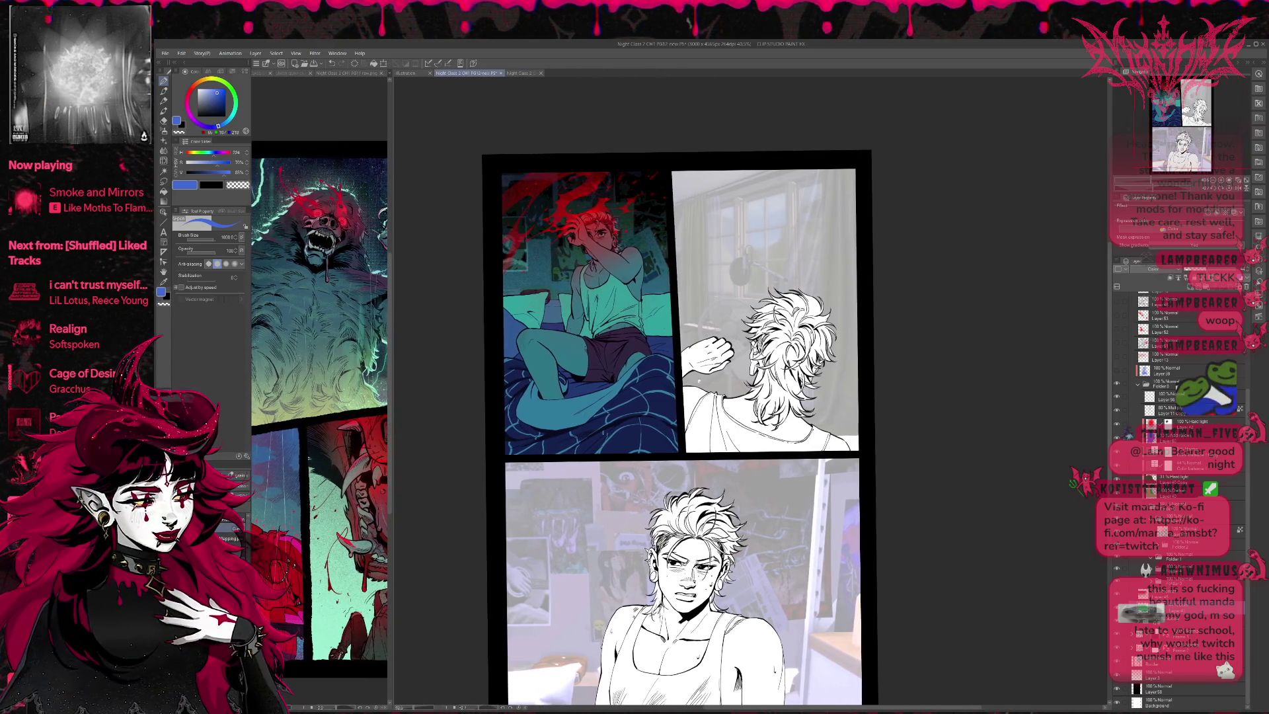
drag(802, 409, 713, 370)
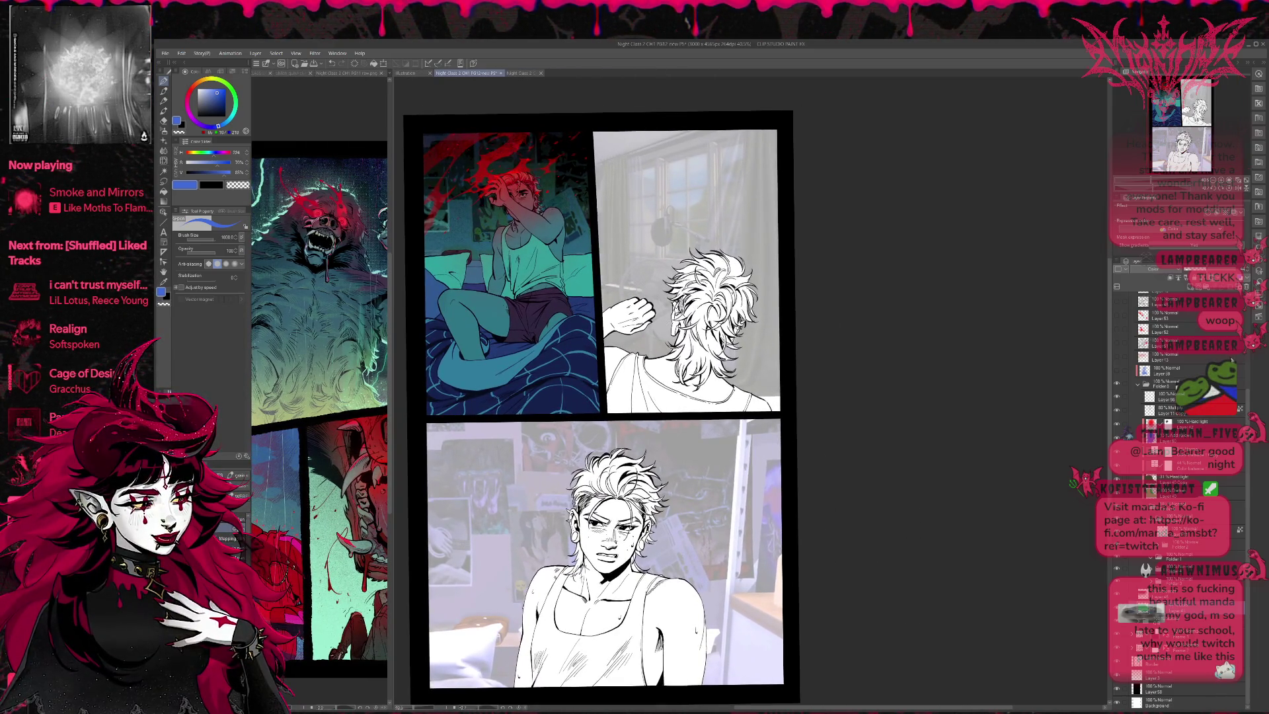
scroll(1172, 492, up, 10)
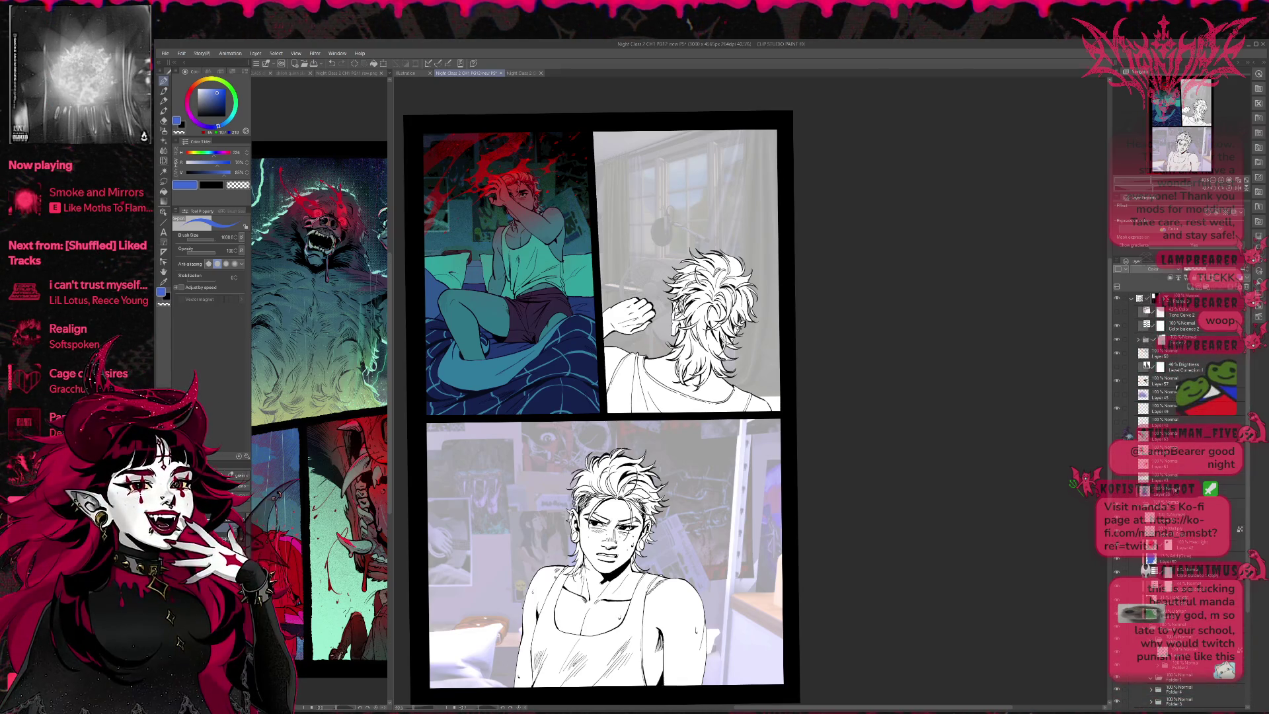
Step: Delete Layer 45 and the Brightness and Tone Curve correction layers from the Layer panel
shift+click(1172, 491)
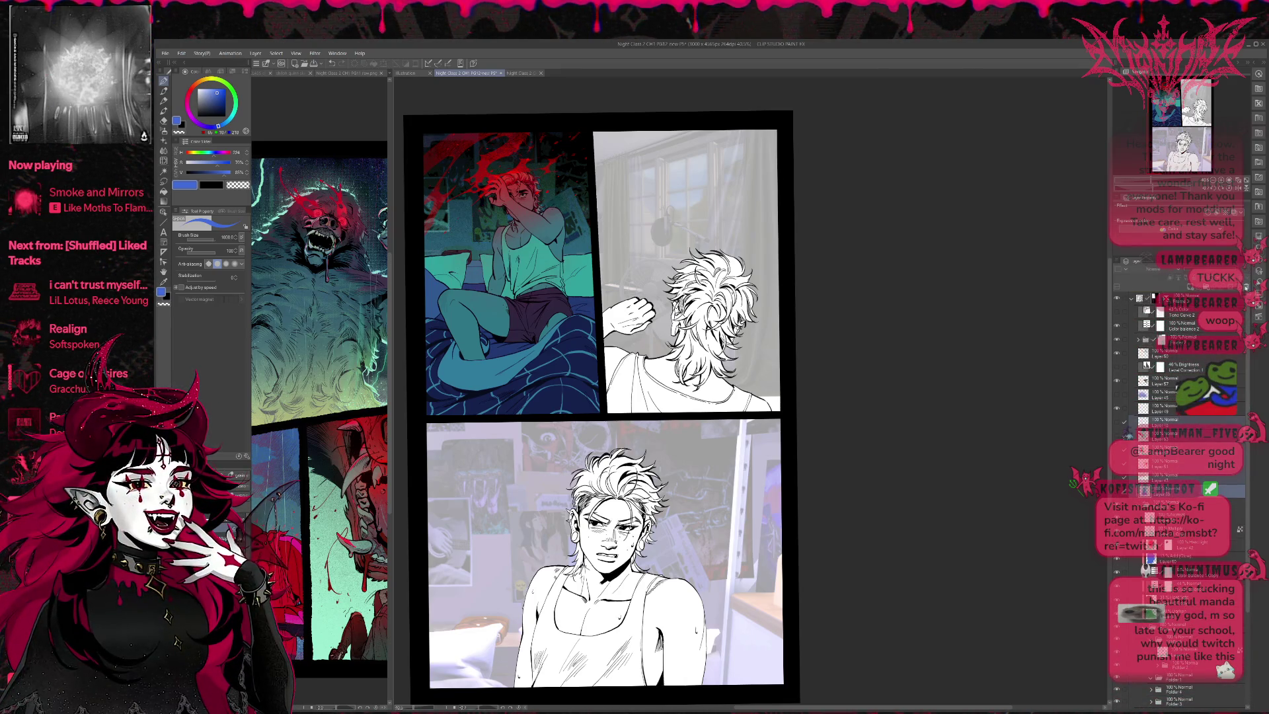
click(1167, 395)
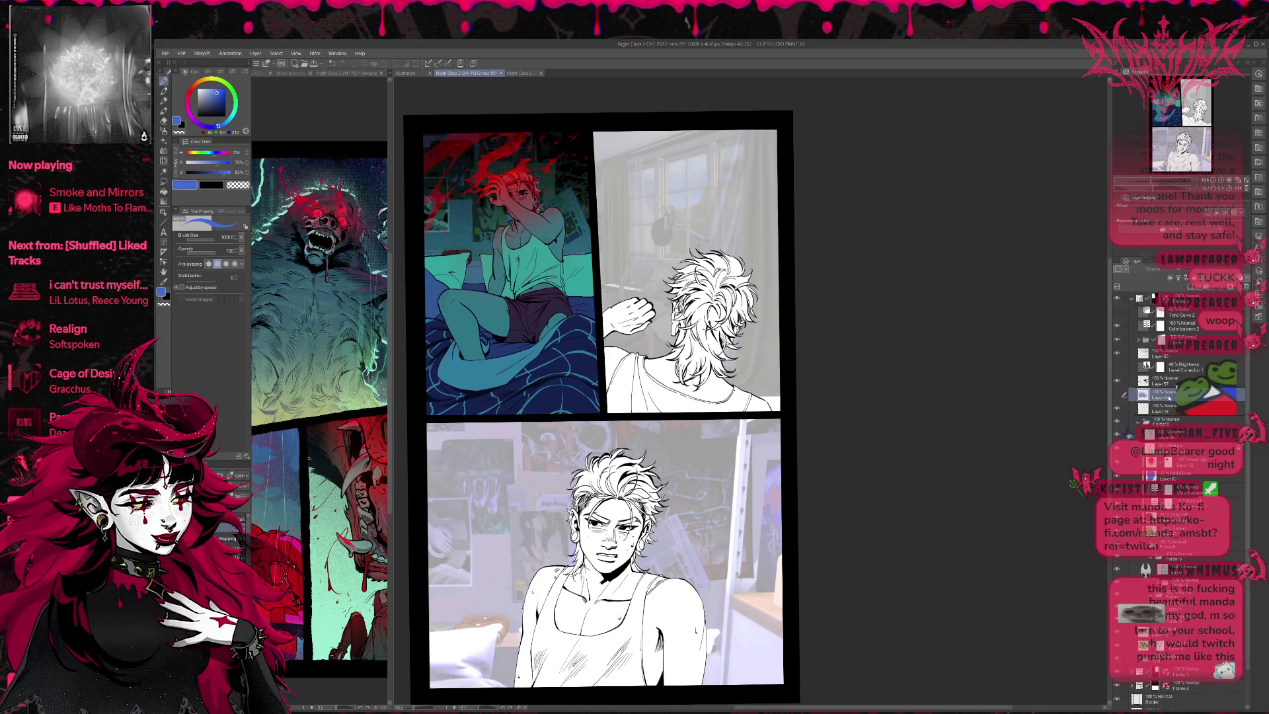
key(ctrl+e)
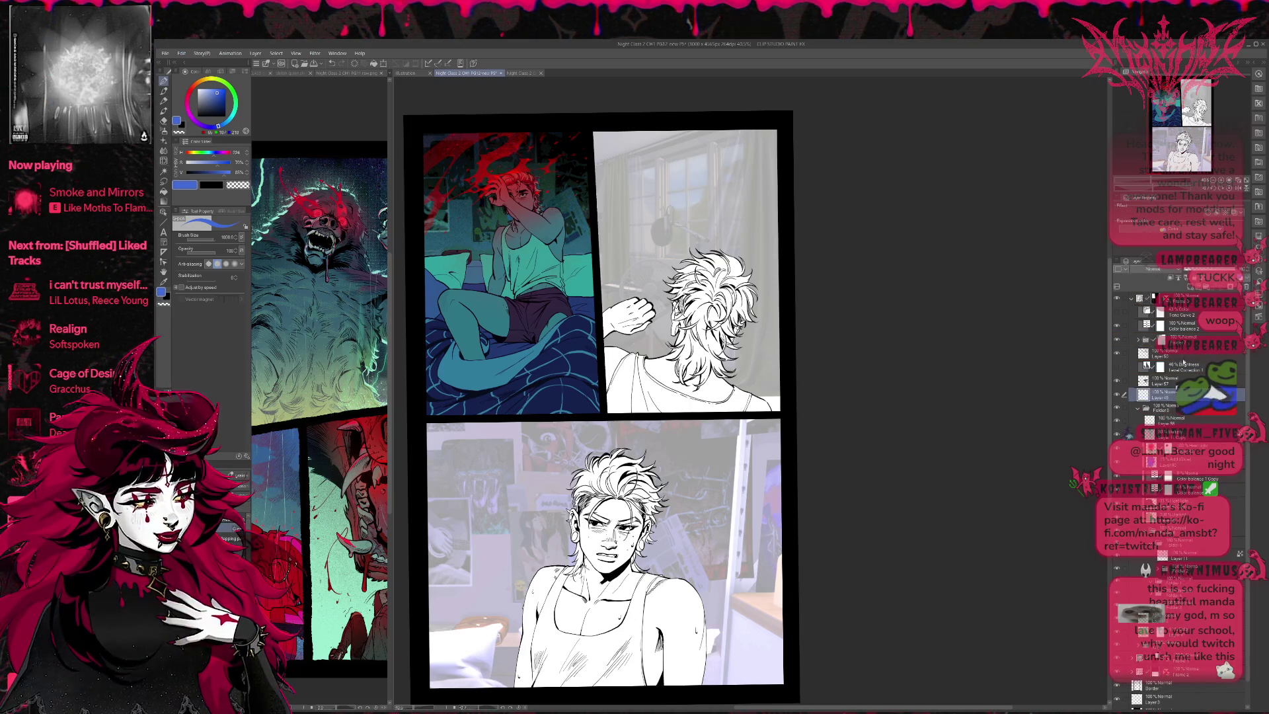
click(1182, 367)
key(Delete)
key(Delete)
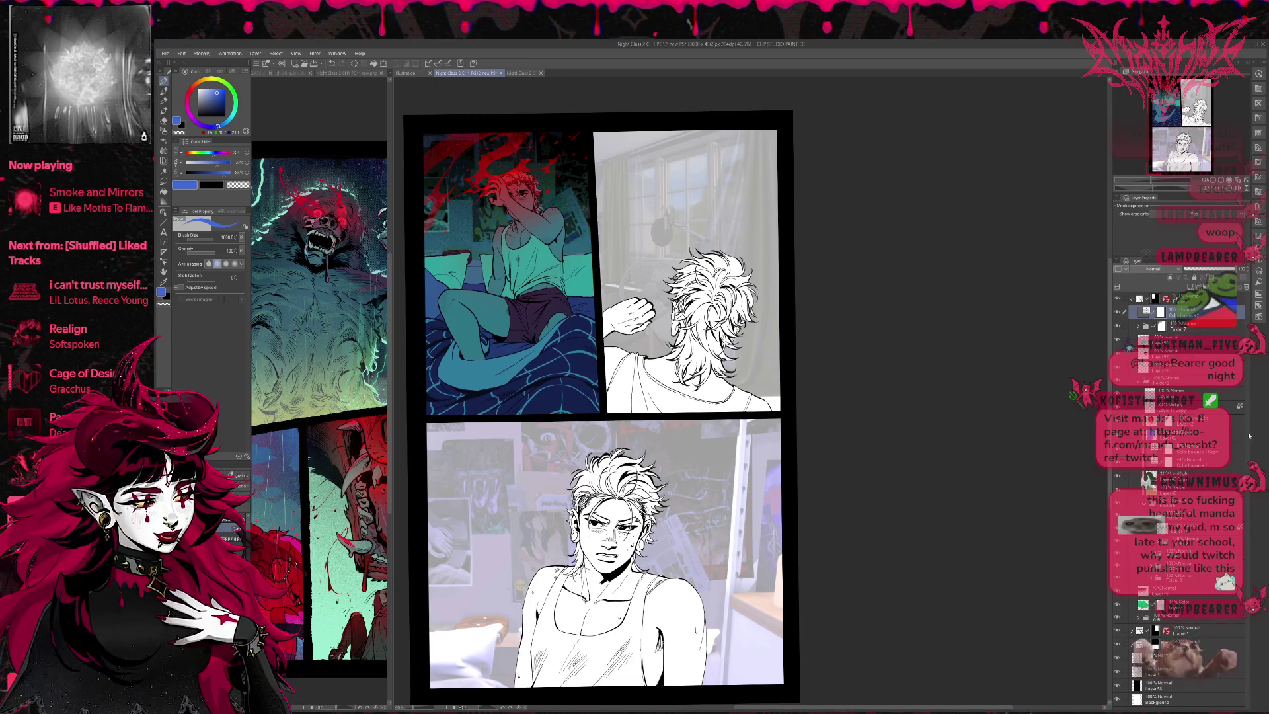
Step: Select the lower layer in the stack and zoom in on the bedroom panel
click(1195, 529)
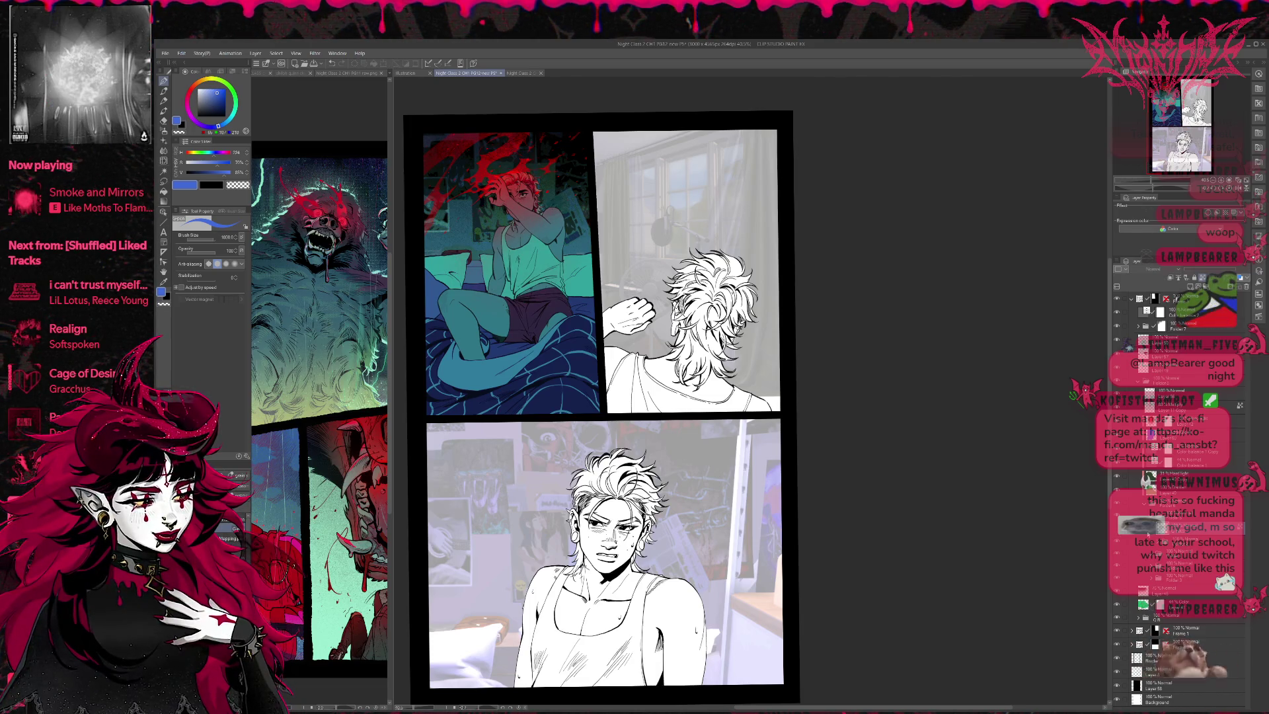
click(1169, 541)
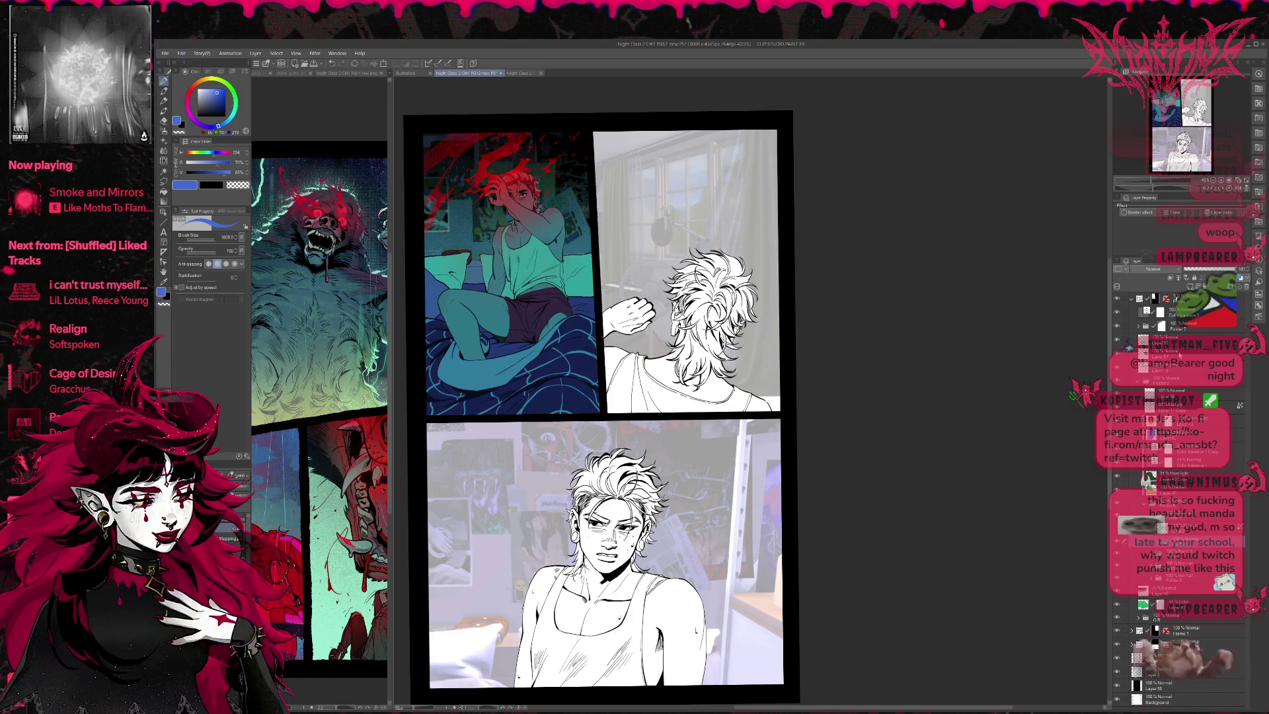
key(ctrl+plus)
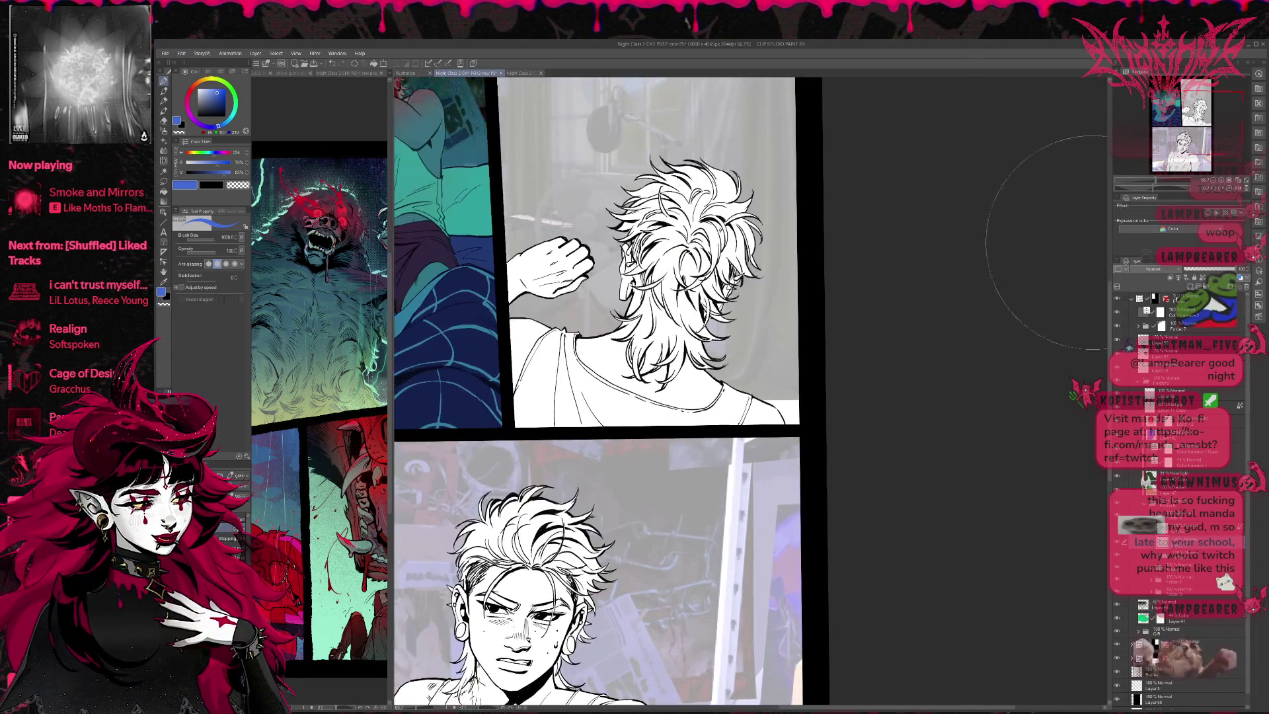
Step: With a black ink brush, fill a black shadow behind the character's shoulder and darken the shorts-blanket seam
drag(590, 331, 846, 509)
click(224, 115)
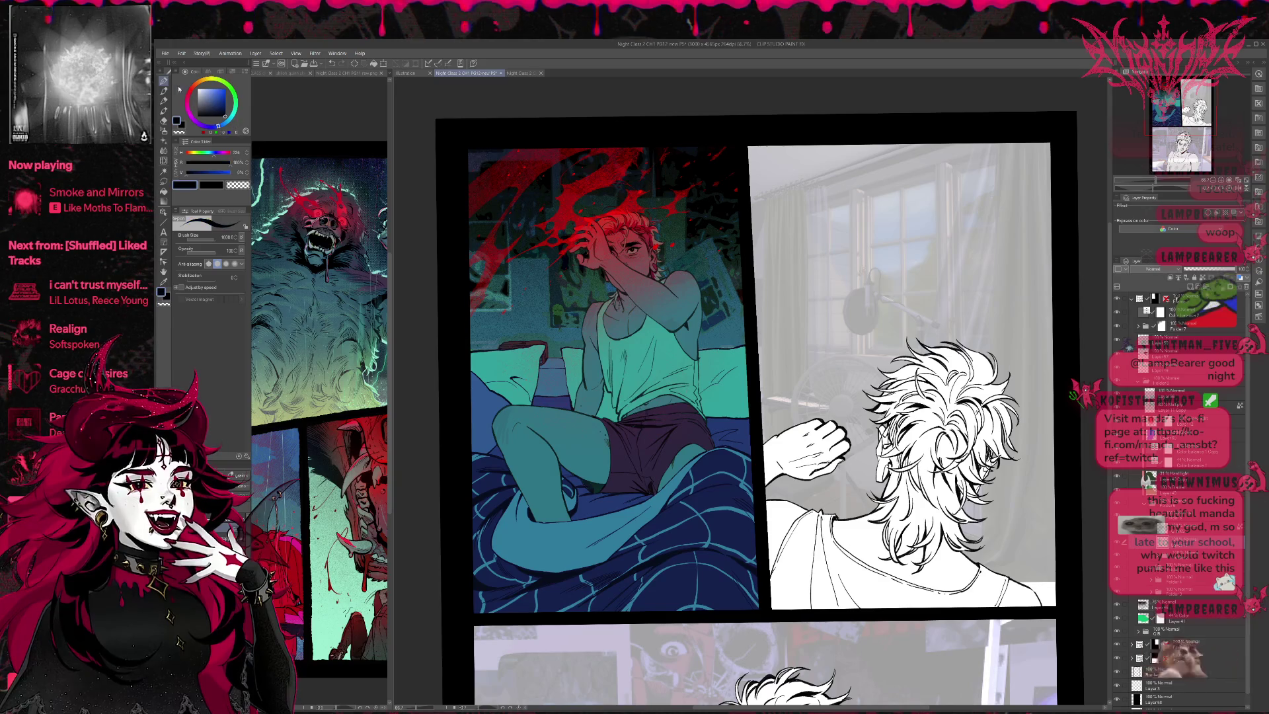
key(p)
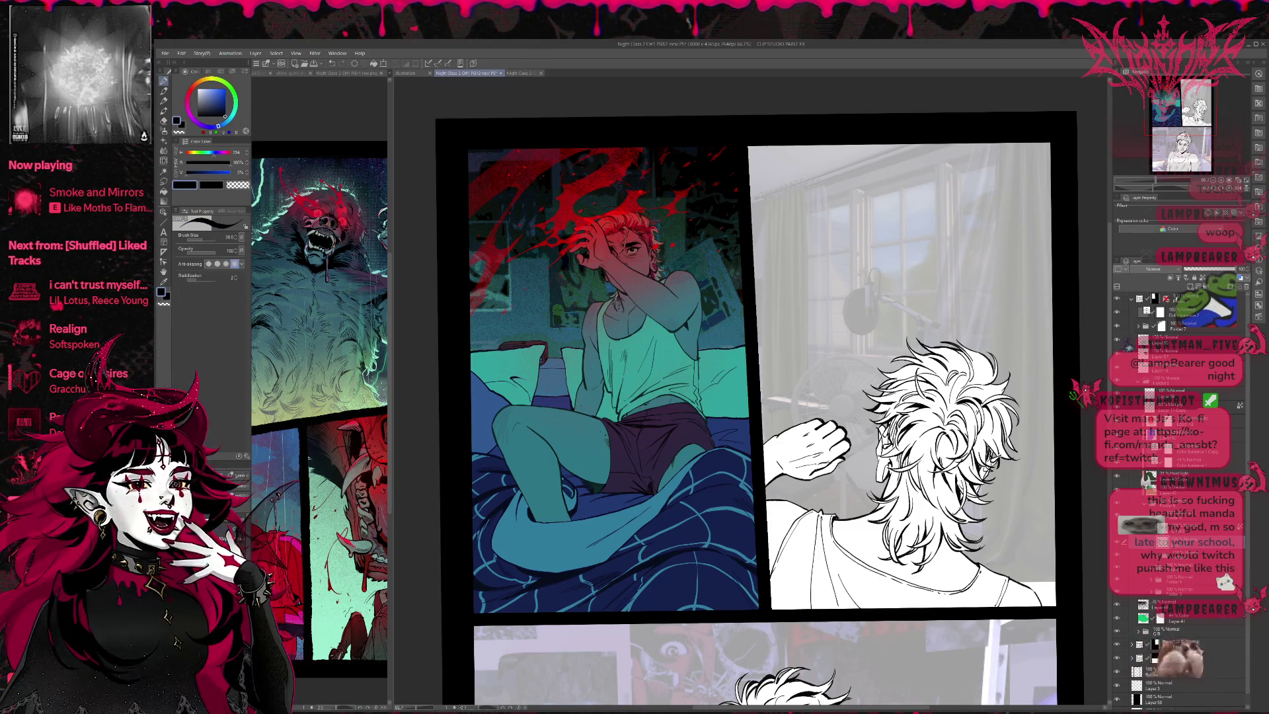
mouse_move(715, 434)
mouse_down()
mouse_move(710, 422)
mouse_move(719, 446)
mouse_move(737, 345)
mouse_move(701, 371)
mouse_move(711, 426)
mouse_move(728, 365)
mouse_move(708, 364)
mouse_move(740, 345)
mouse_up()
mouse_move(702, 285)
mouse_down()
mouse_move(738, 271)
mouse_move(727, 301)
mouse_move(708, 281)
mouse_move(706, 320)
mouse_move(710, 294)
mouse_move(730, 302)
mouse_move(726, 337)
mouse_move(740, 291)
mouse_move(733, 347)
mouse_move(713, 355)
mouse_move(703, 337)
mouse_move(721, 441)
mouse_move(735, 429)
mouse_move(743, 289)
mouse_move(708, 297)
mouse_move(699, 266)
mouse_move(742, 269)
mouse_move(702, 280)
mouse_up()
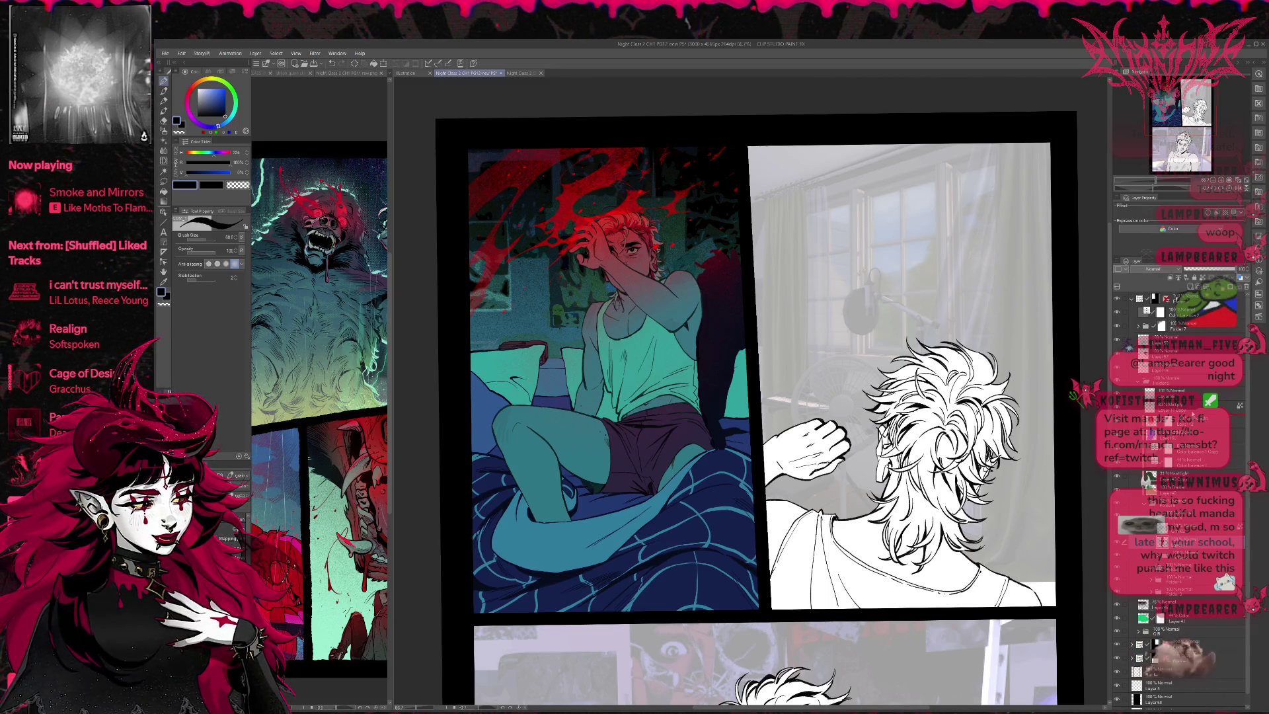
click(719, 429)
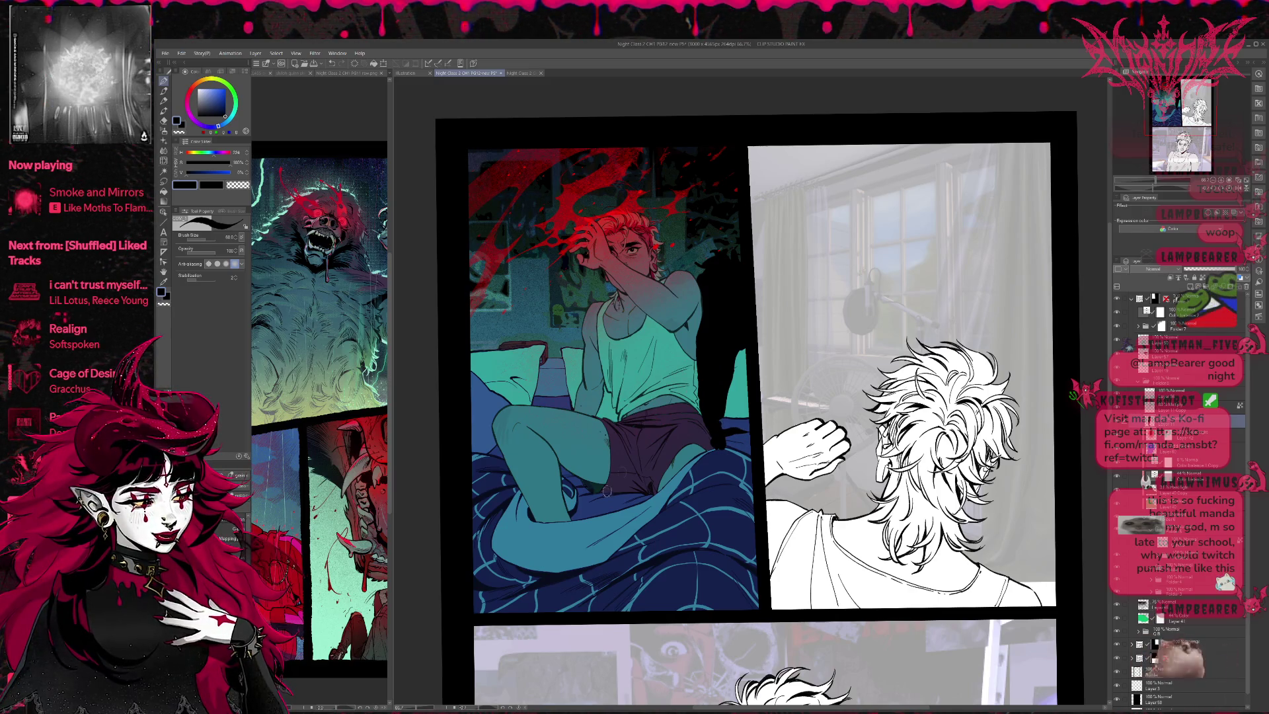
Step: Shade the character's shin, thigh and knee in black, and darken the blanket edge
mouse_move(574, 512)
mouse_down()
mouse_move(625, 496)
mouse_move(579, 496)
mouse_move(564, 471)
mouse_up()
drag(585, 512, 647, 500)
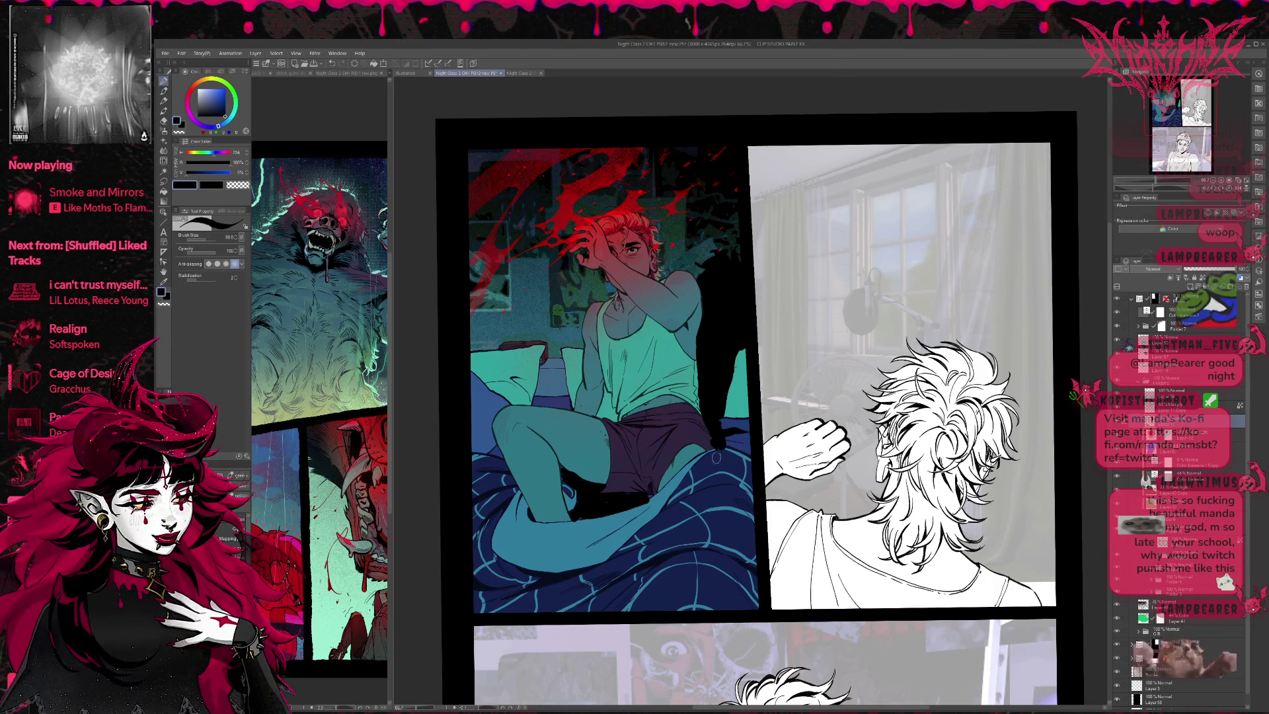
key(ctrl+z)
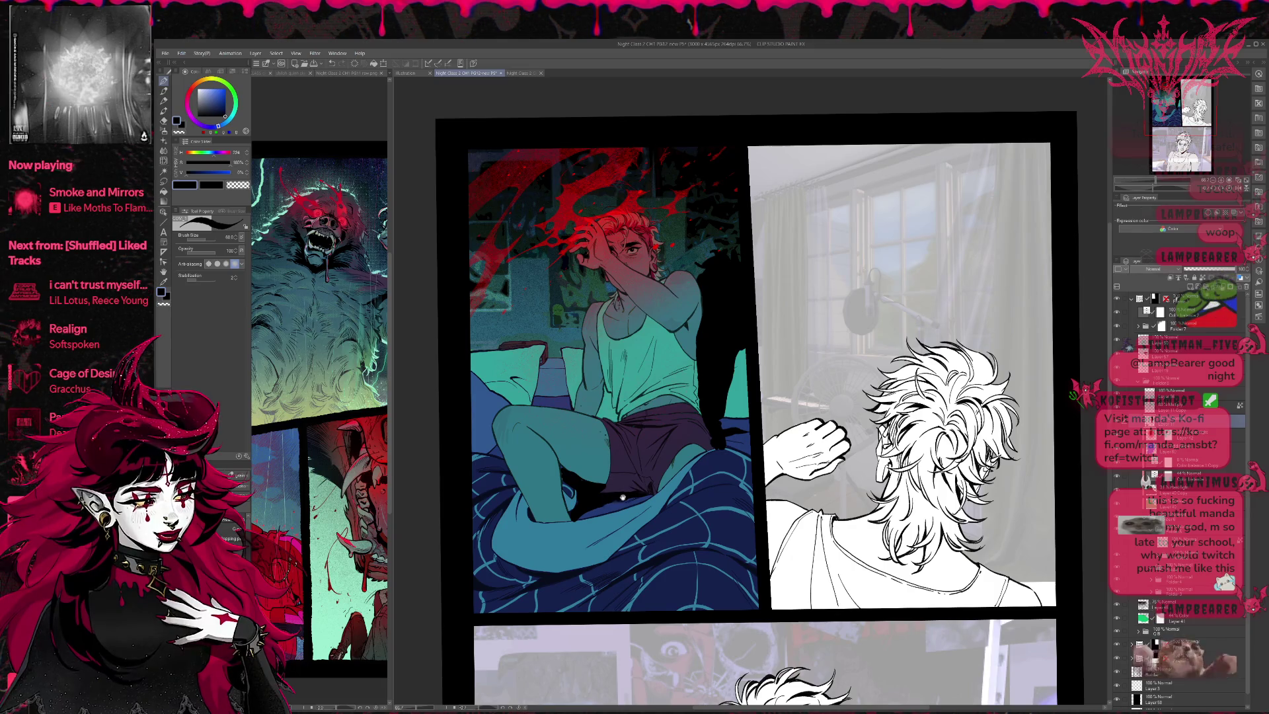
drag(636, 493, 673, 497)
mouse_move(784, 487)
mouse_down()
mouse_move(702, 502)
mouse_move(714, 486)
mouse_move(776, 494)
mouse_up()
mouse_move(785, 550)
mouse_down()
mouse_move(759, 559)
mouse_move(801, 557)
mouse_up()
Step: Shade the pillow's left edge in black and compare the panel with and without the new shadow
mouse_move(576, 388)
mouse_down()
mouse_move(569, 406)
mouse_move(581, 404)
mouse_up()
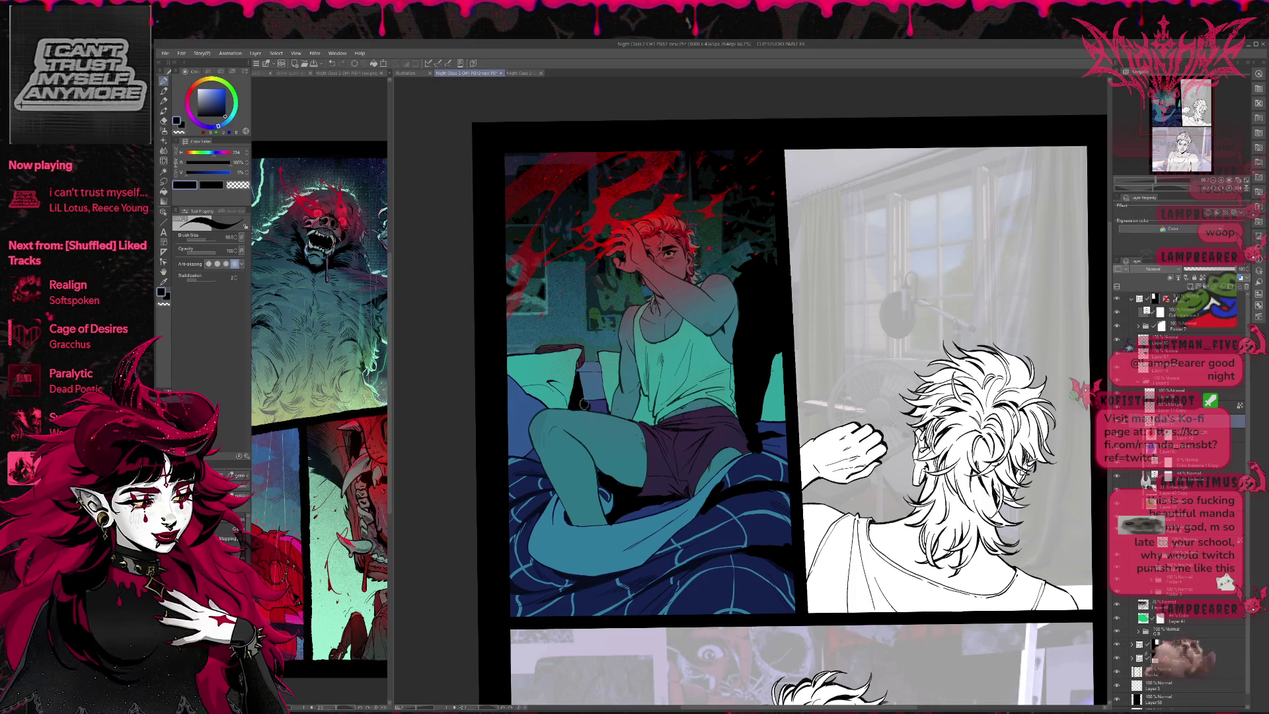
mouse_move(580, 353)
mouse_down()
mouse_move(570, 405)
mouse_move(575, 372)
mouse_up()
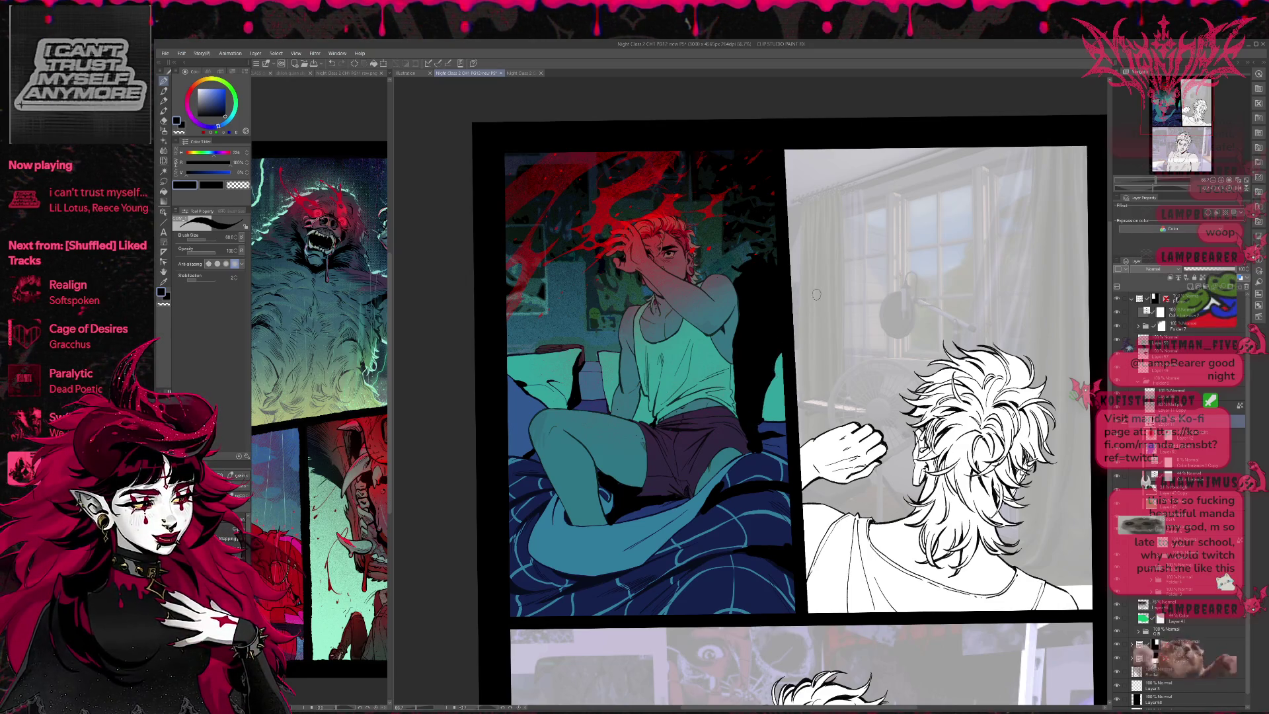
mouse_move(755, 325)
mouse_down()
mouse_move(771, 366)
mouse_move(770, 346)
mouse_up()
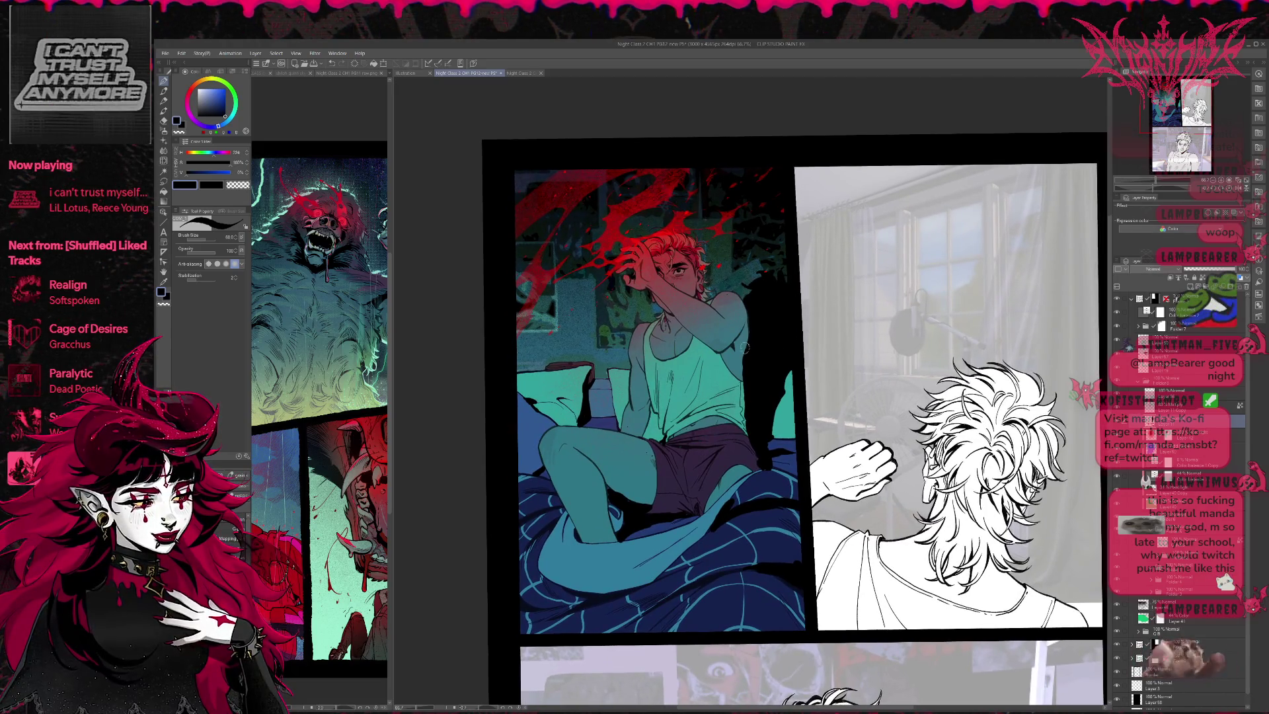
key(ctrl+z)
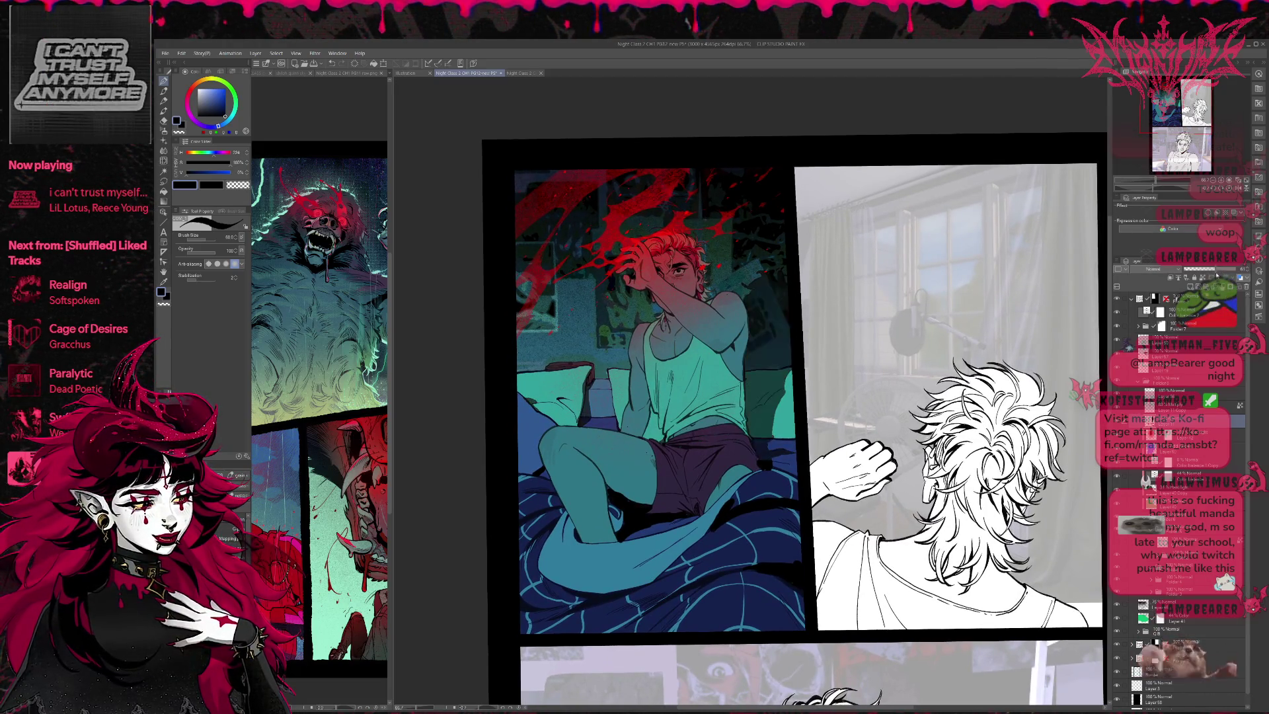
key(e)
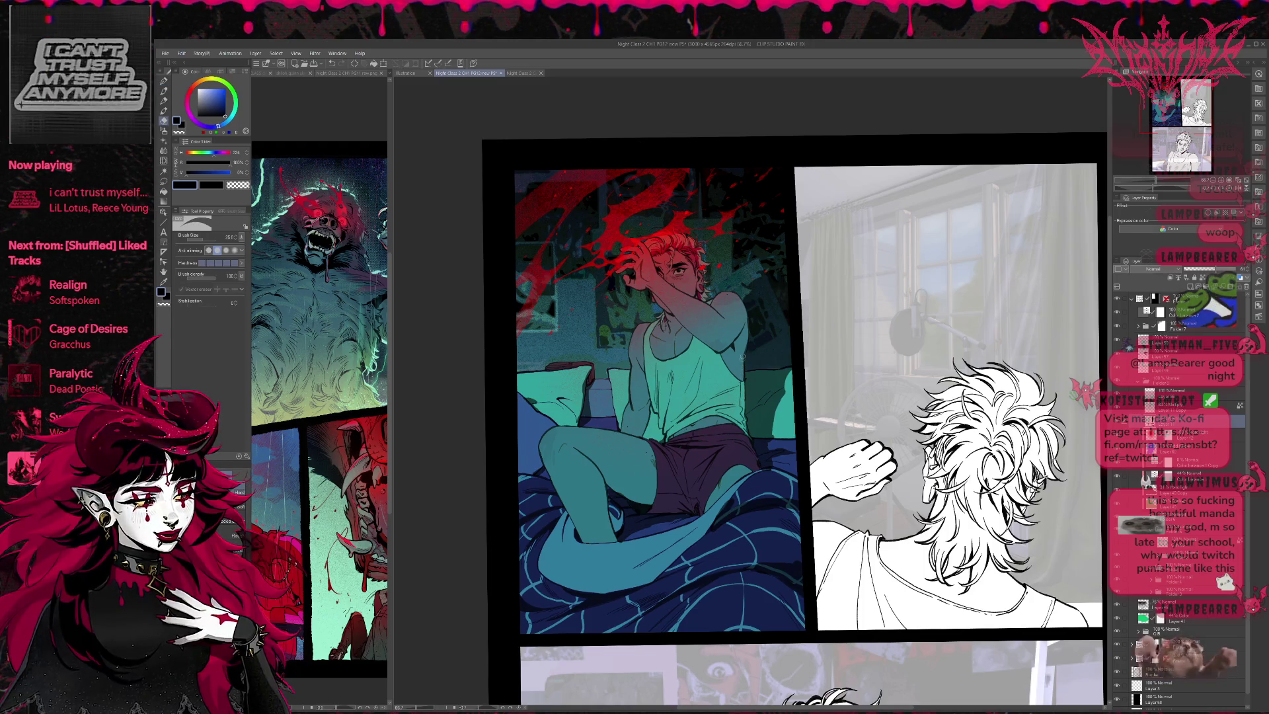
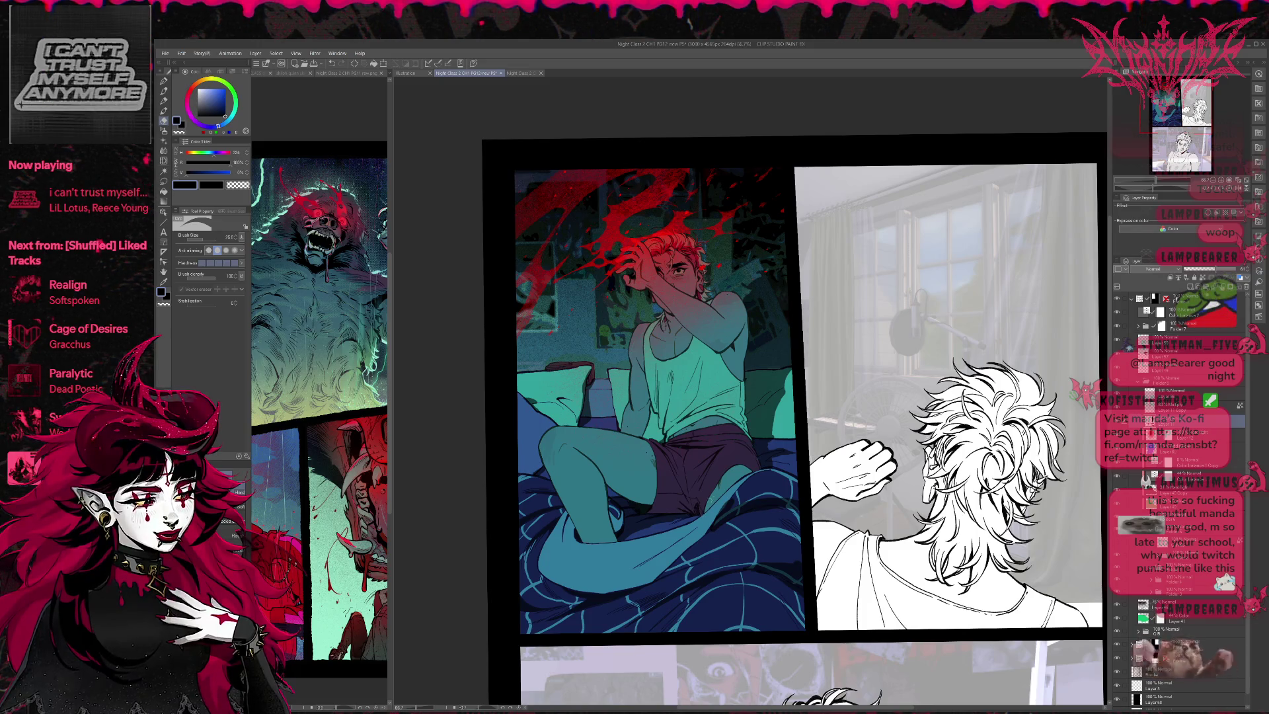
Step: Paint and erase the dark shading beside the bedroom figure, alternating between pen and eraser
key(p)
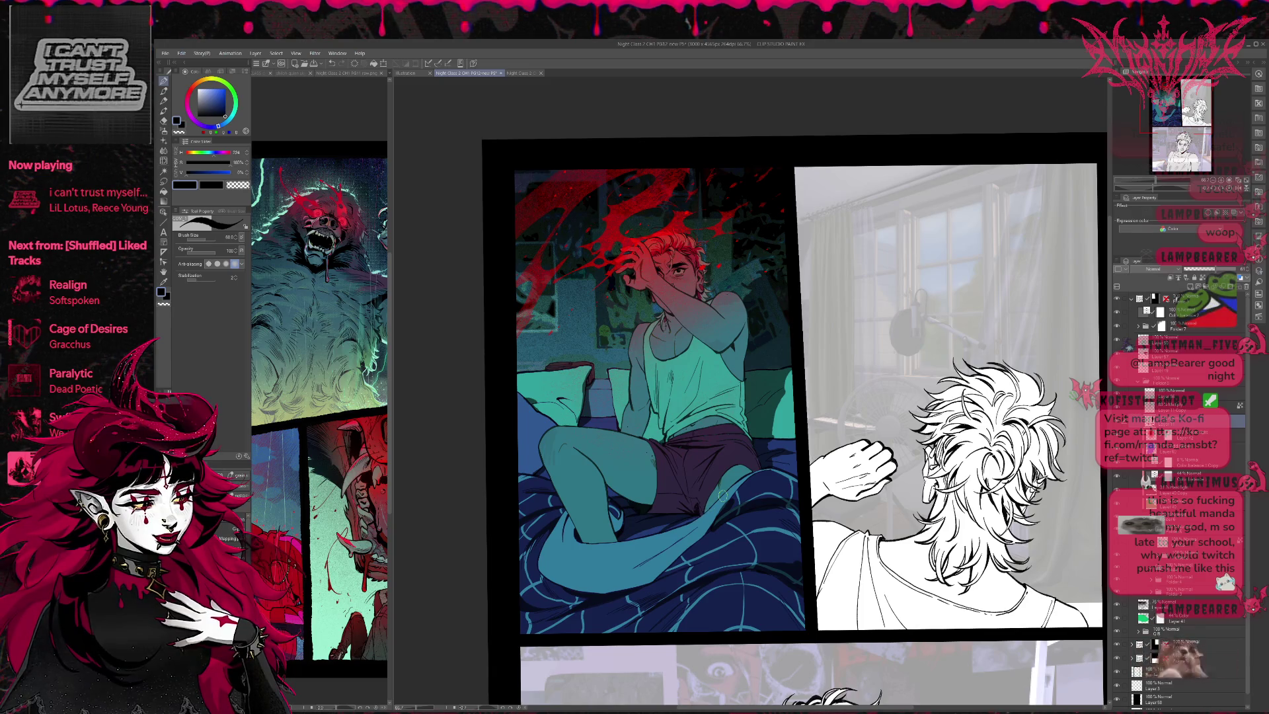
key(e)
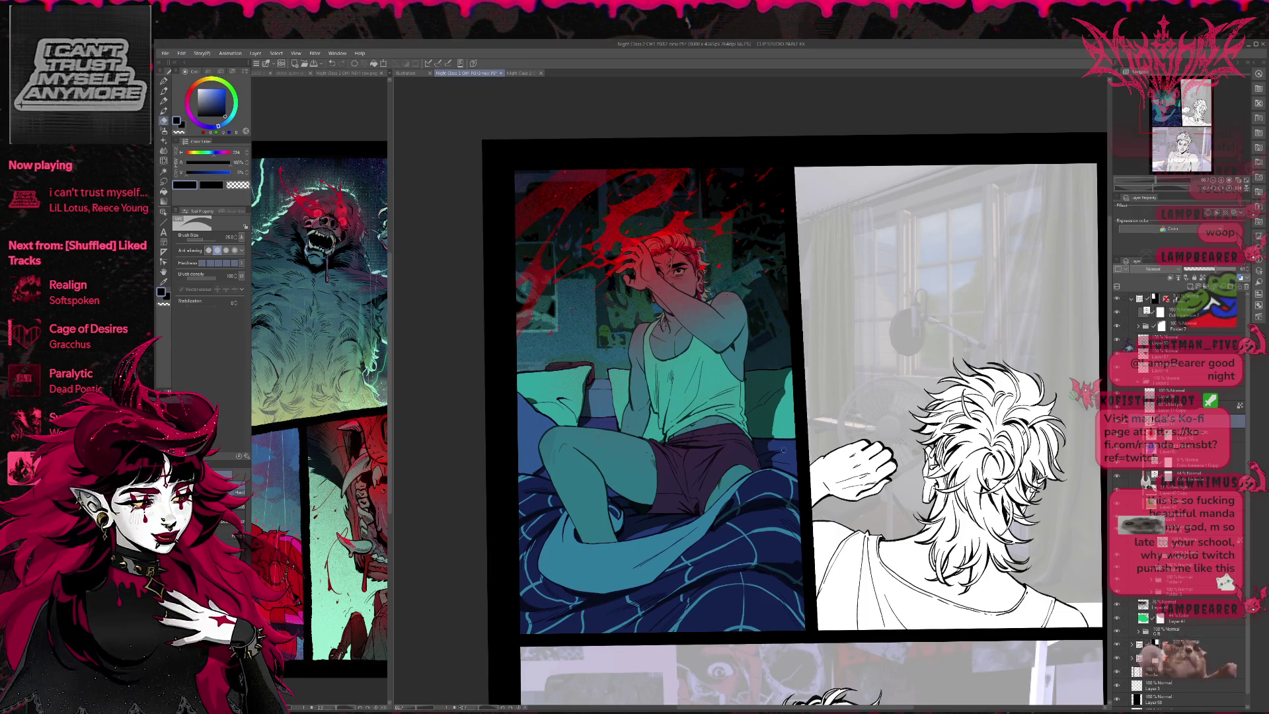
key(p)
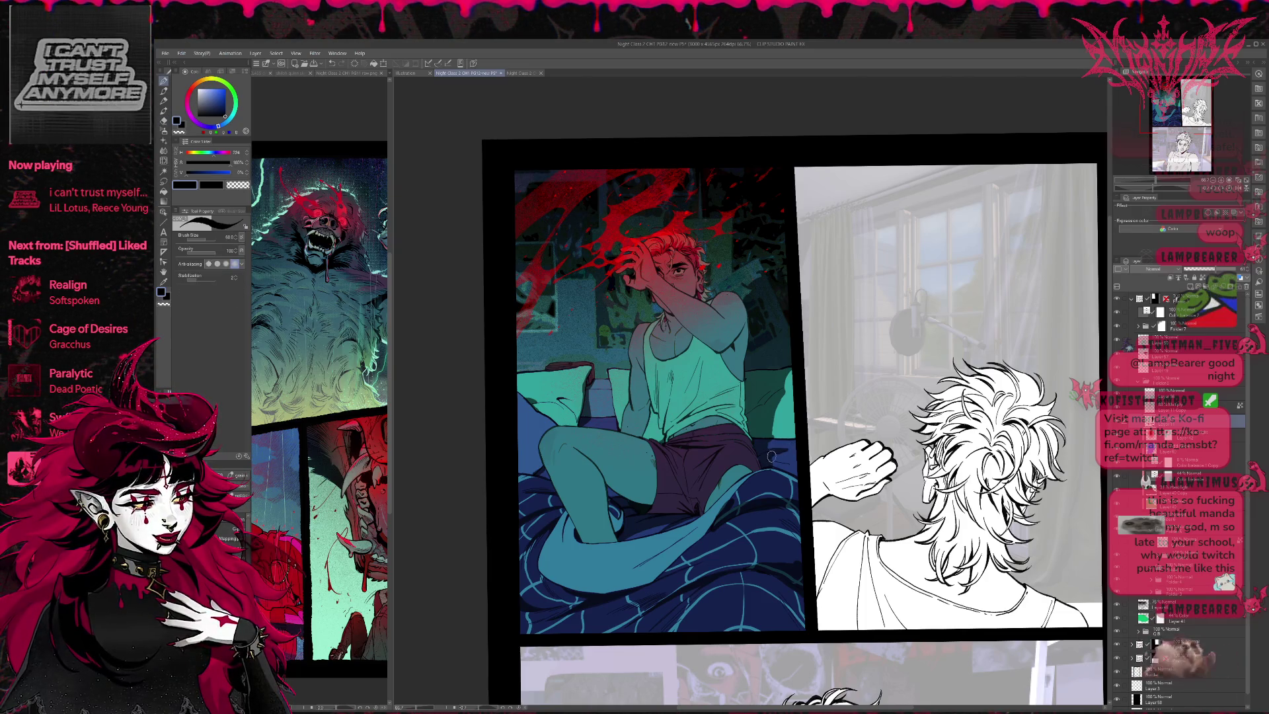
key(e)
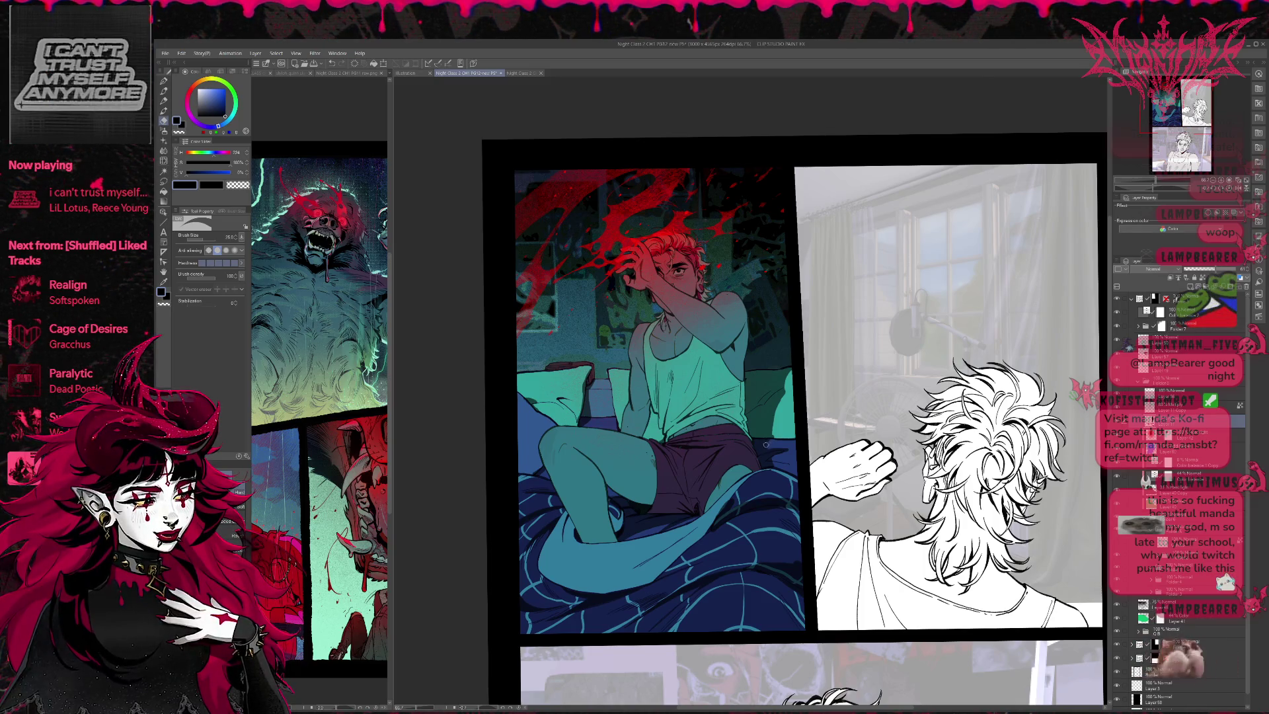
key(p)
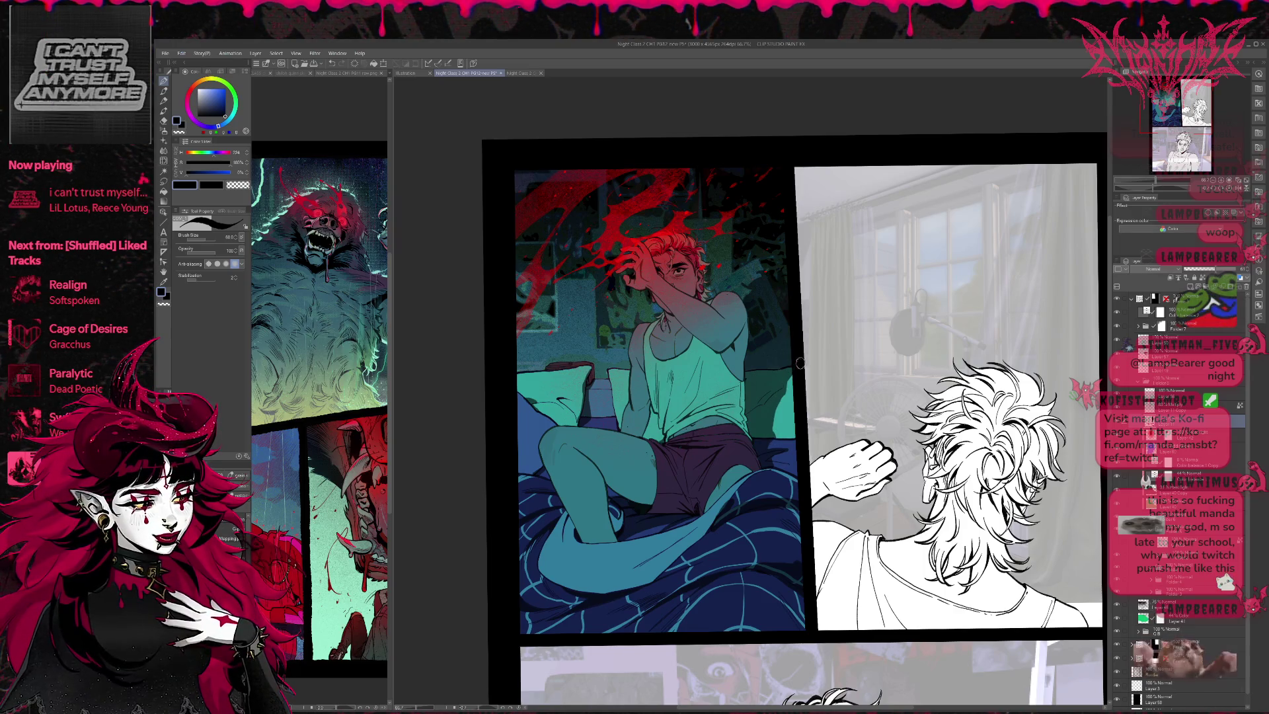
key(e)
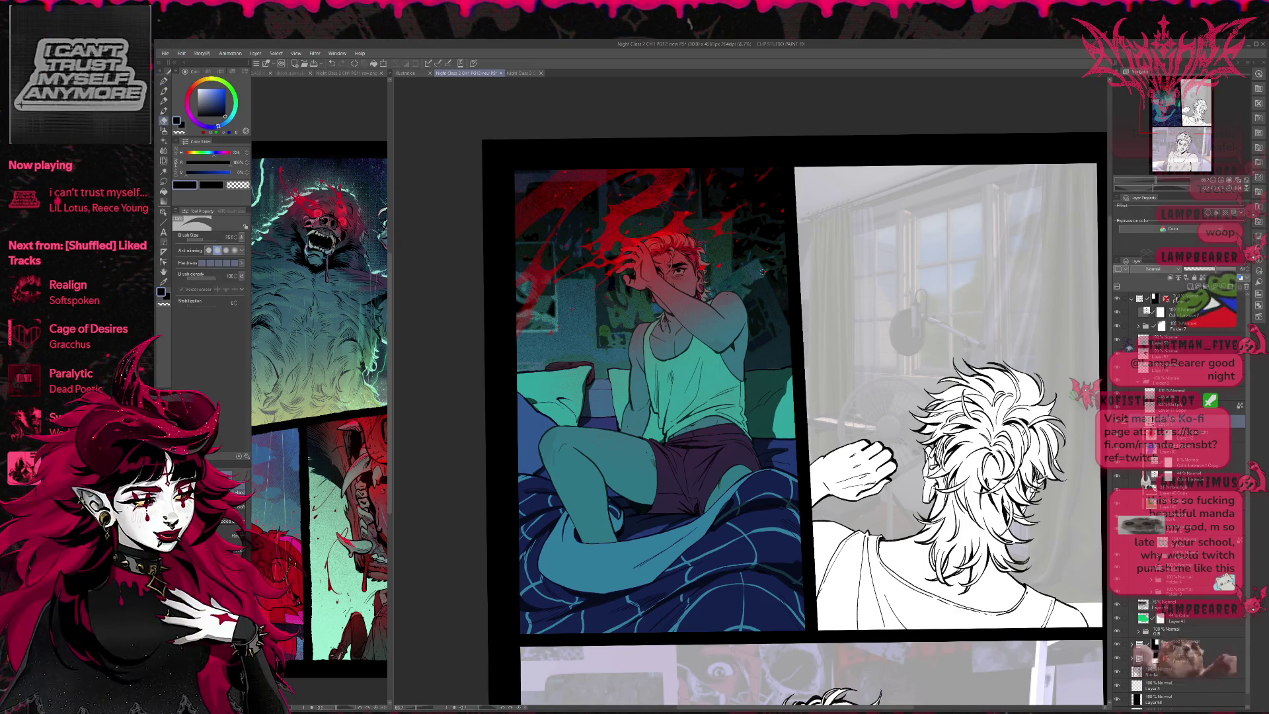
key(p)
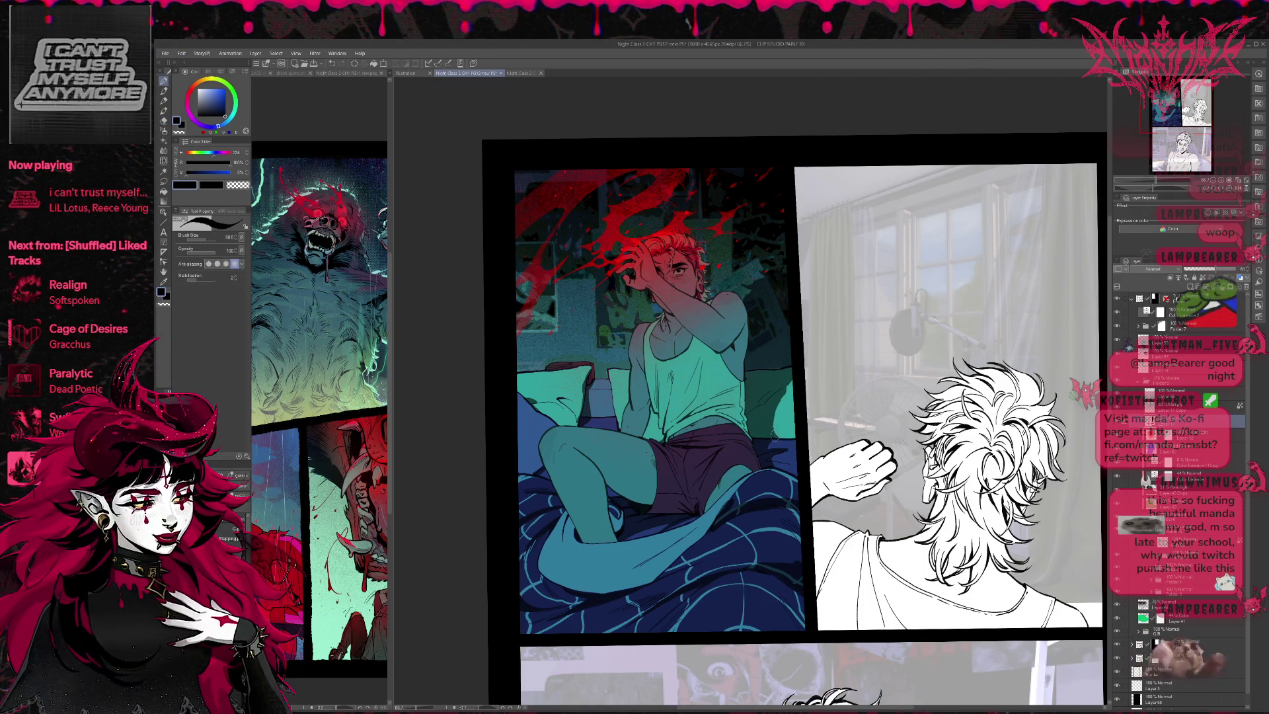
key(e)
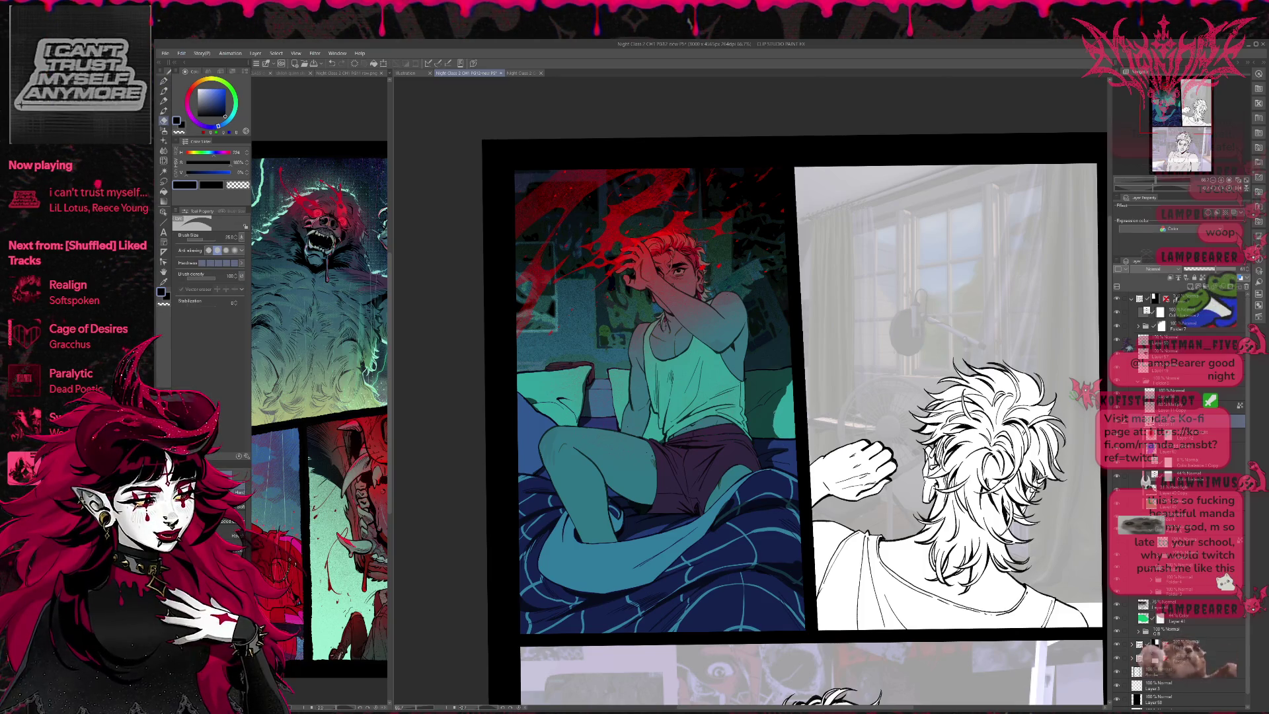
drag(804, 368, 829, 368)
key(p)
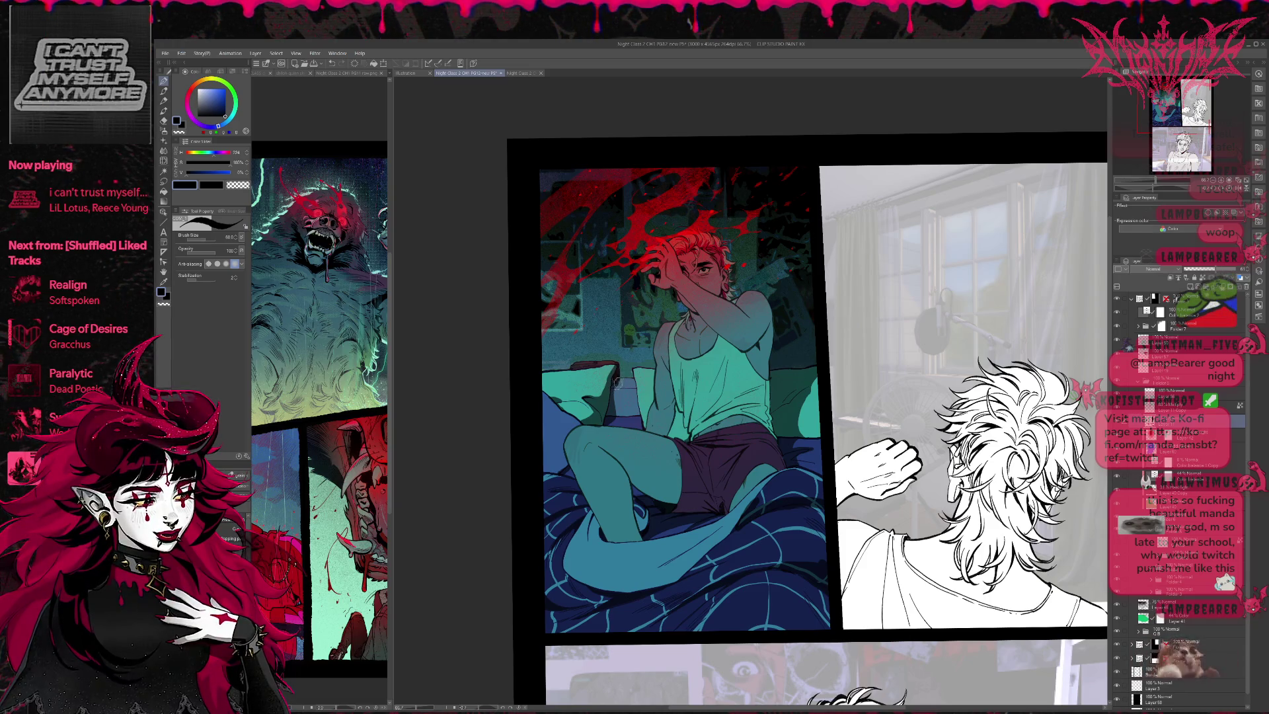
Step: Refine the shading next to the figure with alternating pen and eraser strokes
key(e)
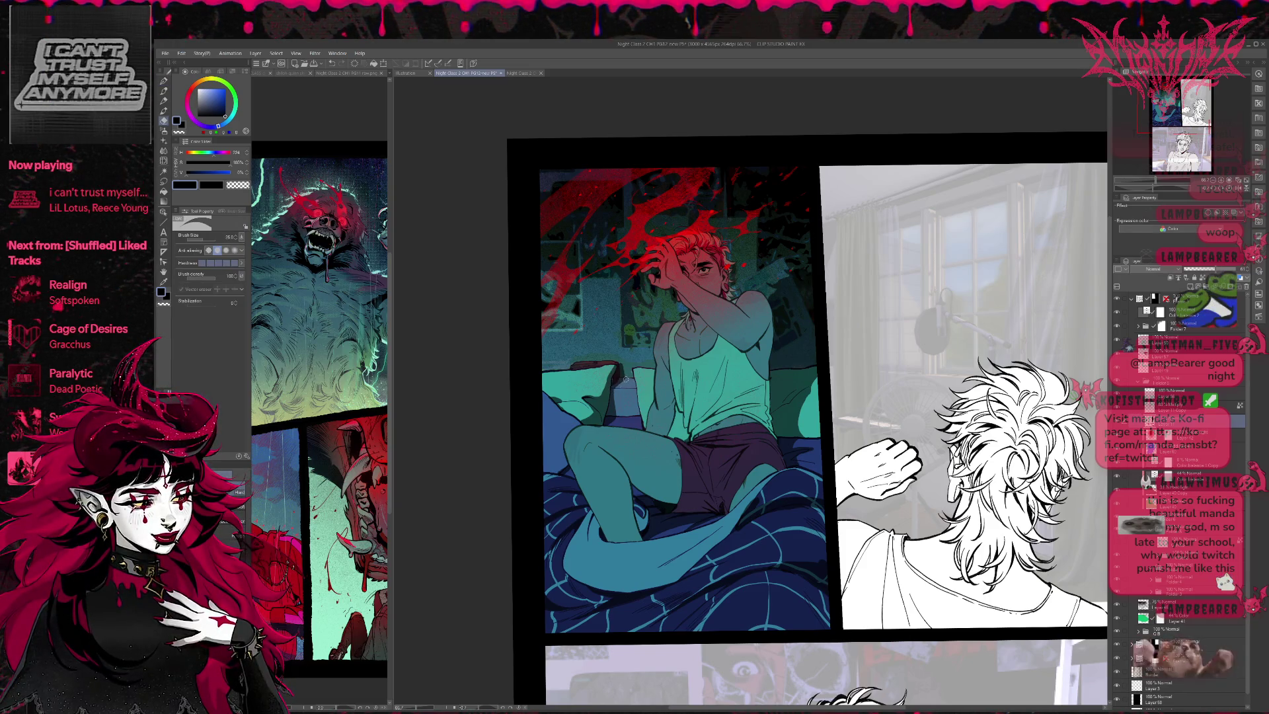
key(p)
key(e)
key(p)
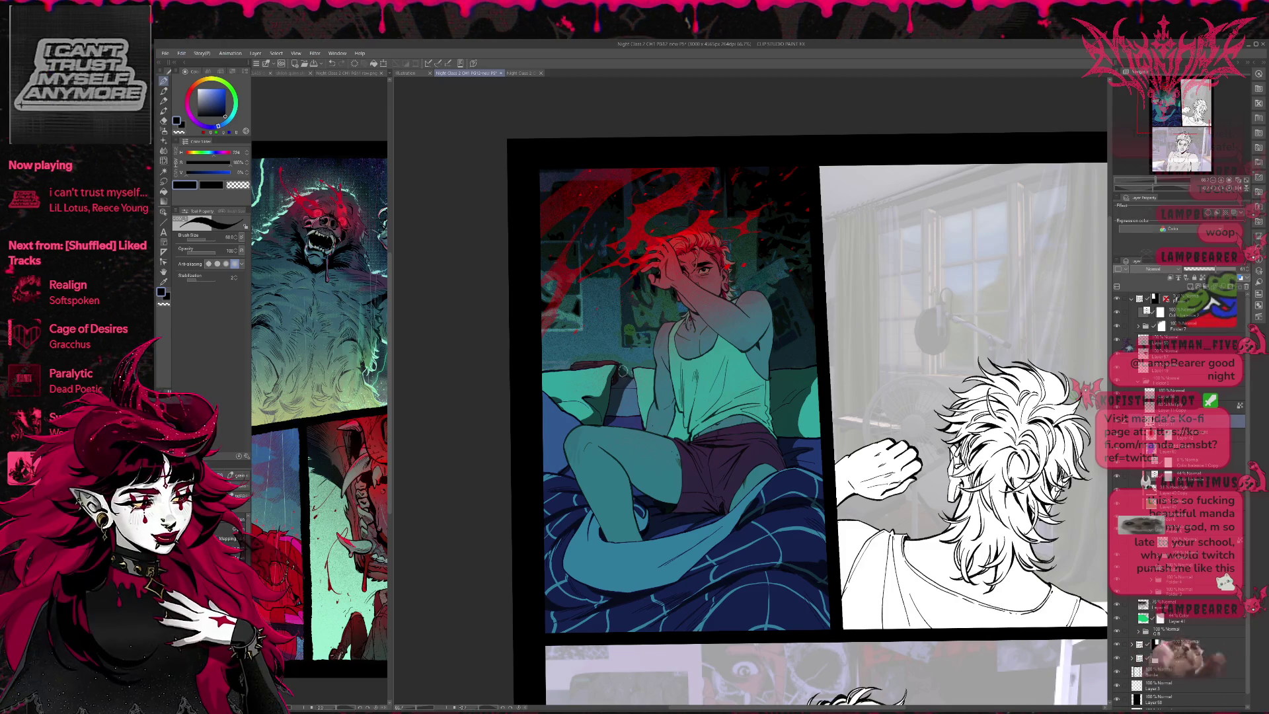
key(e)
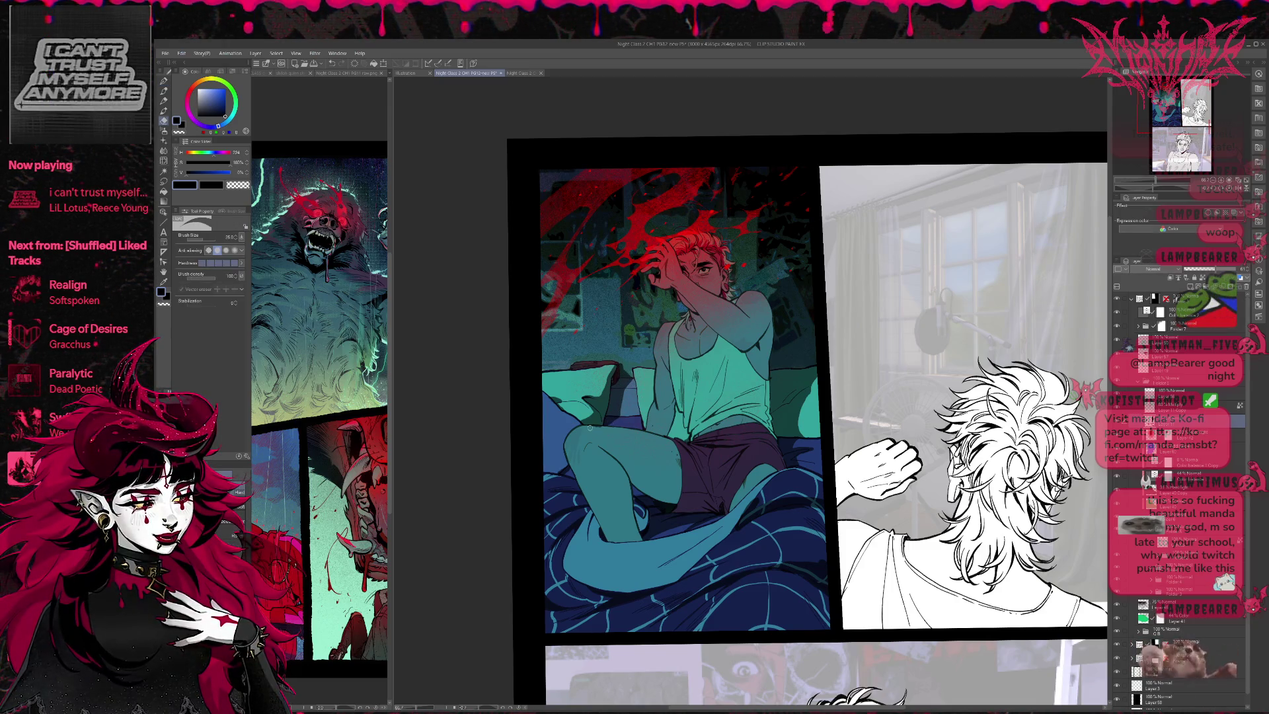
key(p)
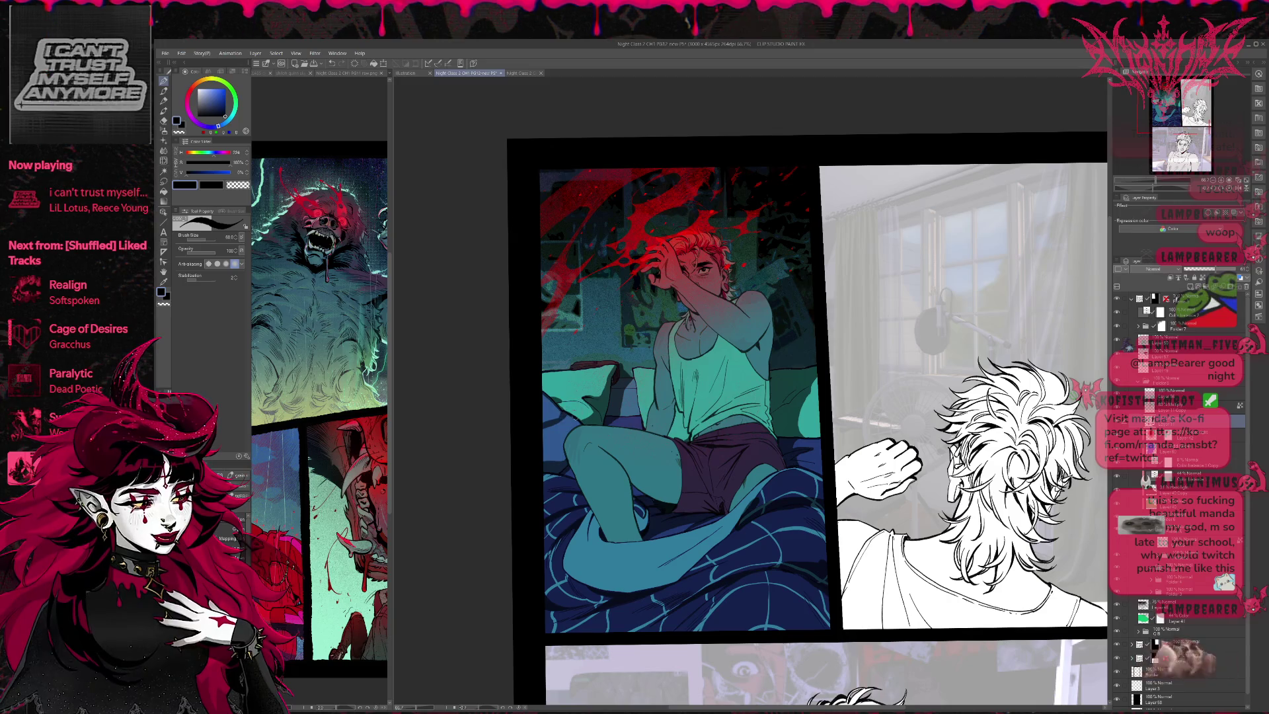
key(e)
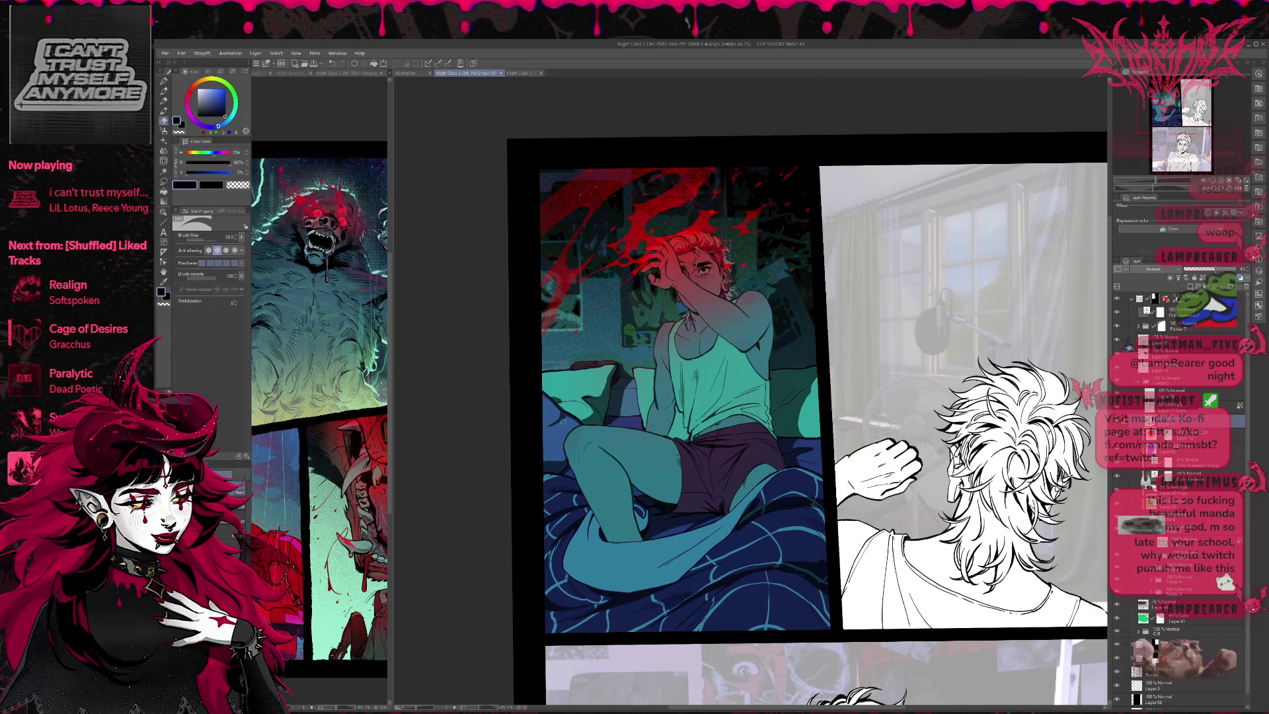
drag(614, 463, 626, 441)
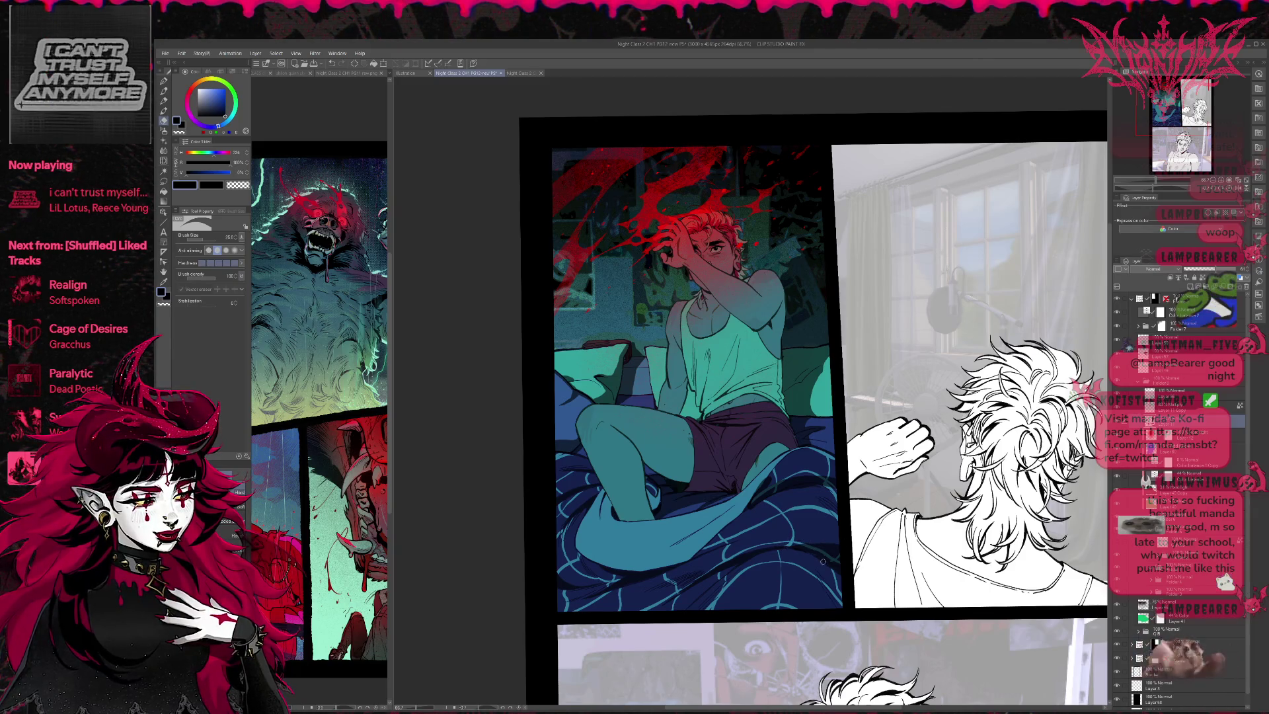
key(p)
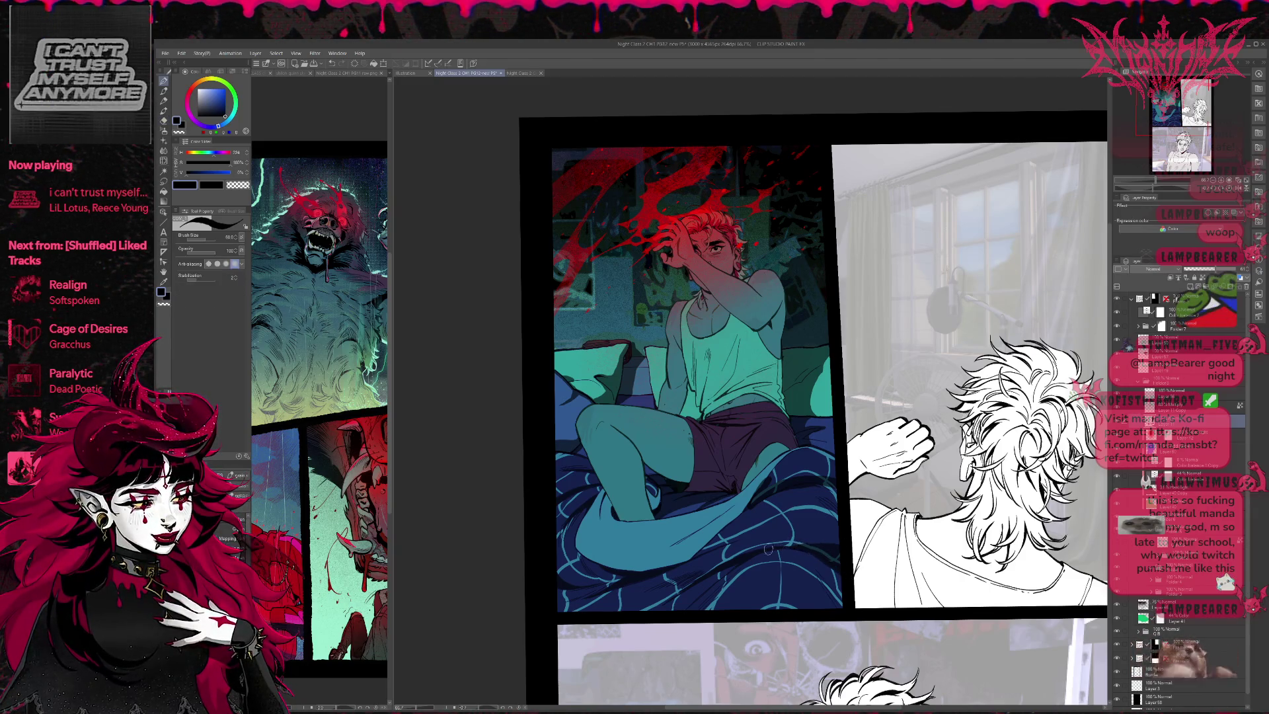
key(e)
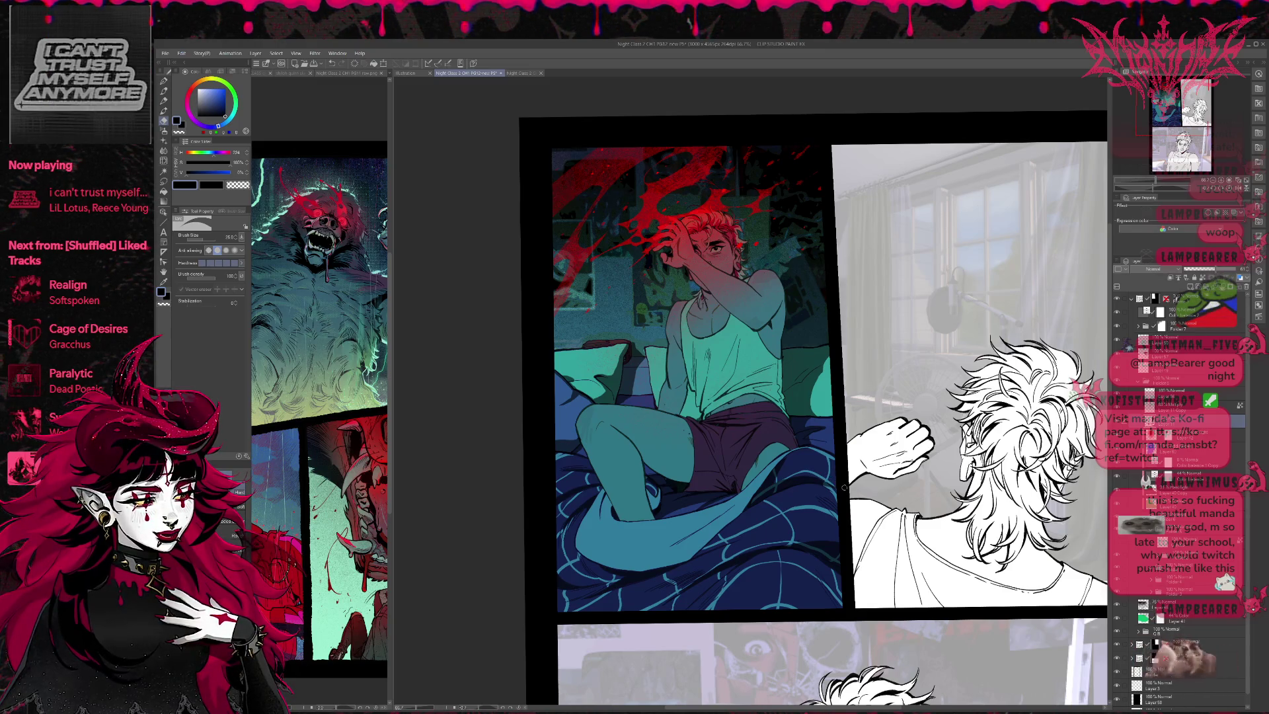
Step: Fill dark shadows beside the figure and on the left pillow, then zoom out to the full page
click(1224, 271)
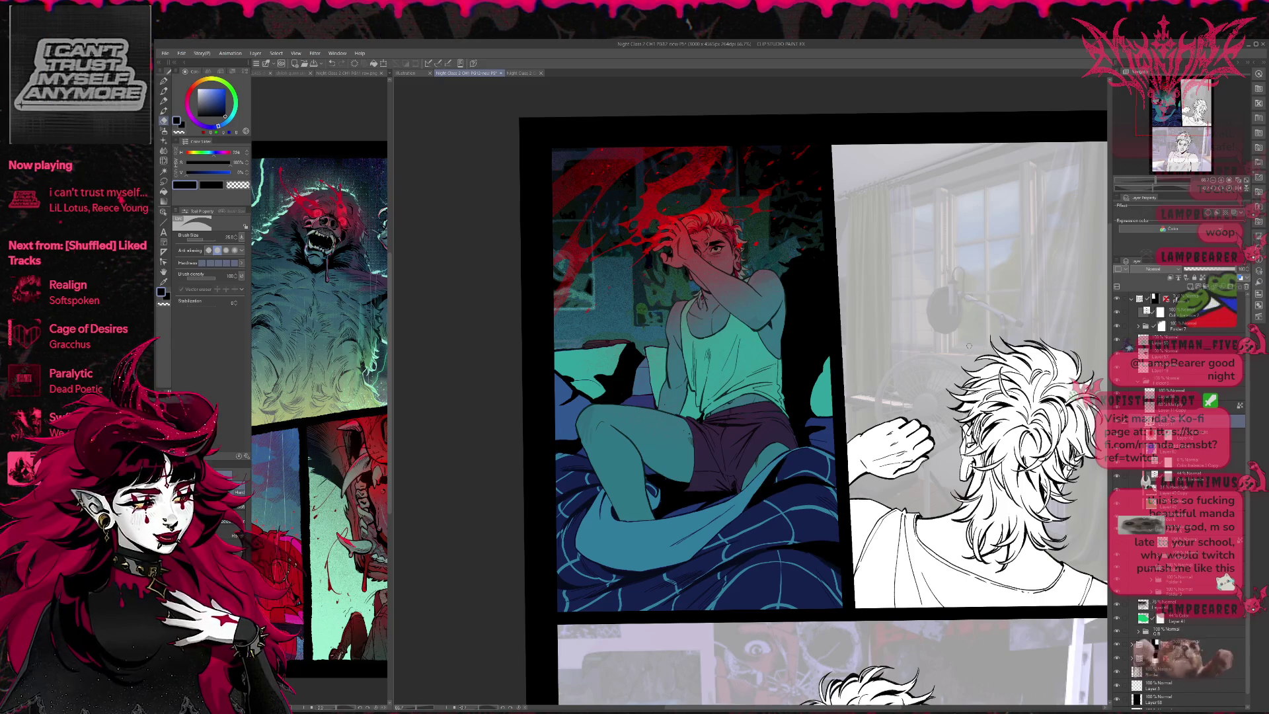
key(p)
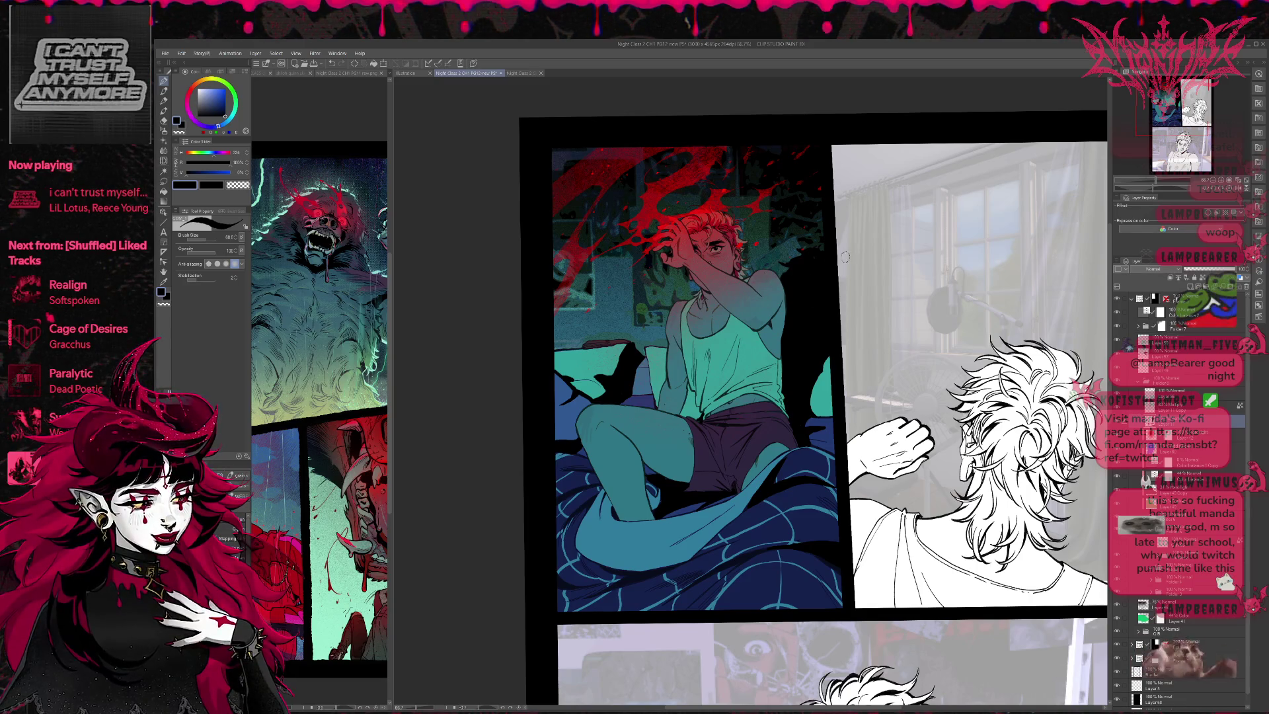
key(ctrl+minus)
key(ctrl+minus)
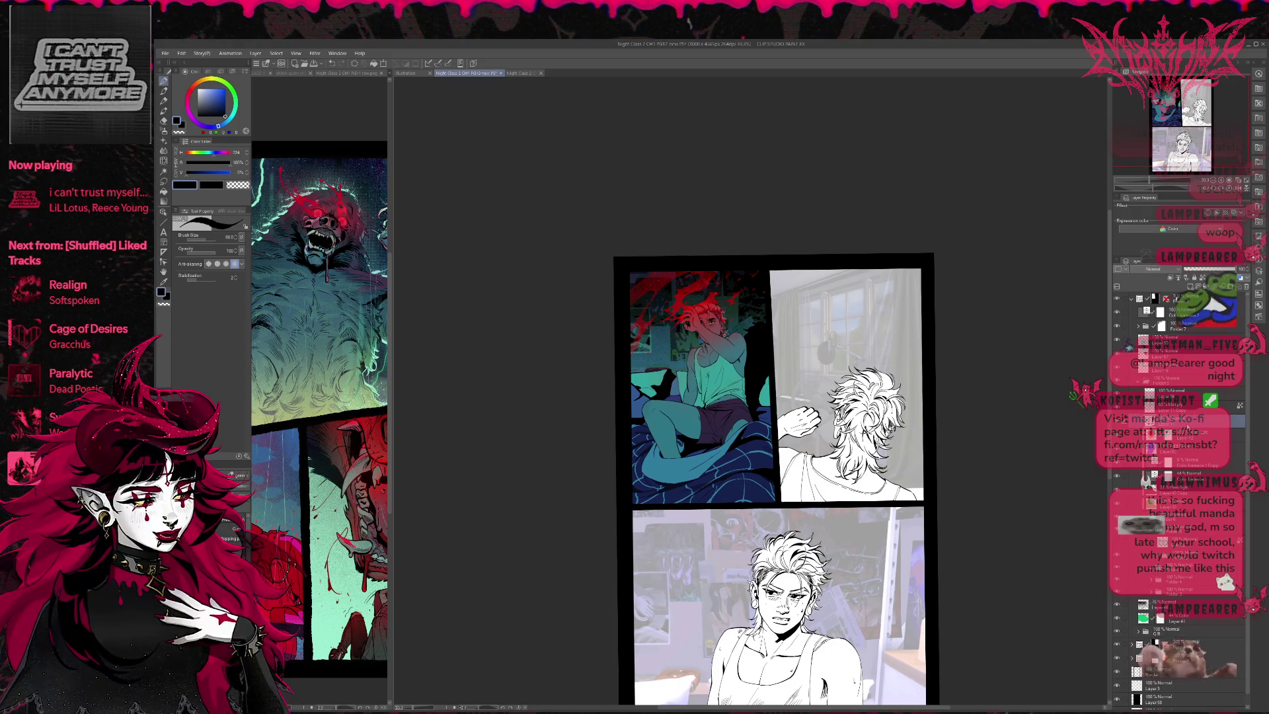
Step: Toggle the bedroom panel's colour and figure layers to compare, then pick the Hard light hair layer
click(1116, 312)
click(1117, 312)
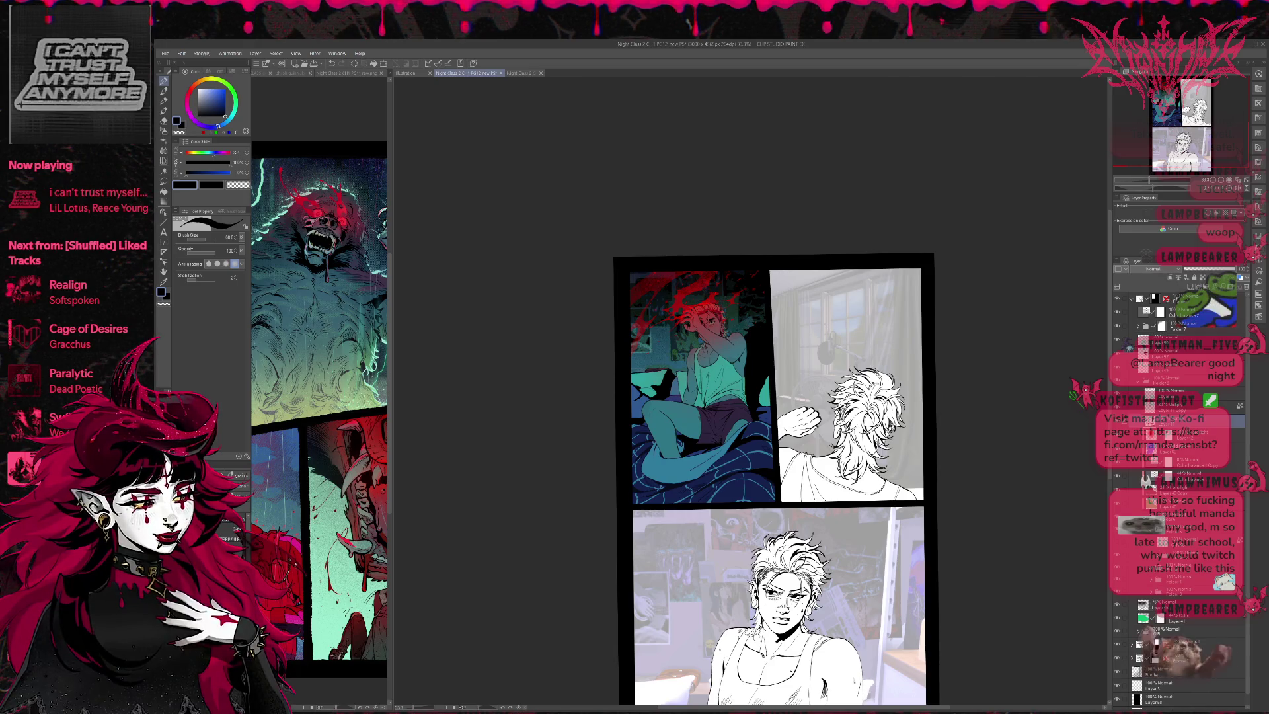
click(1116, 632)
click(1117, 632)
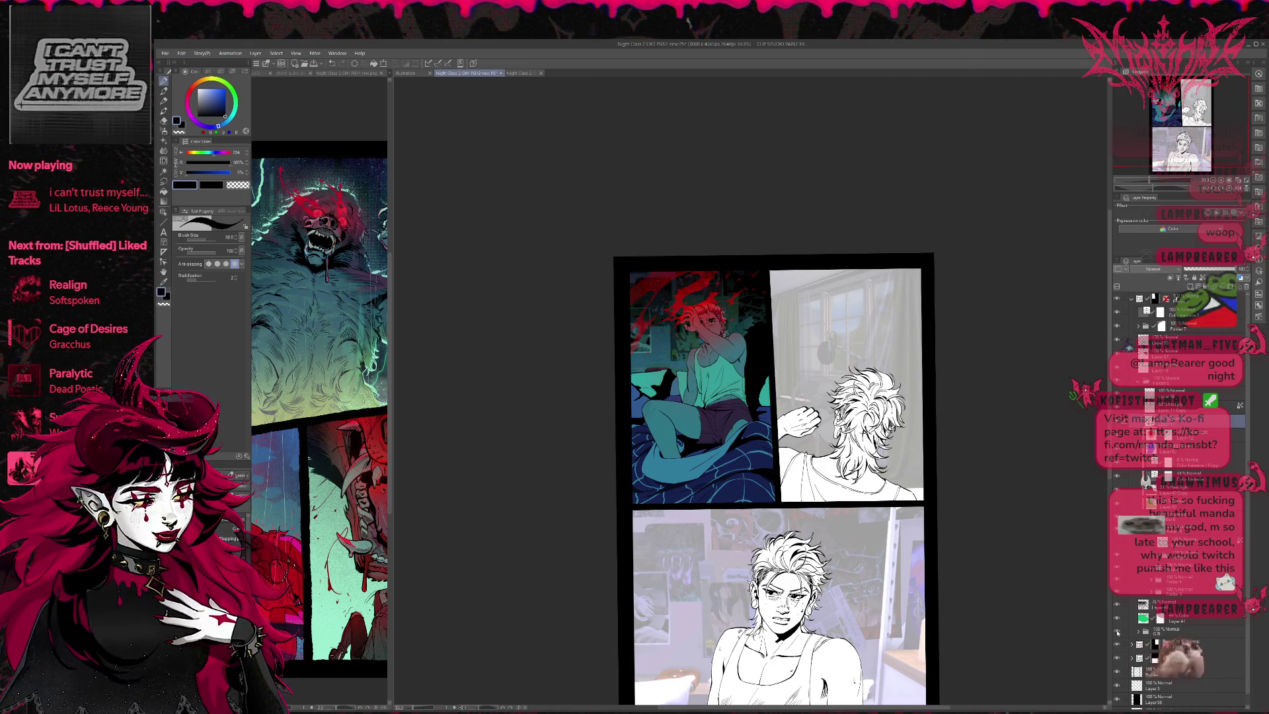
click(1116, 584)
click(1116, 584)
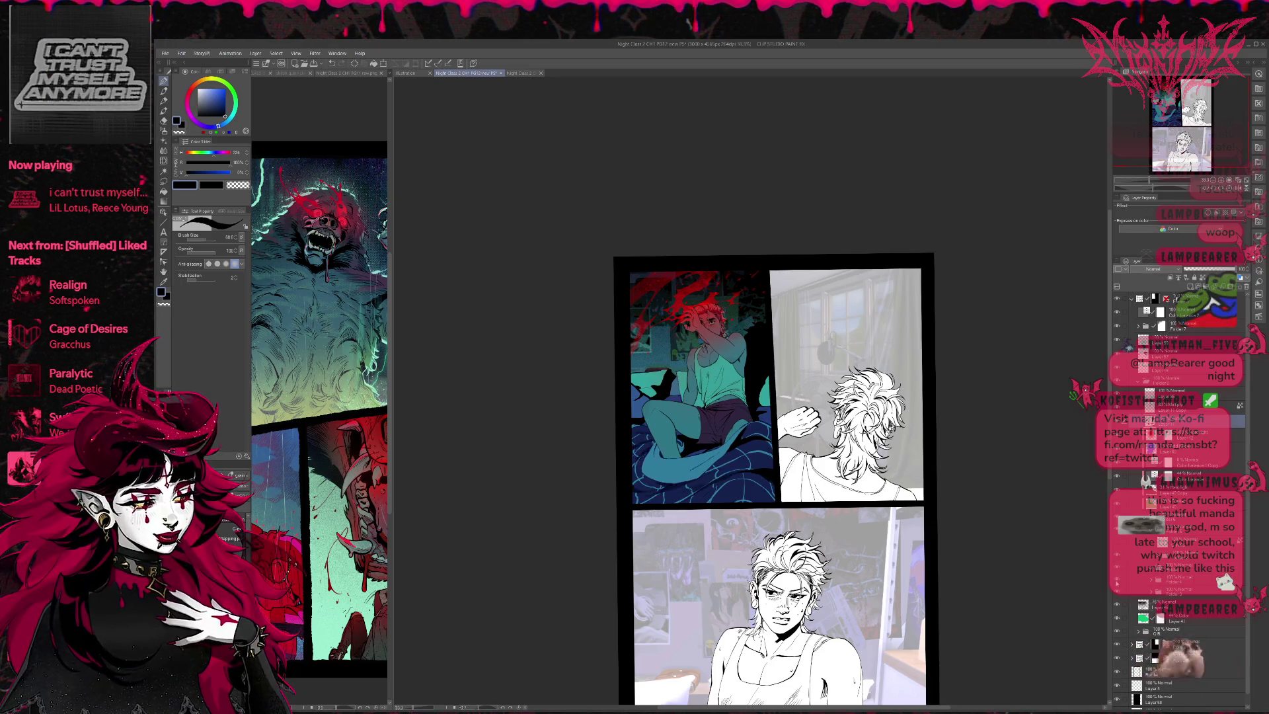
click(1151, 579)
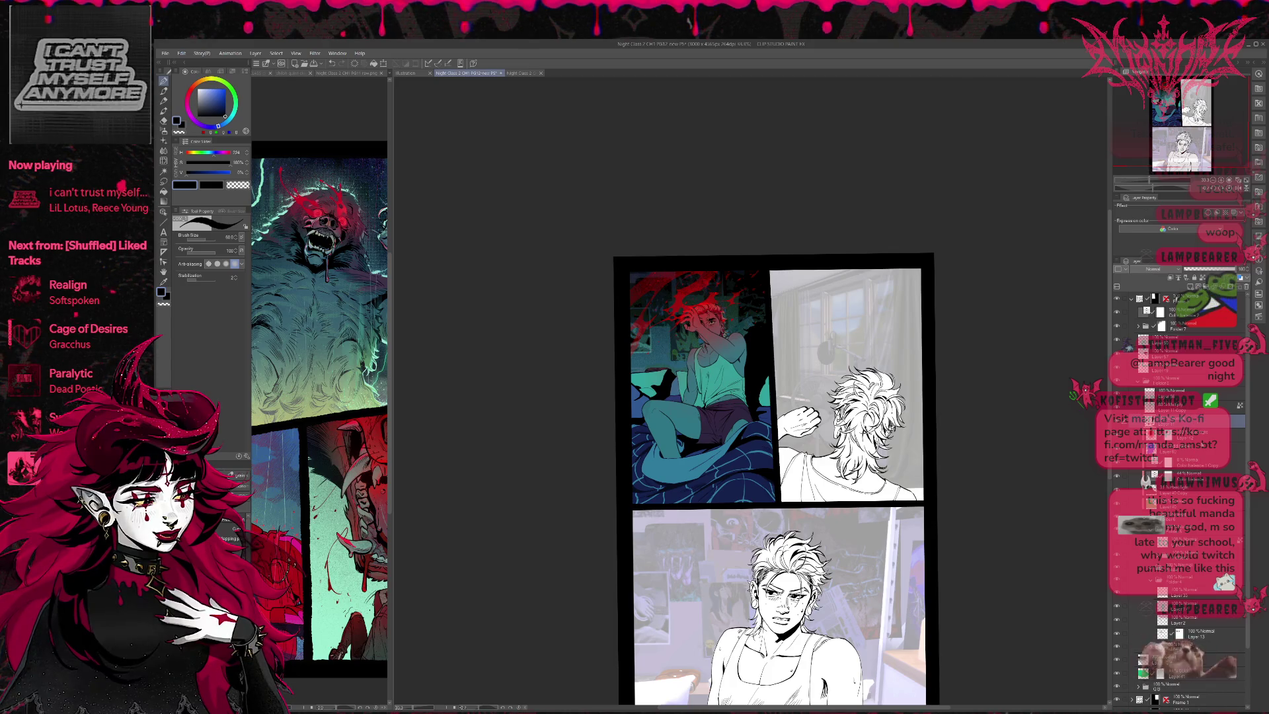
click(1186, 587)
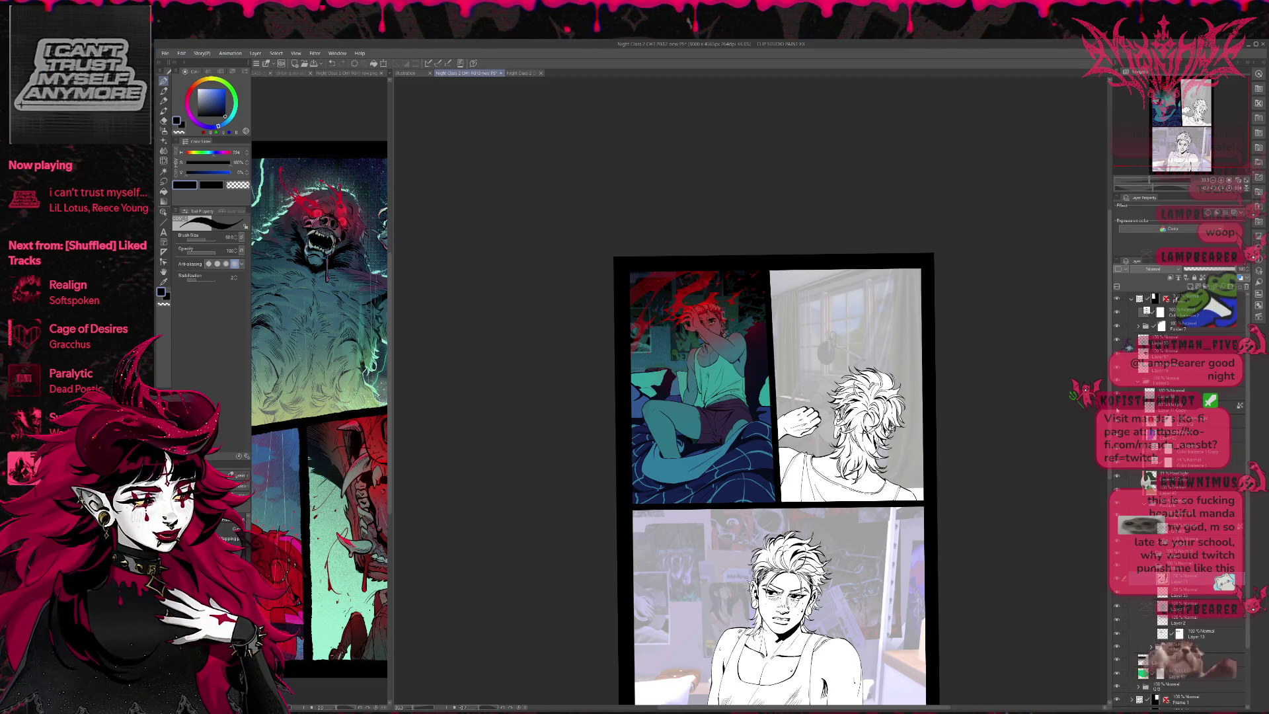
key(ctrl+z)
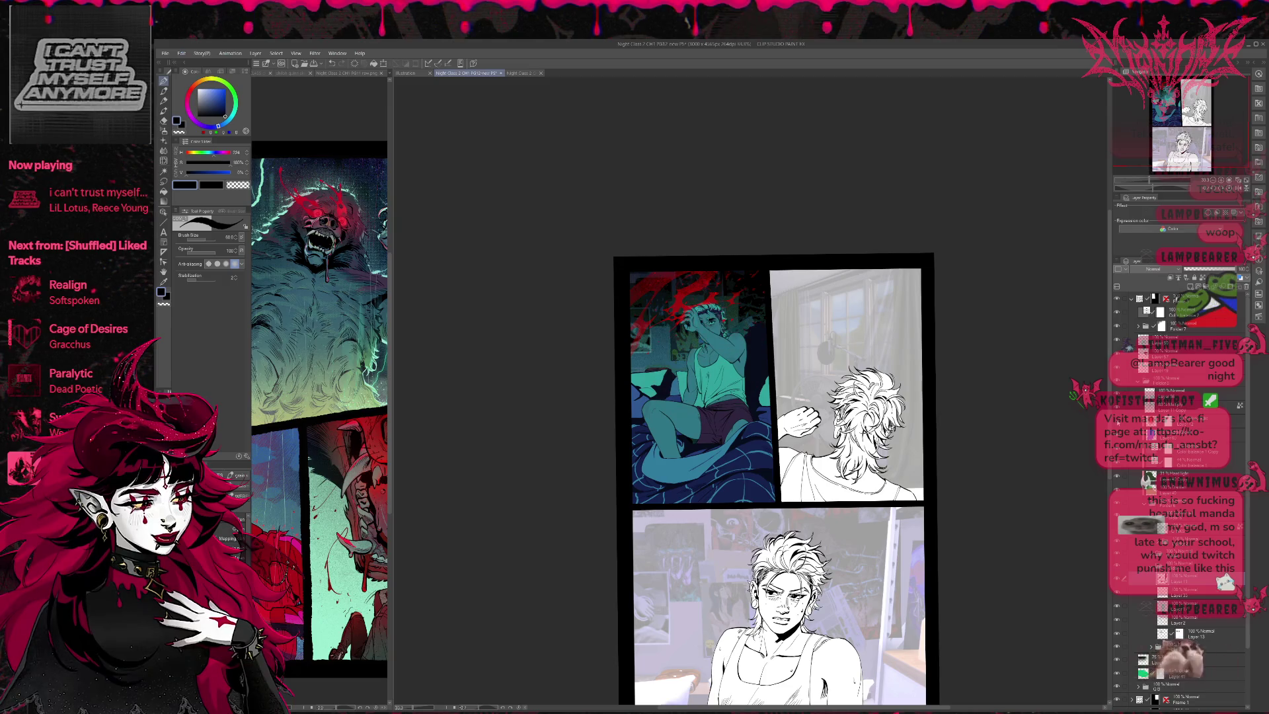
key(ctrl+y)
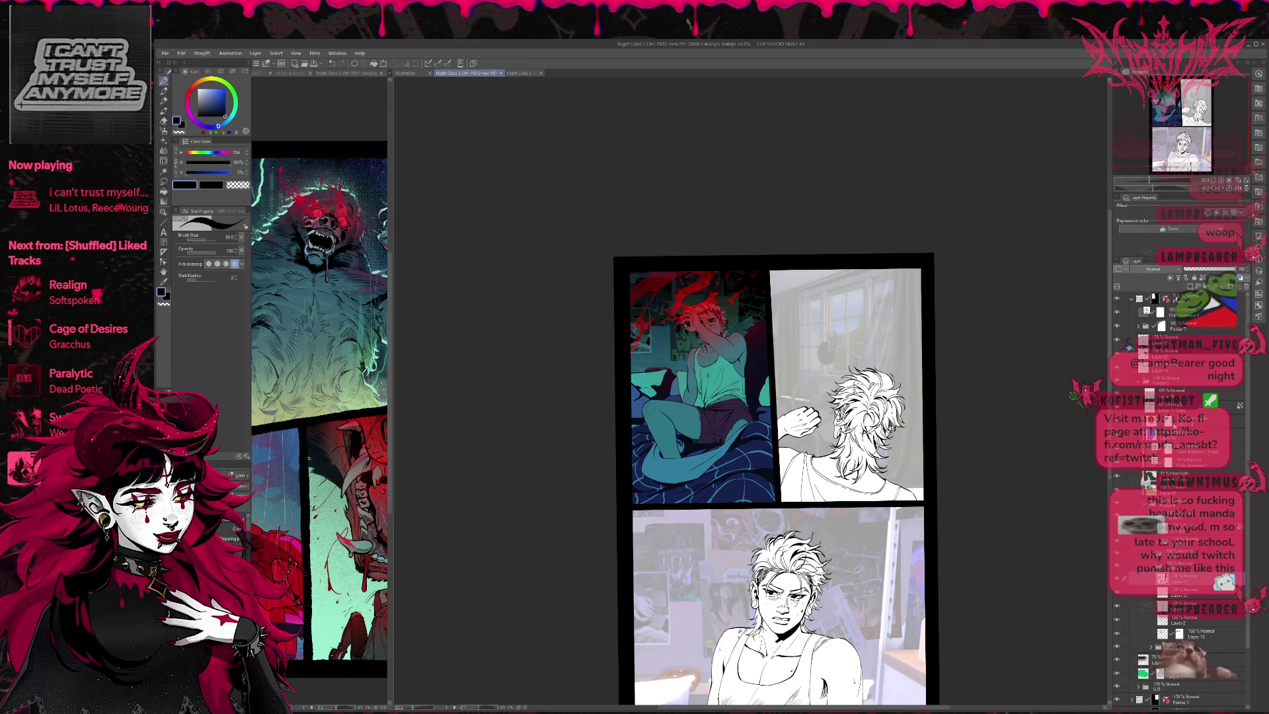
click(1186, 421)
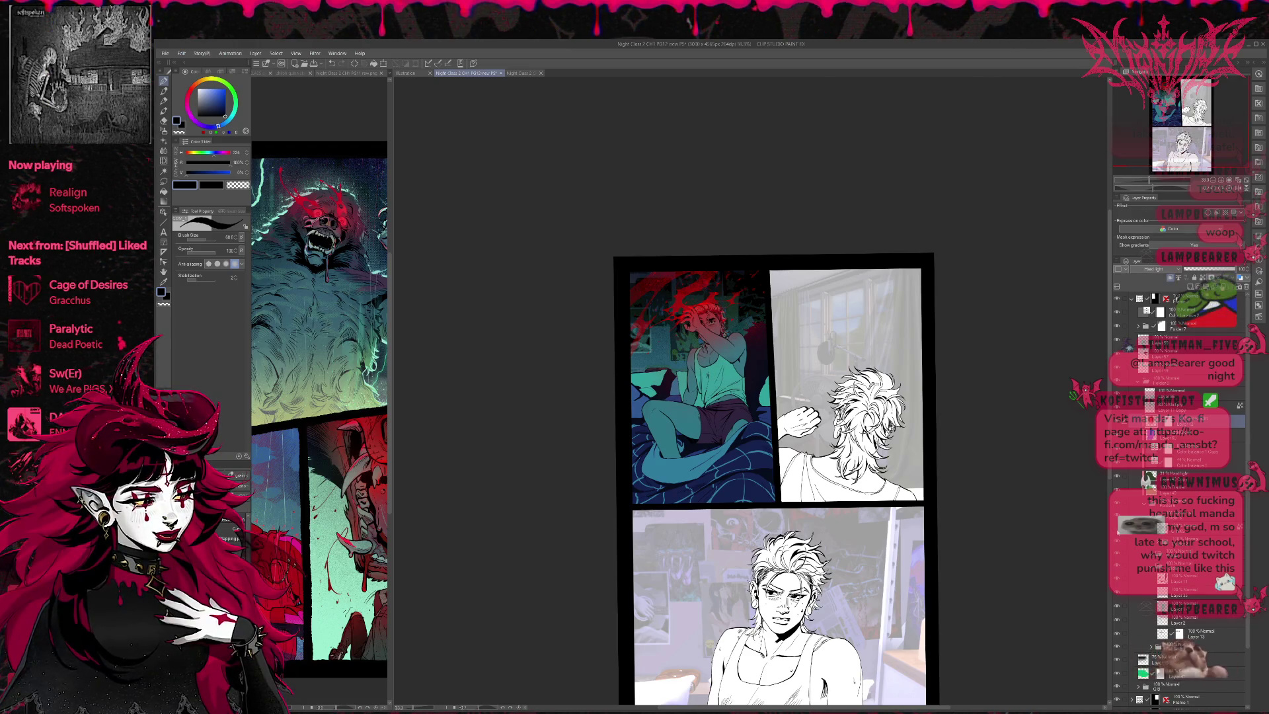
Step: Erase the stray highlight tones around the figure through an inverted figure selection, then deselect
click(1153, 566)
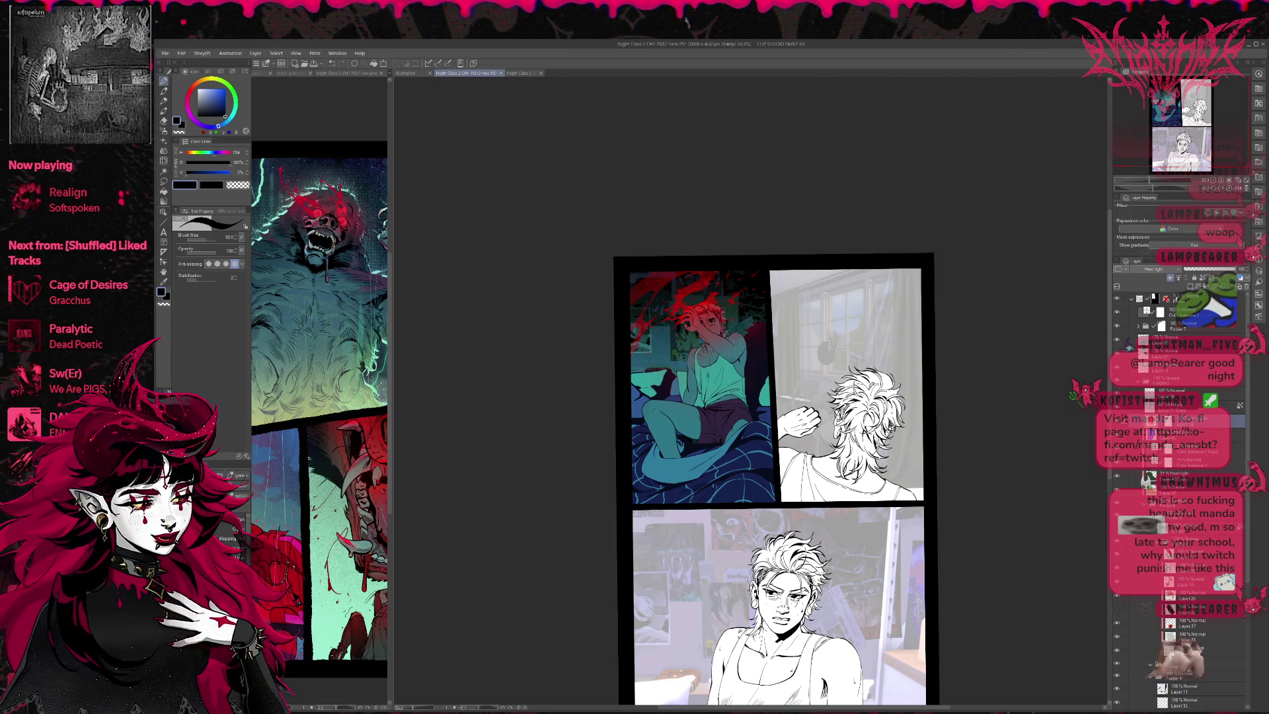
ctrl+click(1160, 324)
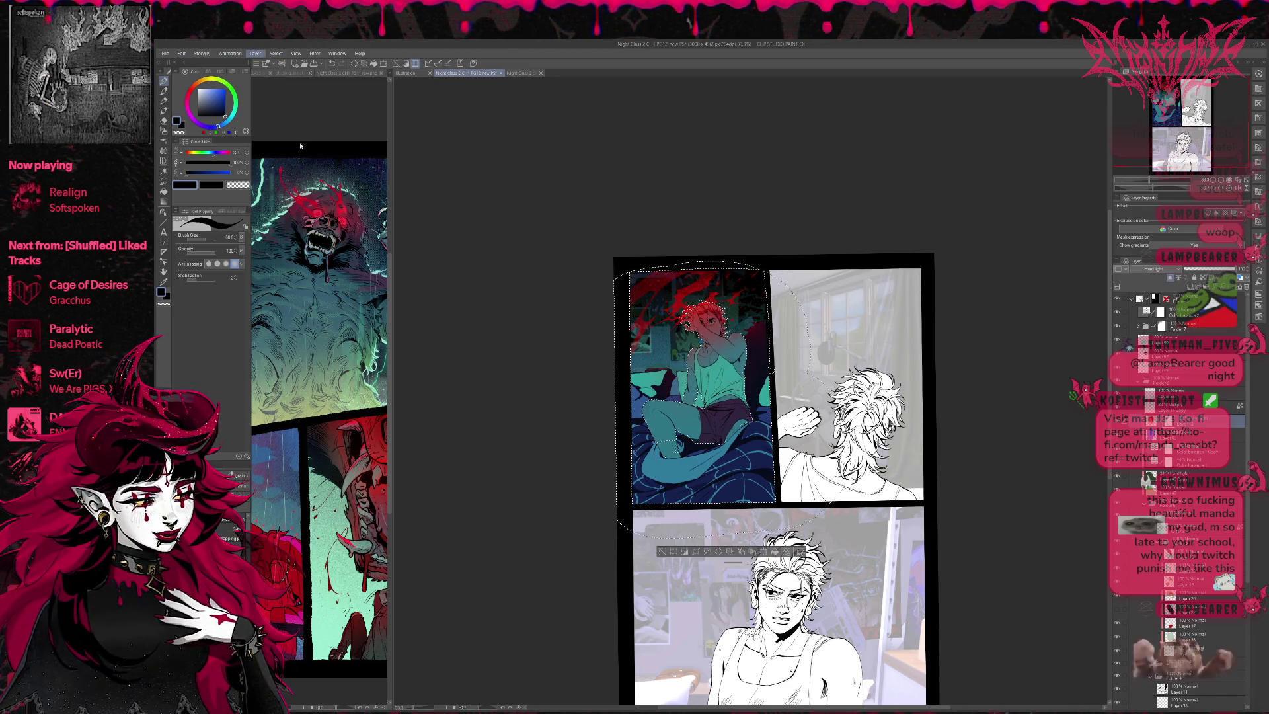
key(ctrl+shift+i)
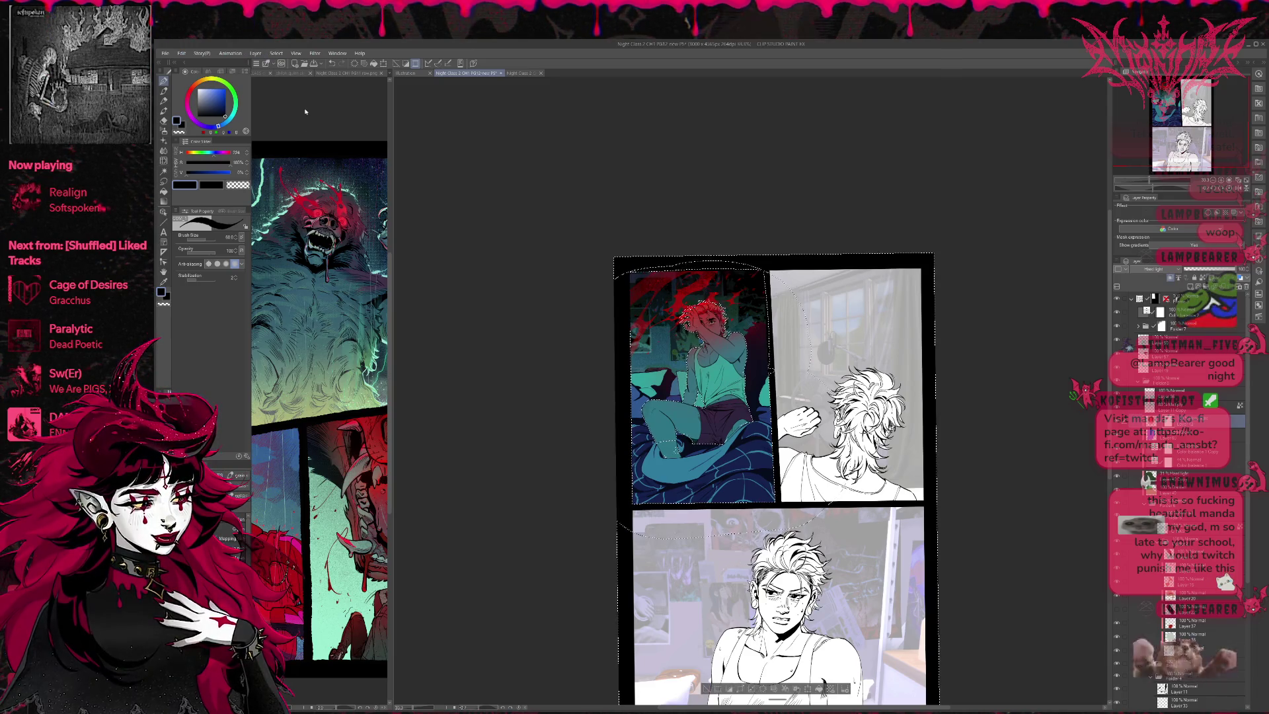
key(e)
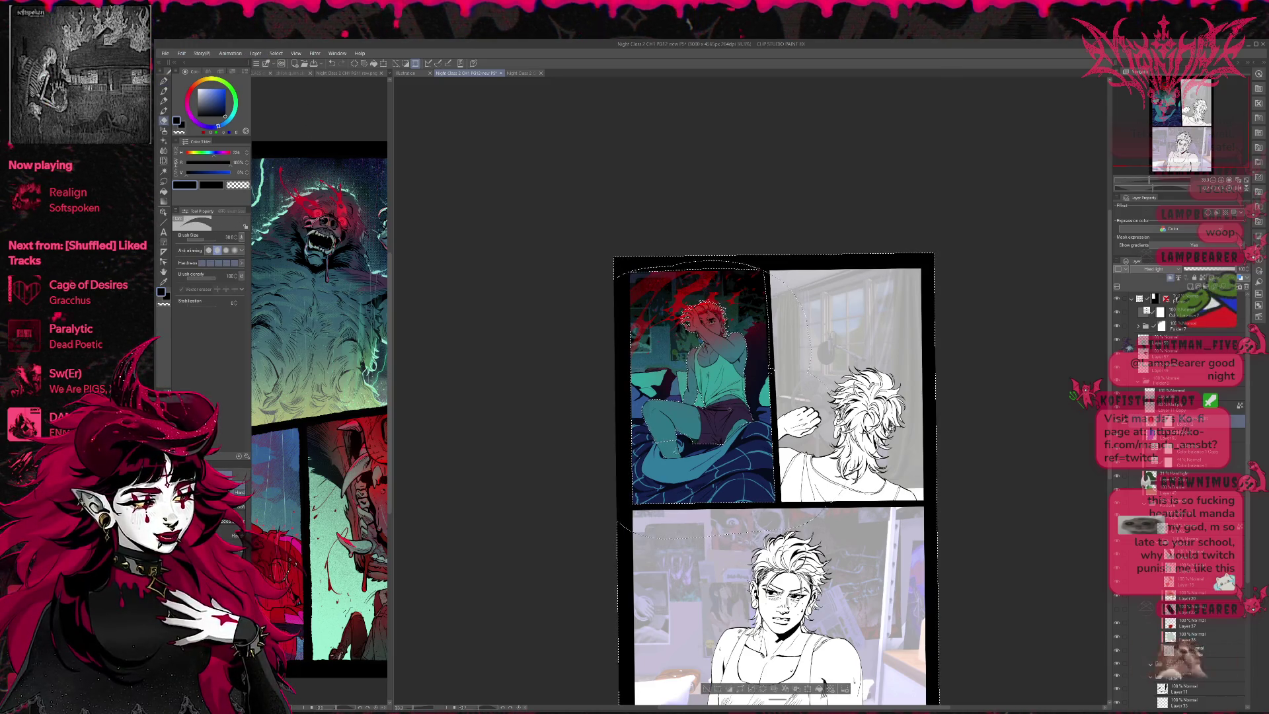
drag(760, 330, 753, 321)
drag(680, 347, 628, 384)
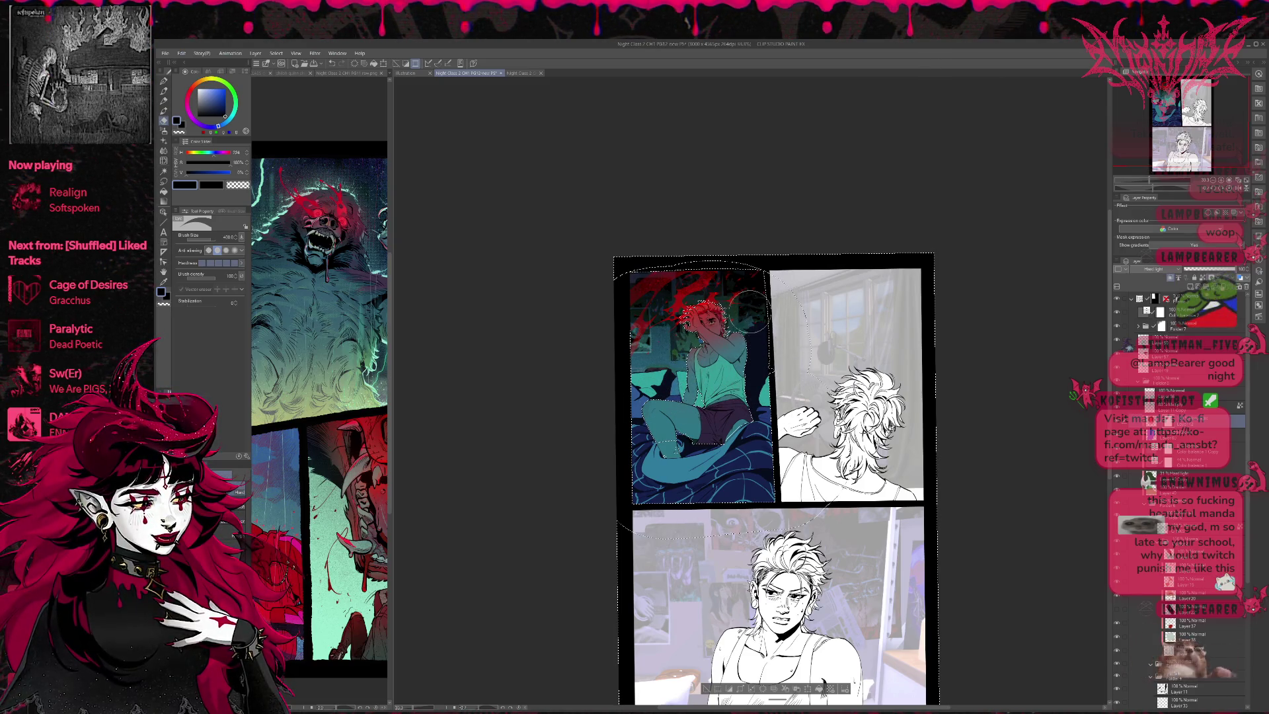
key(ctrl+d)
drag(919, 407, 908, 408)
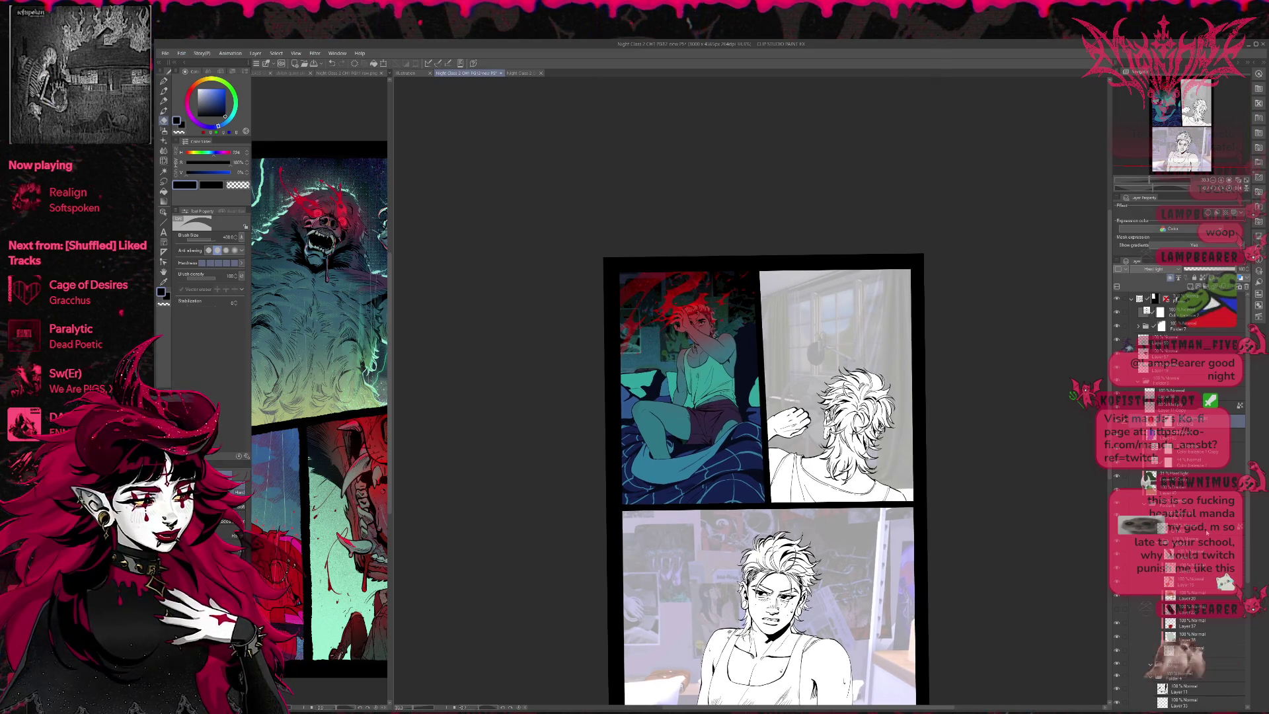
Step: Select the masked texture layer and set the painting colour to transparent
scroll(1246, 586, down, 5)
scroll(1246, 587, down, 2)
click(1189, 557)
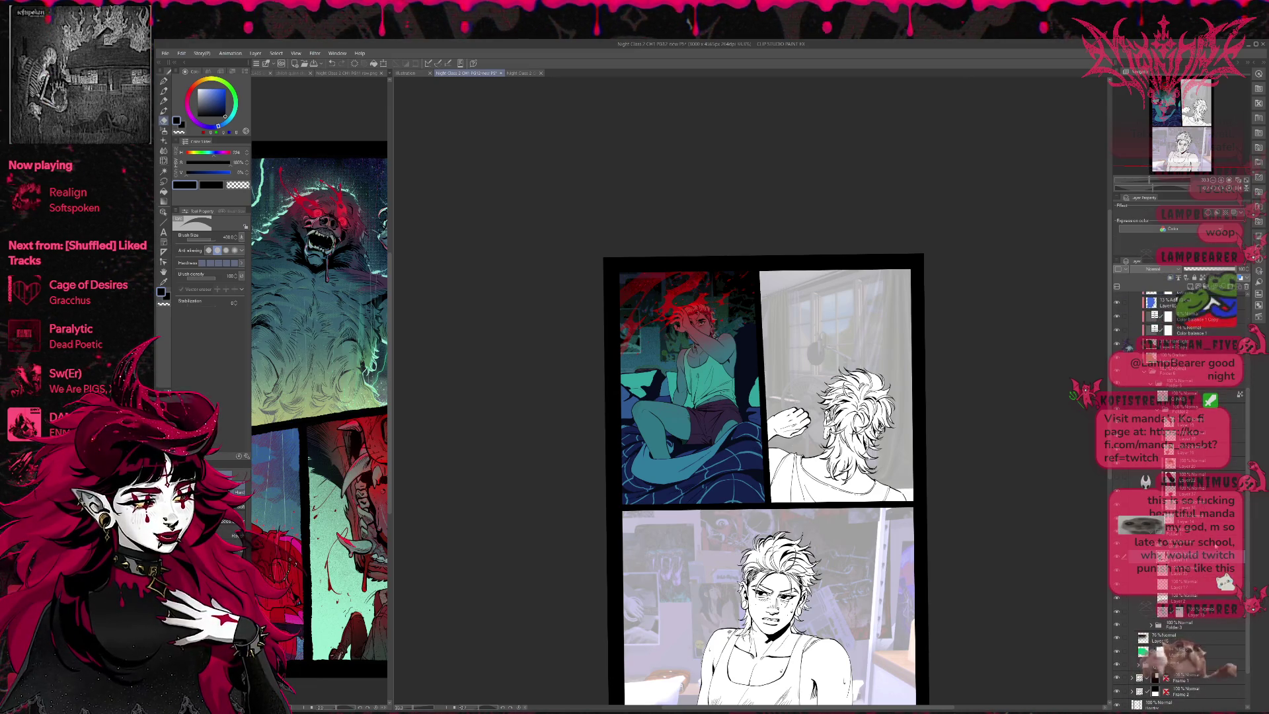
click(1189, 556)
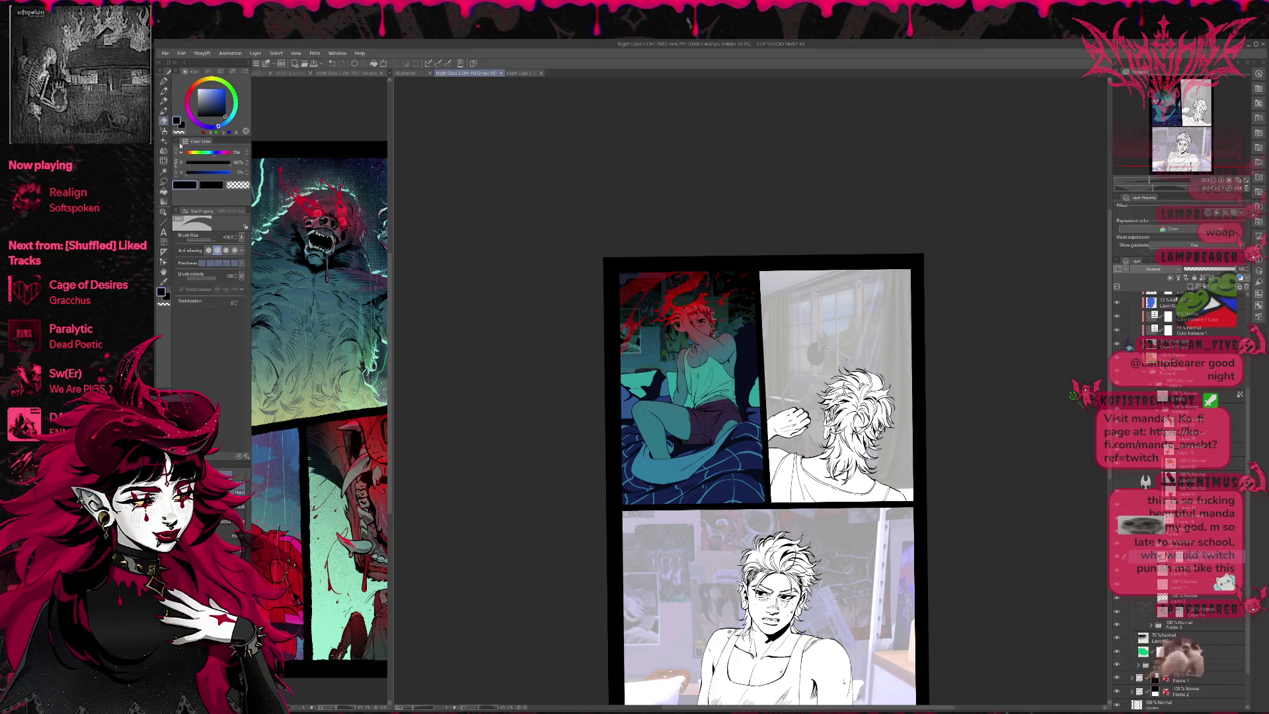
click(164, 81)
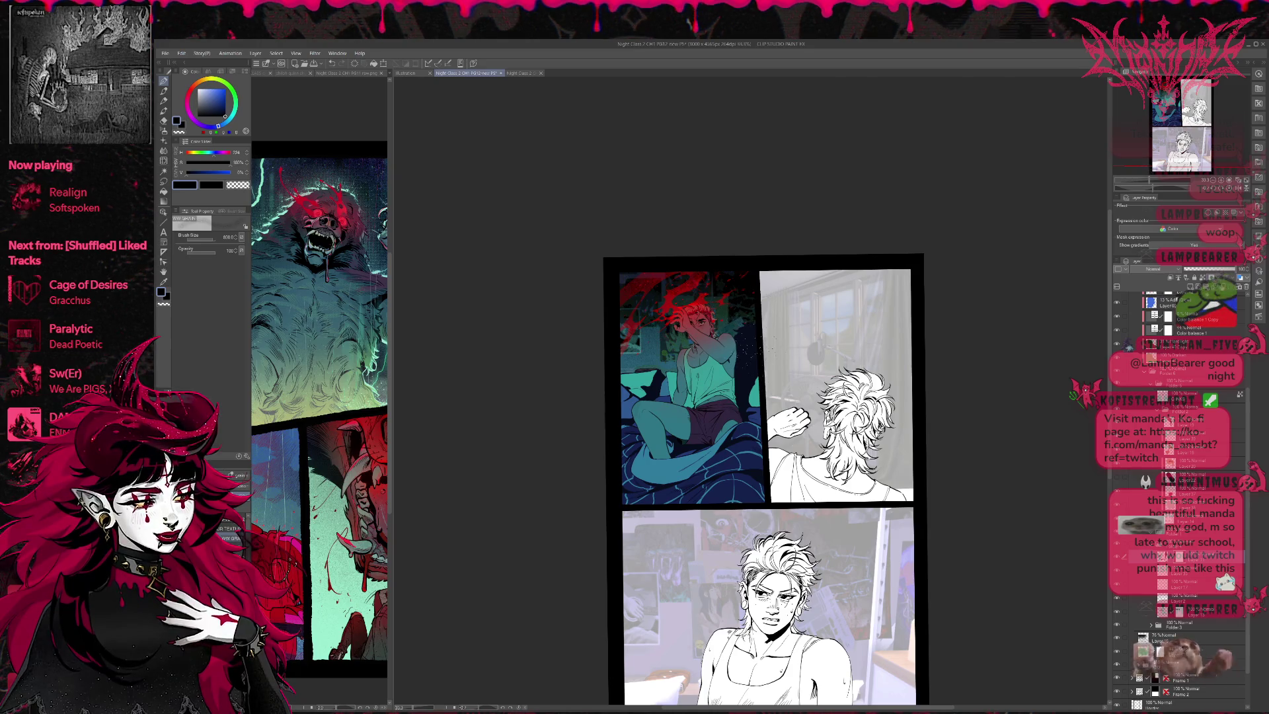
click(168, 304)
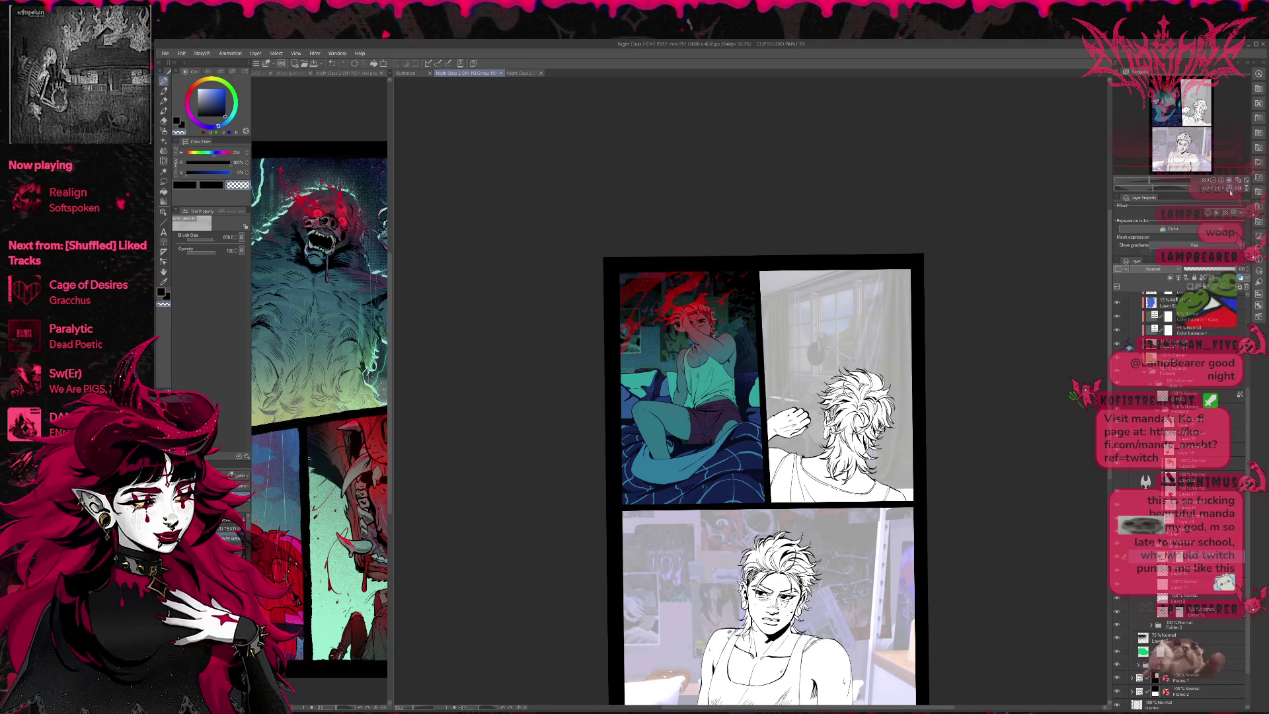
Step: At 100% zoom, paint out the sparkle speckles around the figure's upper arm
key(ctrl+plus)
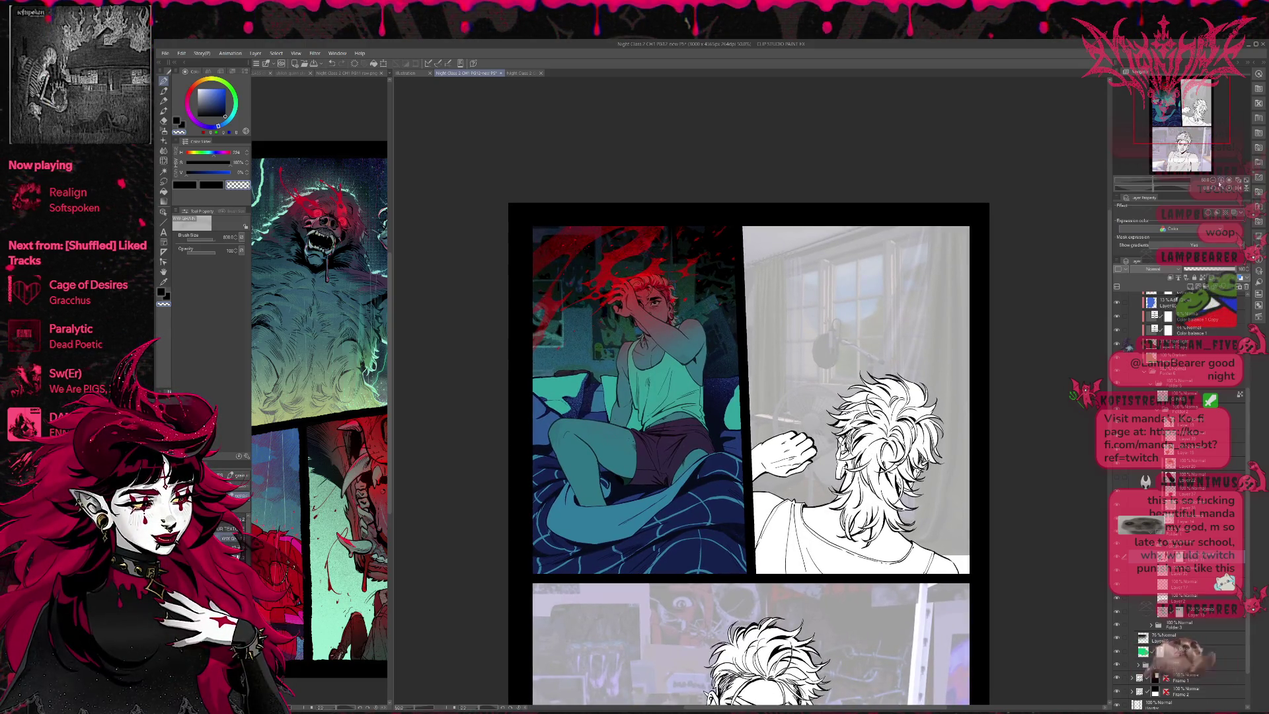
key(ctrl+plus)
key(ctrl+plus)
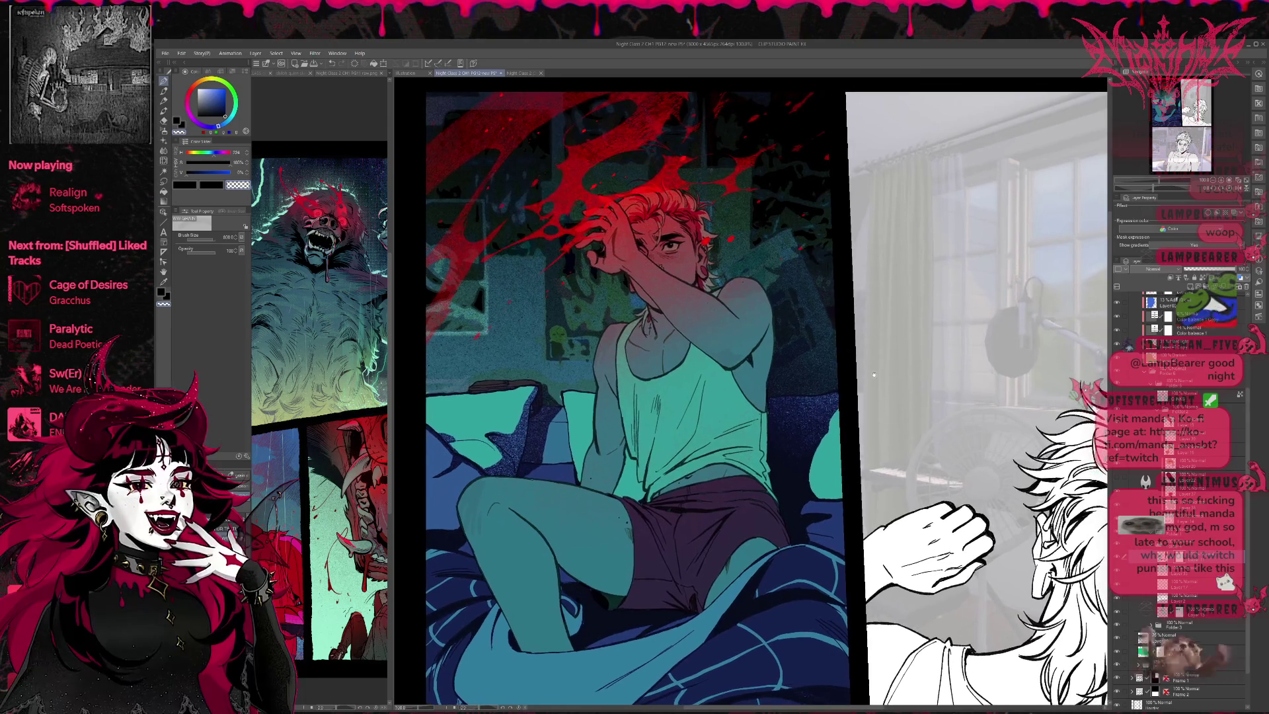
mouse_move(888, 363)
mouse_down()
mouse_move(861, 374)
mouse_move(852, 440)
mouse_up()
drag(733, 417, 674, 357)
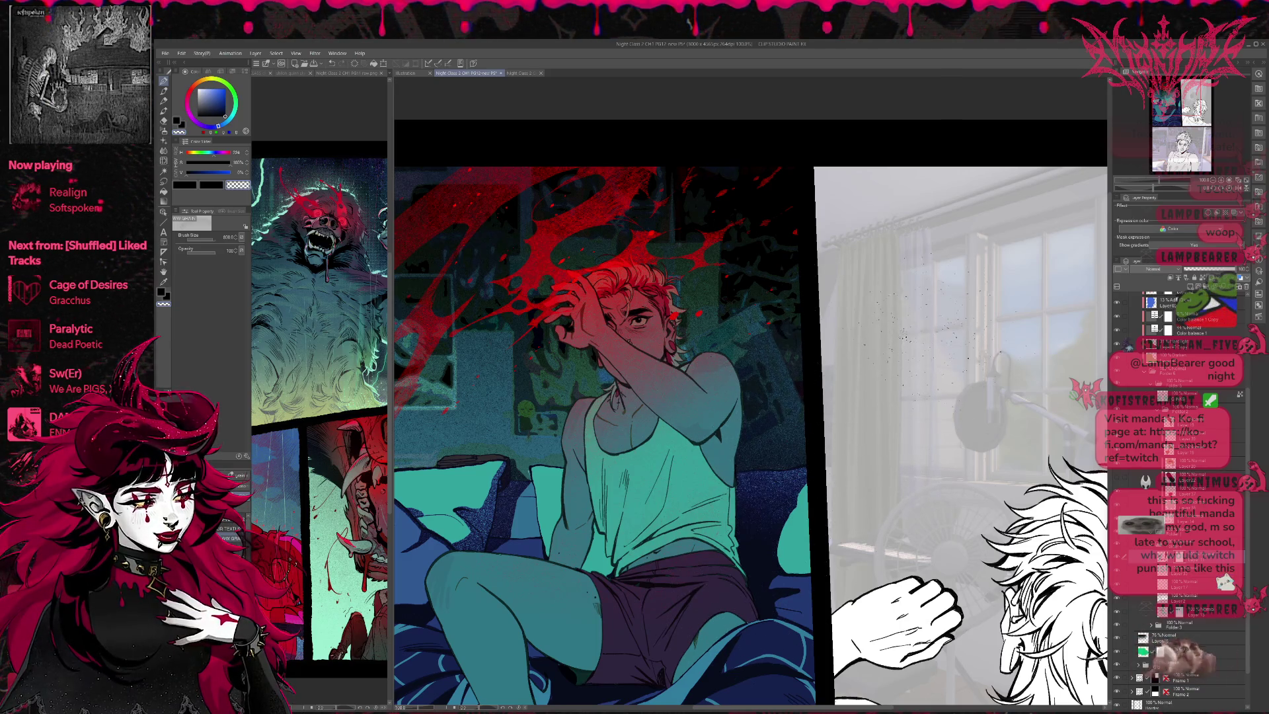
drag(589, 499, 678, 423)
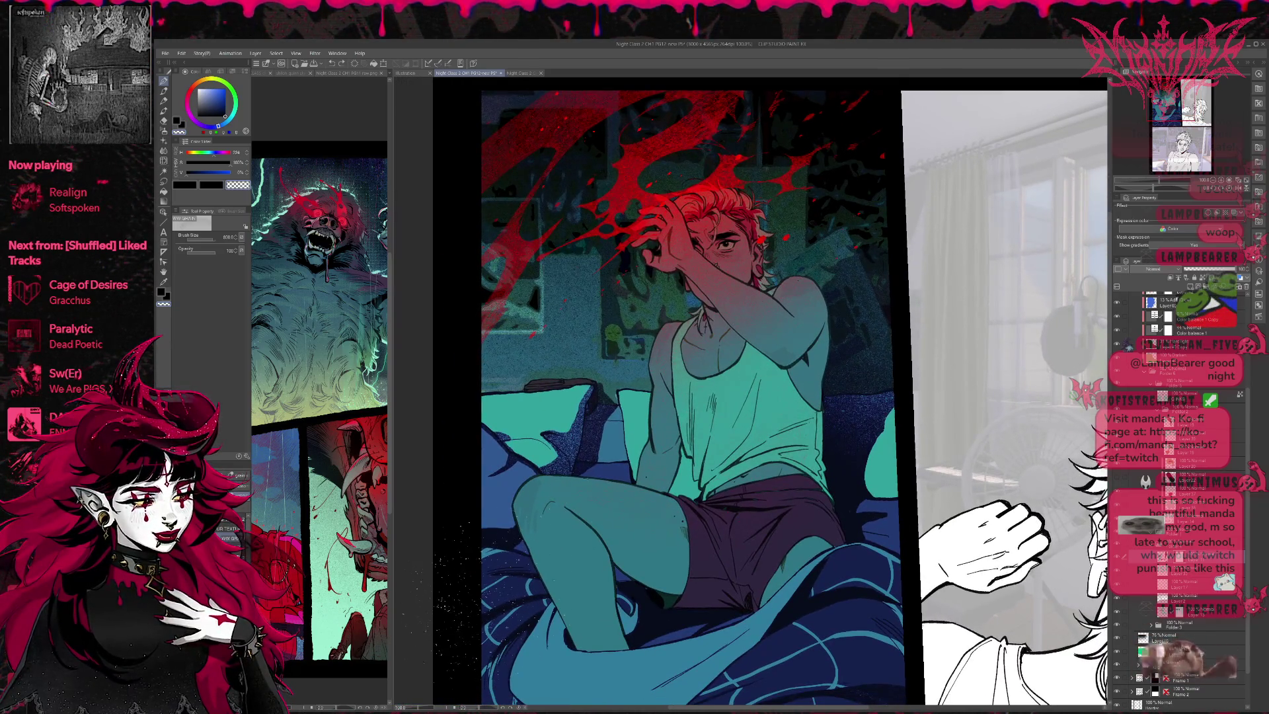
drag(862, 440, 825, 377)
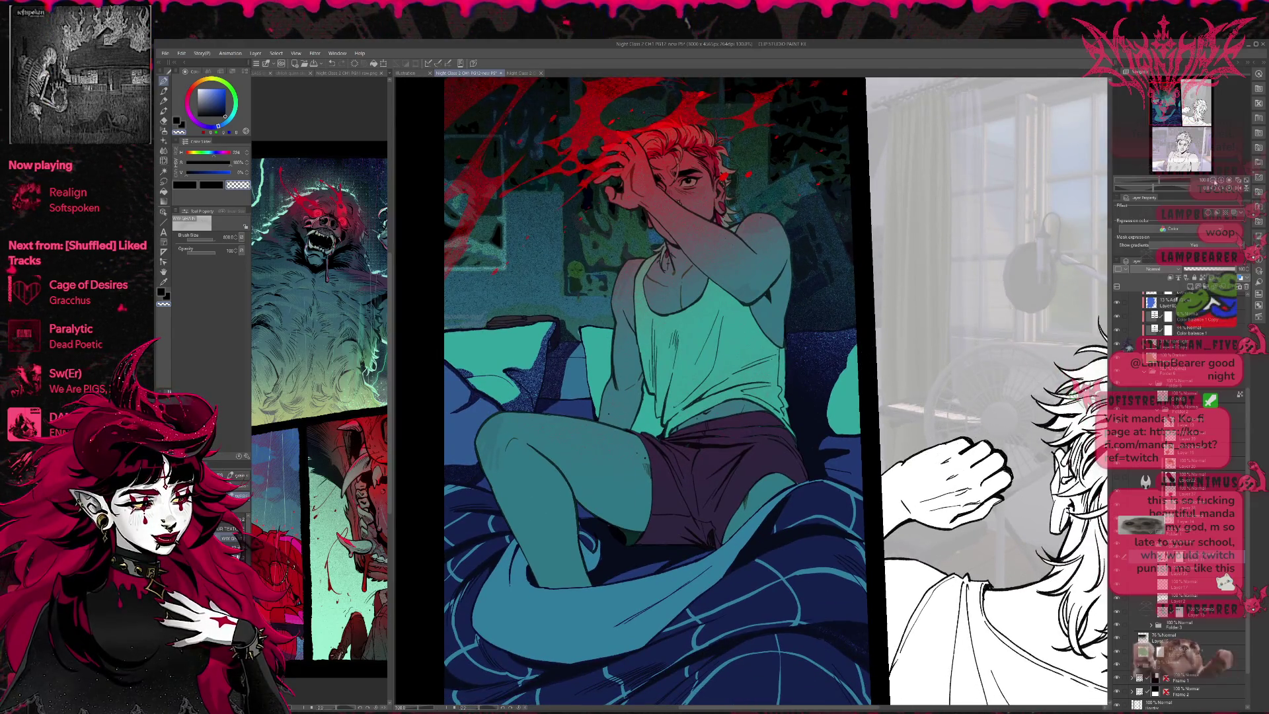
key(ctrl+minus)
key(ctrl+minus)
mouse_move(817, 423)
mouse_down()
mouse_move(717, 429)
mouse_move(680, 372)
mouse_up()
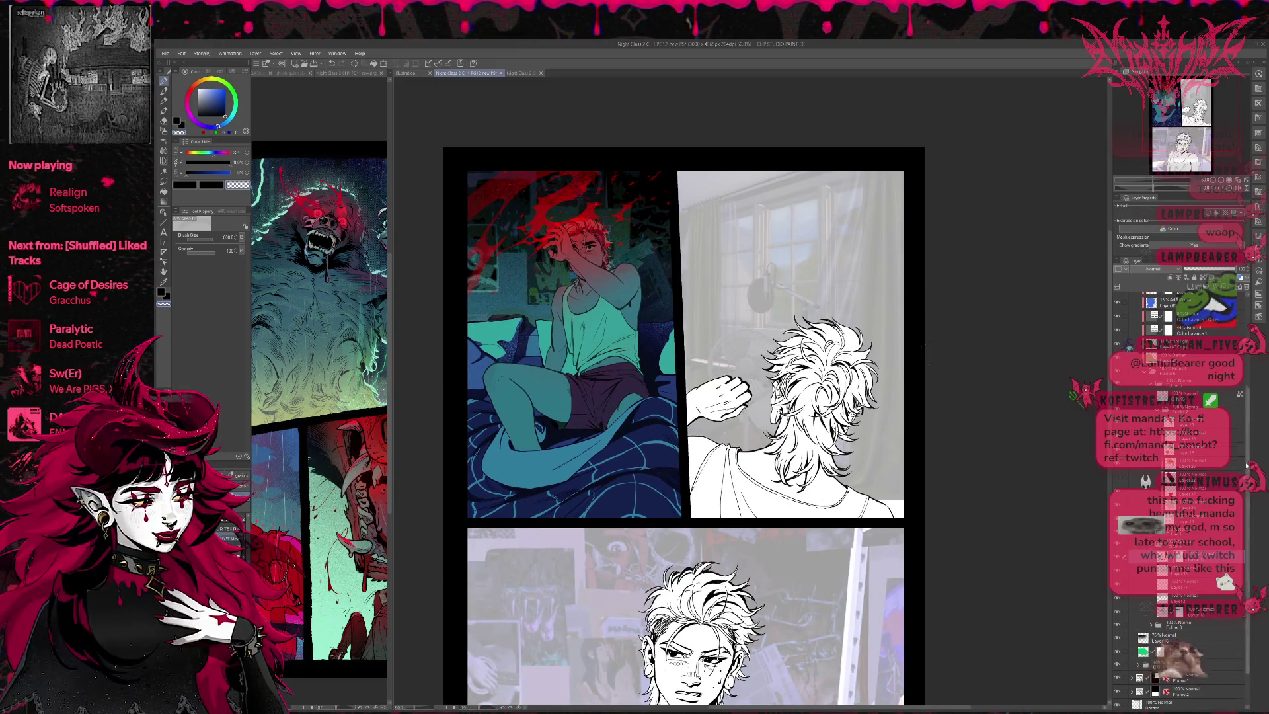
Step: Move Folder 1 above Folder 4 and lower the layer opacity to brighten hand and face
click(1190, 688)
click(1189, 421)
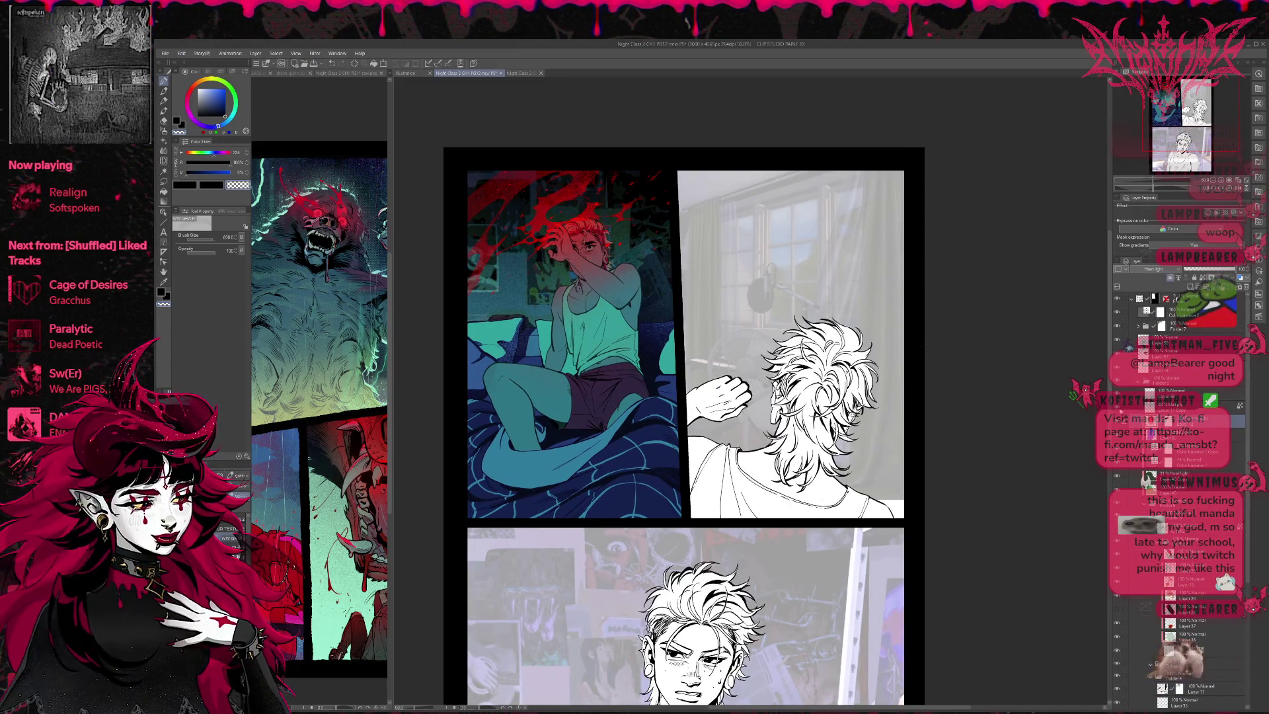
click(1116, 421)
click(1116, 420)
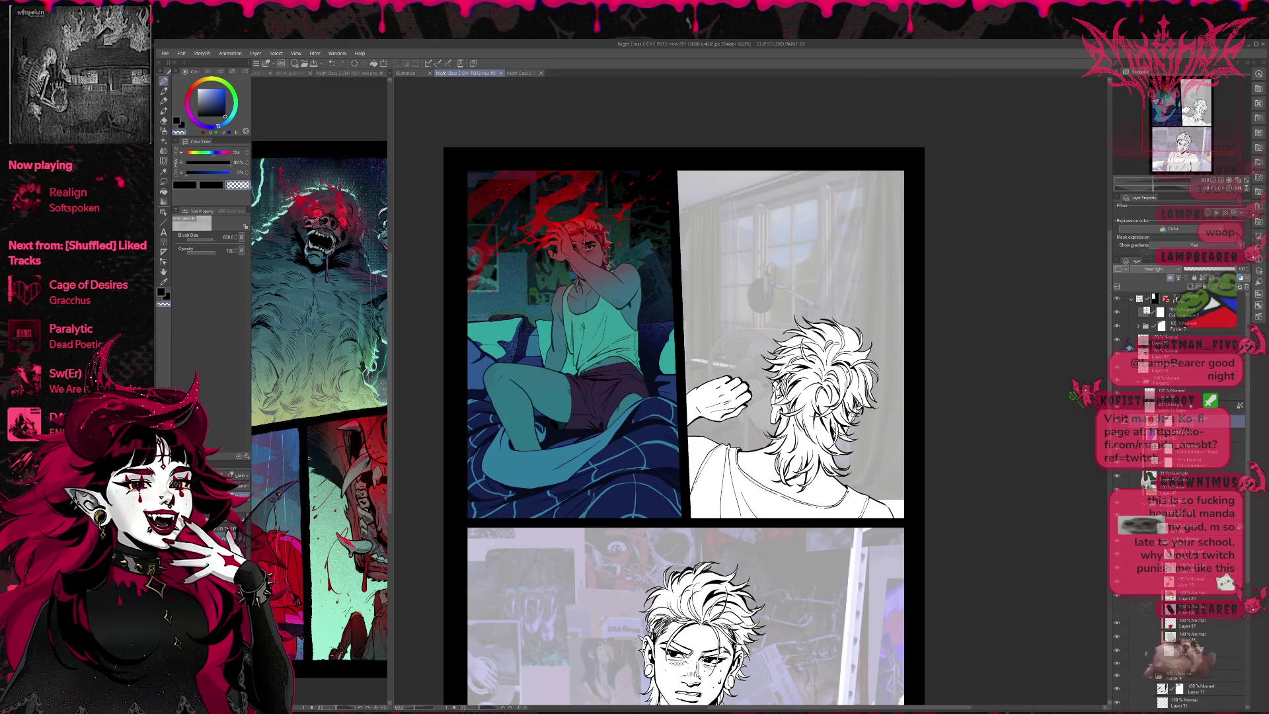
click(1189, 421)
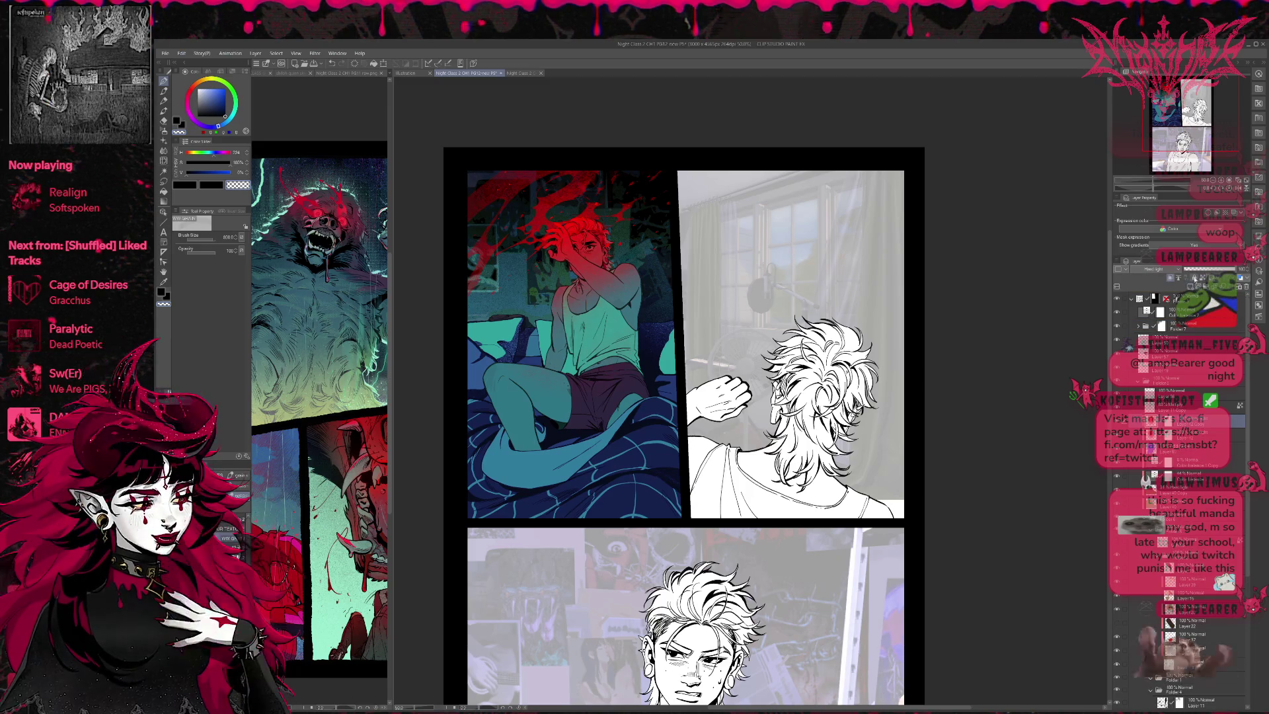
click(1182, 271)
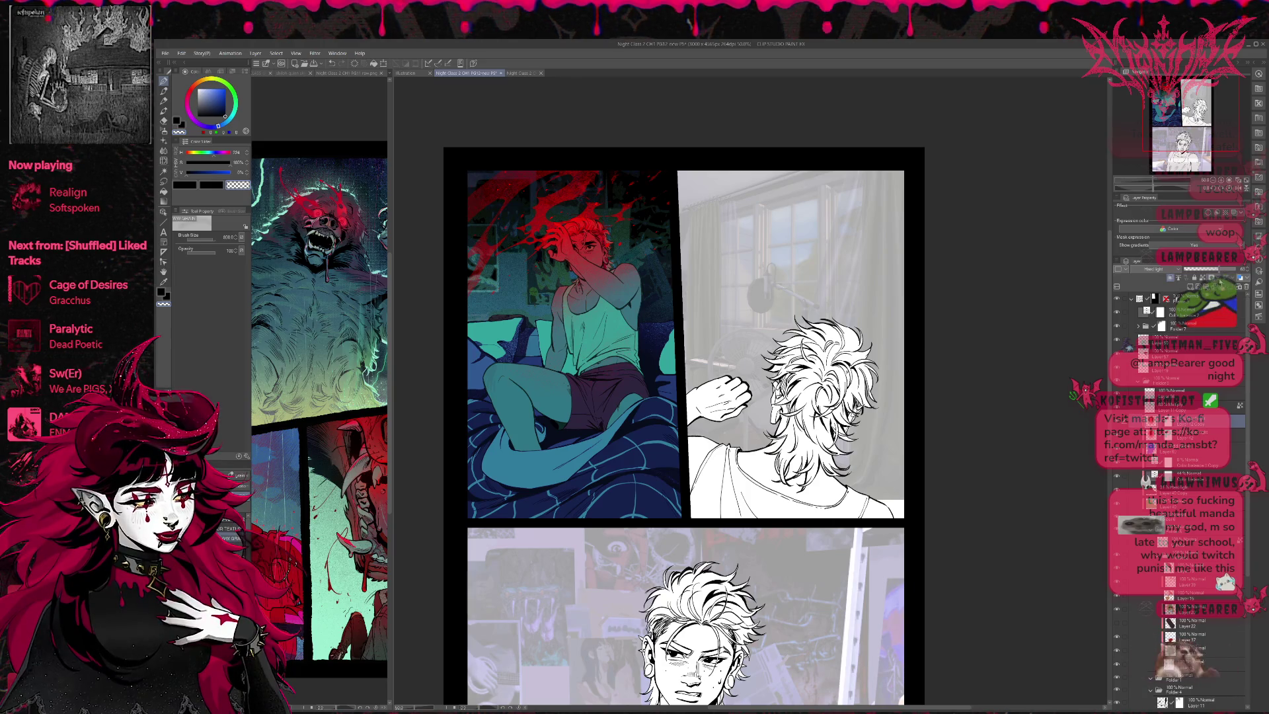
Step: Sample the red from the character's hair and paint his eye with an enlarged pen on the Normal layer
key(h)
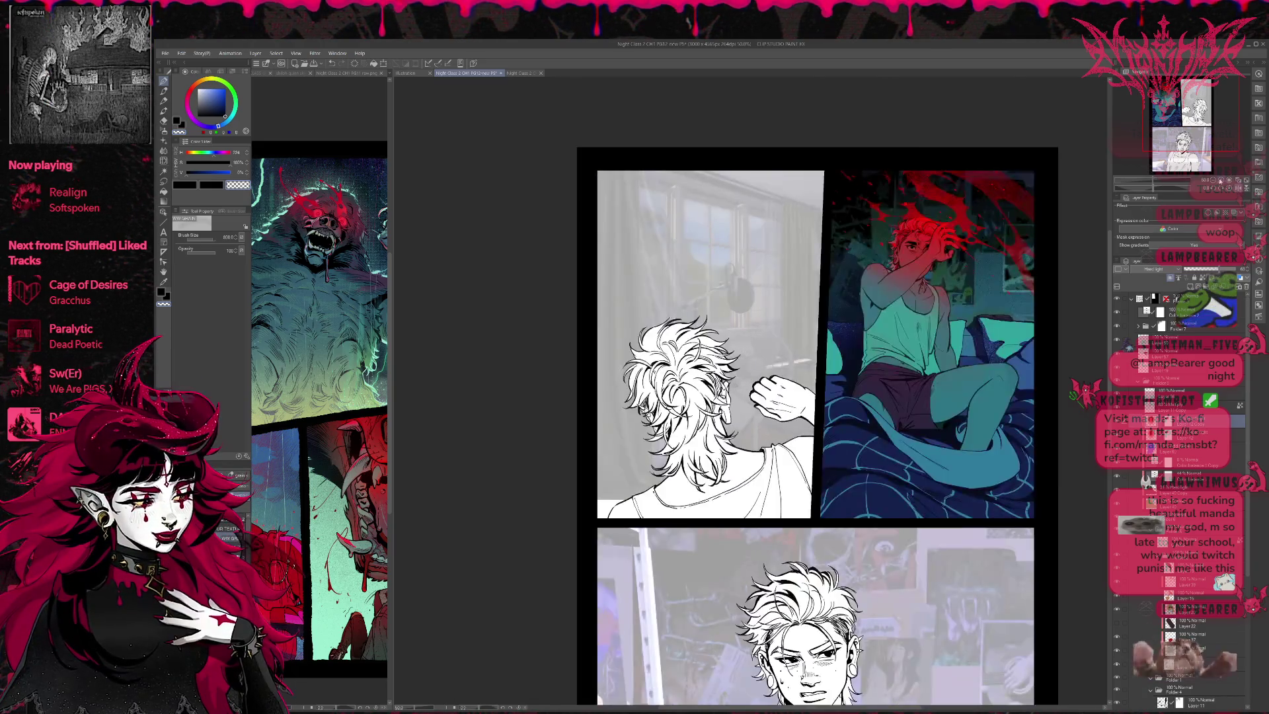
scroll(679, 583, up, 5)
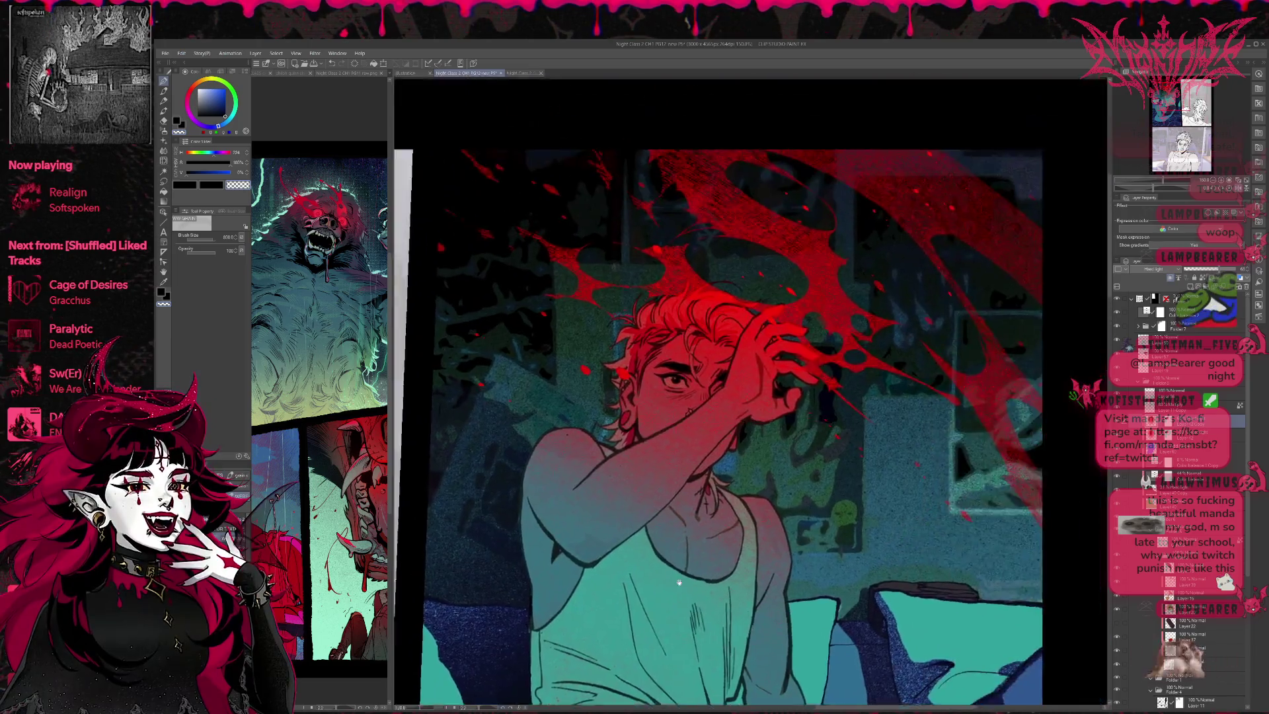
drag(679, 582, 651, 618)
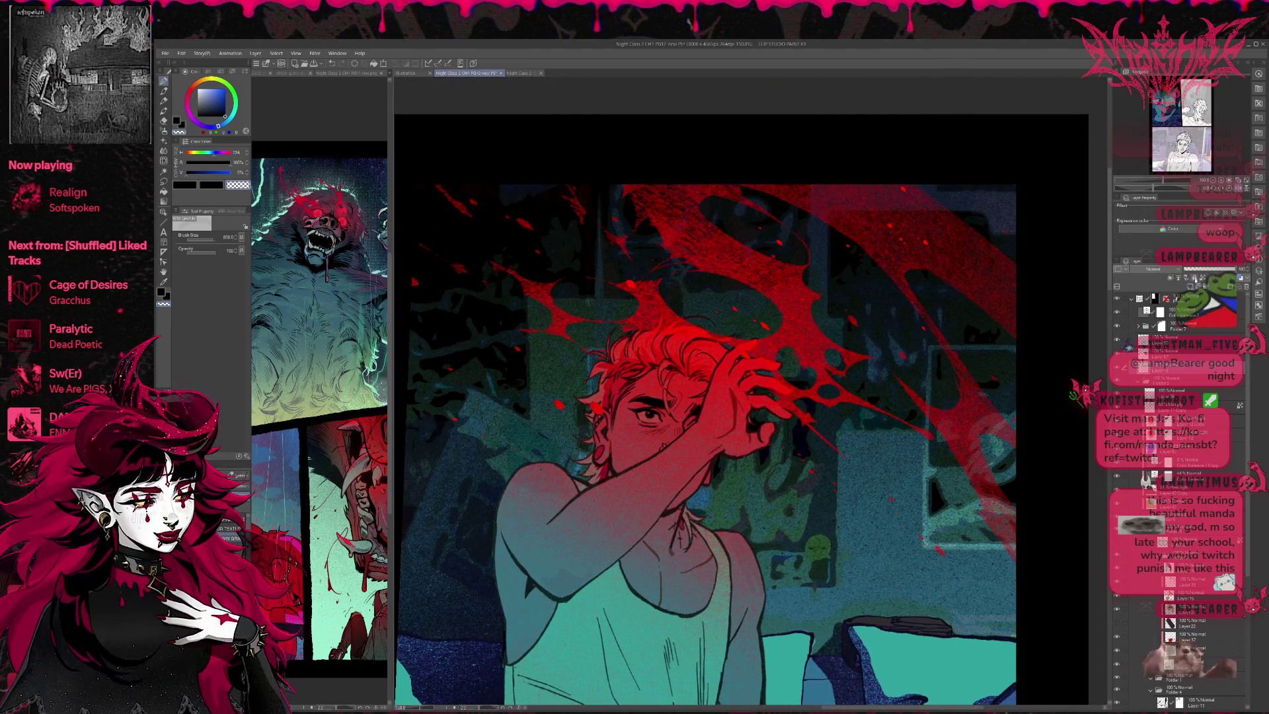
click(1166, 296)
click(163, 80)
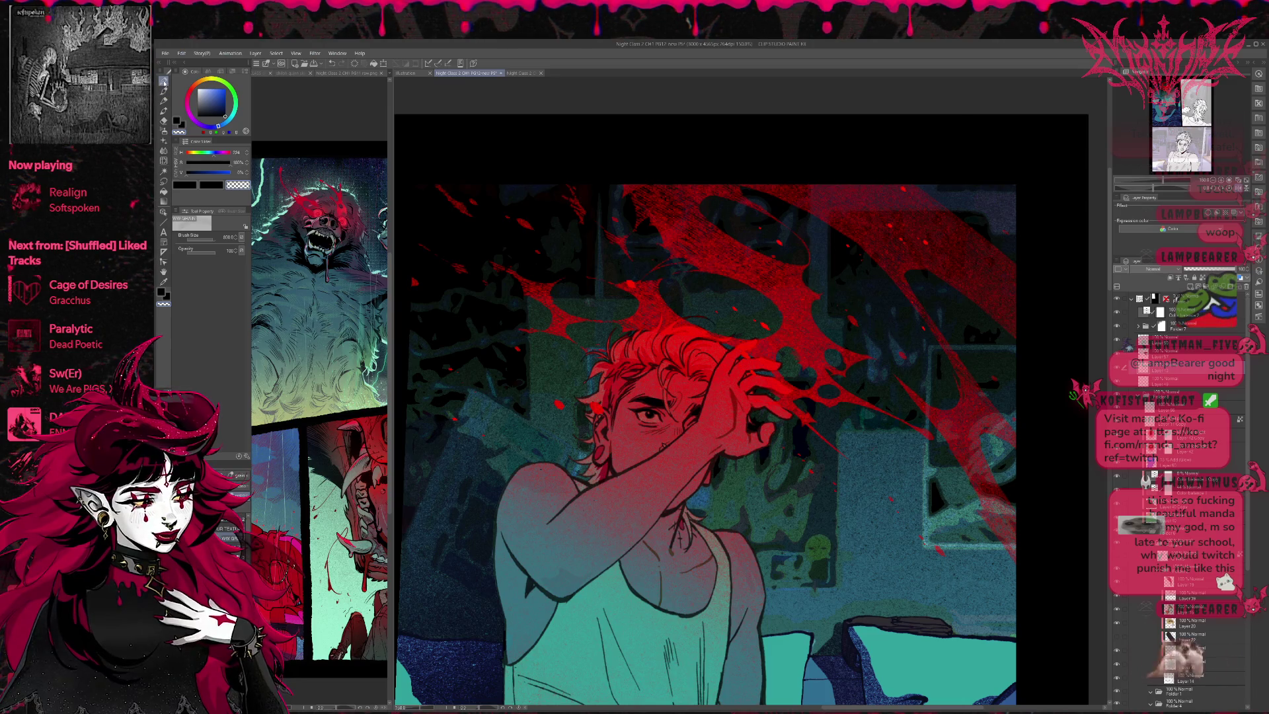
alt+click(598, 410)
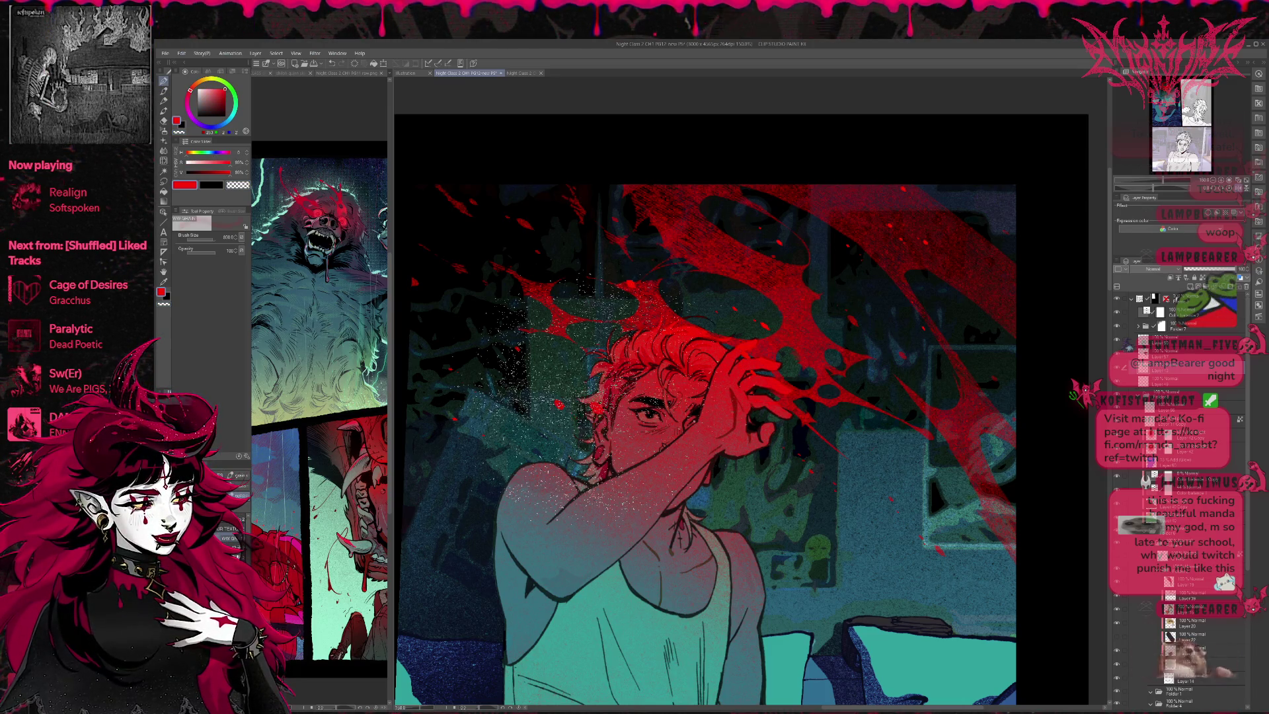
key(p)
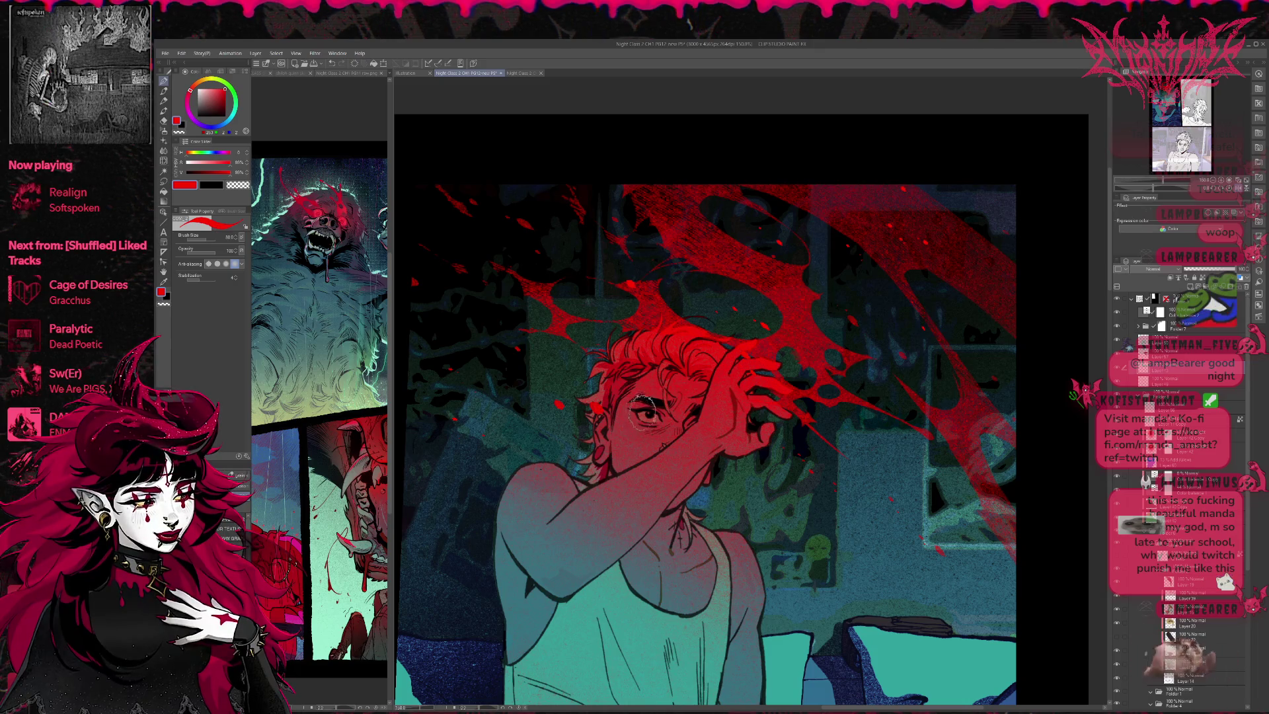
key(bracketright)
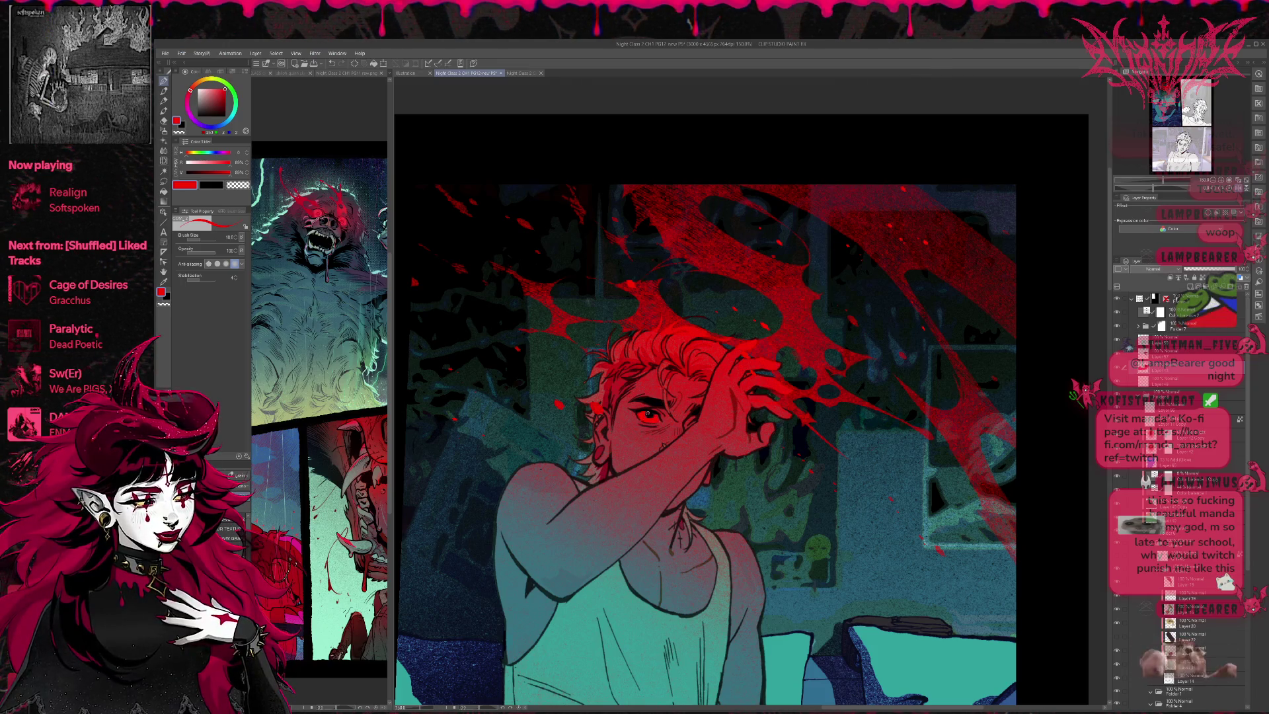
key(h)
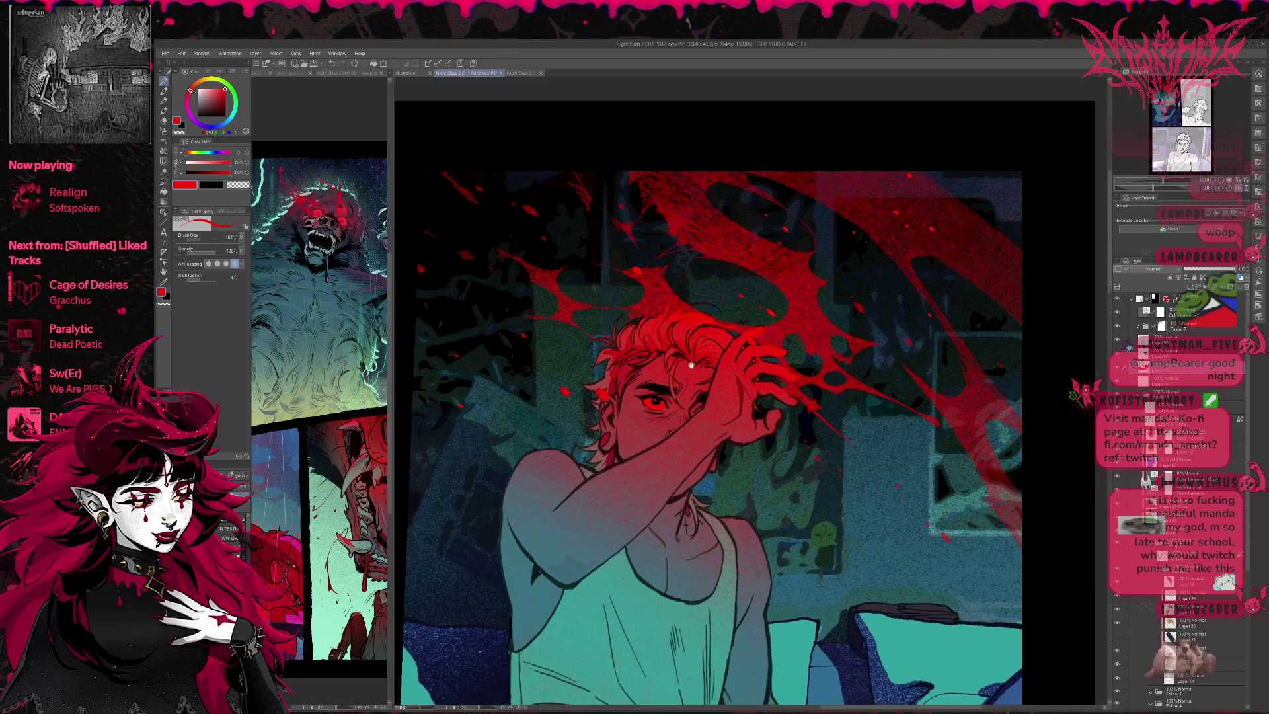
scroll(714, 484, up, 5)
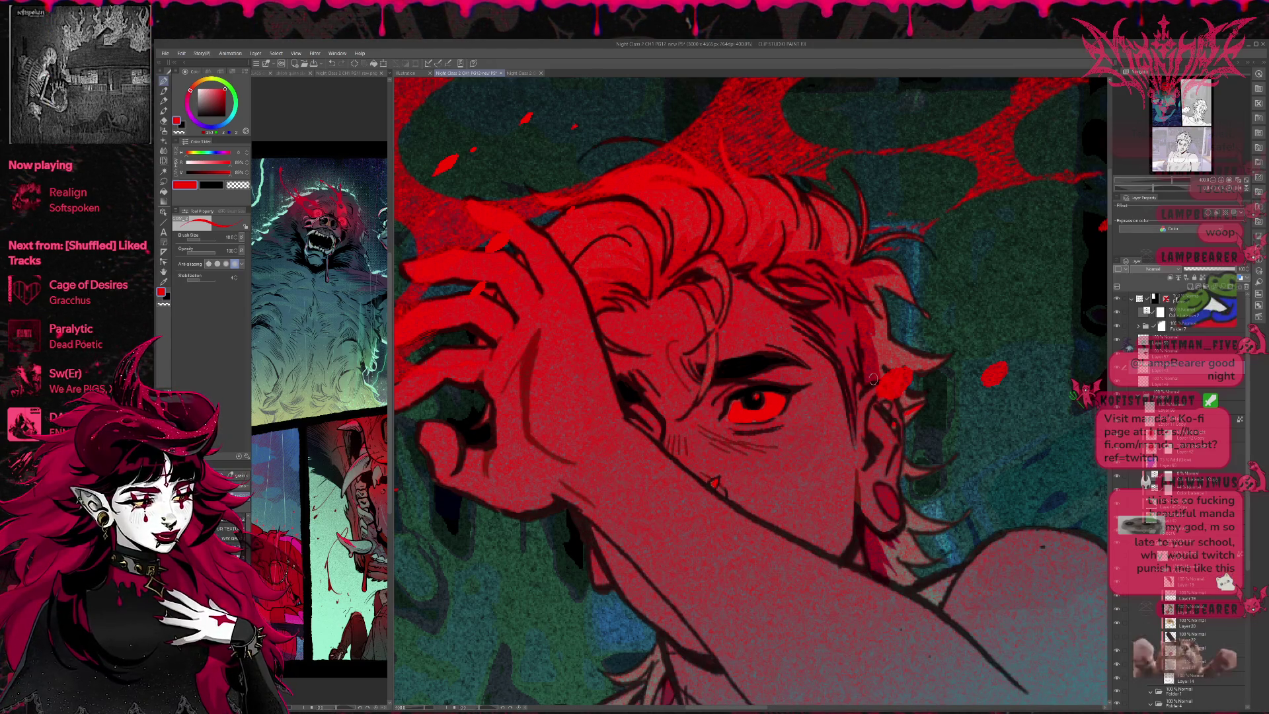
Step: Shrink the eraser to size 17 and cycle the glow layer's blend mode through Add (Glow), Add and Overlay
key(e)
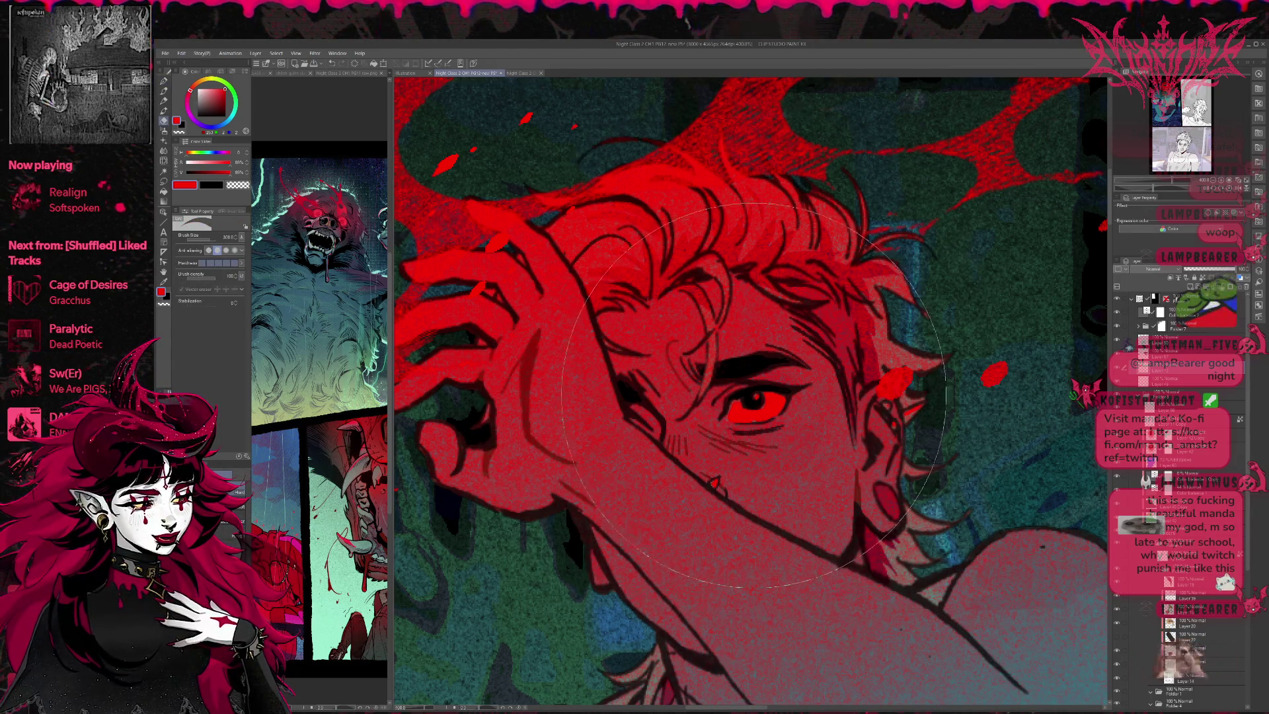
key(bracketleft)
key(bracketleft)
key(bracketleft)
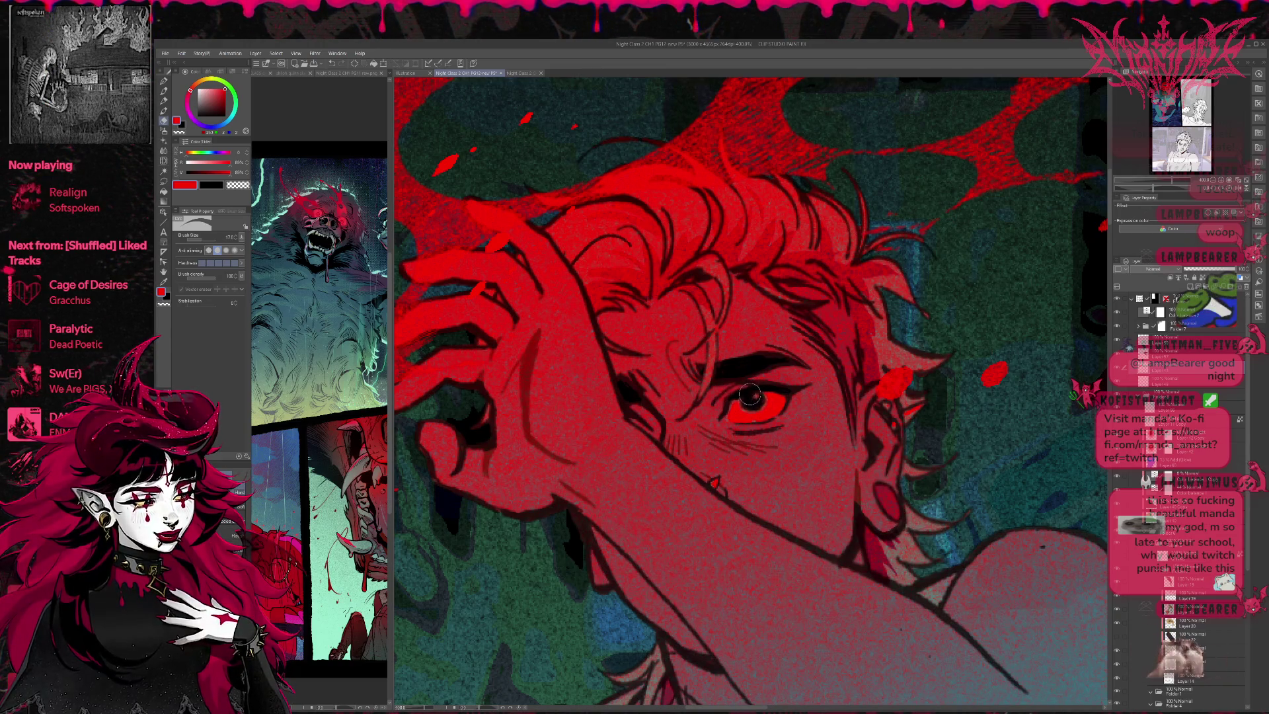
key(p)
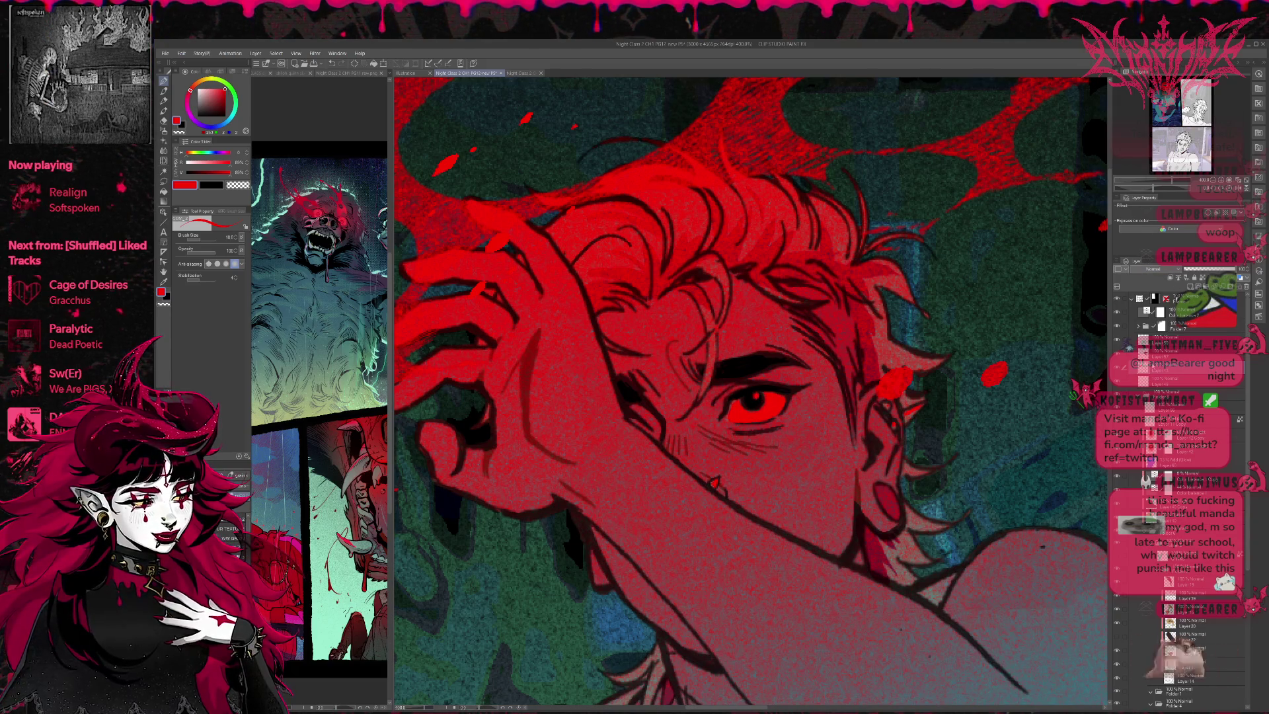
scroll(1164, 269, down, 10)
scroll(1153, 269, up, 1)
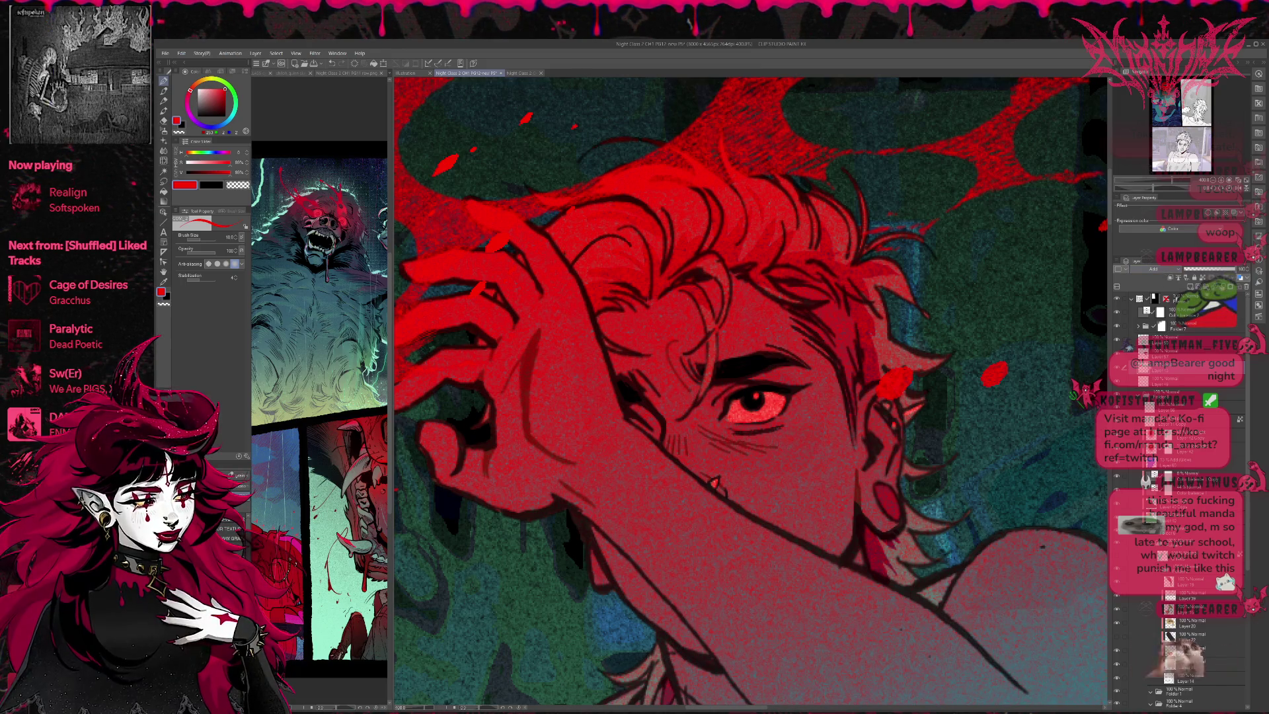
scroll(1153, 269, down, 2)
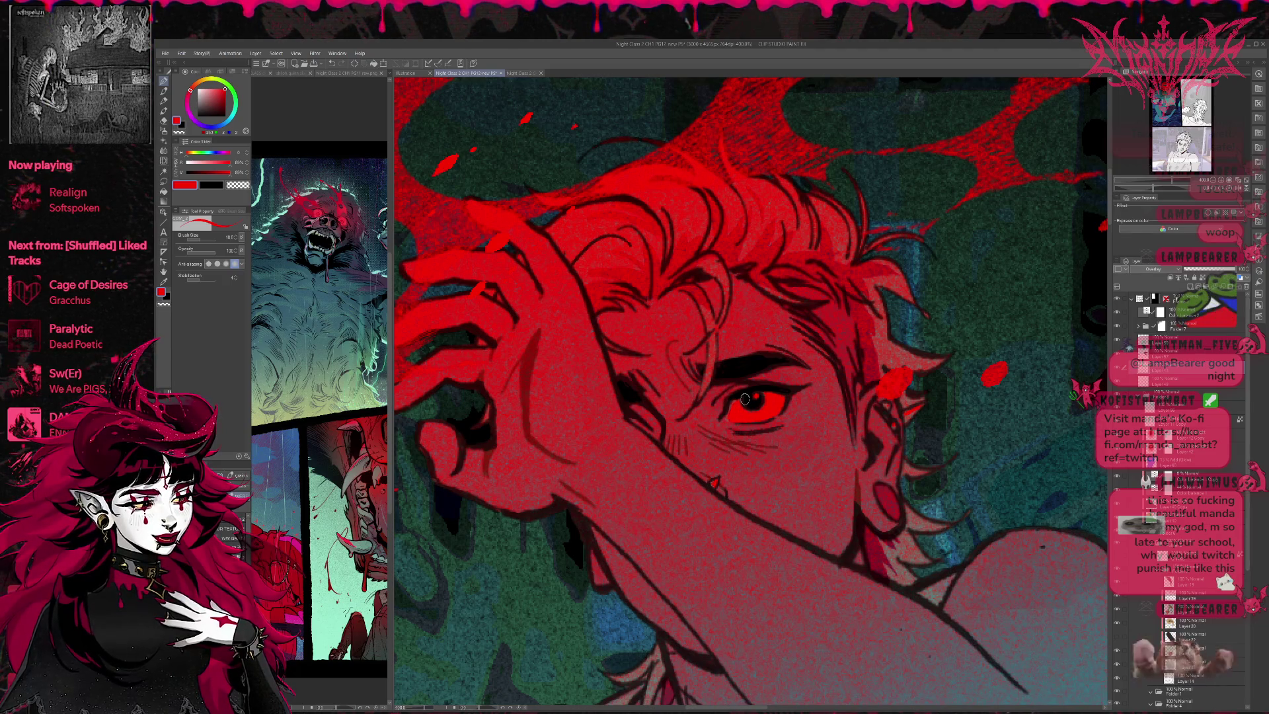
scroll(744, 399, up, 1)
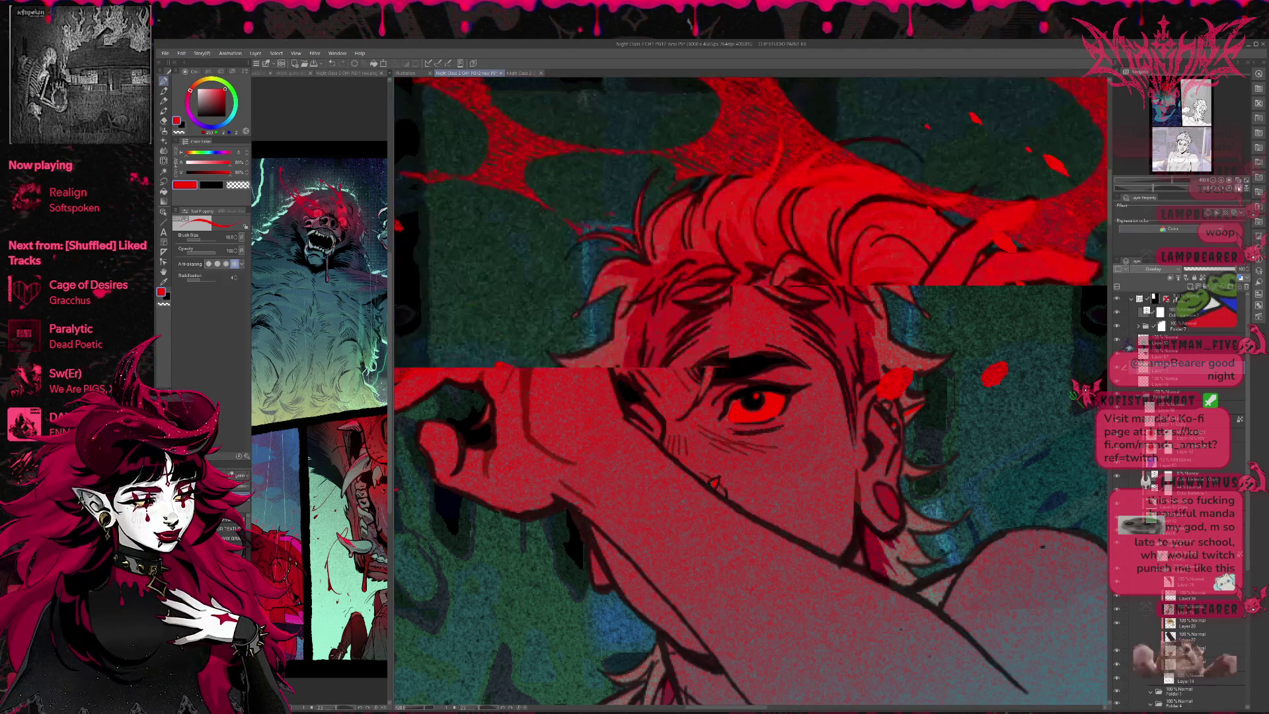
Step: Paint red strokes into the boy's hair strands, undo the extra ones, and zoom out
drag(775, 287, 724, 299)
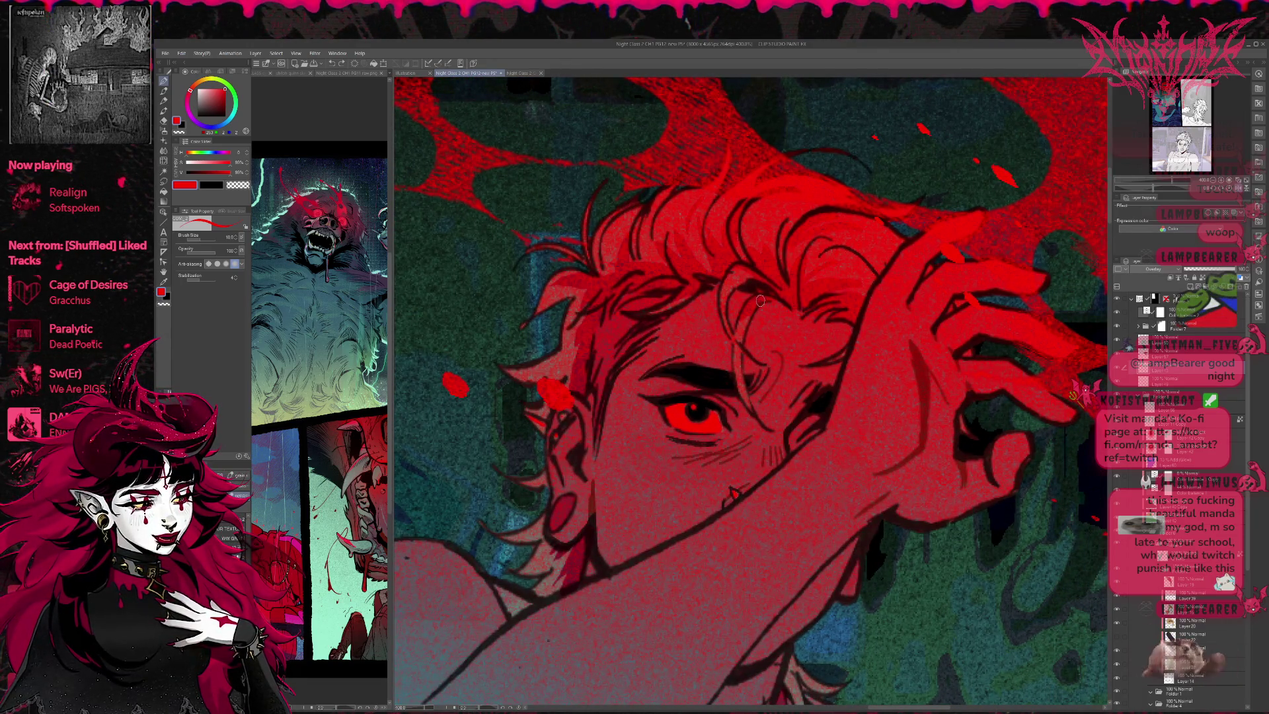
drag(754, 273, 791, 259)
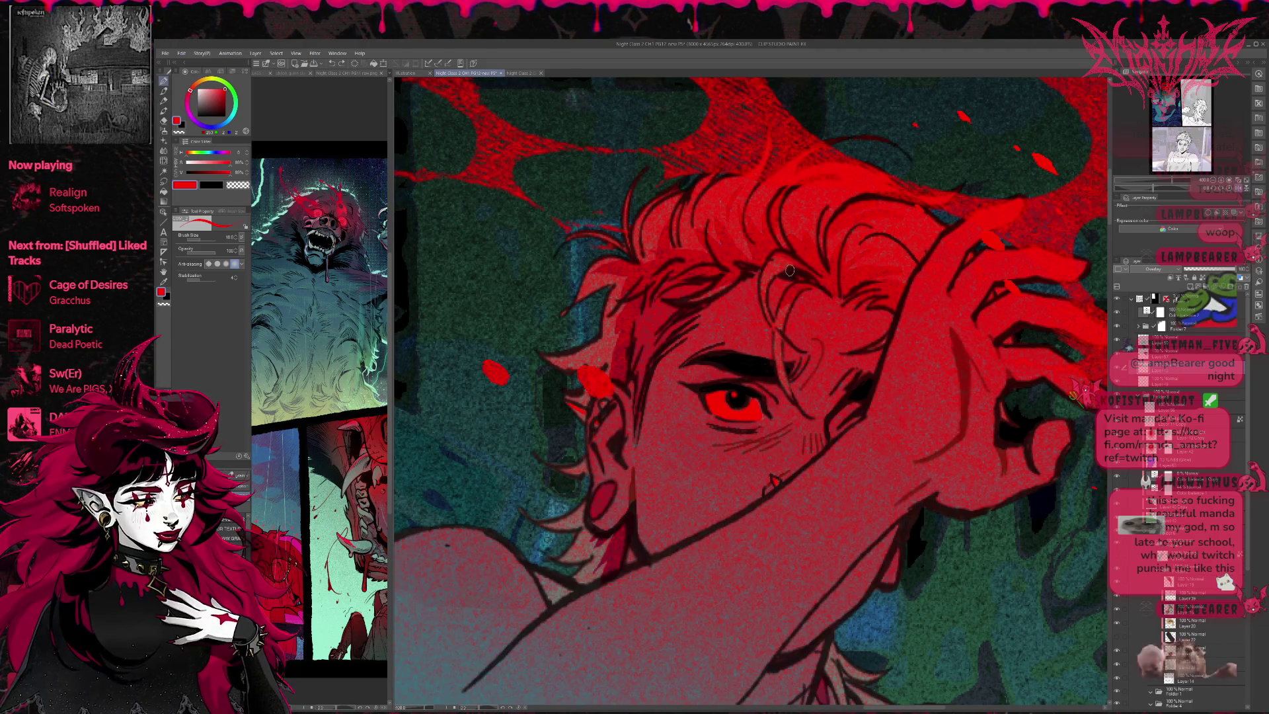
drag(781, 303, 786, 390)
mouse_move(770, 327)
mouse_down()
mouse_move(779, 254)
mouse_move(824, 264)
mouse_move(799, 238)
mouse_move(816, 231)
mouse_move(812, 260)
mouse_move(847, 173)
mouse_move(824, 255)
mouse_move(888, 237)
mouse_move(933, 247)
mouse_up()
key(ctrl+z)
key(ctrl+z)
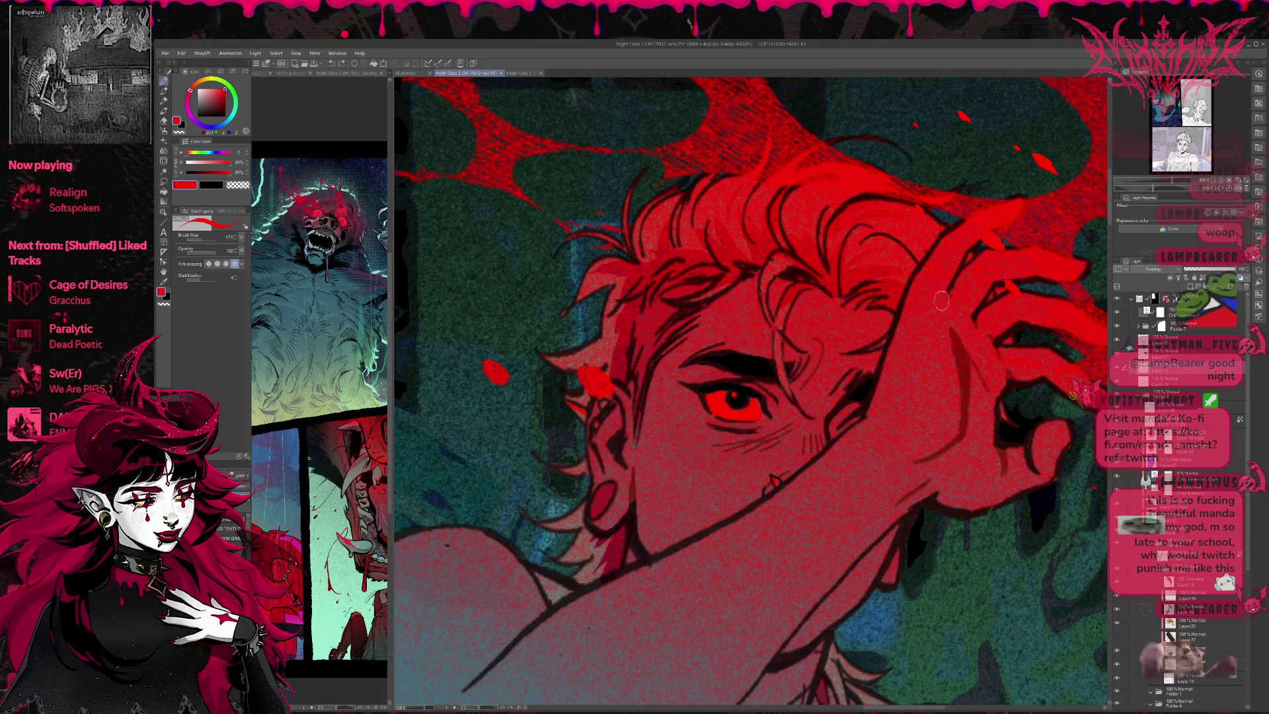
drag(898, 304, 916, 294)
key(e)
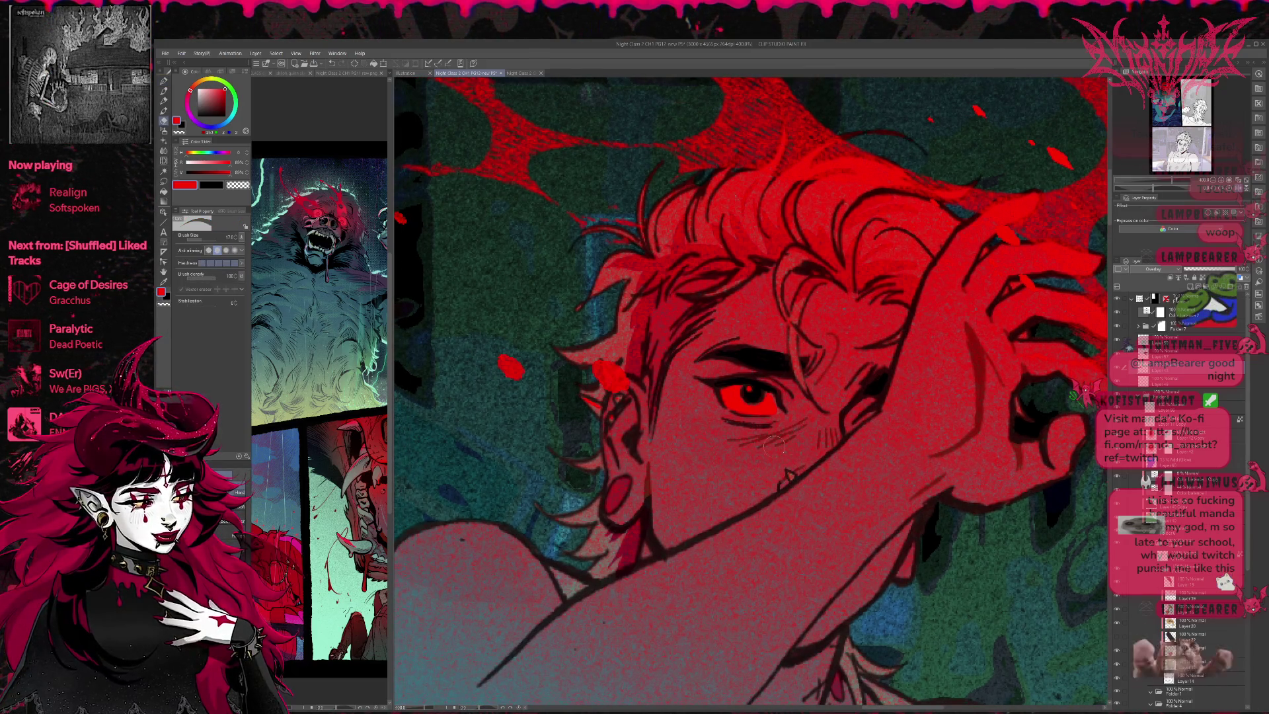
key(p)
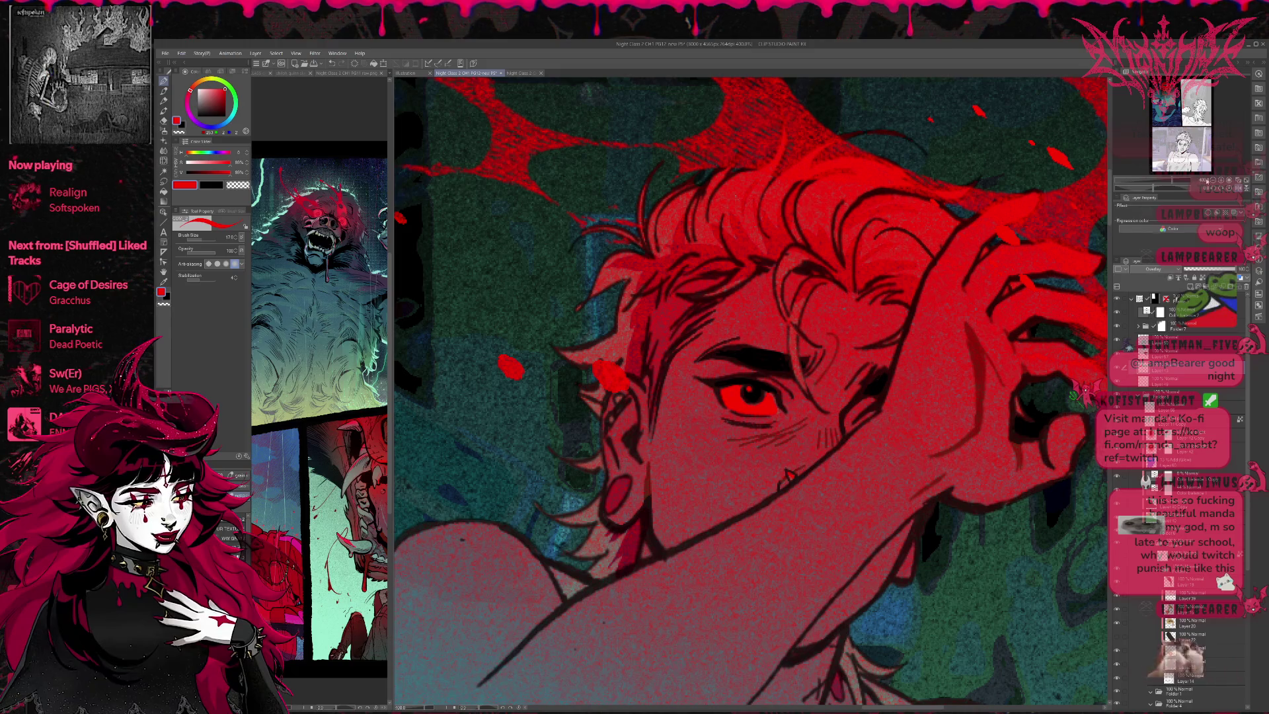
key(ctrl+minus)
key(ctrl+minus)
key(ctrl+minus)
scroll(954, 374, down, 2)
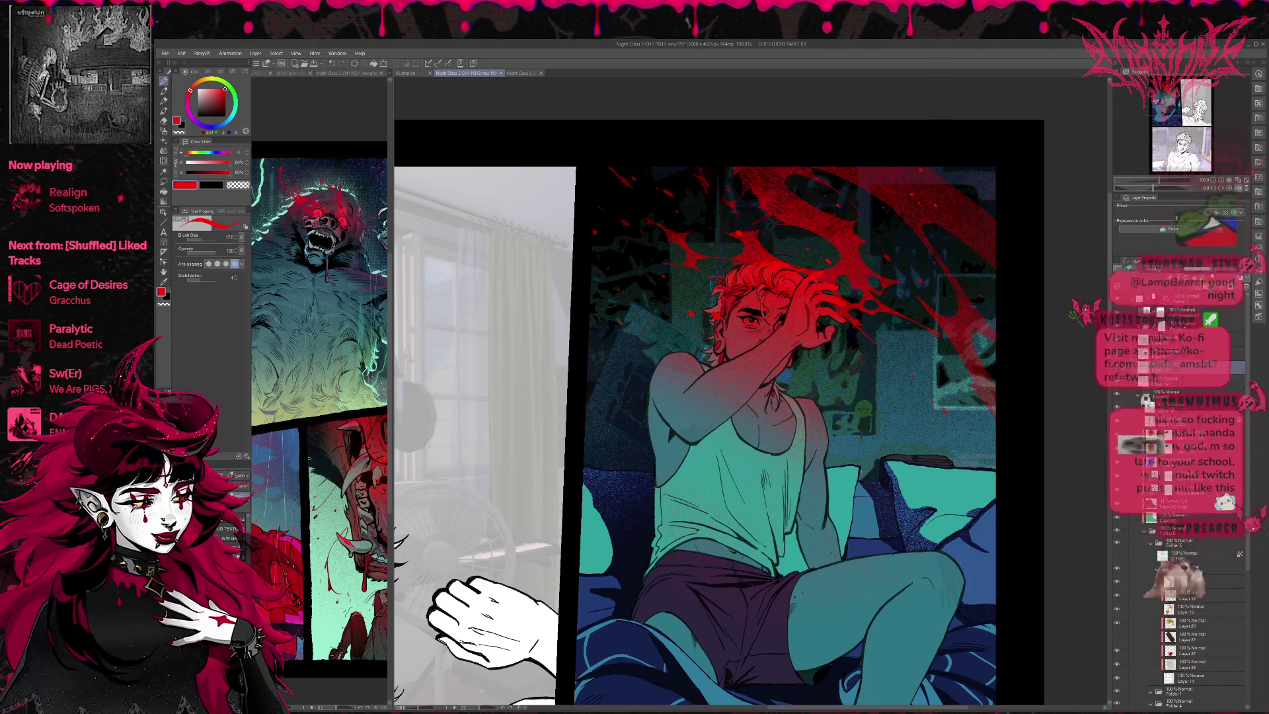
Step: Zoom out, choose the soft Airbrush at size 800 instead of 1500, and select the boy's figure
scroll(948, 381, down, 3)
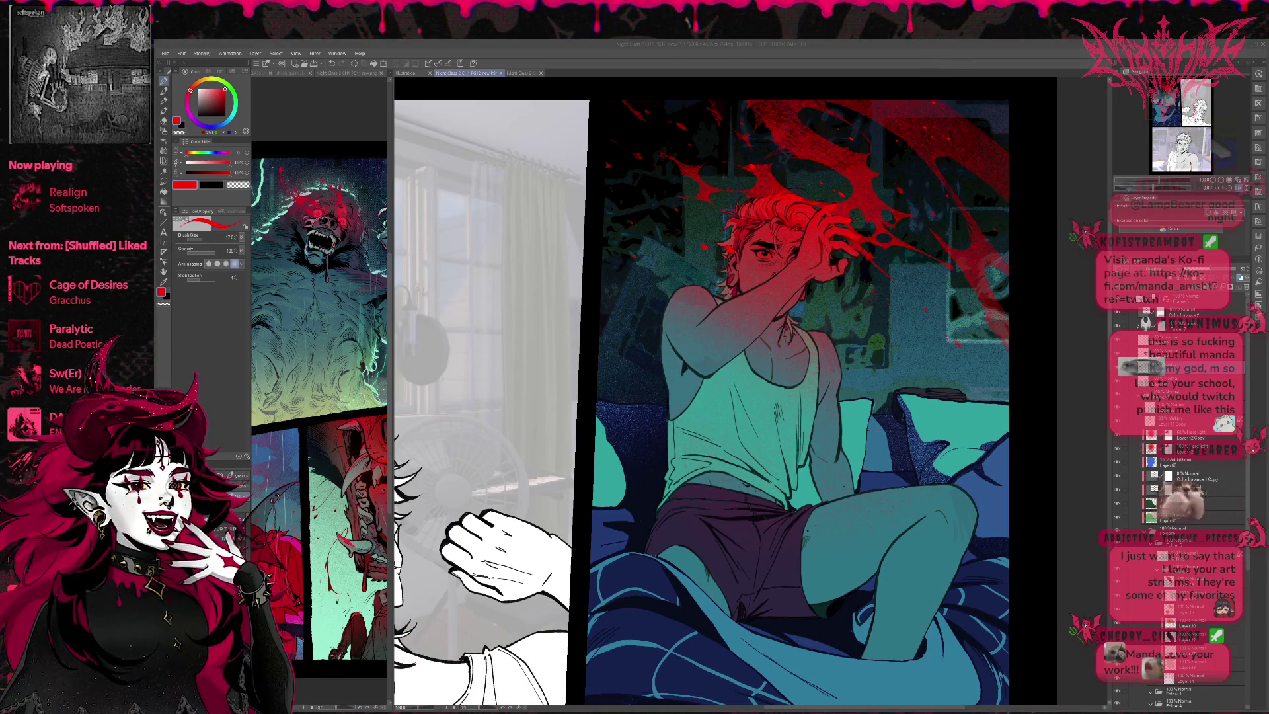
key(ctrl+minus)
key(ctrl+minus)
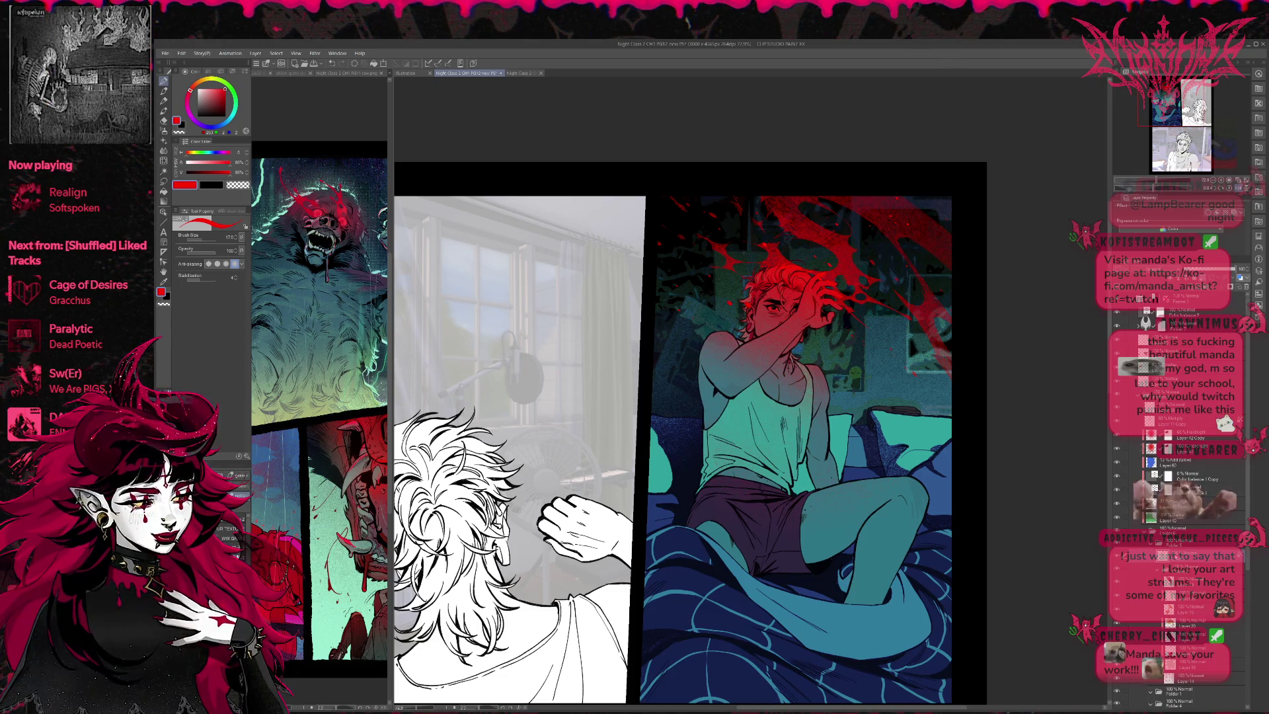
click(164, 131)
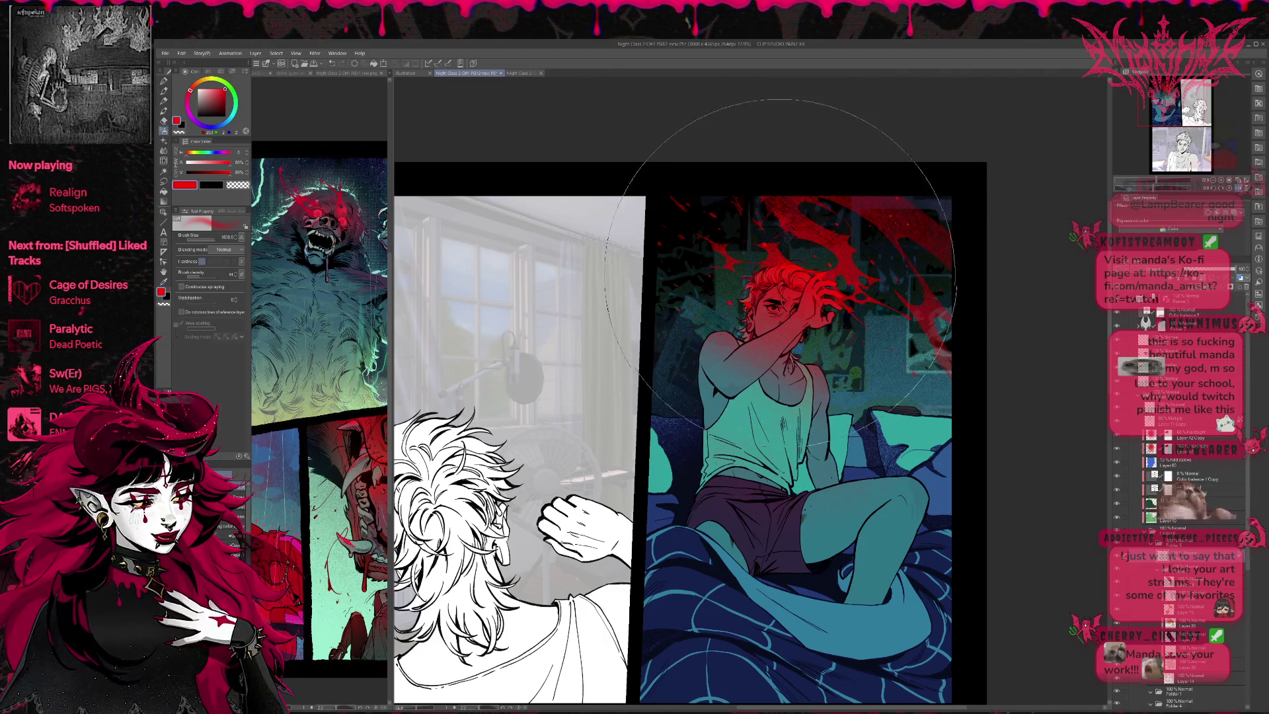
key(bracketleft)
key(bracketleft)
key(bracketleft)
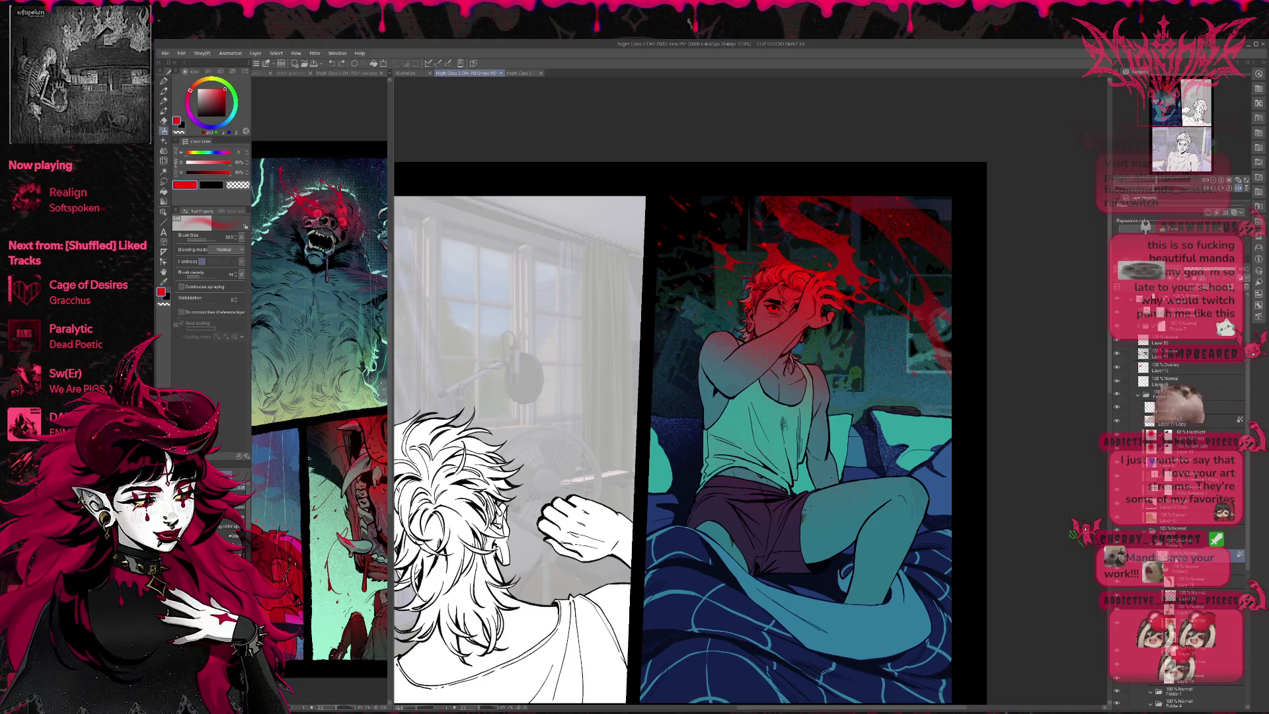
click(415, 63)
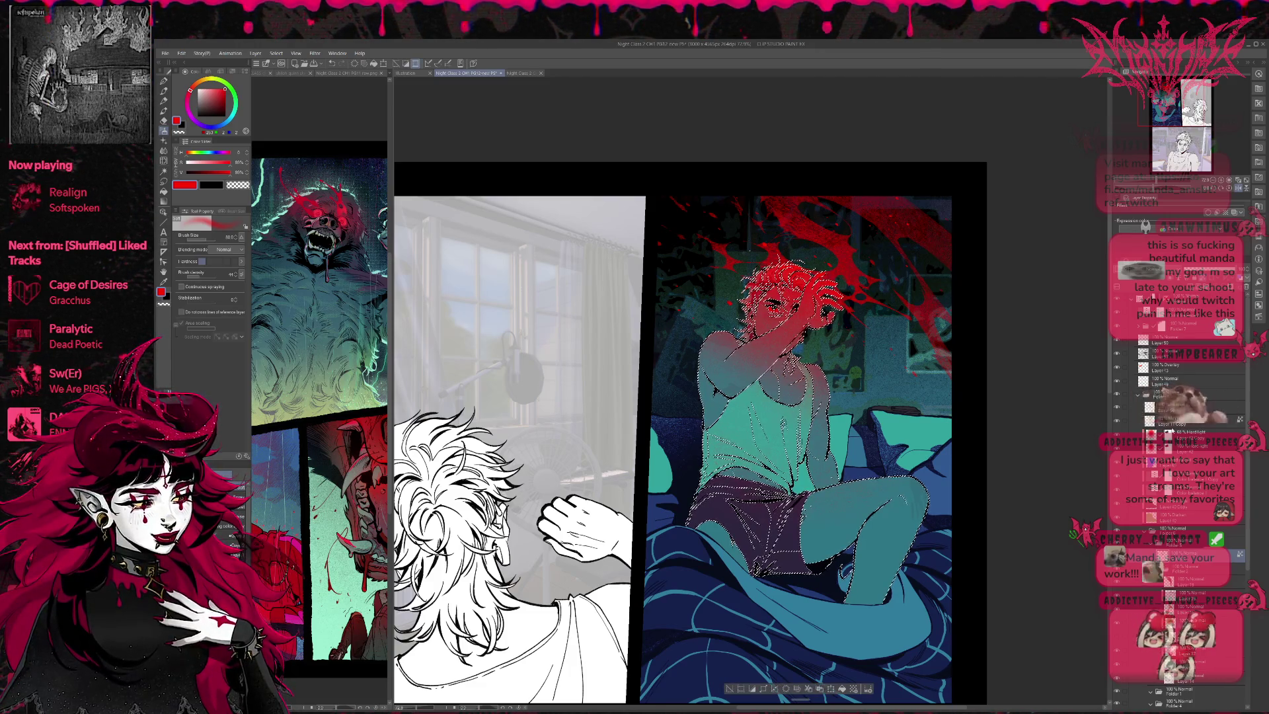
Step: On a new layer, airbrush red over the boy's hair, face and arm, then try another blend mode
key(ctrl+shift+n)
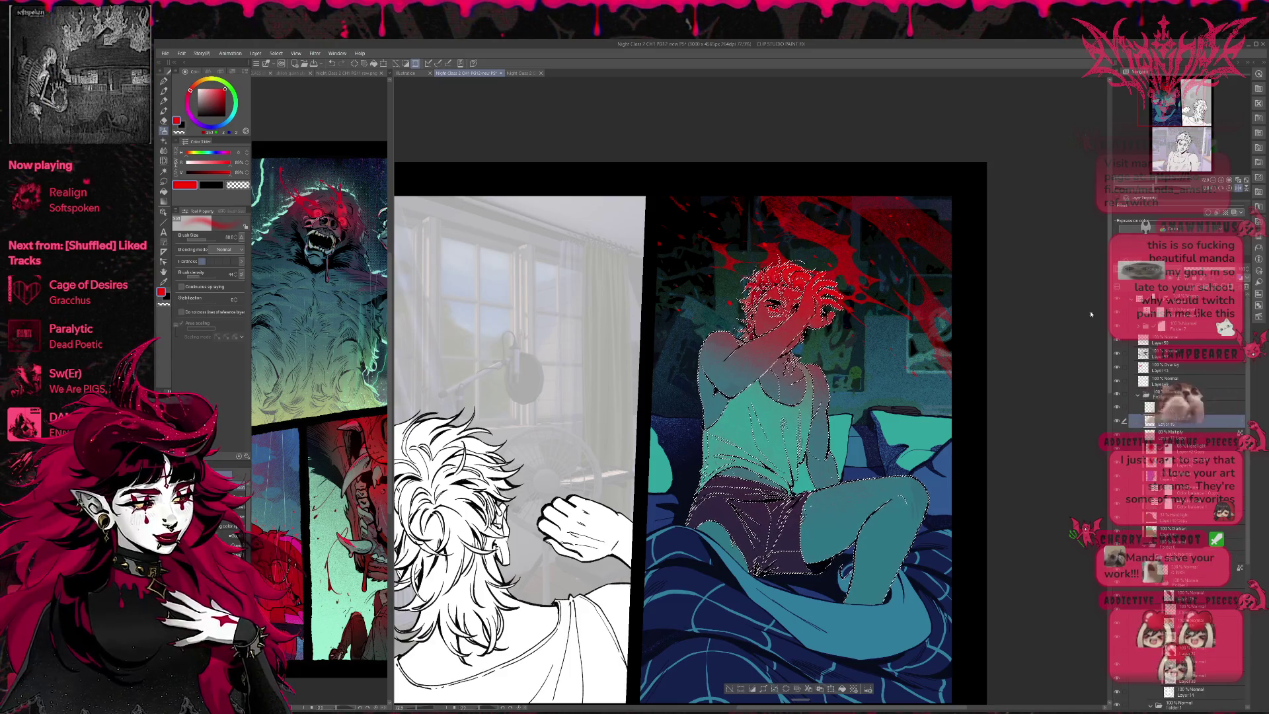
drag(754, 310, 816, 254)
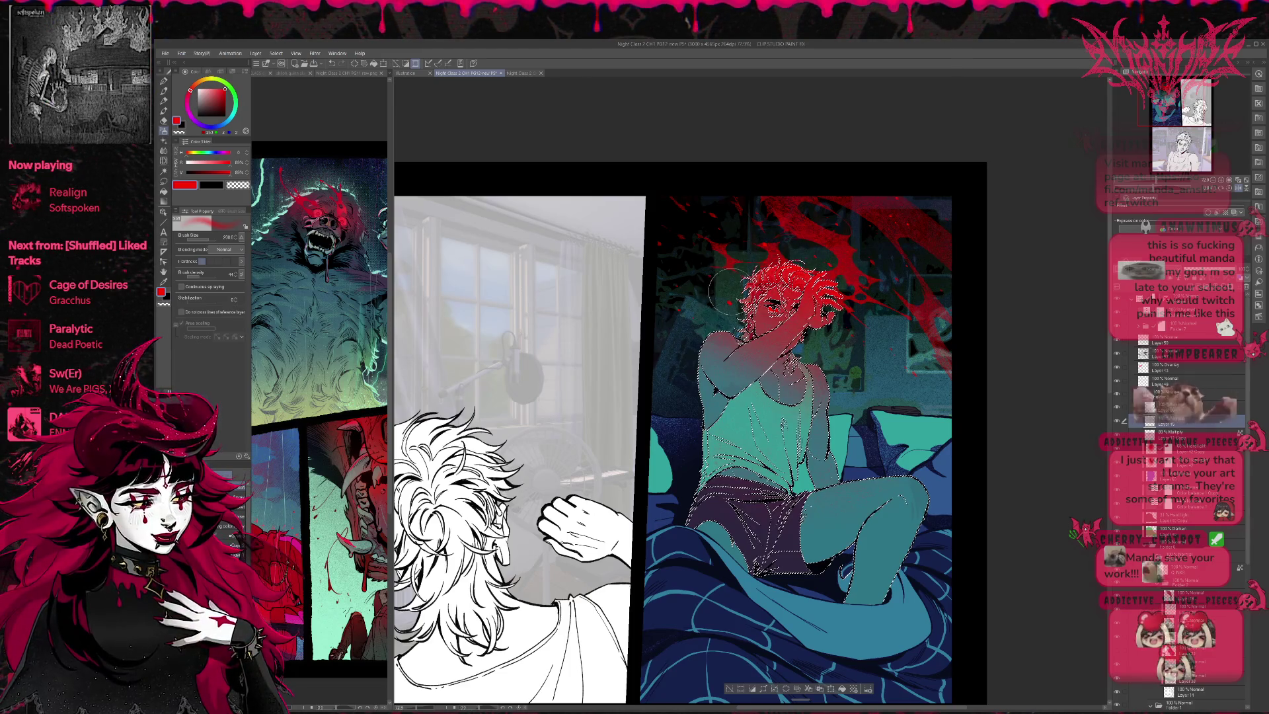
key(ctrl+d)
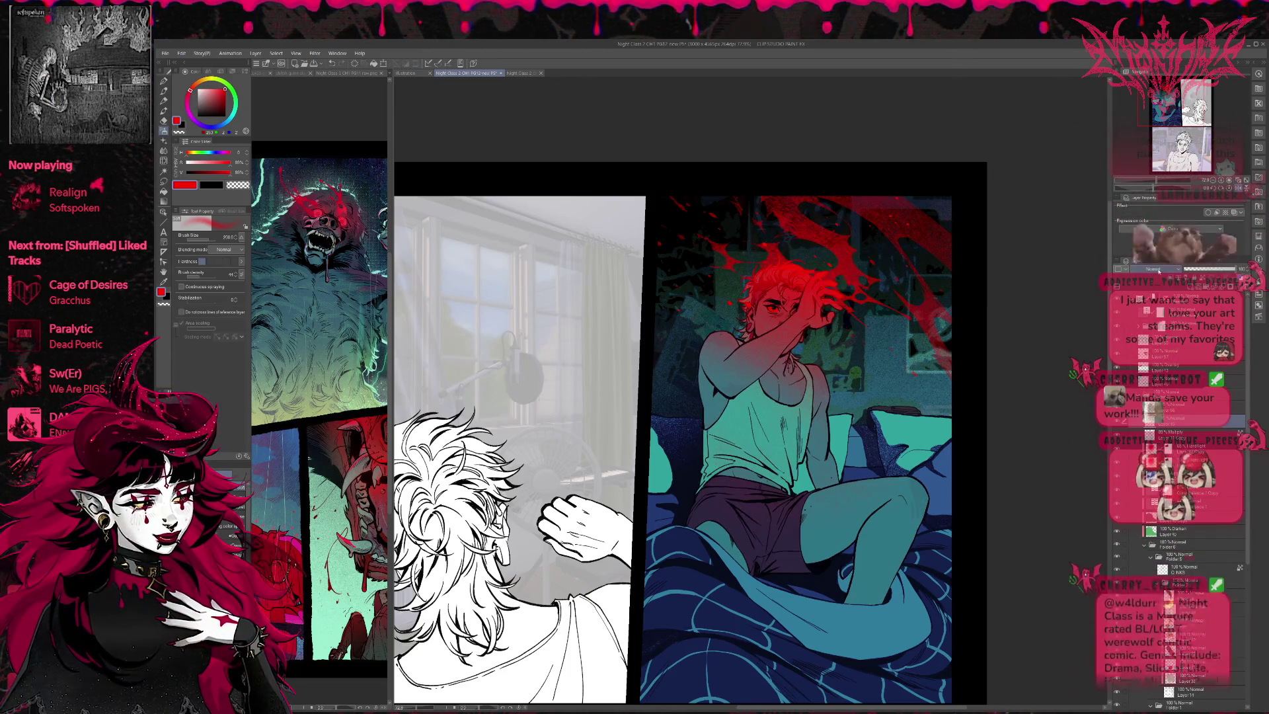
click(1163, 269)
scroll(1170, 270, up, 5)
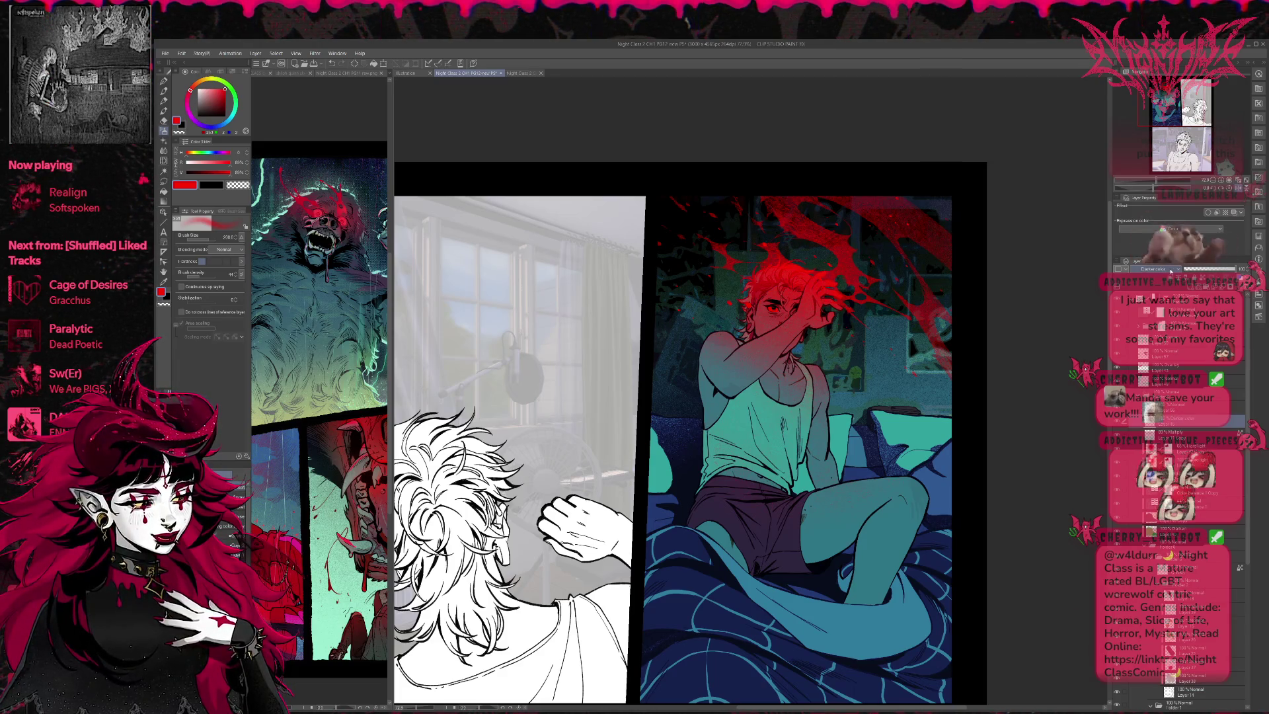
scroll(1171, 271, up, 1)
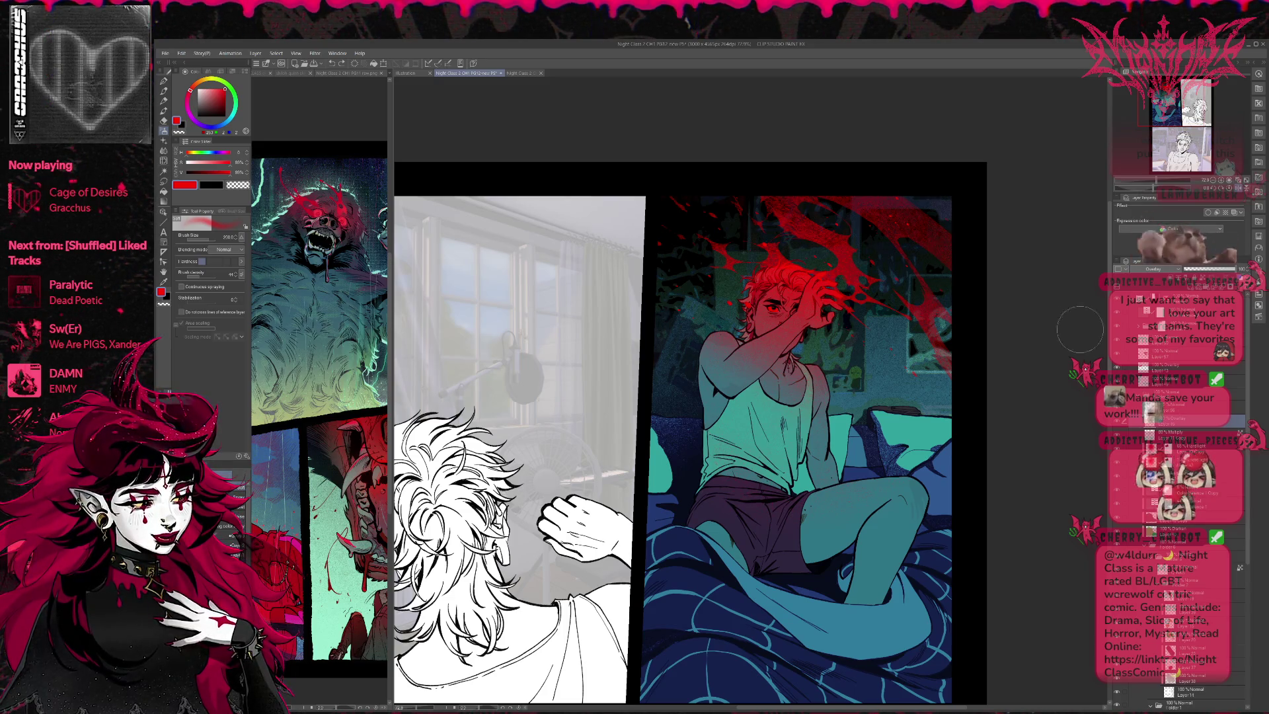
Step: Repaint red over the hair, face and raised arm, comparing warmer and cooler versions via undo/redo
mouse_move(773, 357)
mouse_down()
mouse_move(780, 304)
mouse_move(836, 291)
mouse_move(785, 244)
mouse_up()
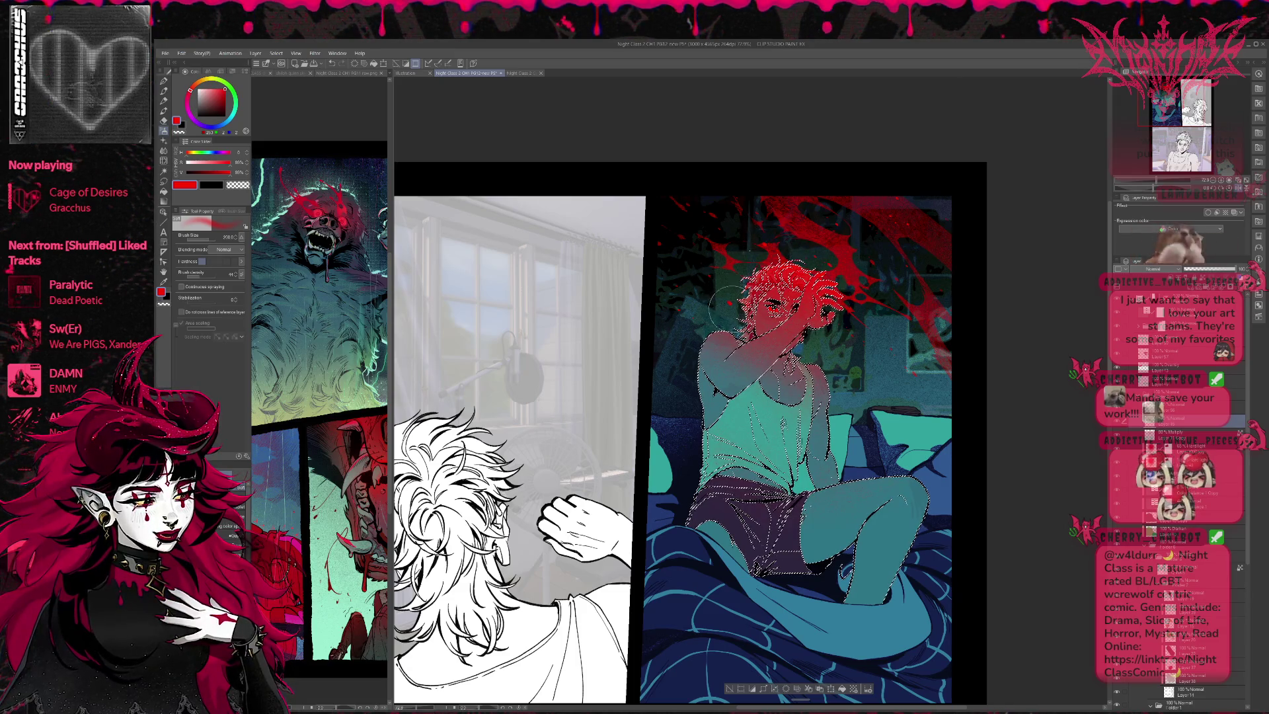
key(ctrl+d)
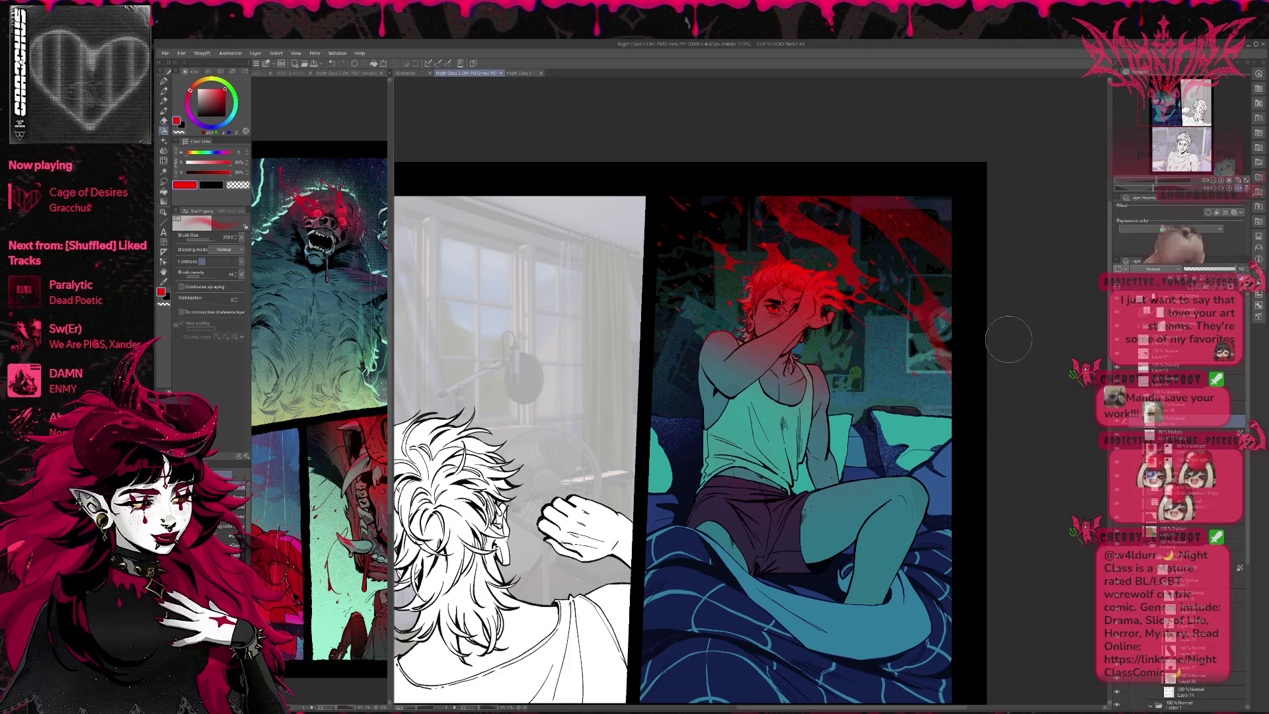
key(ctrl+y)
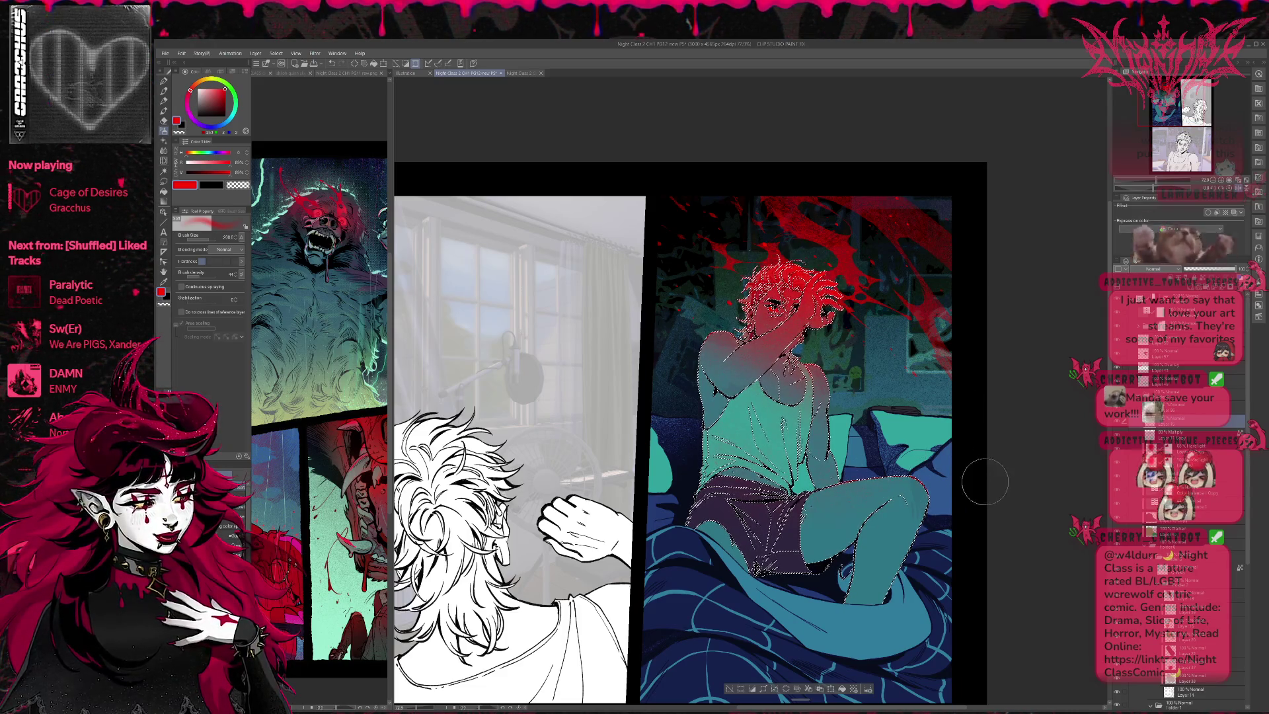
key(ctrl+z)
key(ctrl+y)
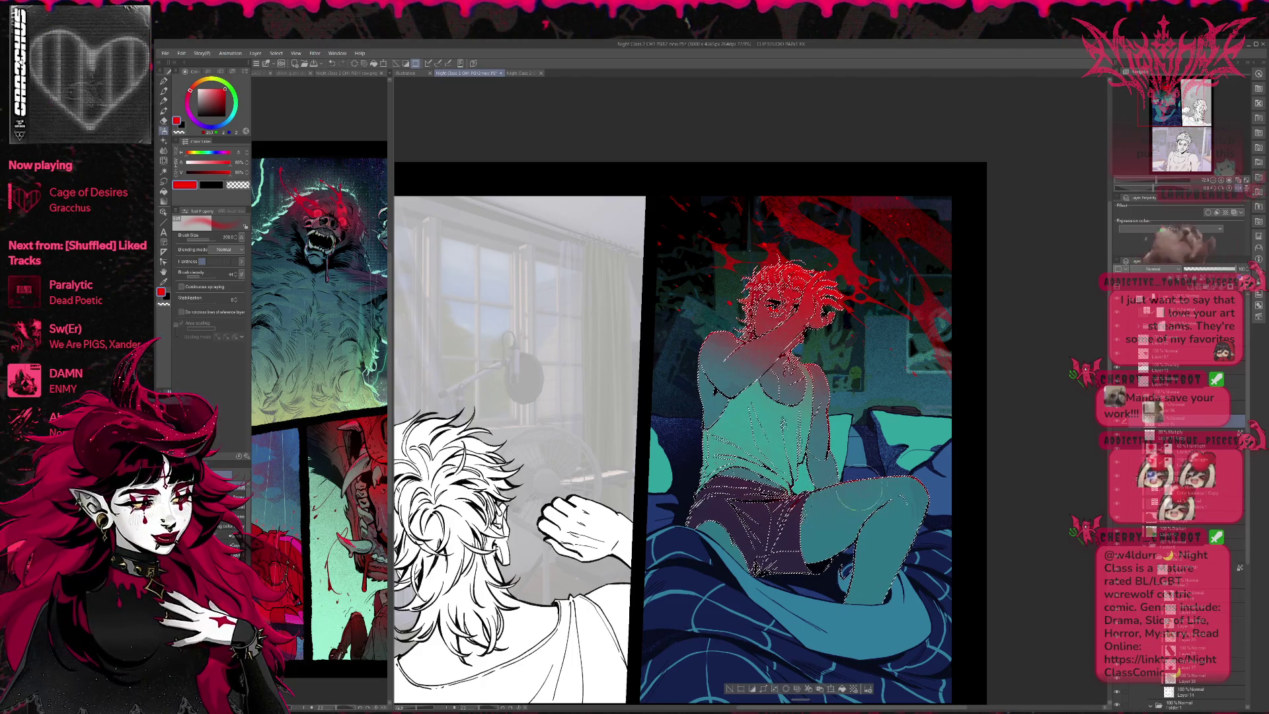
key(ctrl+z)
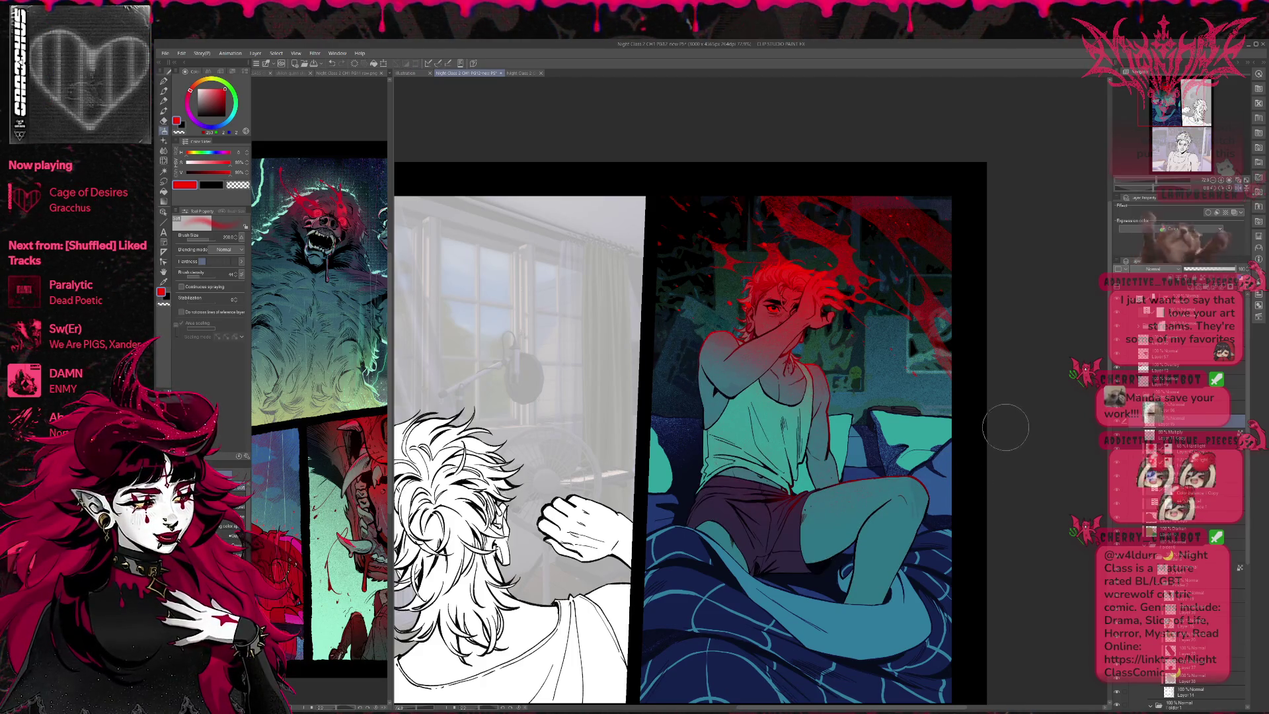
key(ctrl+y)
mouse_move(767, 304)
mouse_down()
mouse_move(694, 330)
mouse_move(721, 343)
mouse_move(773, 317)
mouse_move(793, 331)
mouse_up()
key(ctrl+z)
key(ctrl+z)
key(ctrl+z)
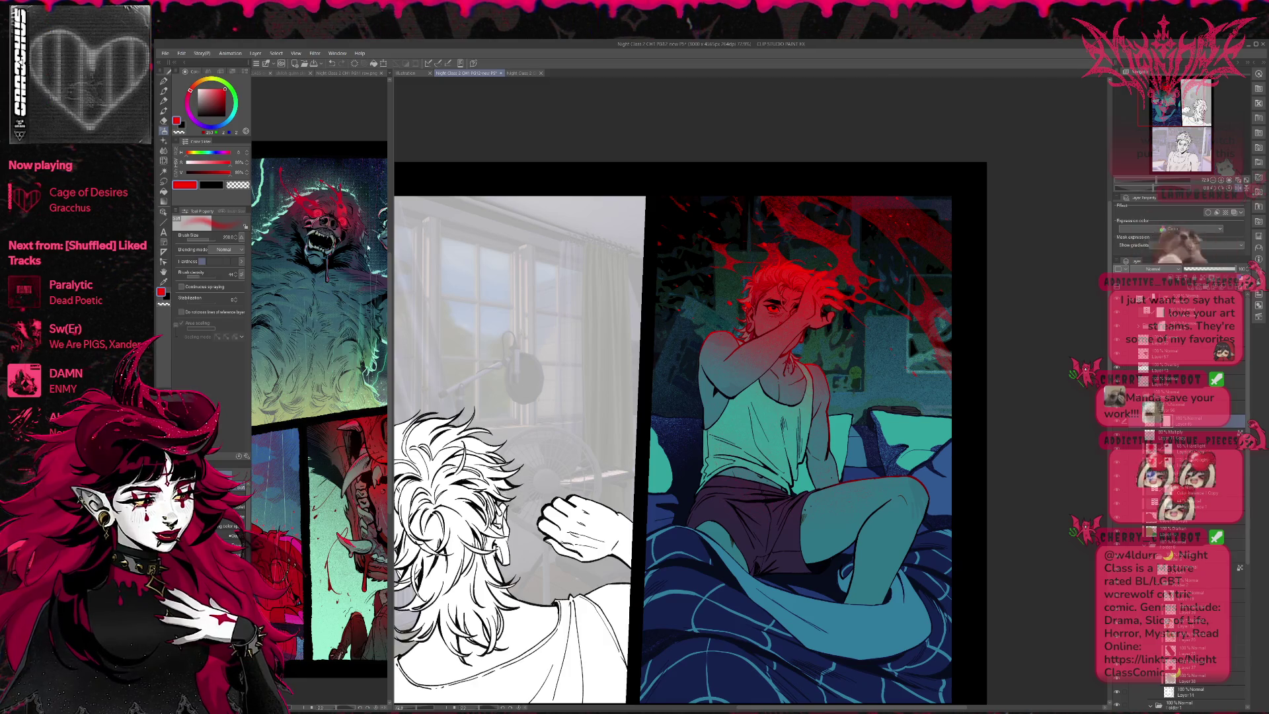
Step: Set up the pen with transparent colour for erasing
click(164, 81)
key(e)
click(164, 304)
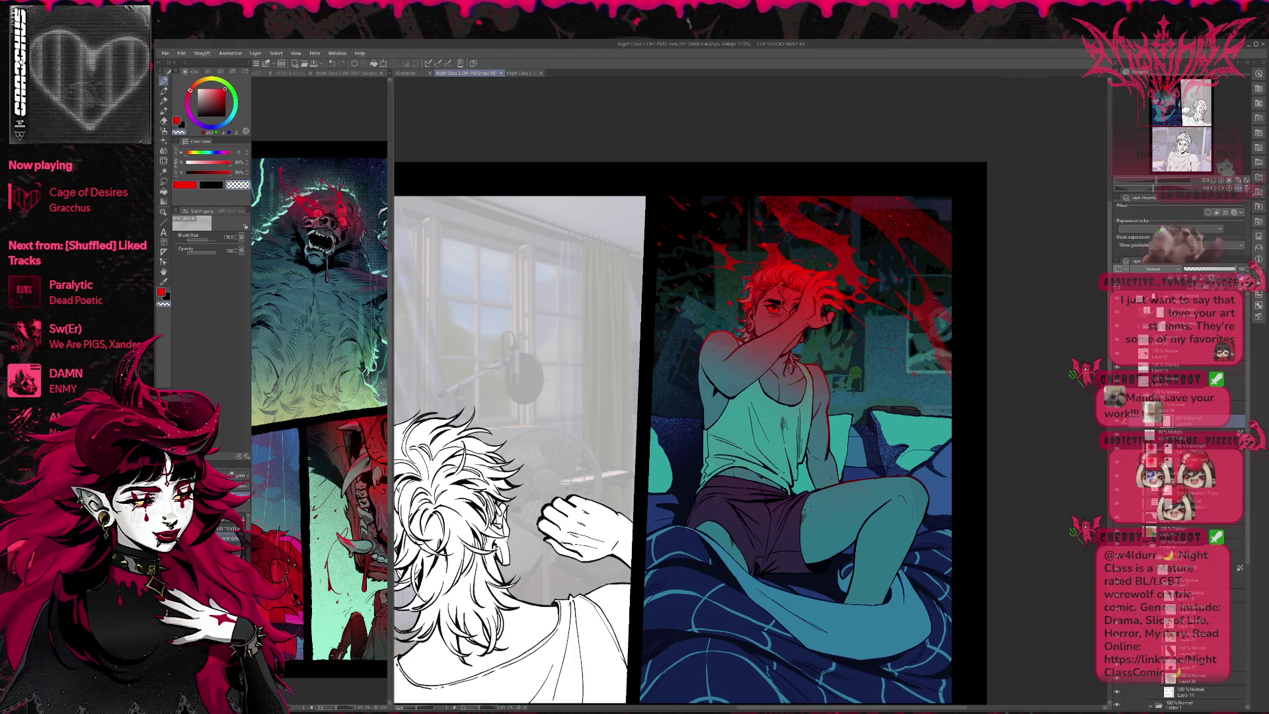
Step: Make Layer 57 active, pick a dark red from the artwork, and set the pen to size 50
click(1244, 189)
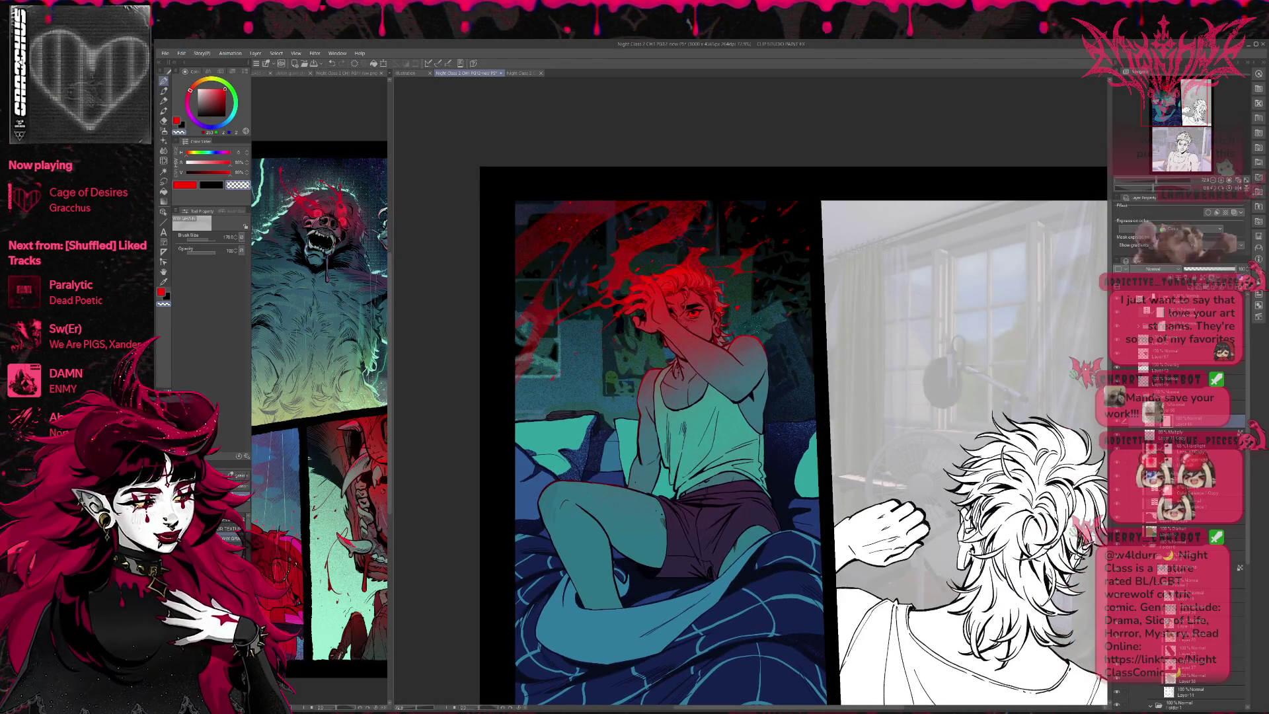
click(1163, 353)
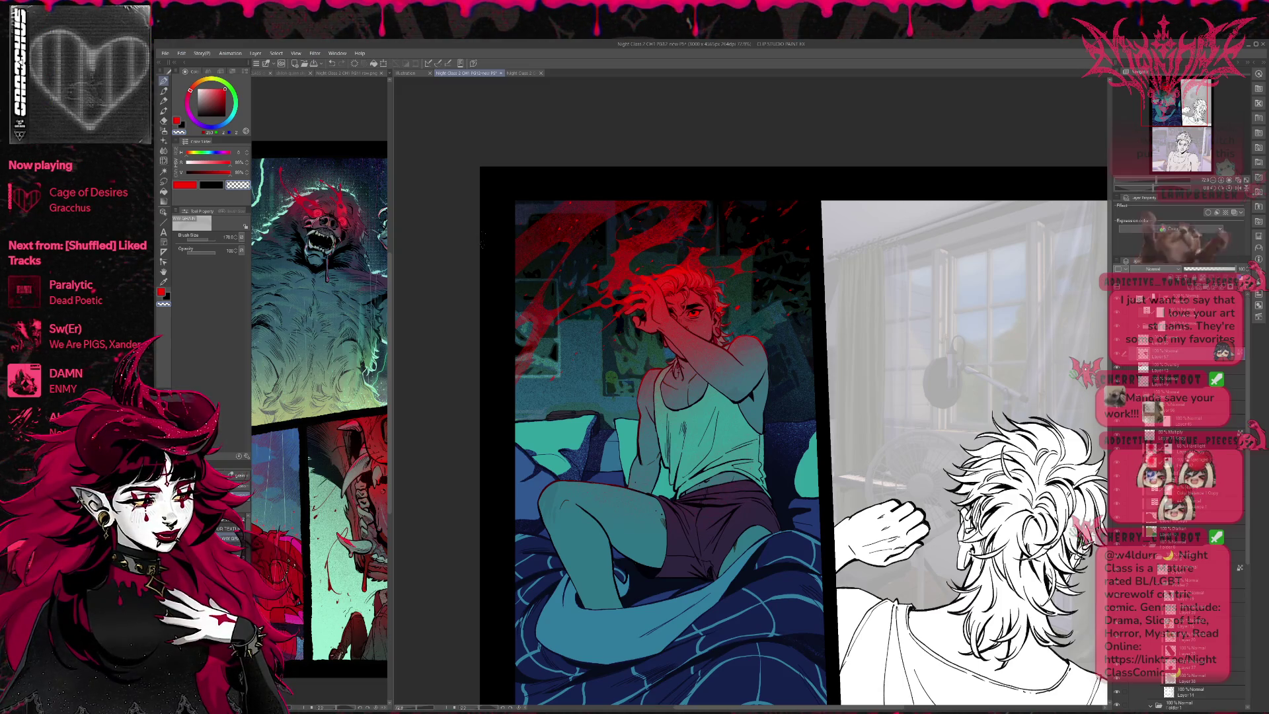
alt+click(666, 303)
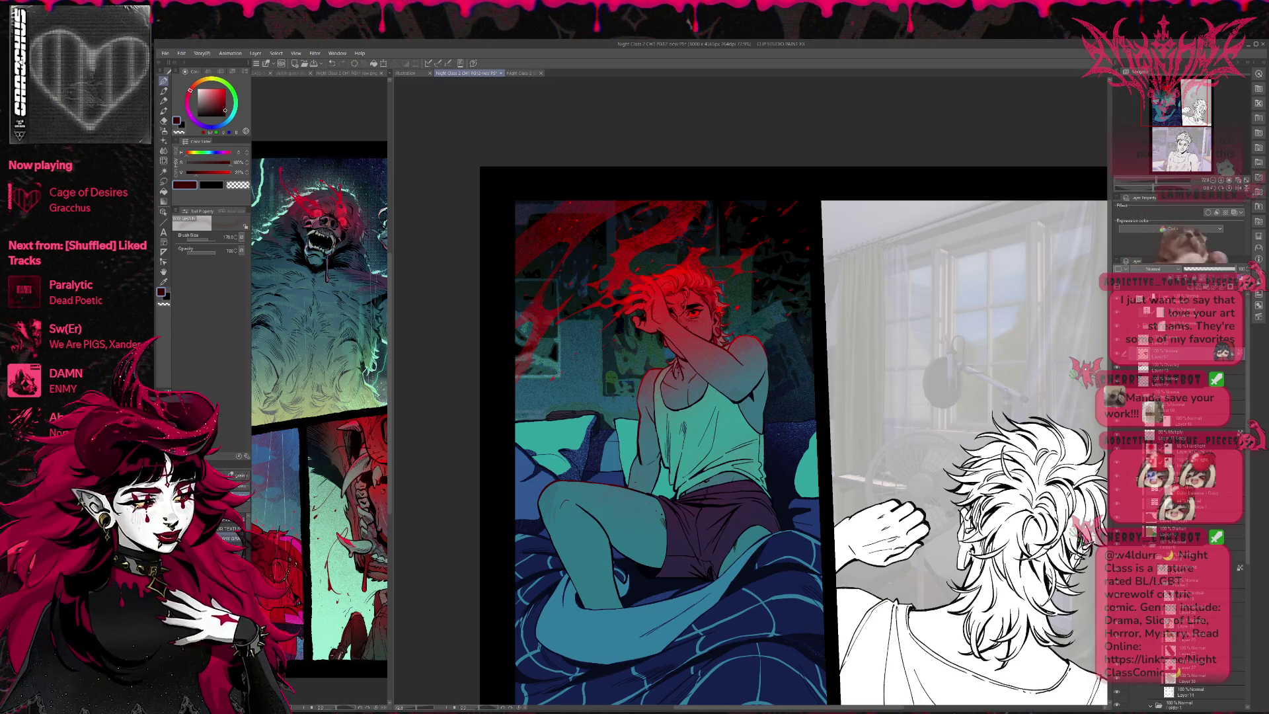
key(p)
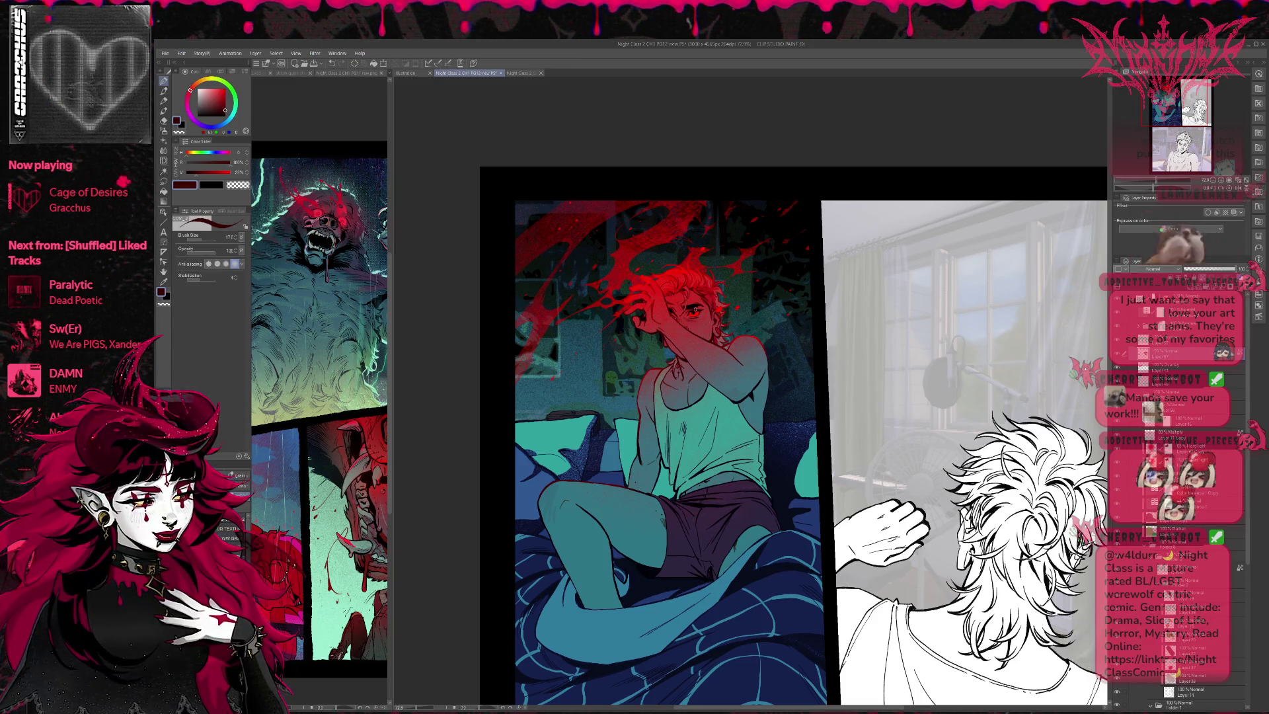
key(bracketleft)
key(bracketleft)
key(bracketleft)
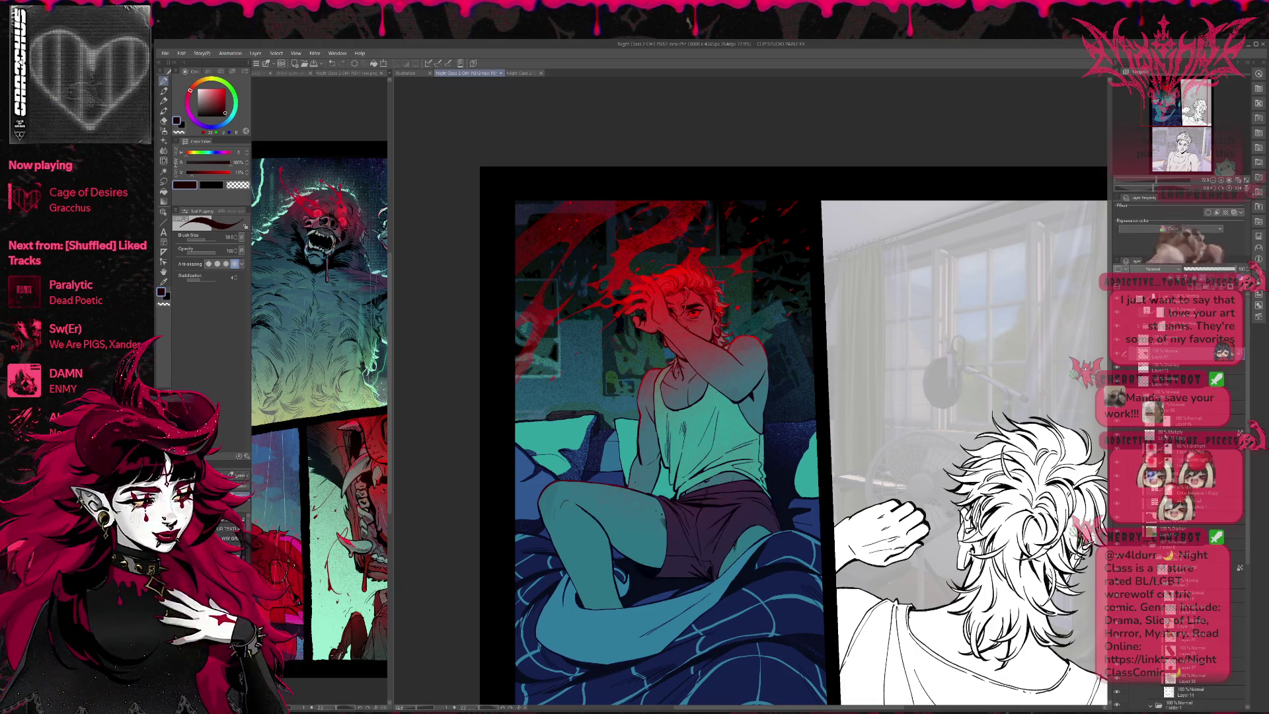
Step: Raise another layer's opacity to 100, view the whole page unflipped, and select the Overlay layer
click(1170, 431)
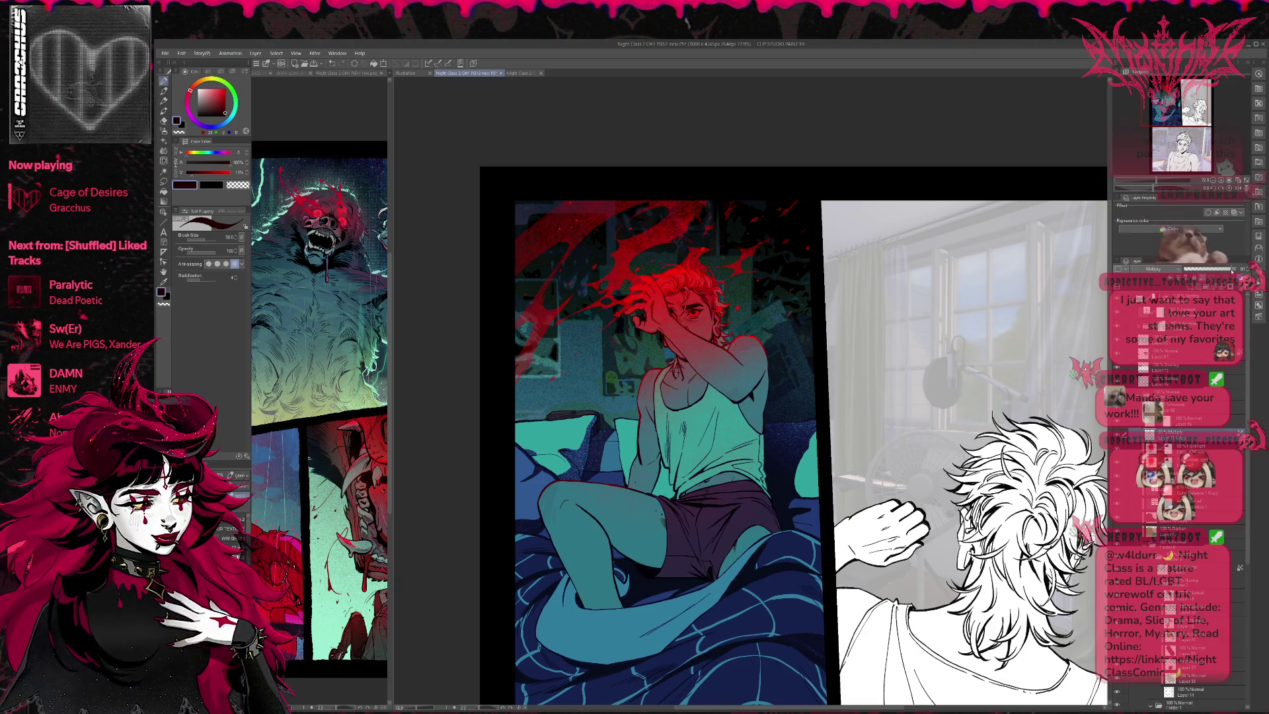
drag(1231, 270, 1236, 271)
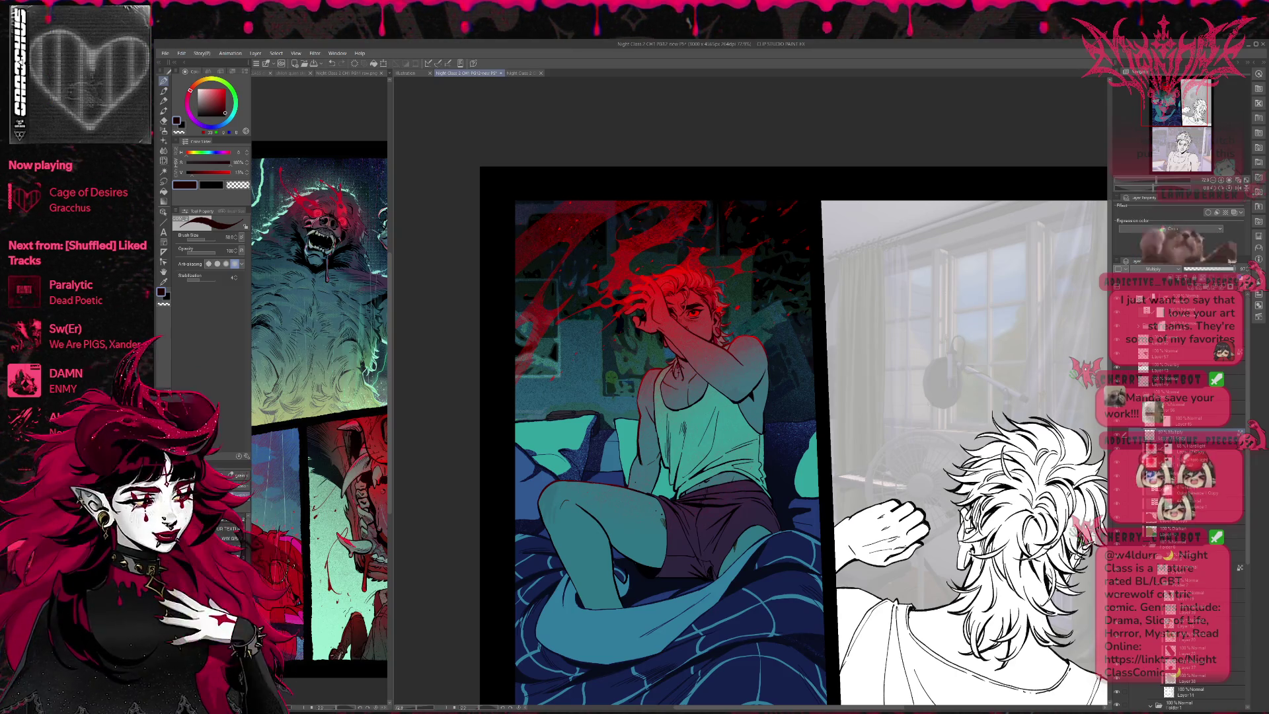
click(1238, 187)
click(1214, 180)
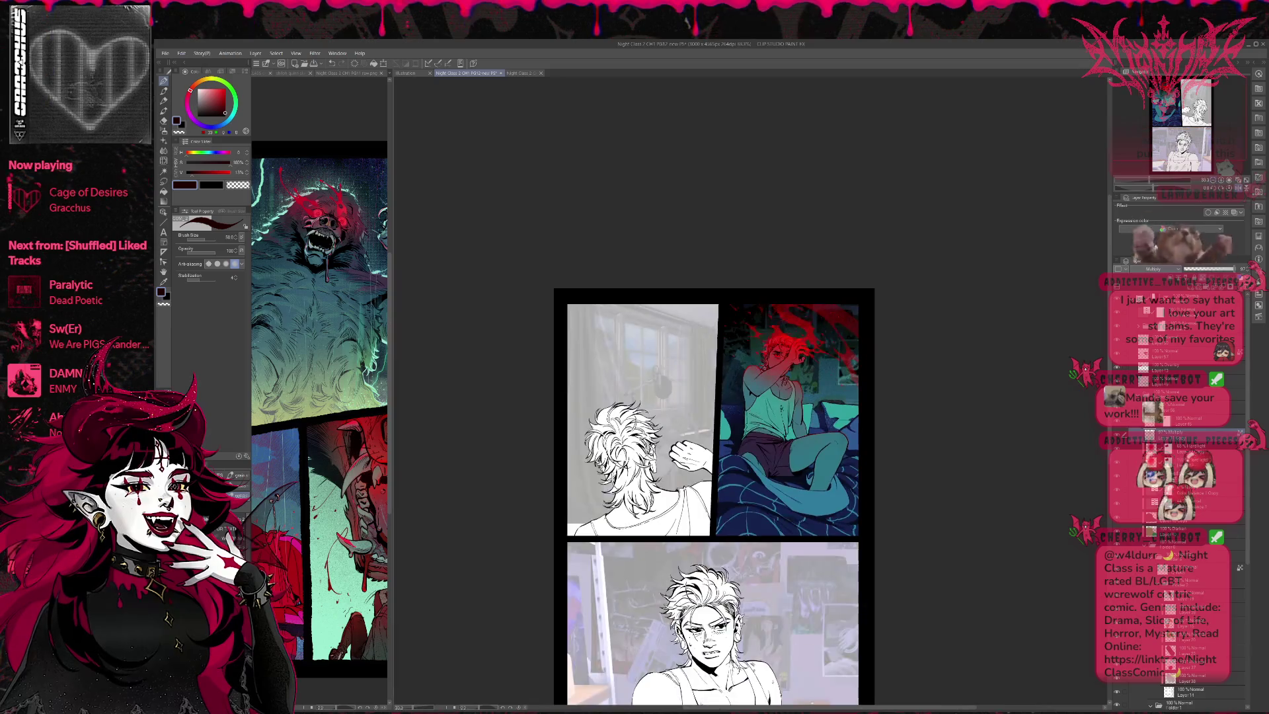
click(1239, 187)
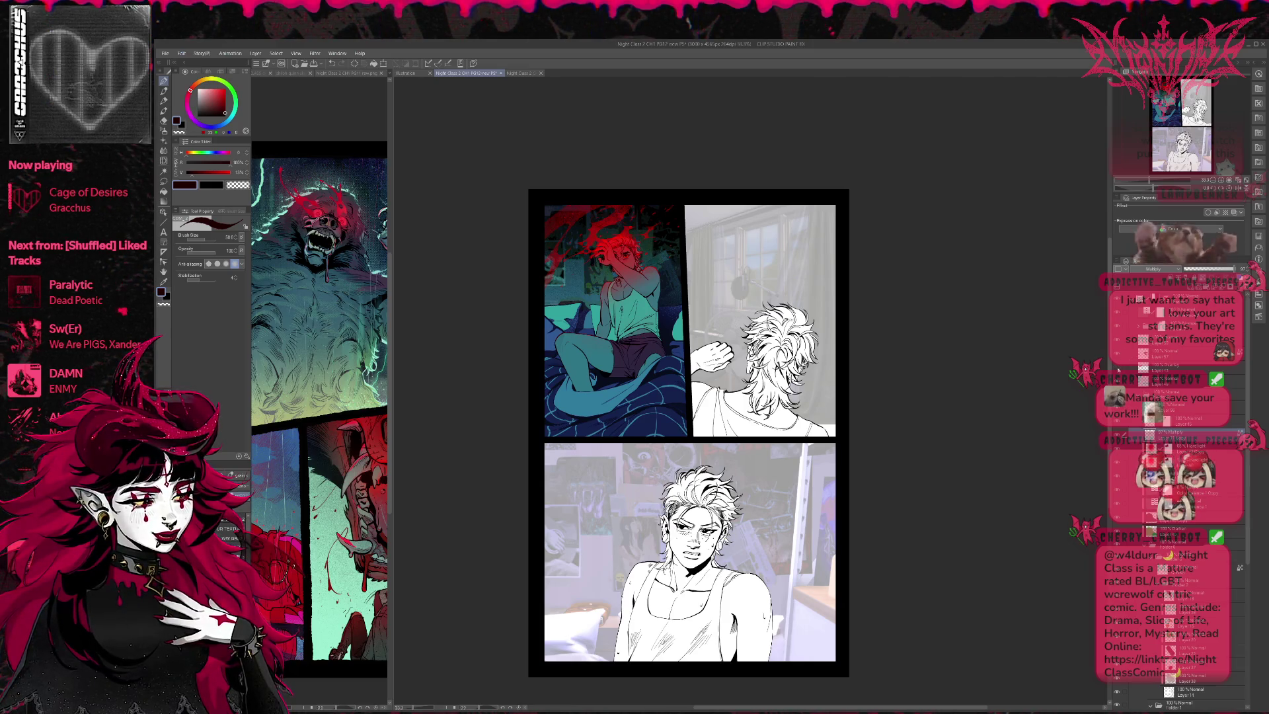
click(1159, 368)
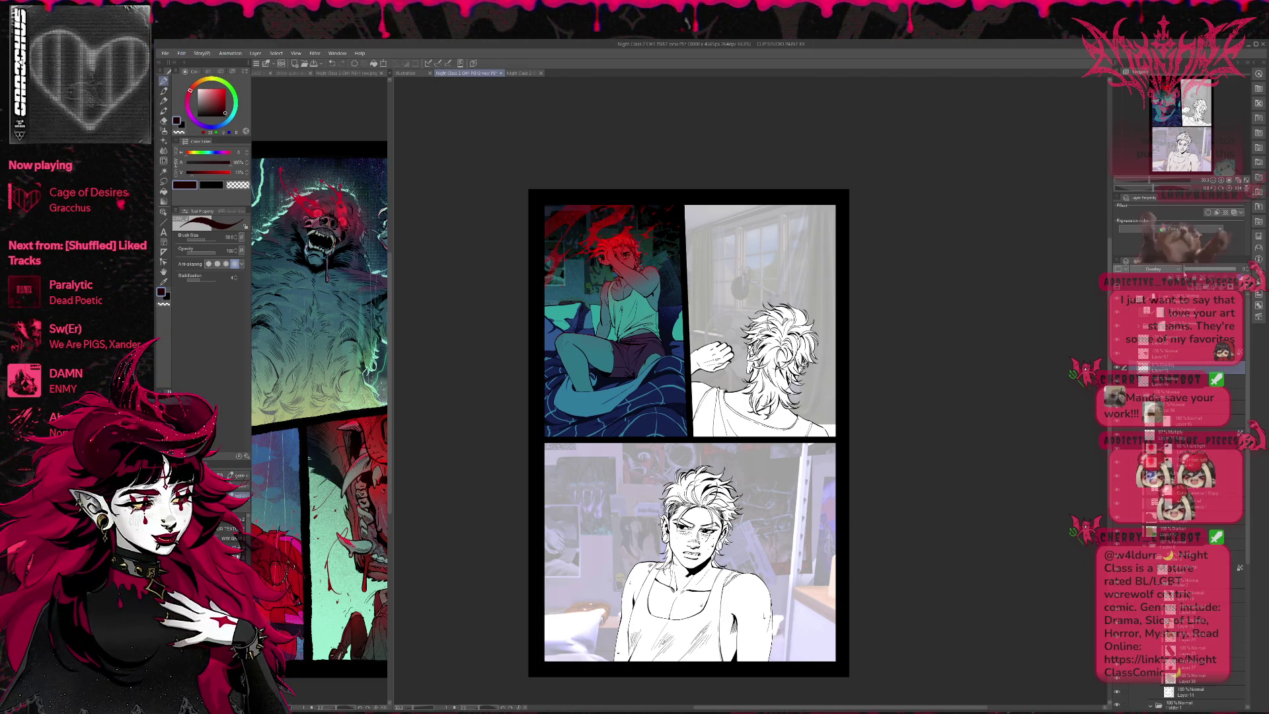
Step: Eyedrop teal and paint the character's iris, undoing and repainting it inside the iris selection
scroll(614, 230, up, 5)
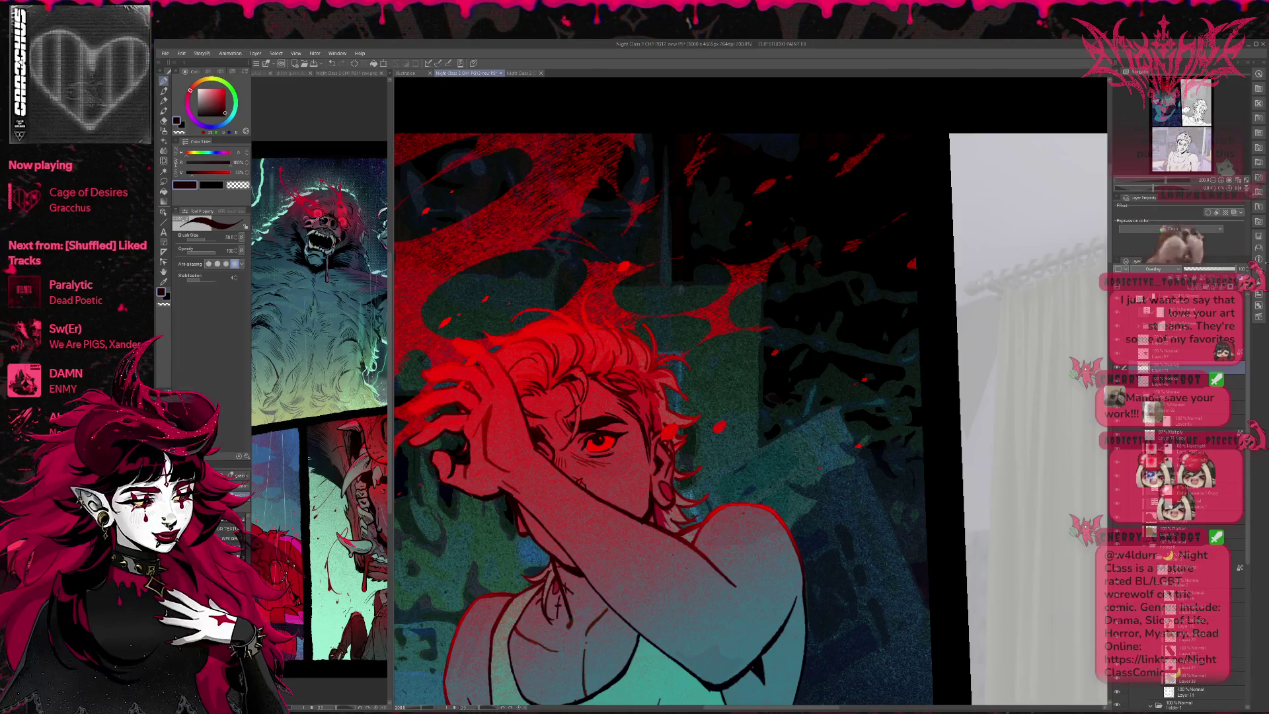
alt+click(667, 651)
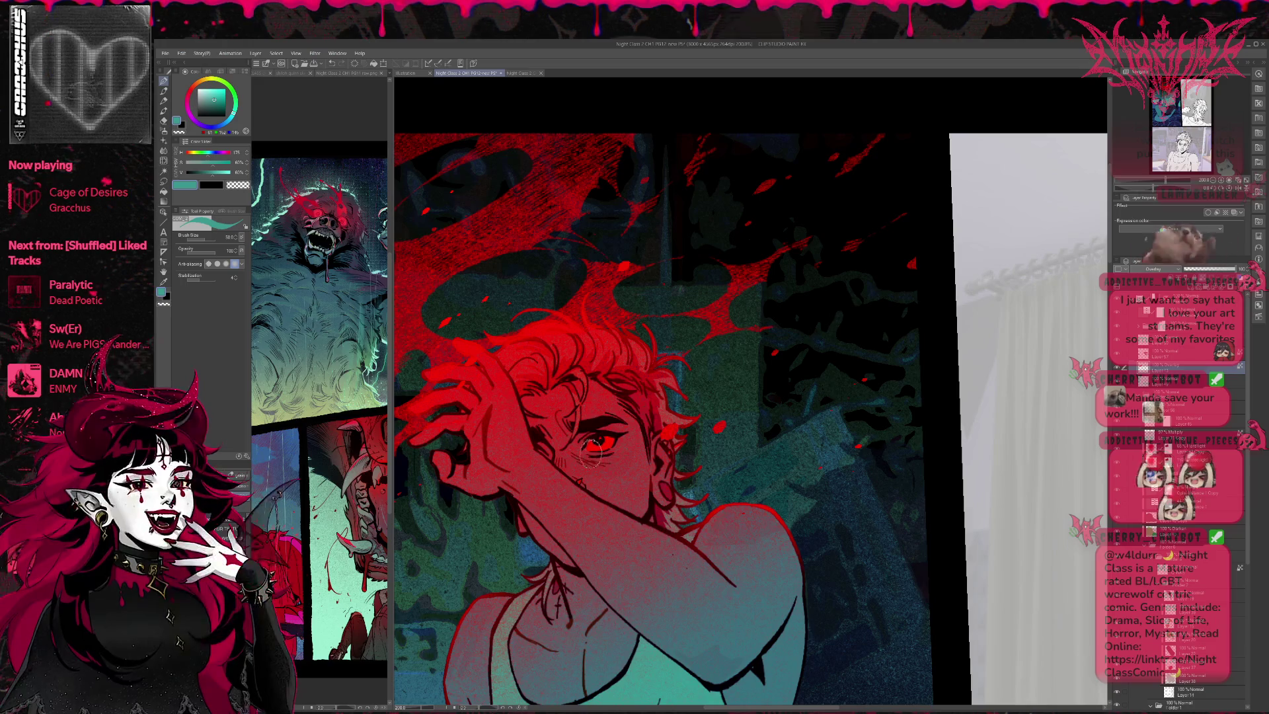
drag(598, 437, 611, 442)
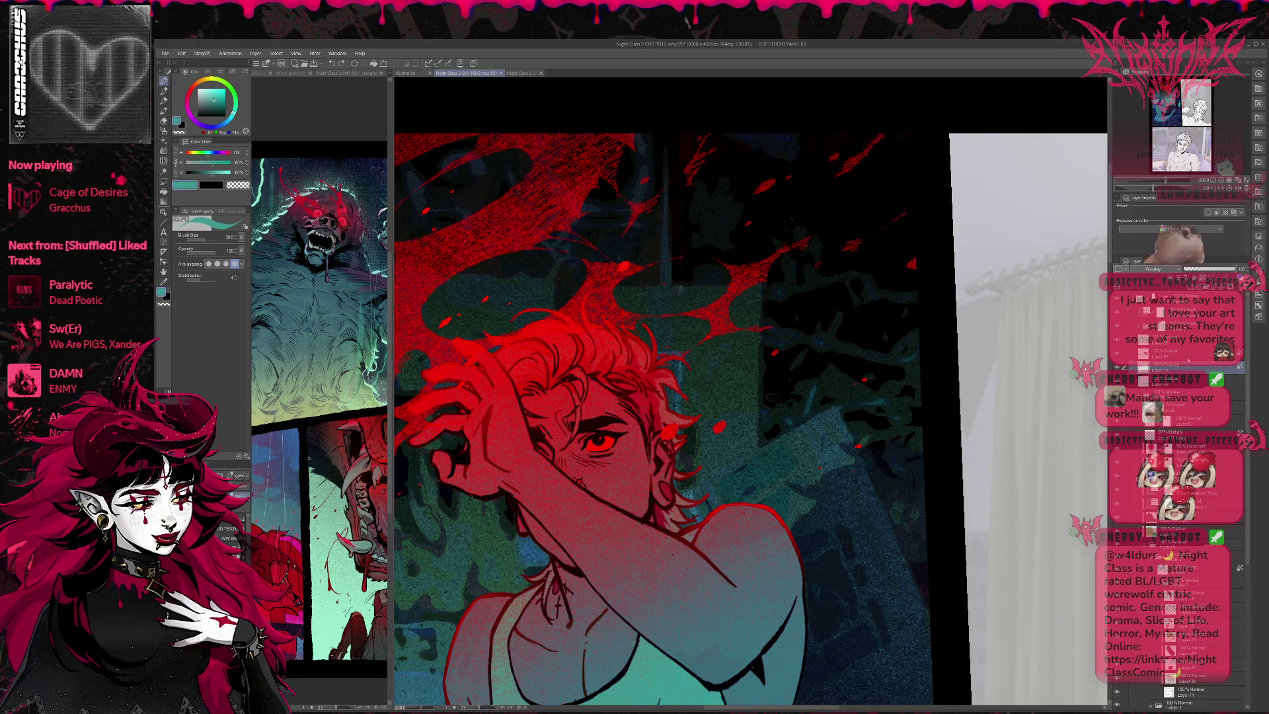
click(1183, 340)
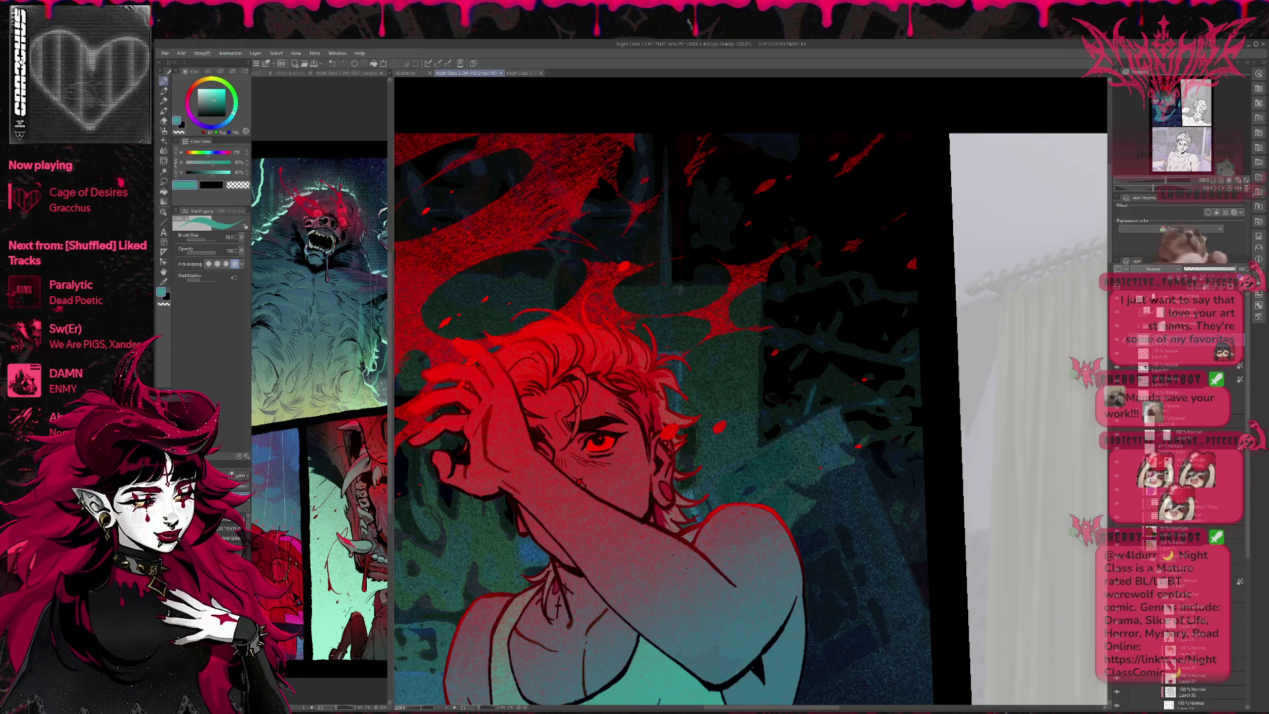
drag(591, 443, 611, 439)
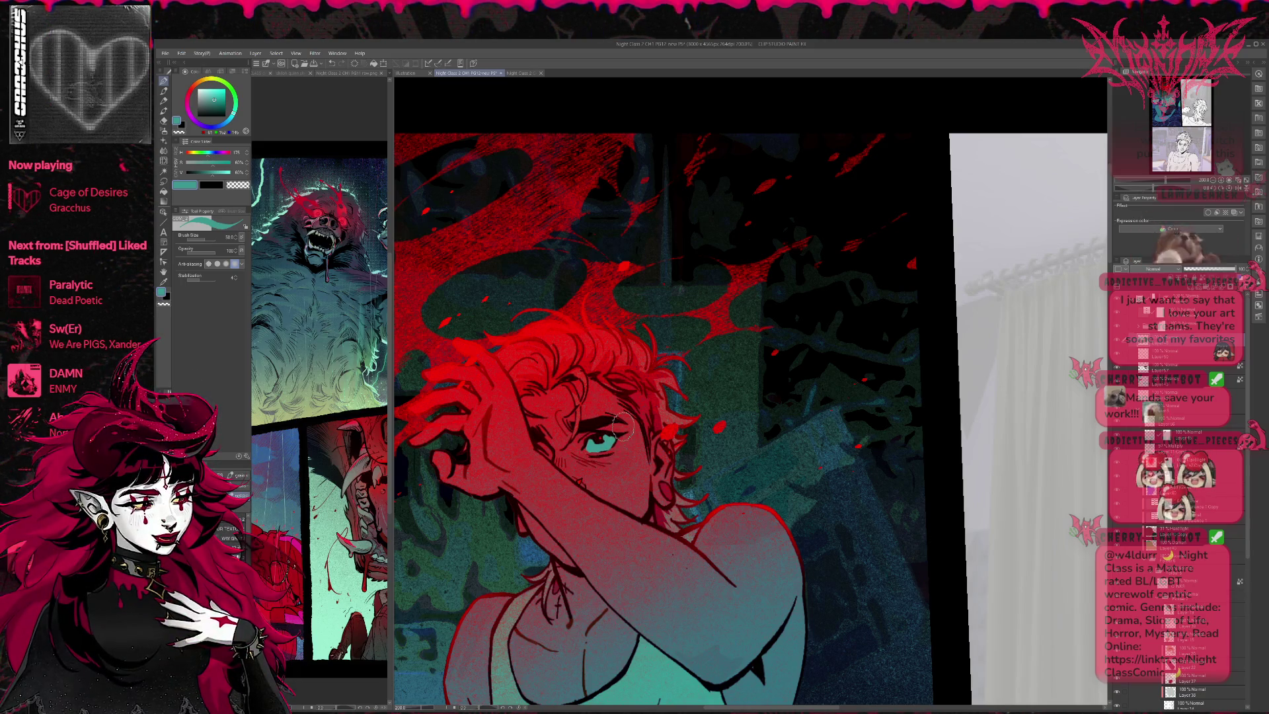
key(h)
scroll(654, 436, up, 6)
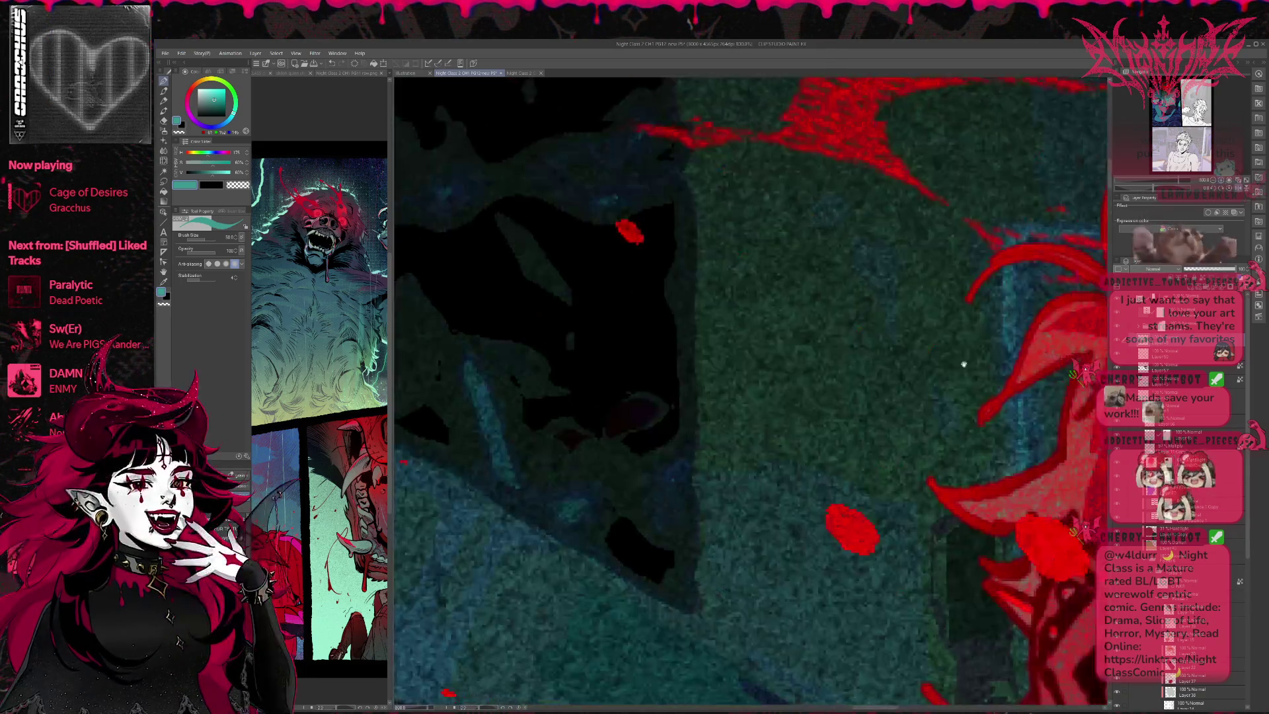
key(ctrl+z)
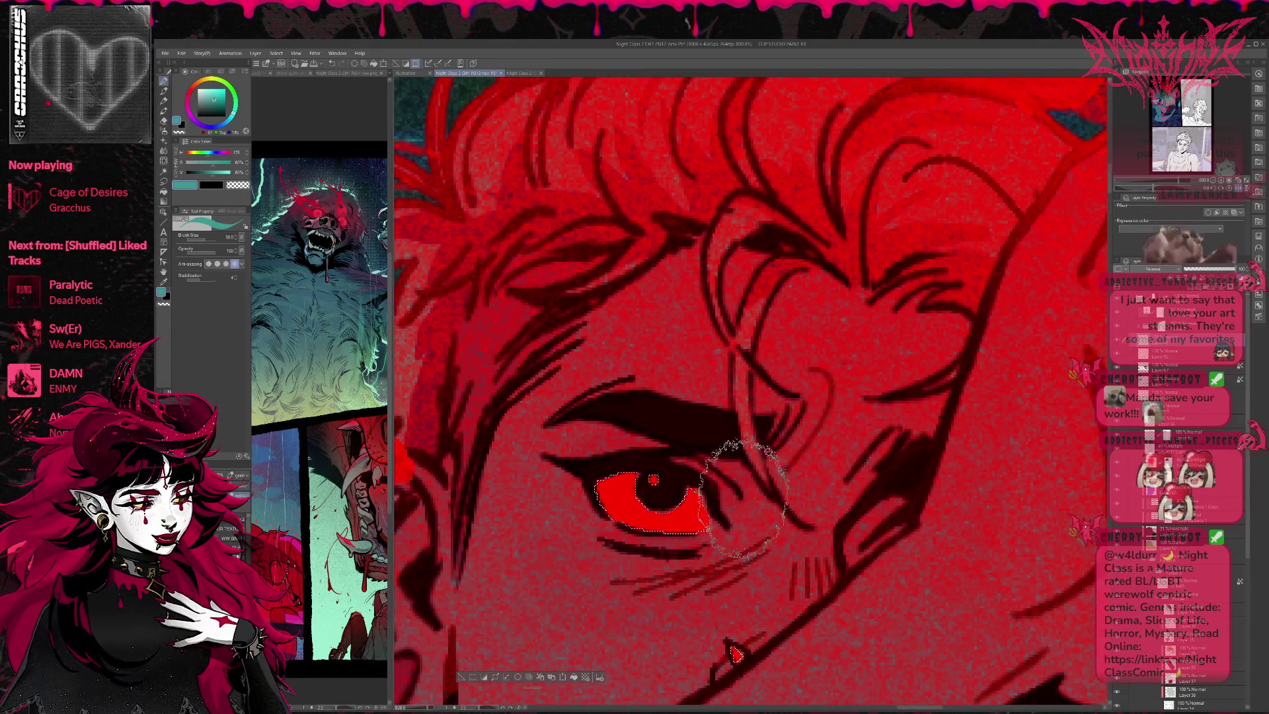
mouse_move(618, 492)
mouse_down()
mouse_move(634, 488)
mouse_move(646, 456)
mouse_move(660, 515)
mouse_move(713, 502)
mouse_up()
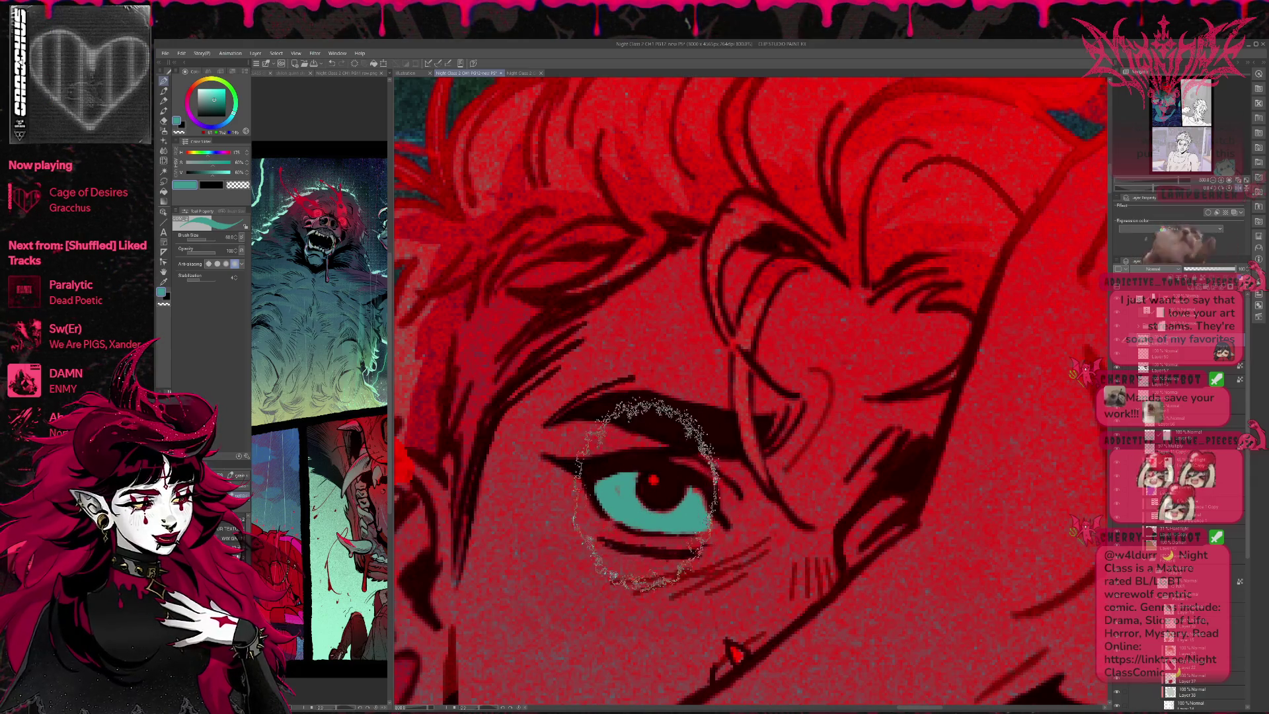
Step: Shrink the brush to 50 and dab teal onto the ear piercings
key(bracketleft)
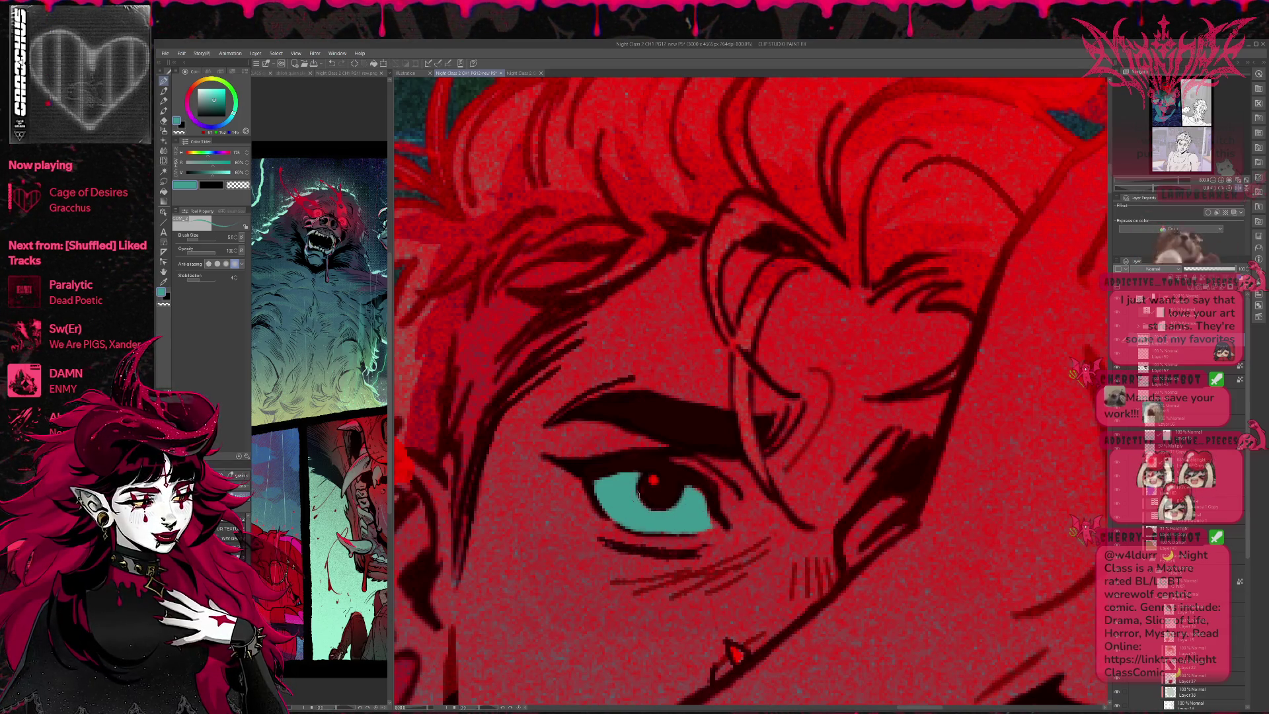
scroll(668, 519, down, 3)
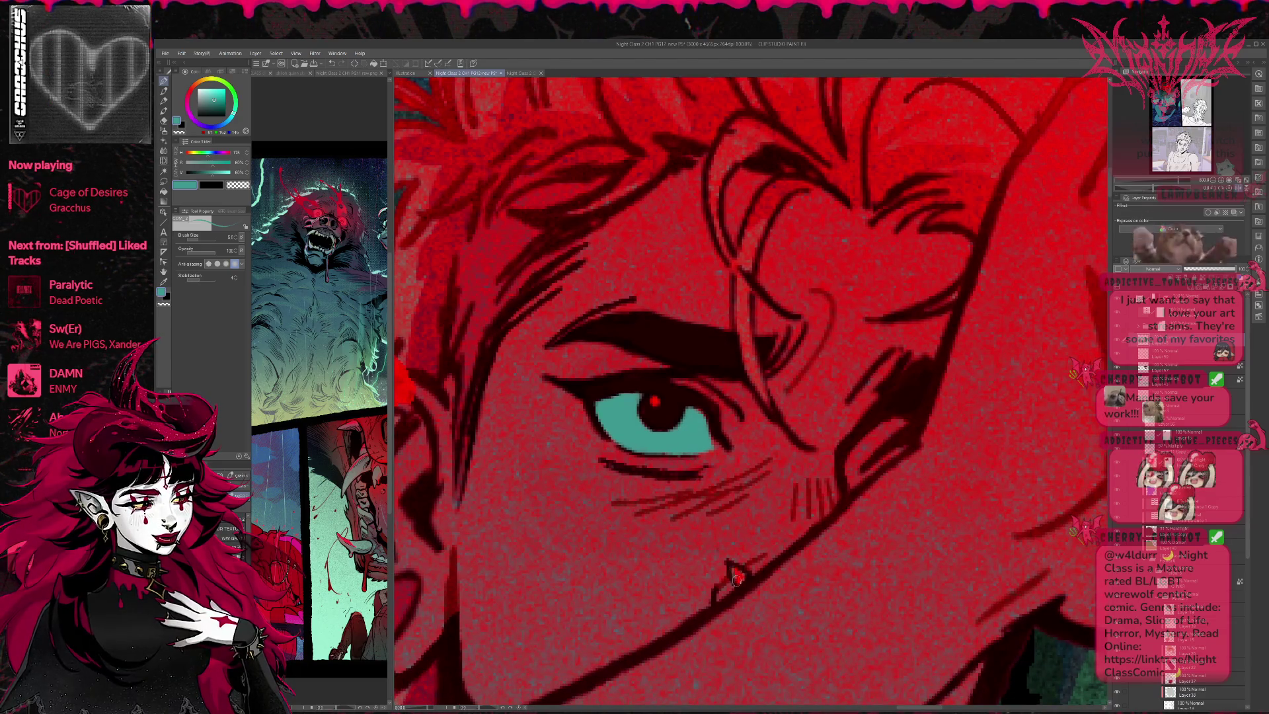
drag(733, 575, 918, 499)
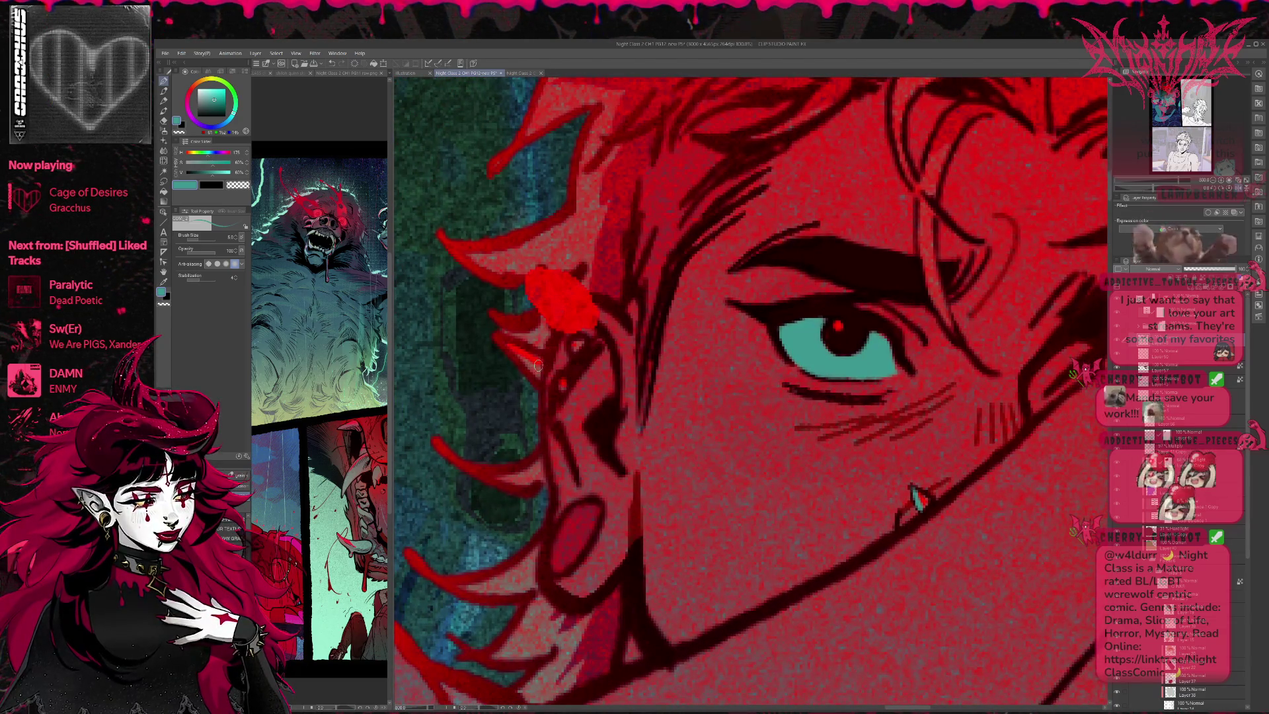
drag(536, 367, 505, 347)
click(559, 387)
click(578, 345)
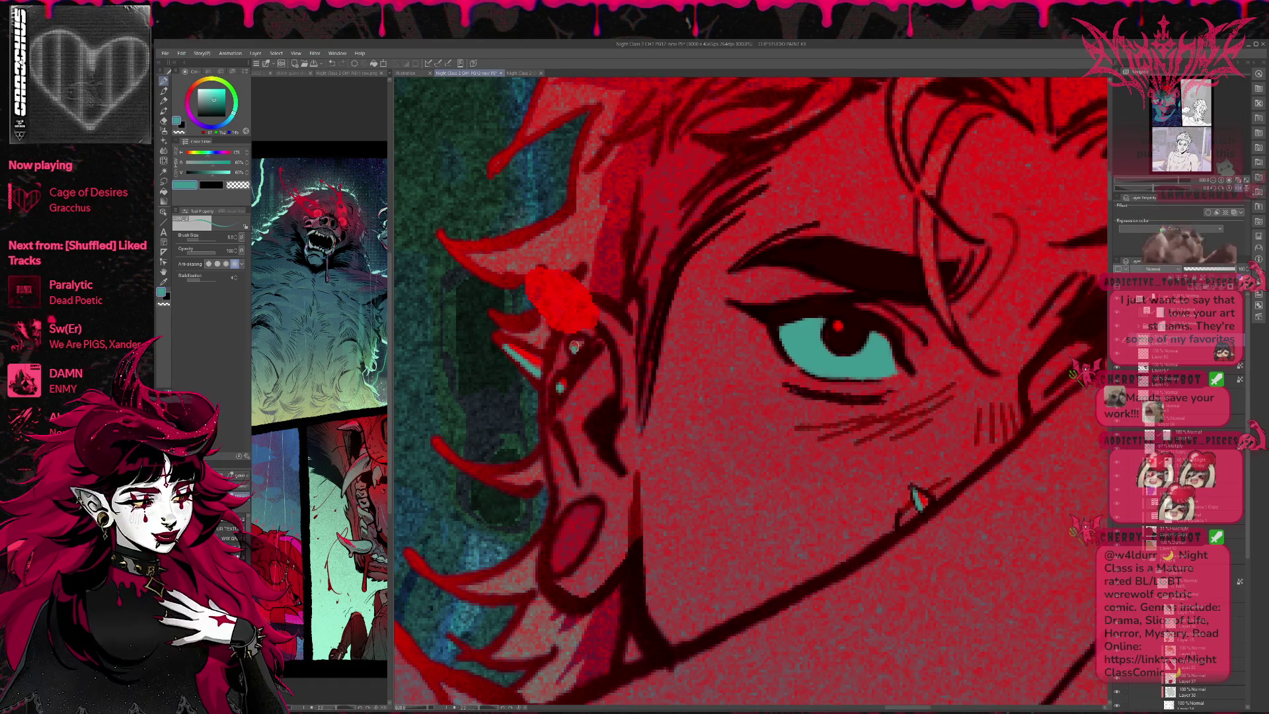
Step: Shift the iris colour toward red with the layer's slider
scroll(767, 307, right, 3)
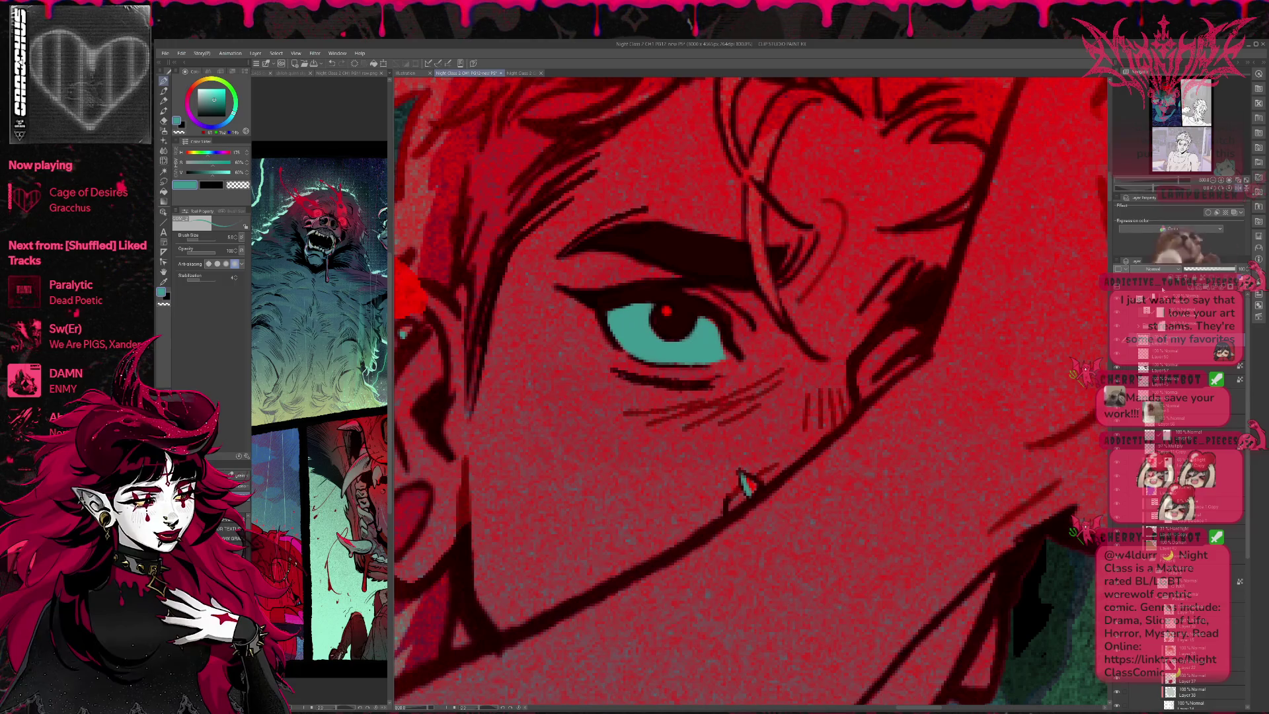
scroll(1158, 270, down, 8)
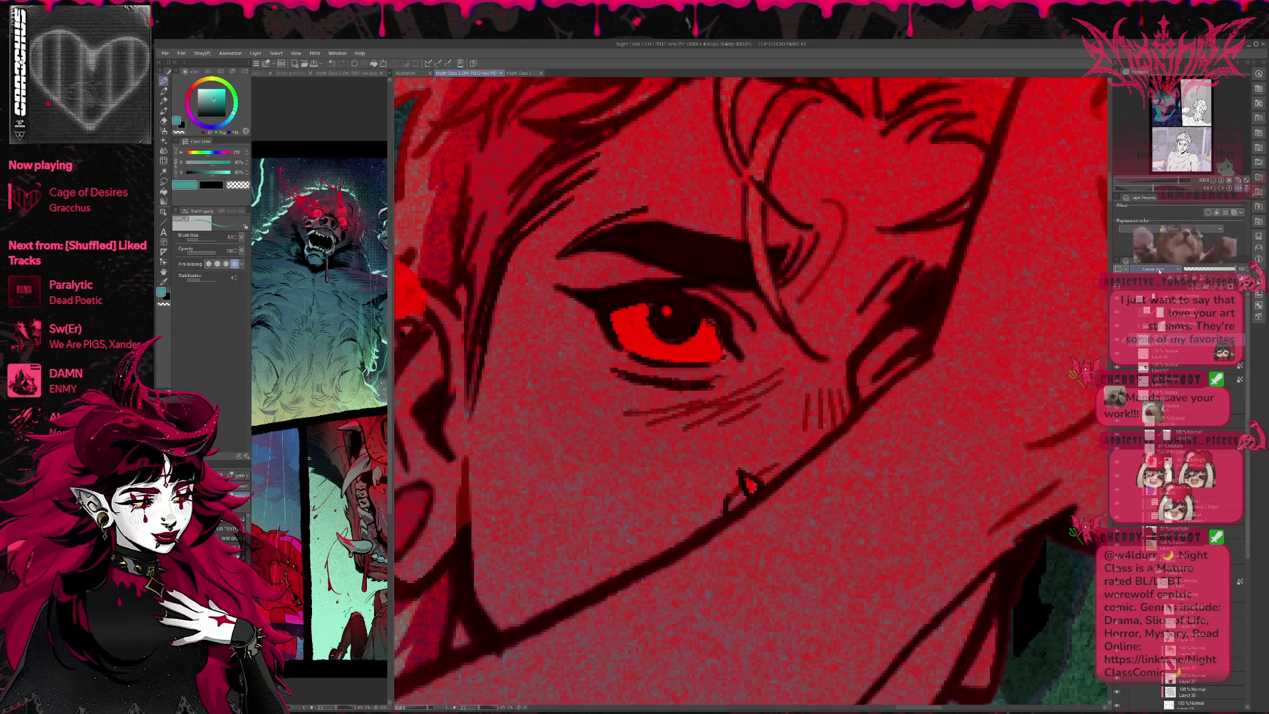
scroll(1158, 270, down, 1)
scroll(1158, 271, up, 1)
drag(1187, 271, 1204, 272)
scroll(985, 316, down, 5)
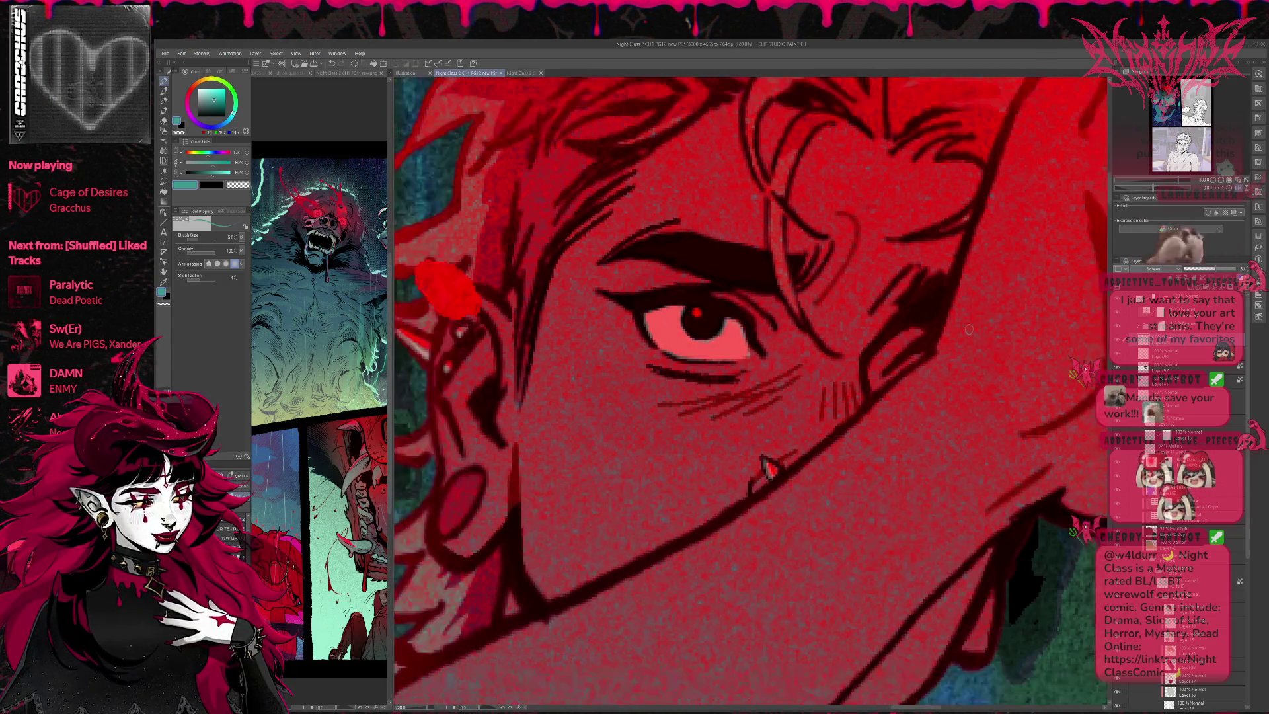
scroll(986, 315, down, 3)
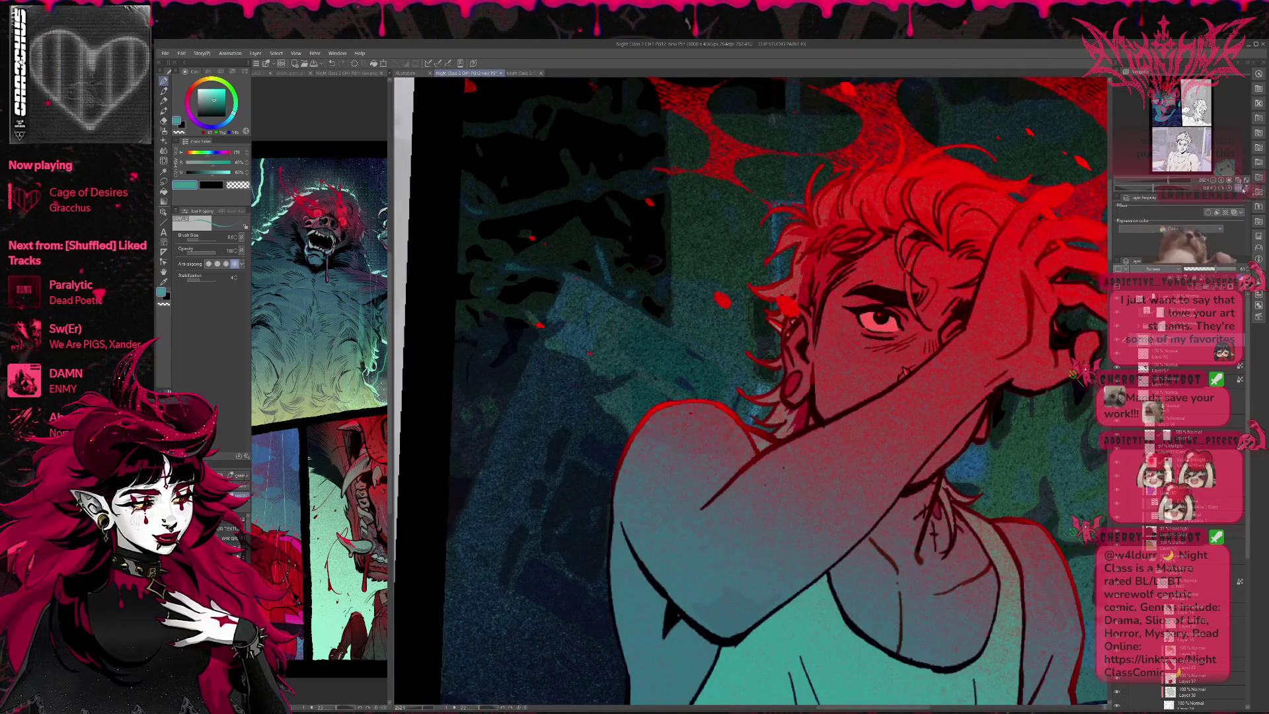
Step: Zoom out and fine-tune the eye effect layer's strength until the eye darkens
click(1210, 181)
click(1211, 181)
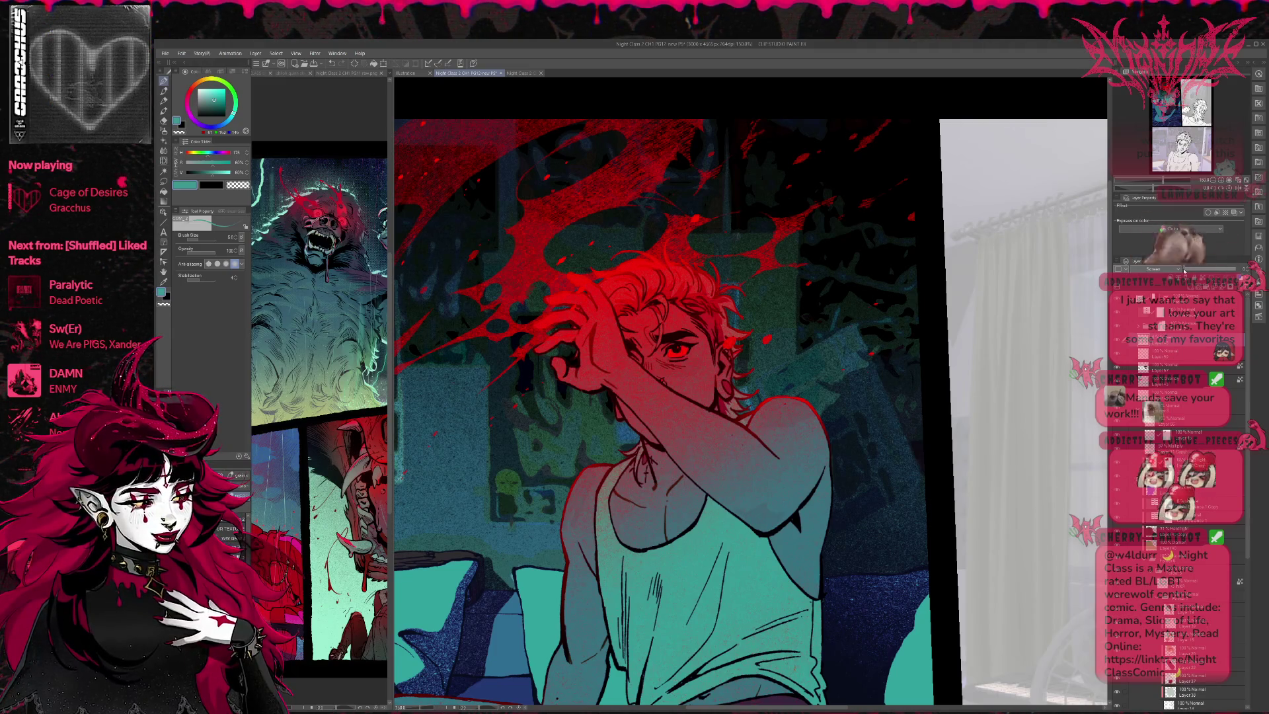
drag(1200, 270, 1219, 270)
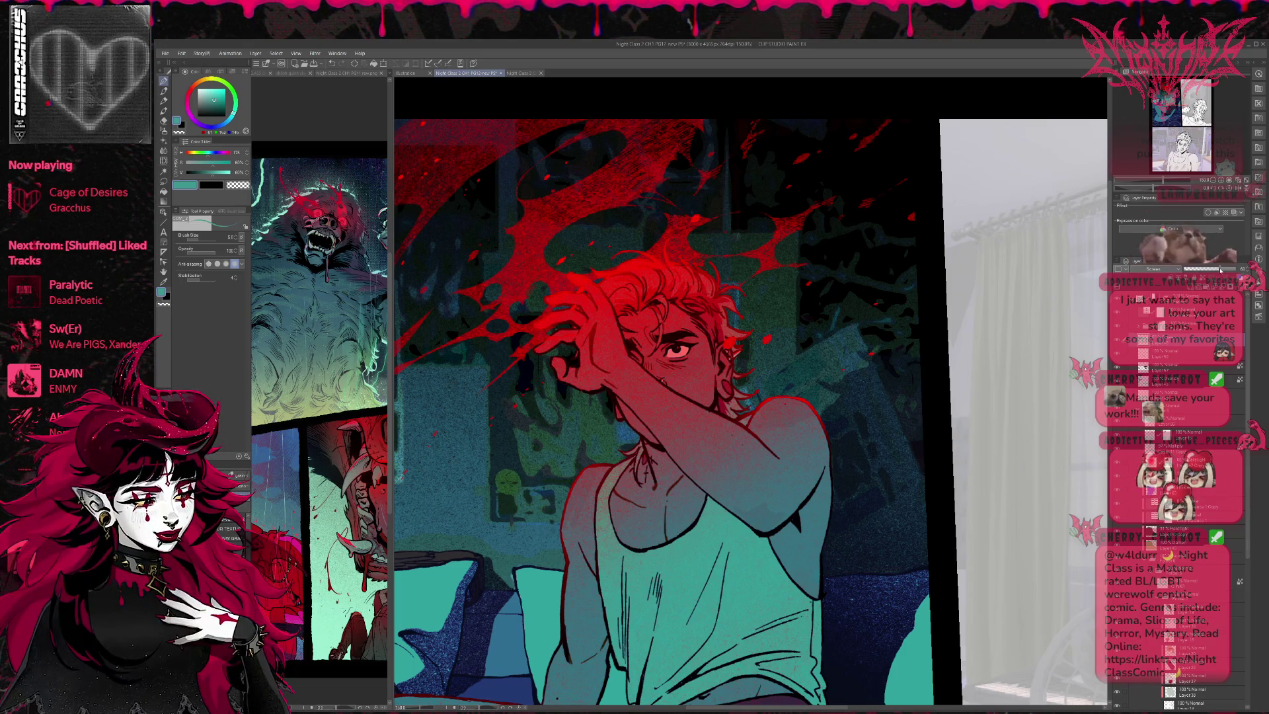
scroll(1166, 269, down, 2)
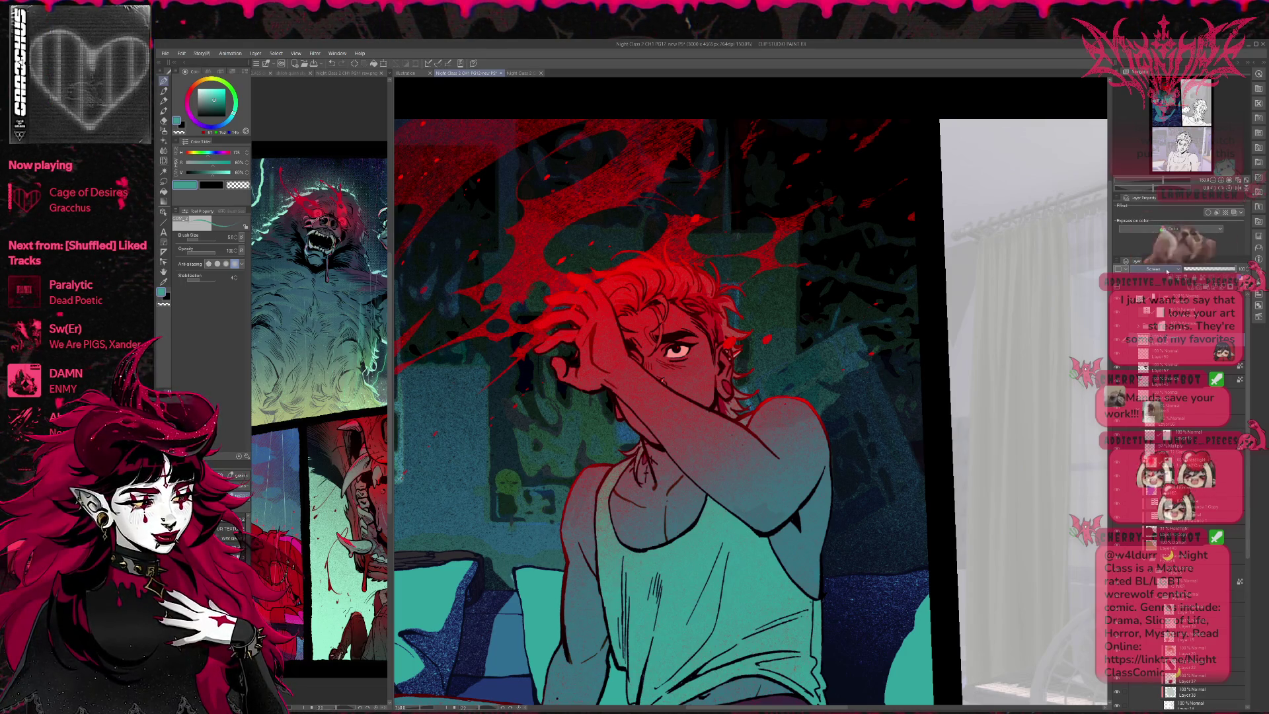
scroll(1167, 271, down, 2)
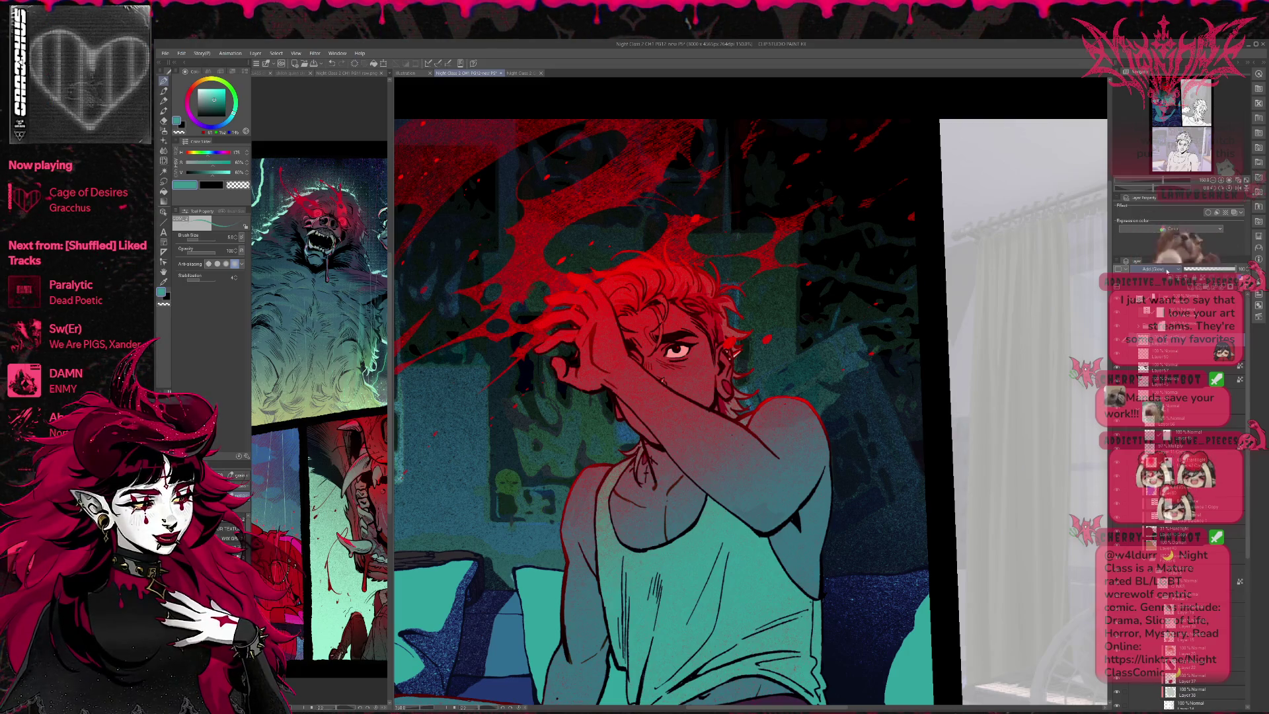
scroll(1167, 271, down, 2)
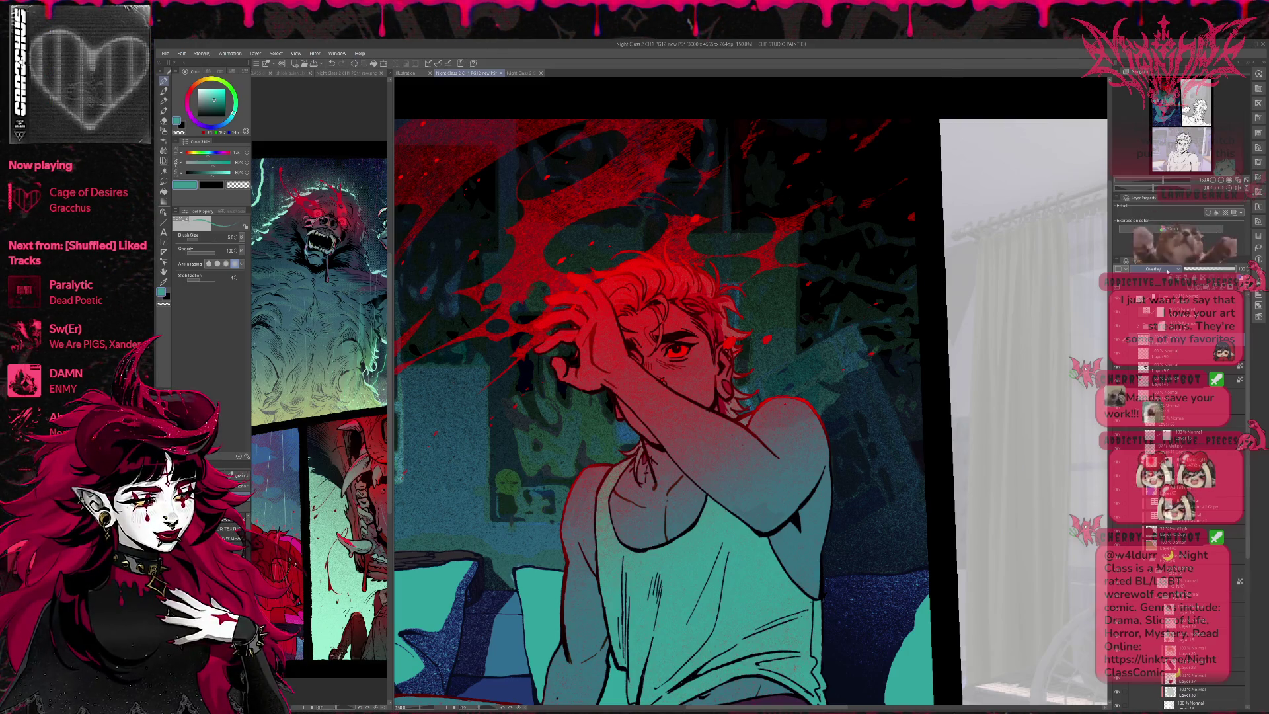
scroll(1167, 271, down, 5)
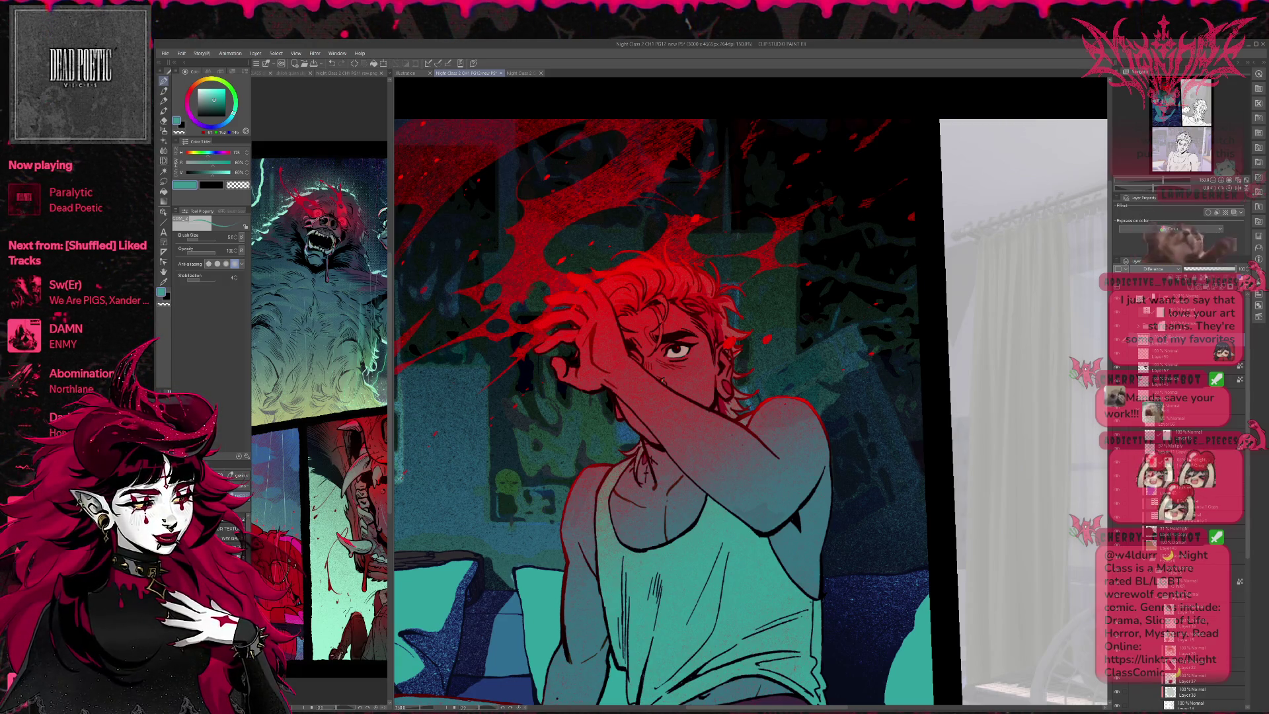
drag(1183, 271, 1214, 273)
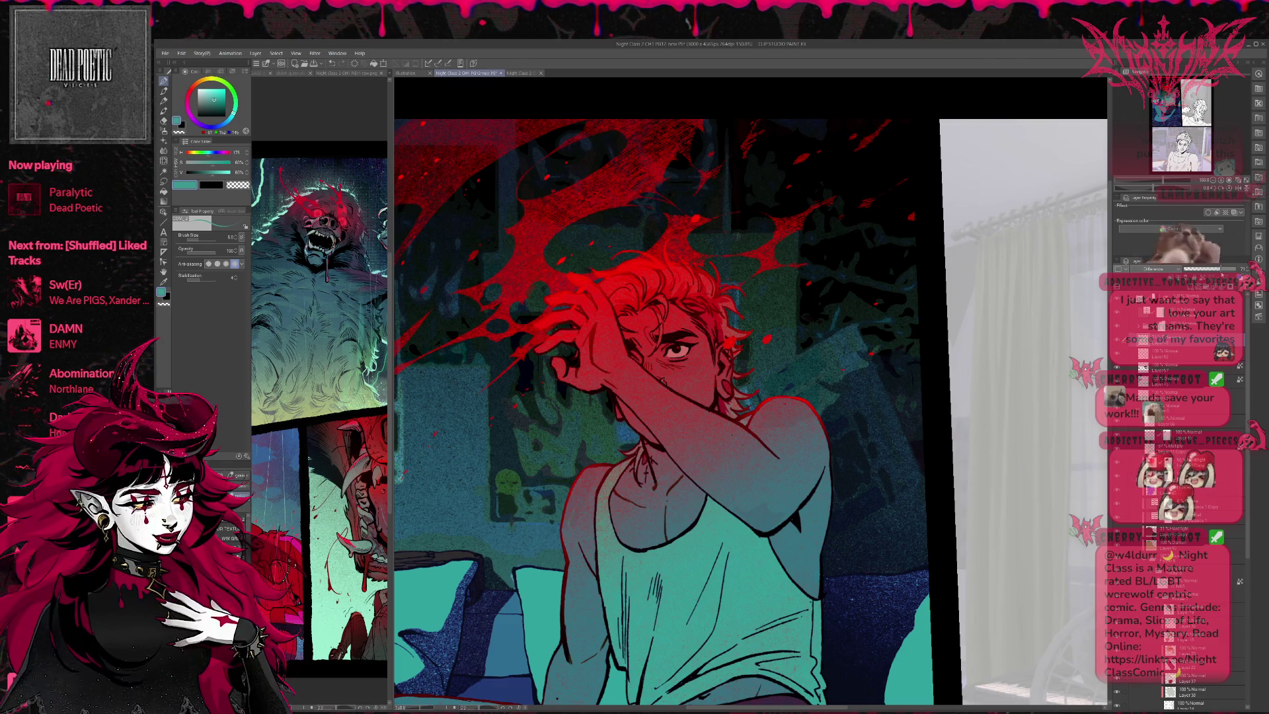
drag(1221, 273, 1216, 273)
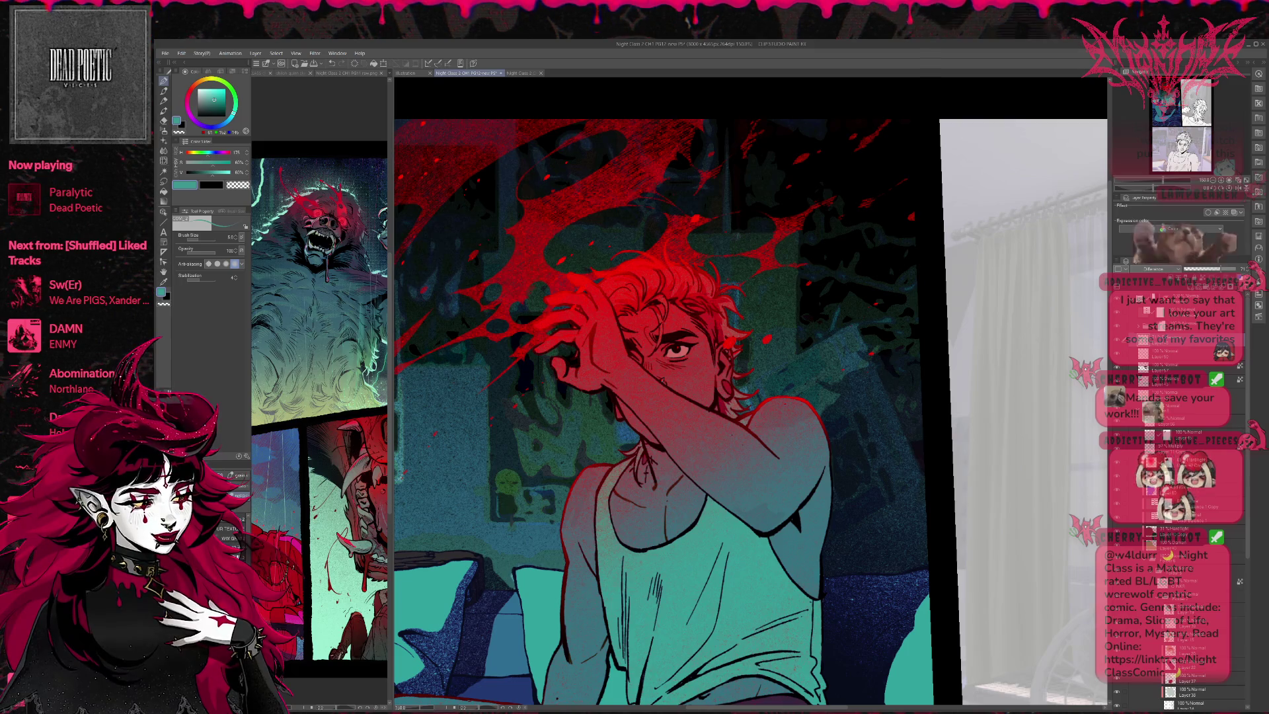
Step: Bring the window panel into view, pick its layer, and paint teal behind the figure with a large brush
mouse_move(664, 370)
mouse_down()
mouse_move(803, 311)
mouse_move(738, 310)
mouse_up()
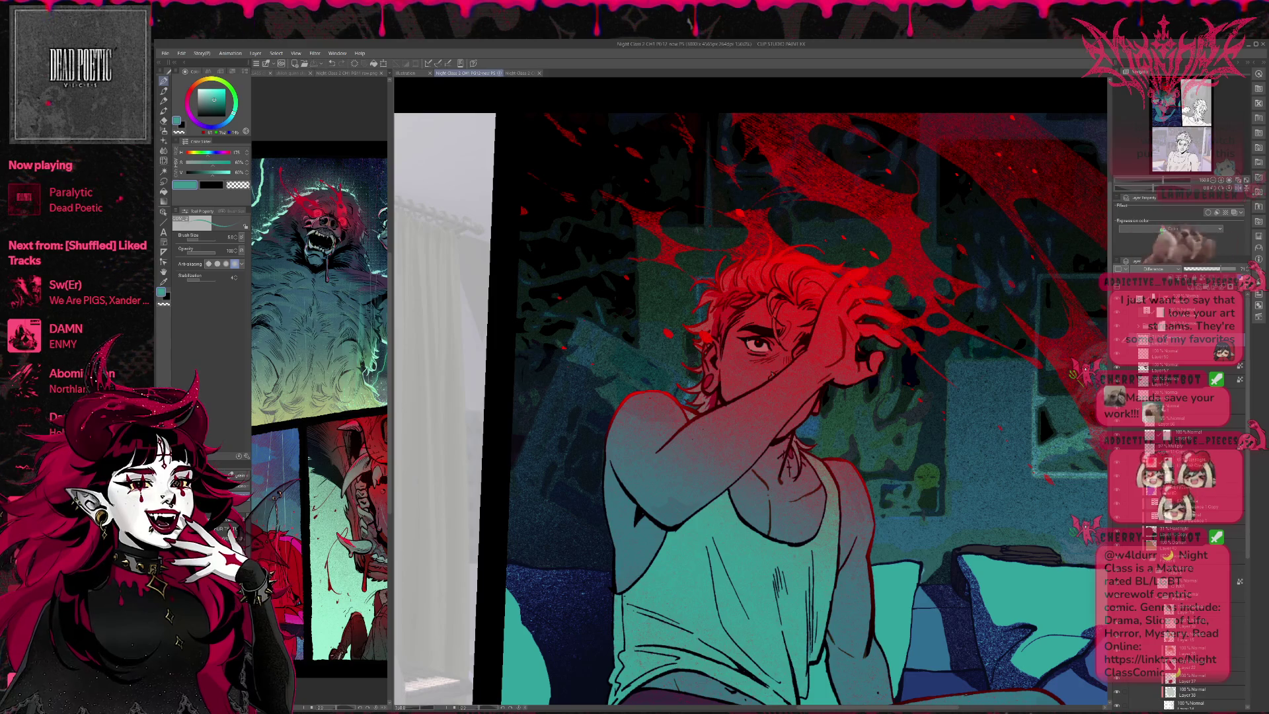
scroll(692, 303, down, 5)
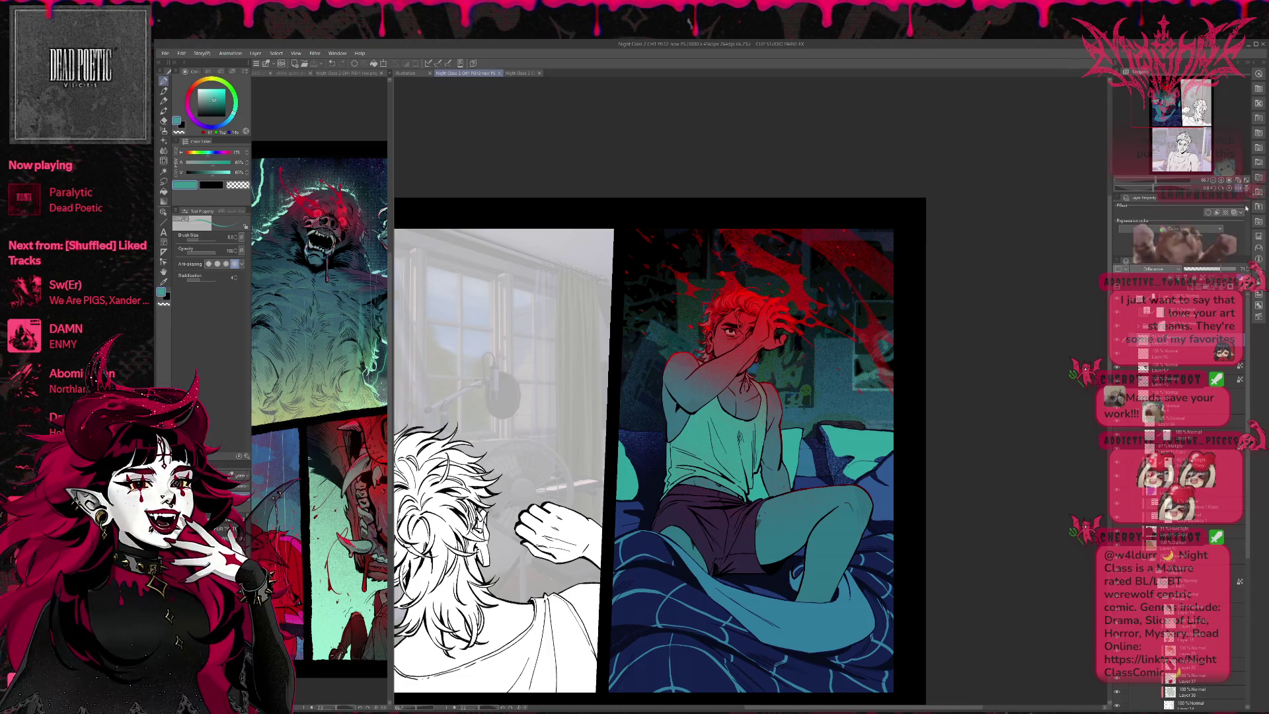
key(ctrl+Tab)
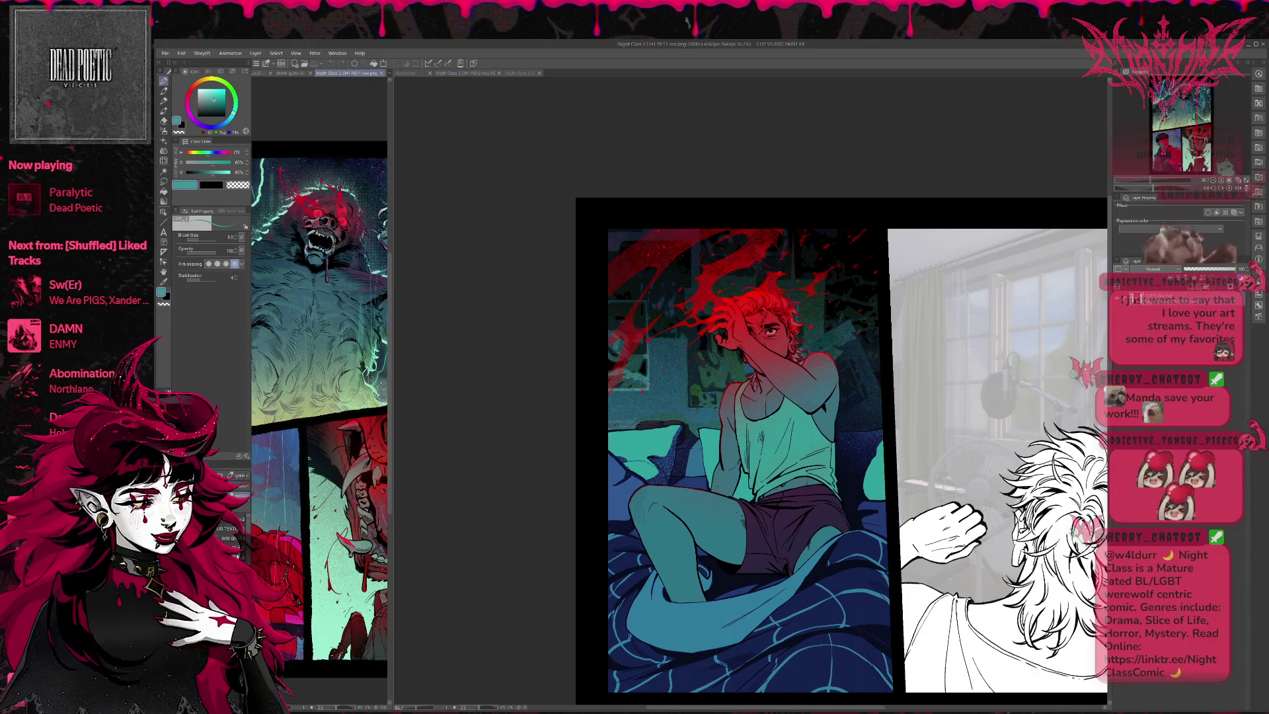
key(ctrl+Tab)
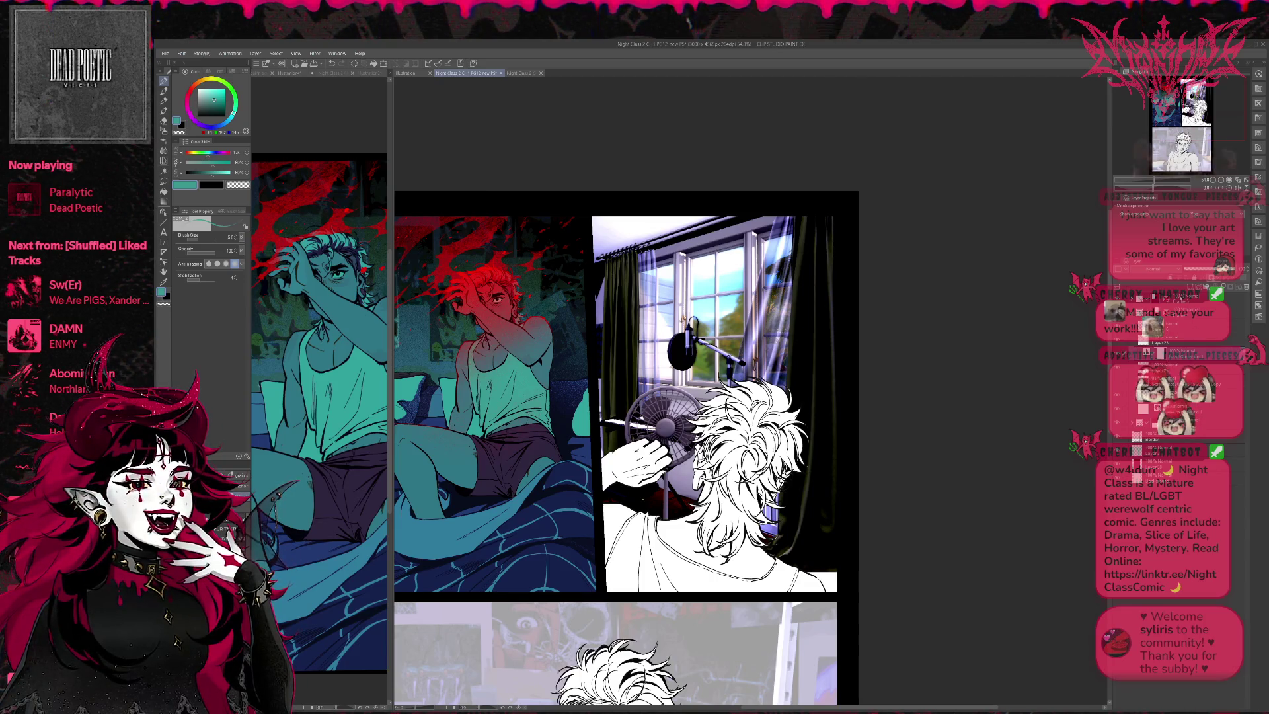
click(1168, 282)
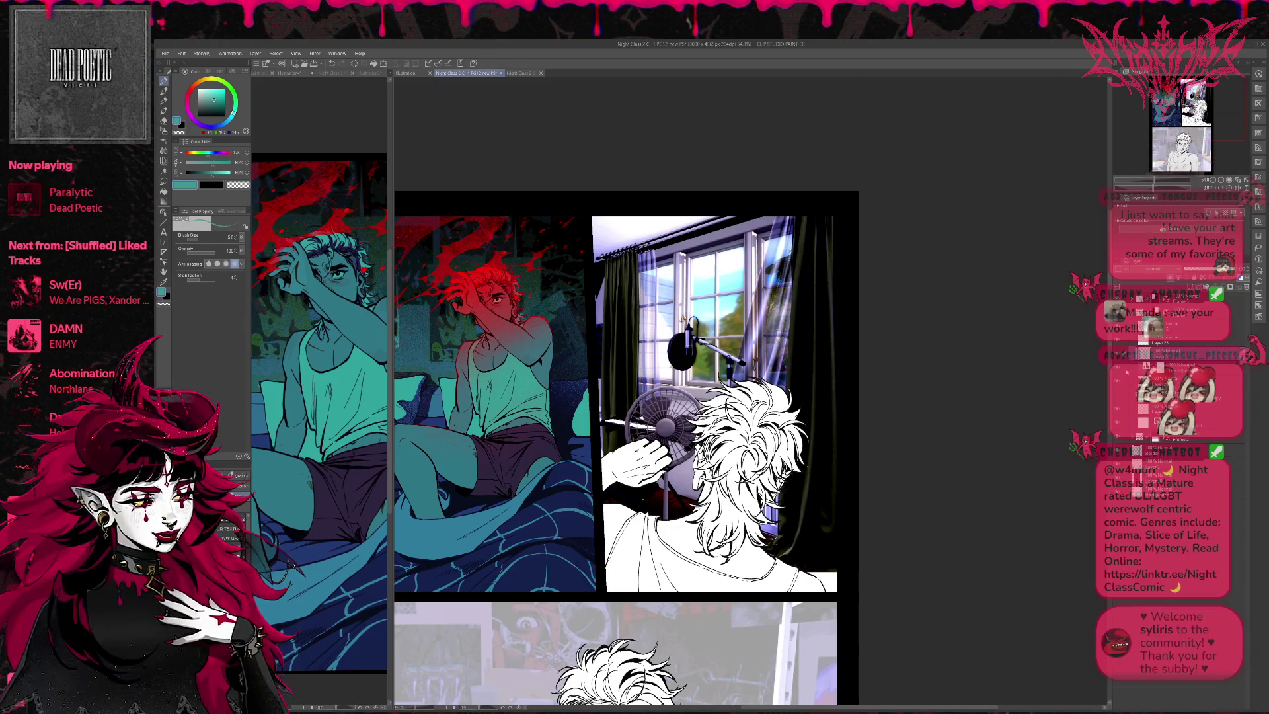
click(1174, 278)
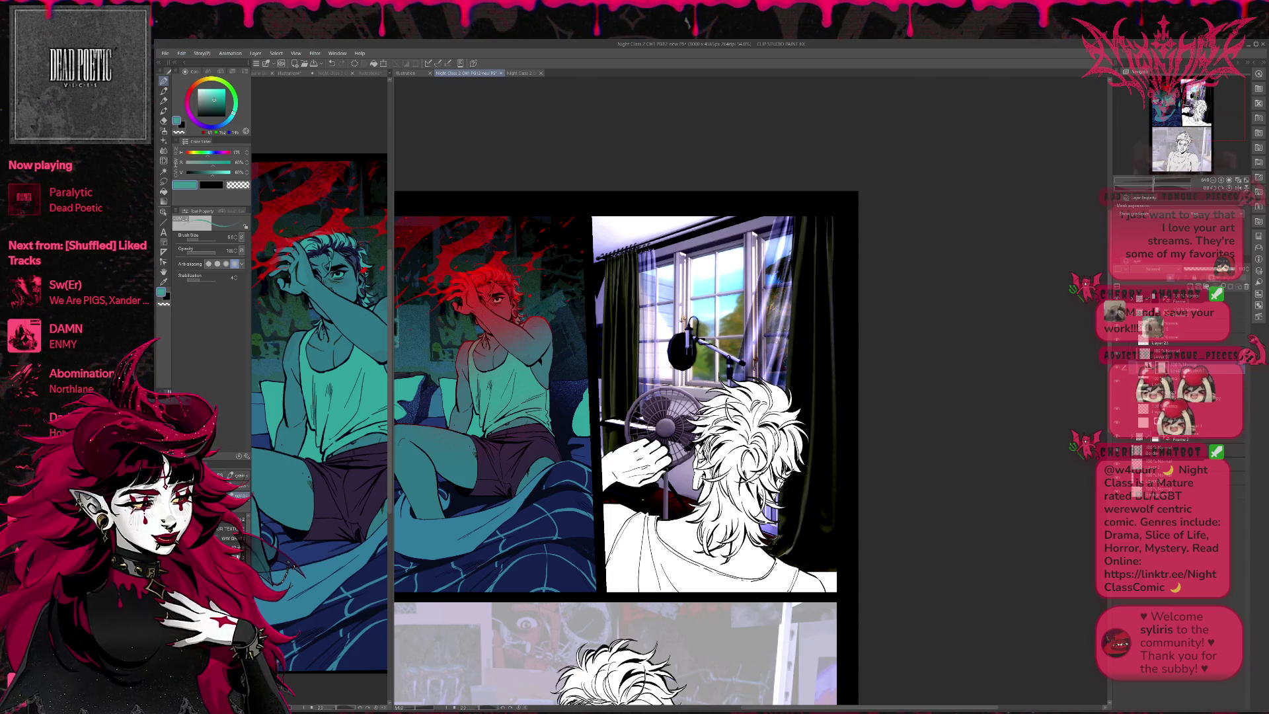
click(1173, 280)
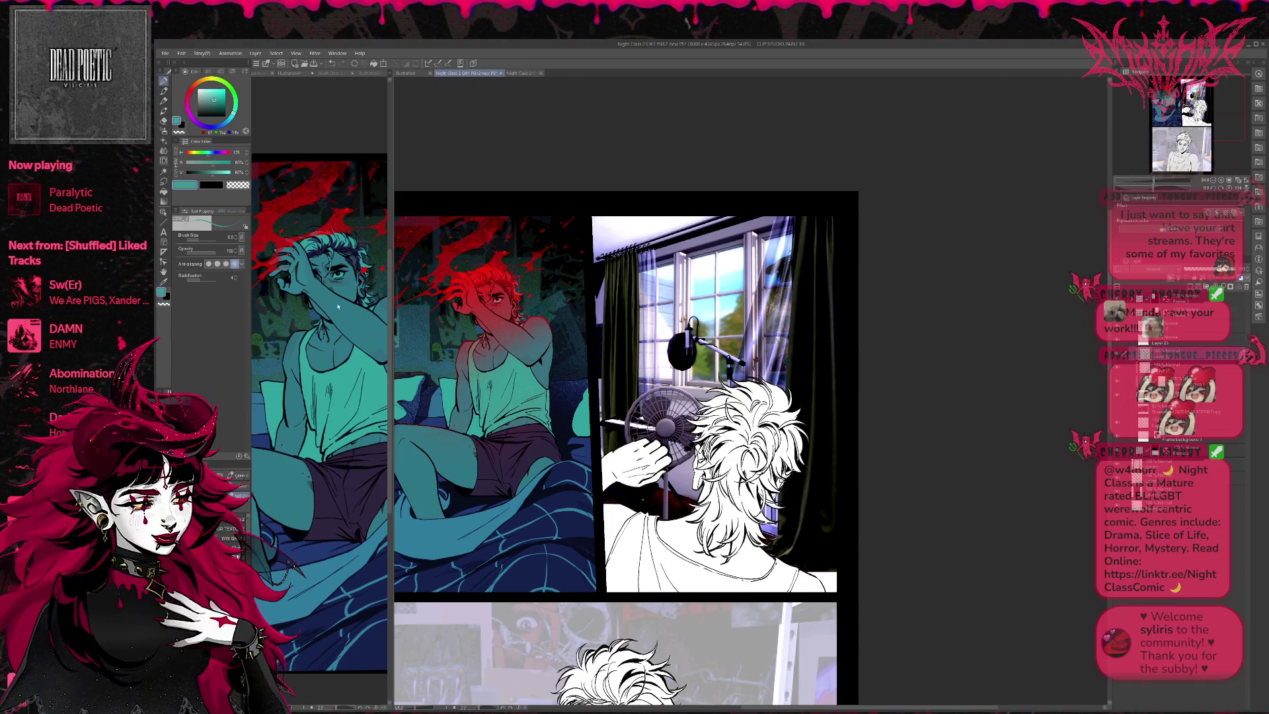
key(b)
key(b)
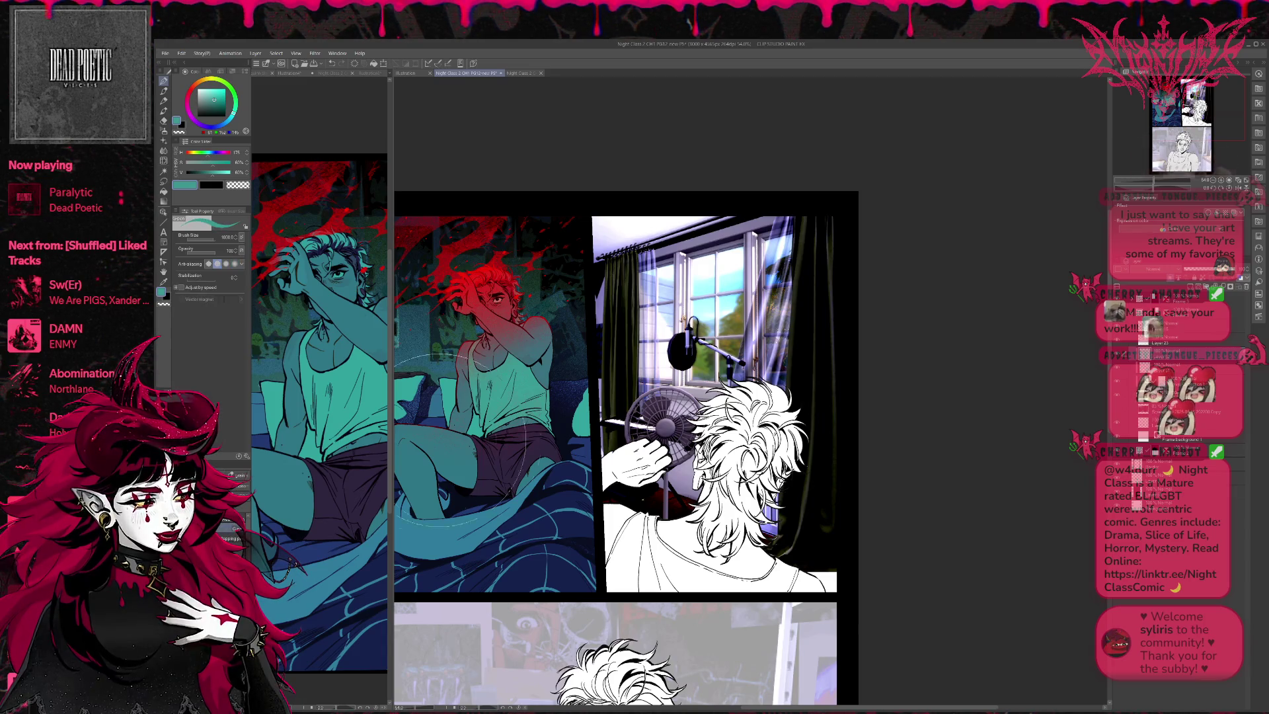
mouse_move(654, 429)
mouse_down()
mouse_move(800, 476)
mouse_move(826, 507)
mouse_move(667, 310)
mouse_move(734, 218)
mouse_move(813, 198)
mouse_up()
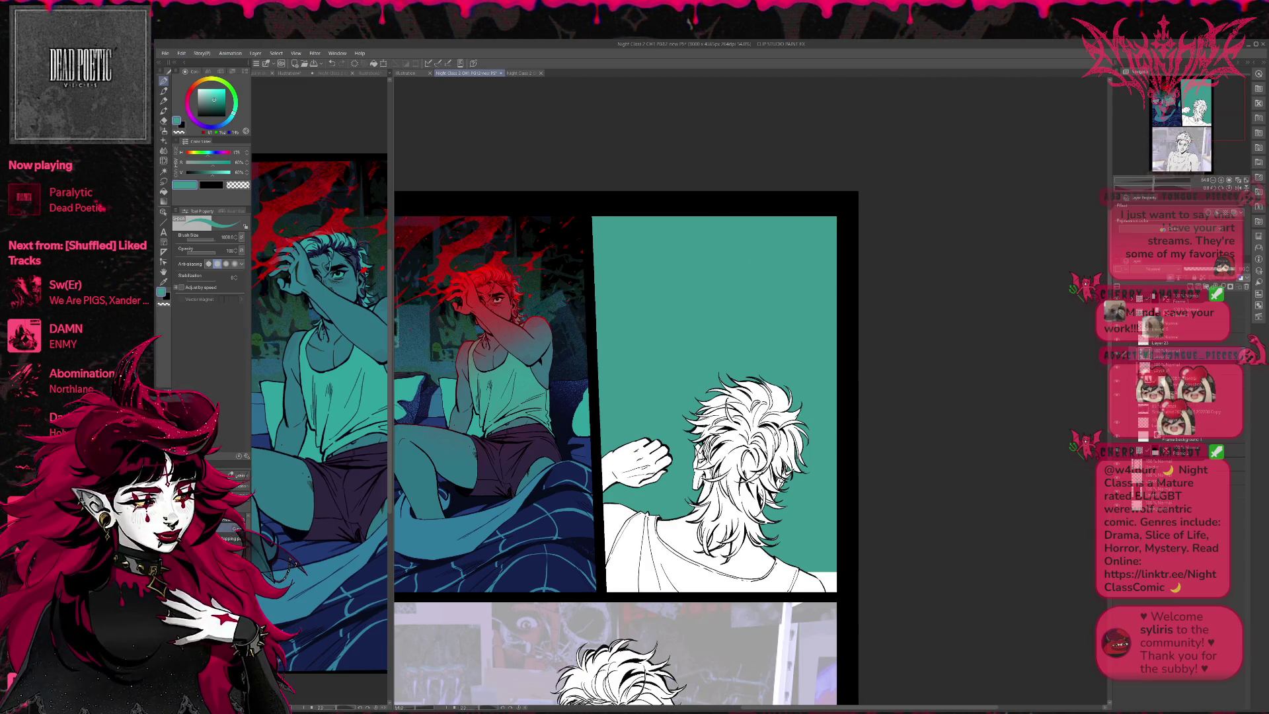
Step: Undo the window-panel teal fill, zoom out, and eyedrop a teal from the canvas
key(ctrl+z)
key(ctrl+minus)
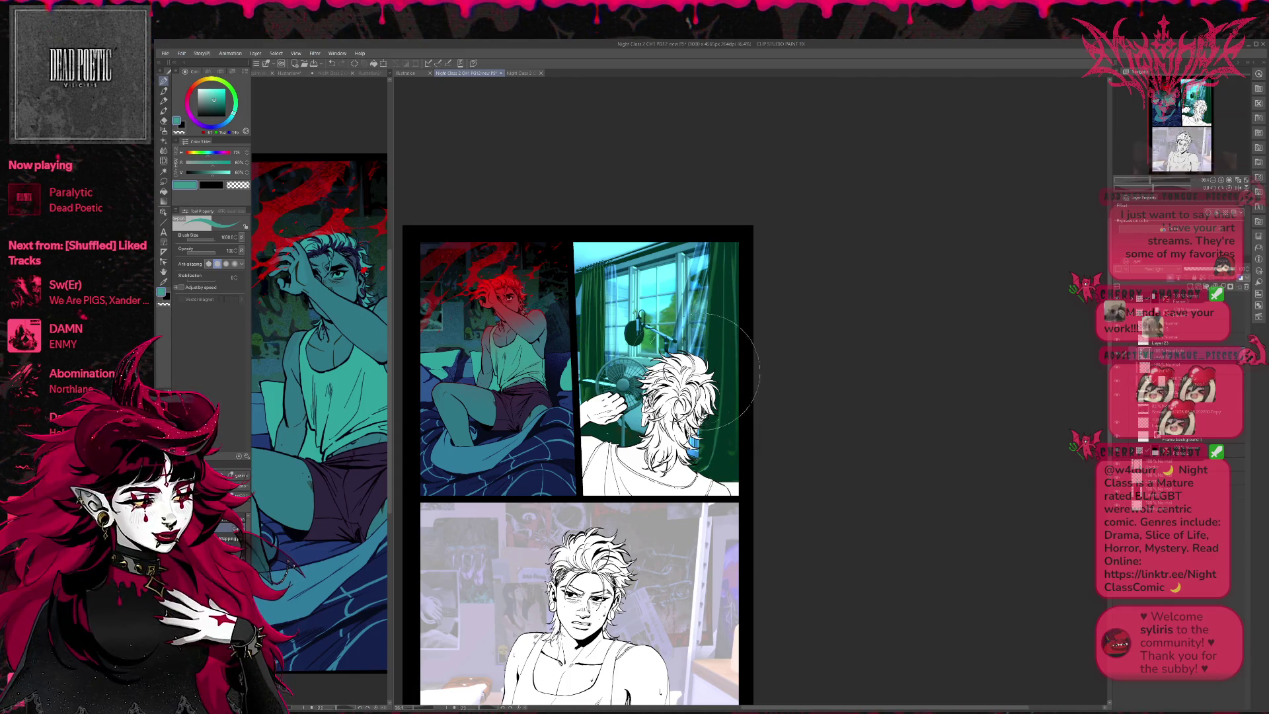
alt+click(575, 370)
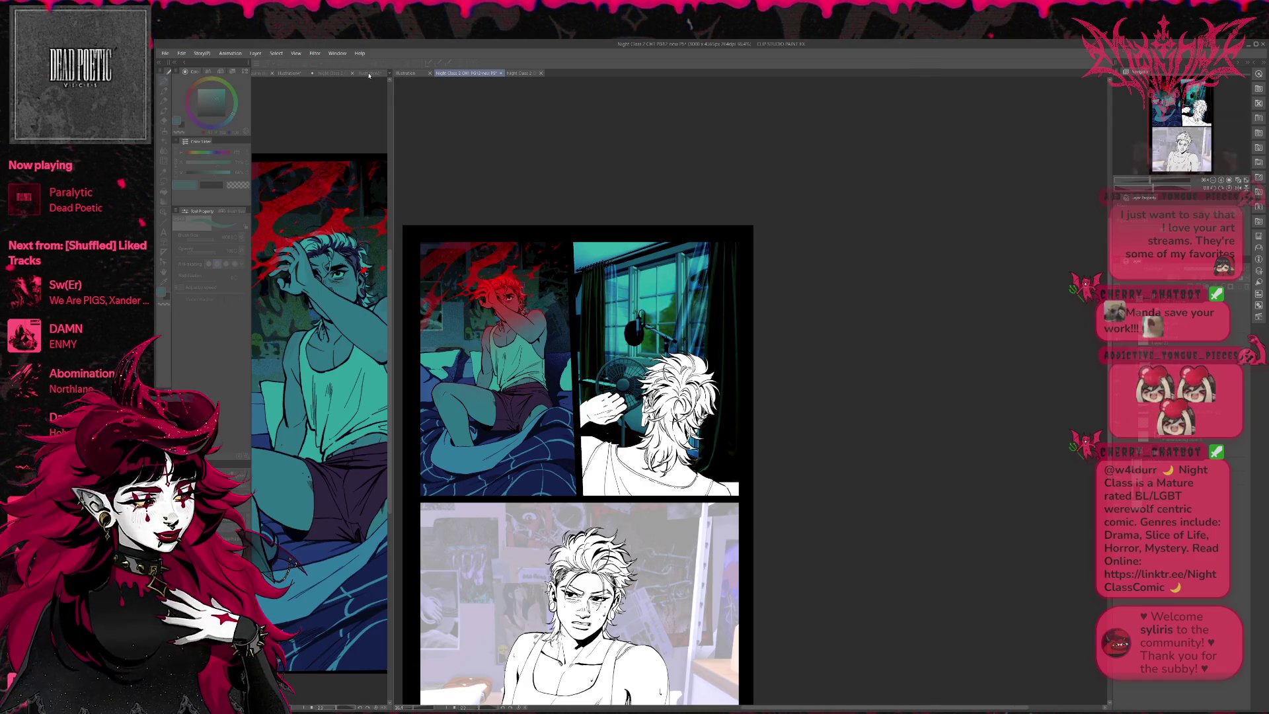
drag(391, 86, 555, 87)
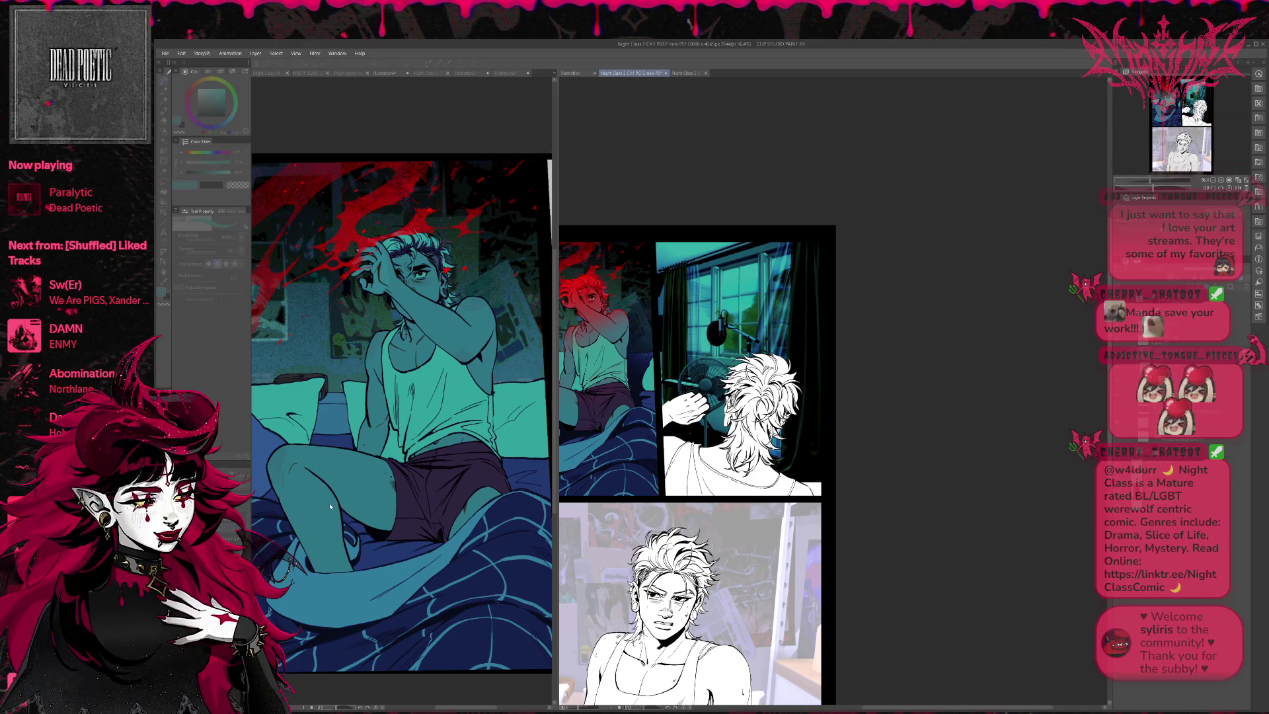
Step: Show PG11 raw.png in the left view, pan the PG12 view slightly right, and save
click(461, 73)
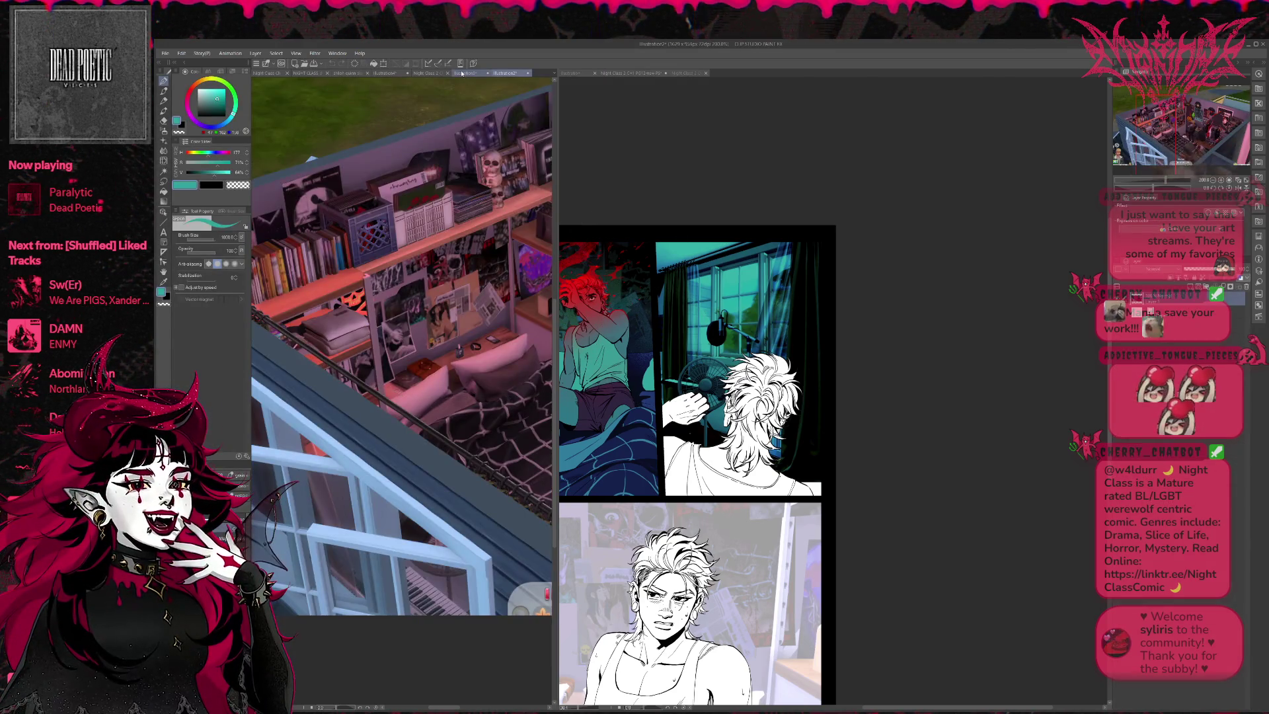
click(441, 72)
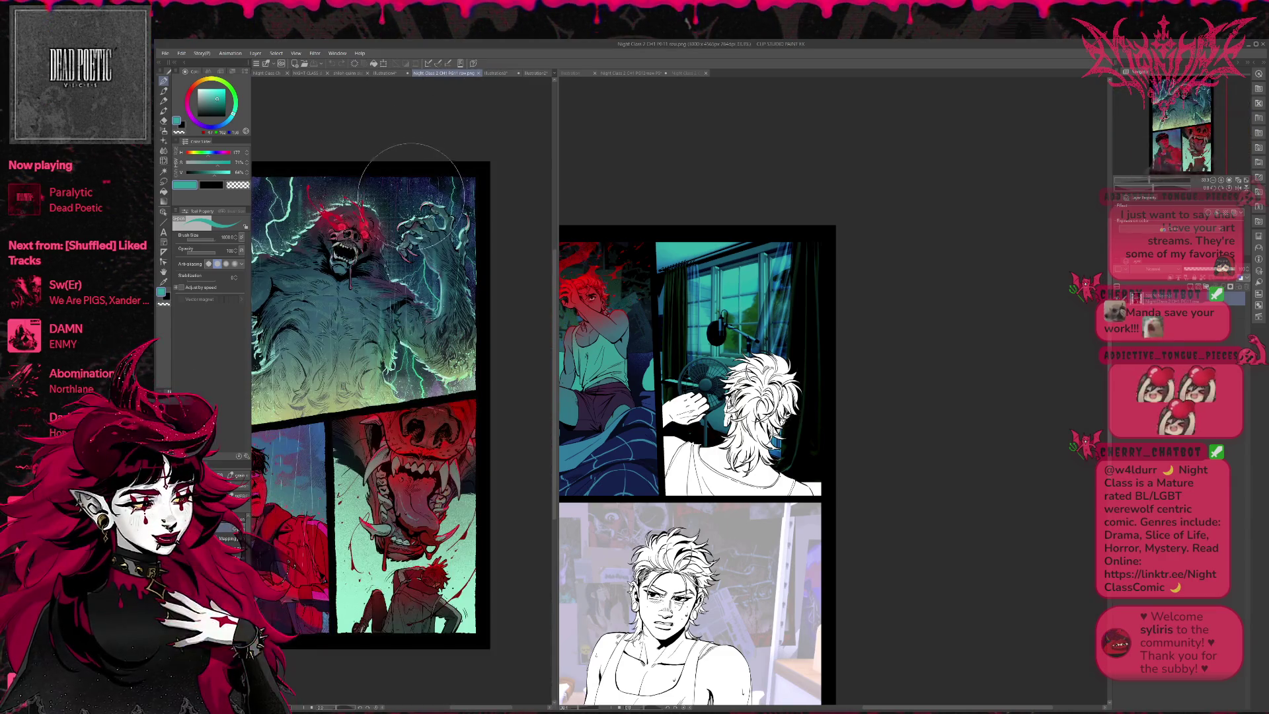
click(942, 340)
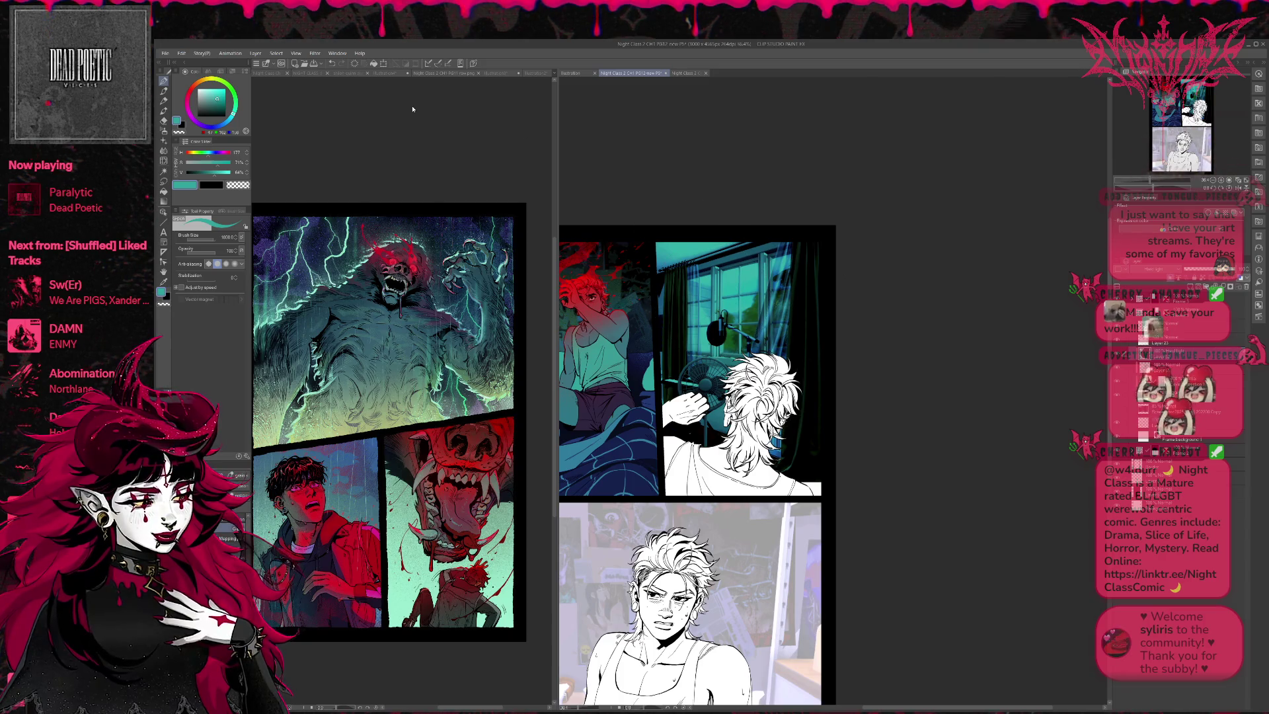
drag(669, 158, 719, 152)
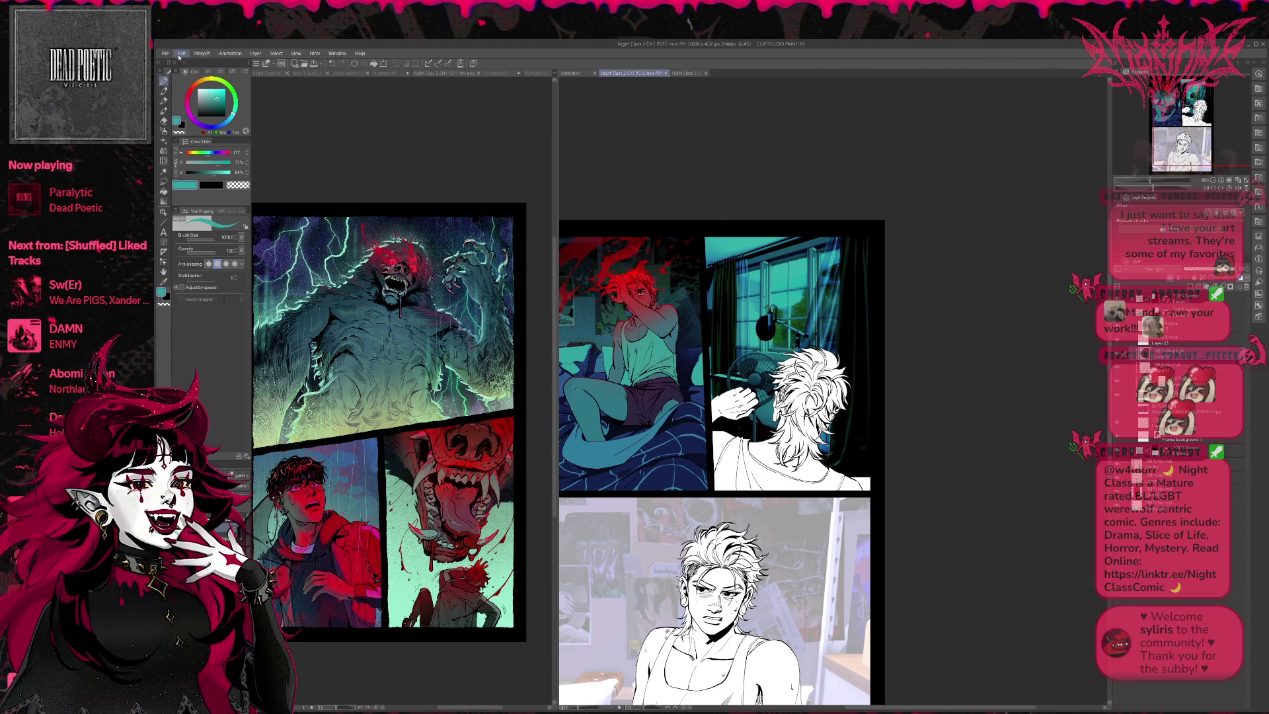
key(ctrl+s)
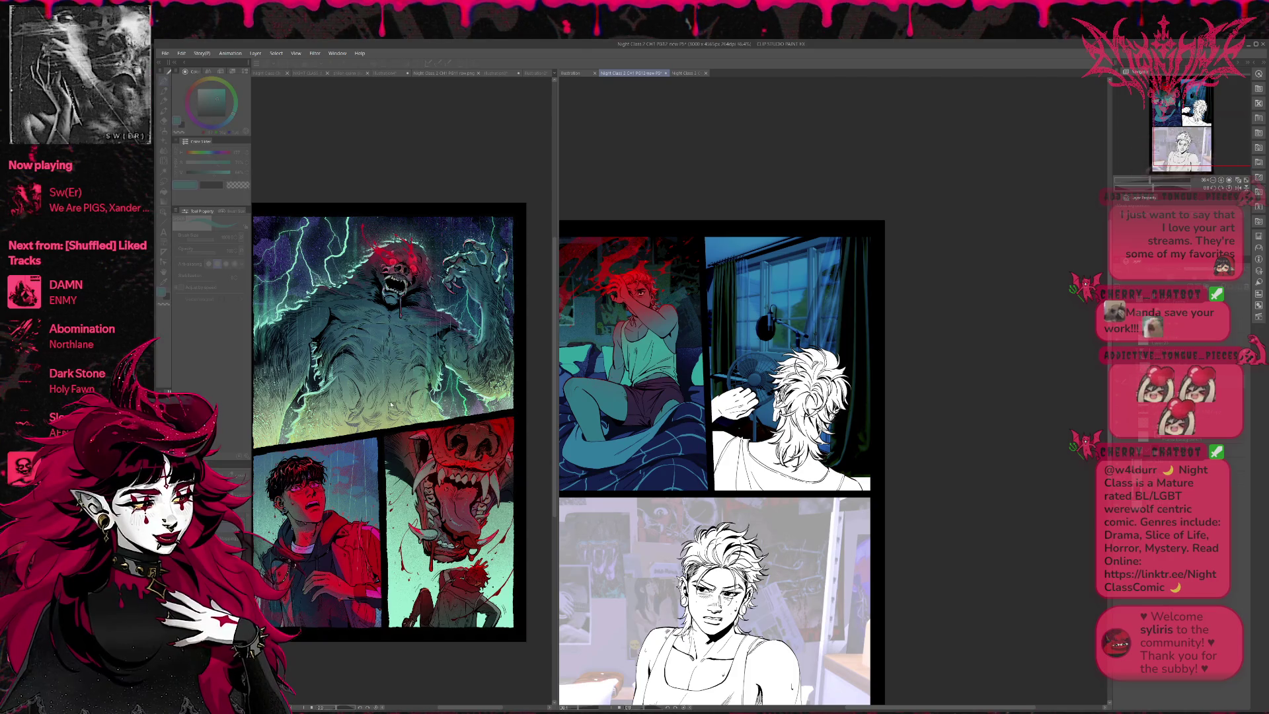
Step: Bring back the hidden palettes
key(Tab)
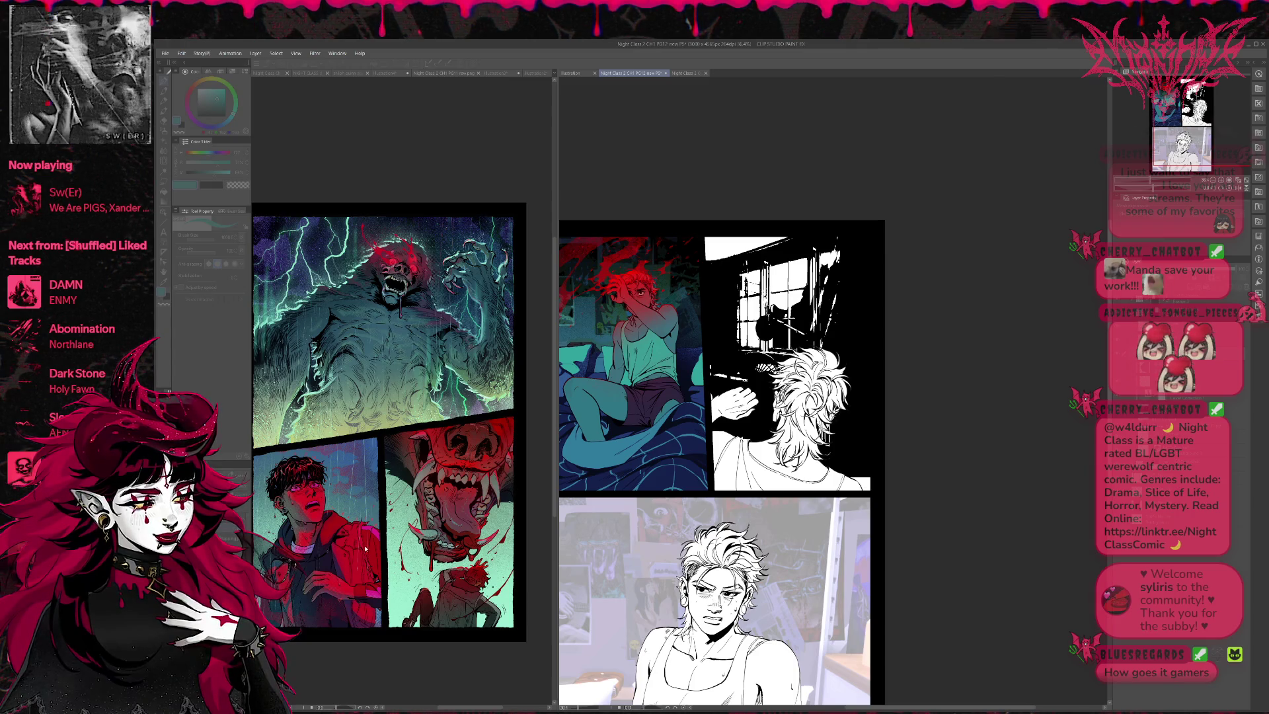
Step: Auto-select the light areas of the window panel, including unconnected matching pixels
key(Tab)
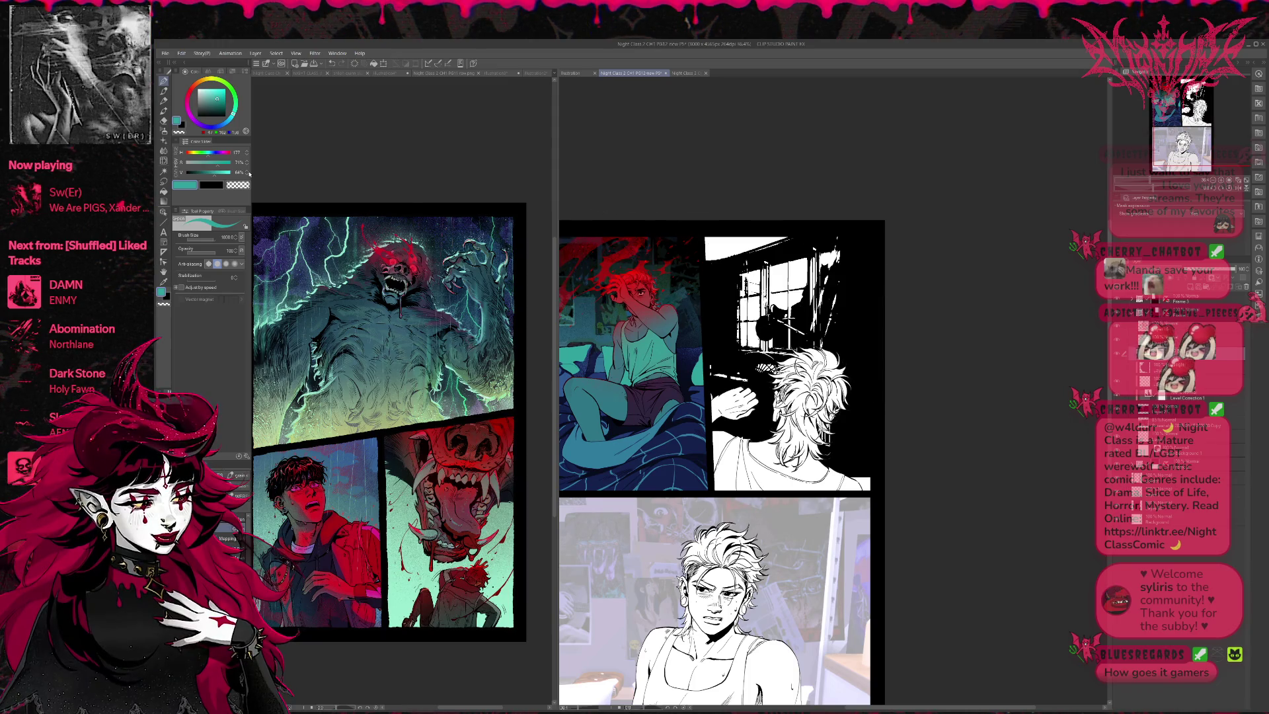
click(164, 171)
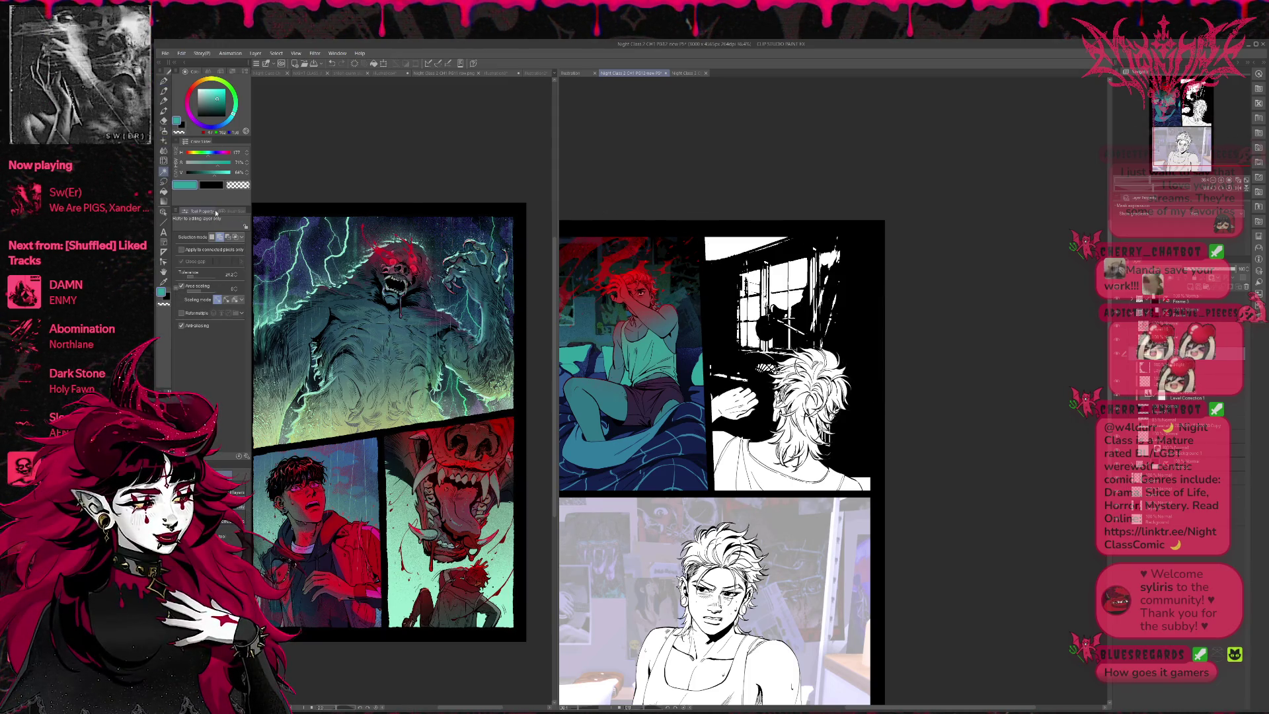
key(ctrl+a)
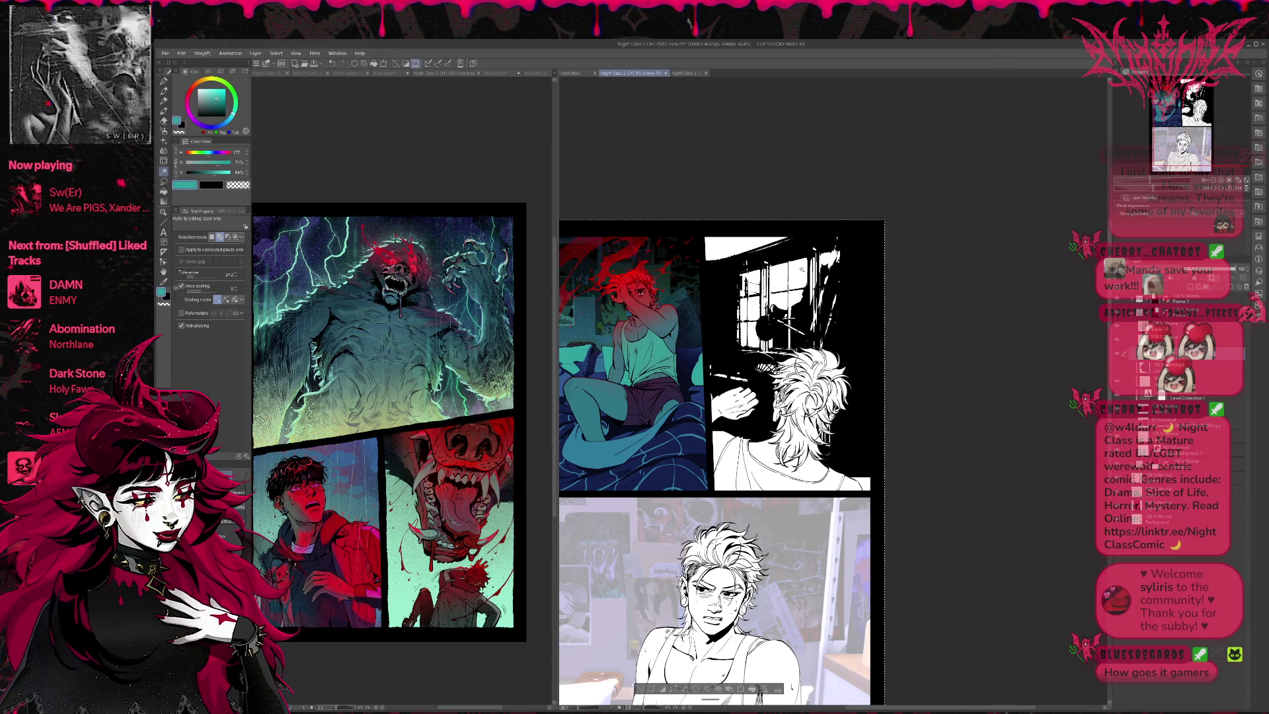
key(ctrl+d)
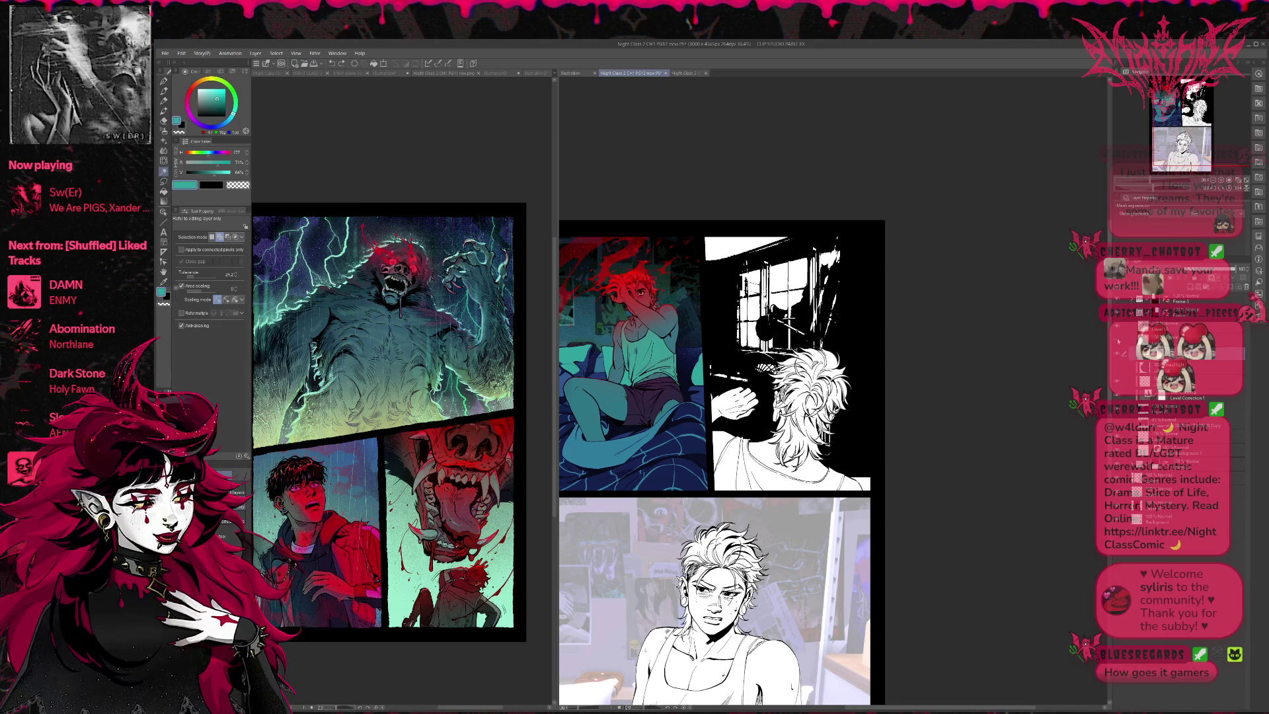
key(ctrl+z)
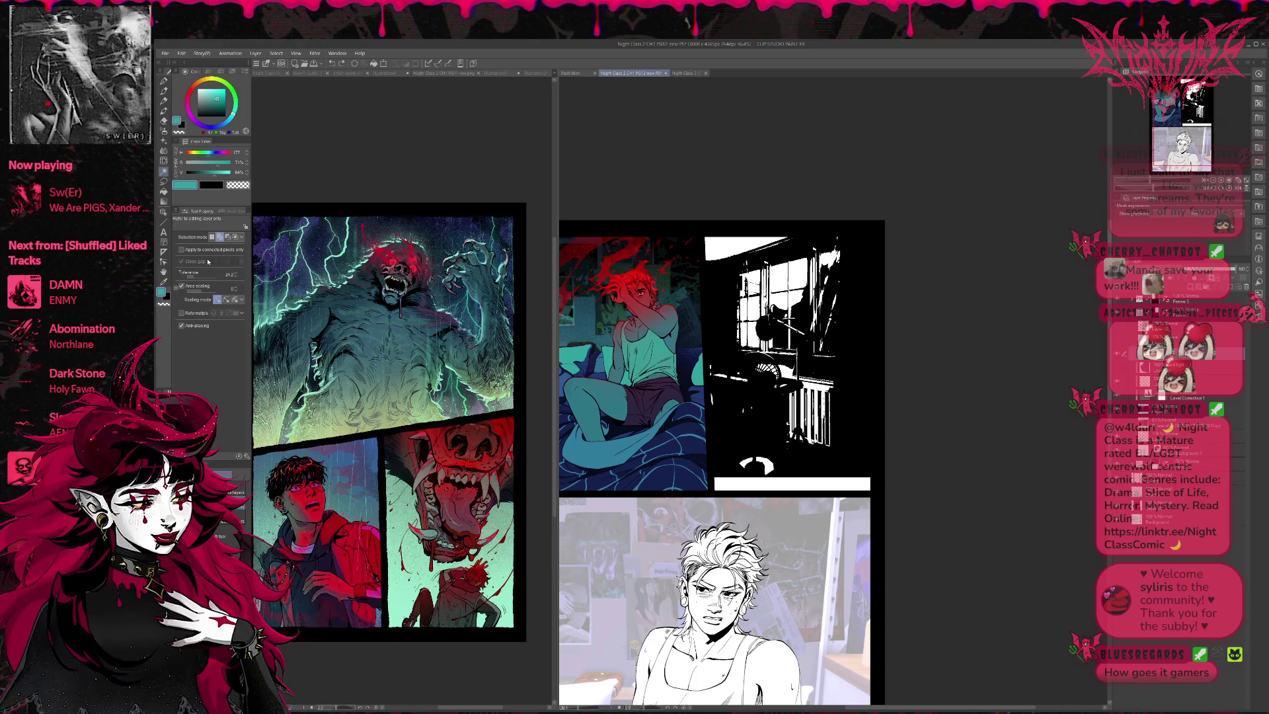
click(182, 250)
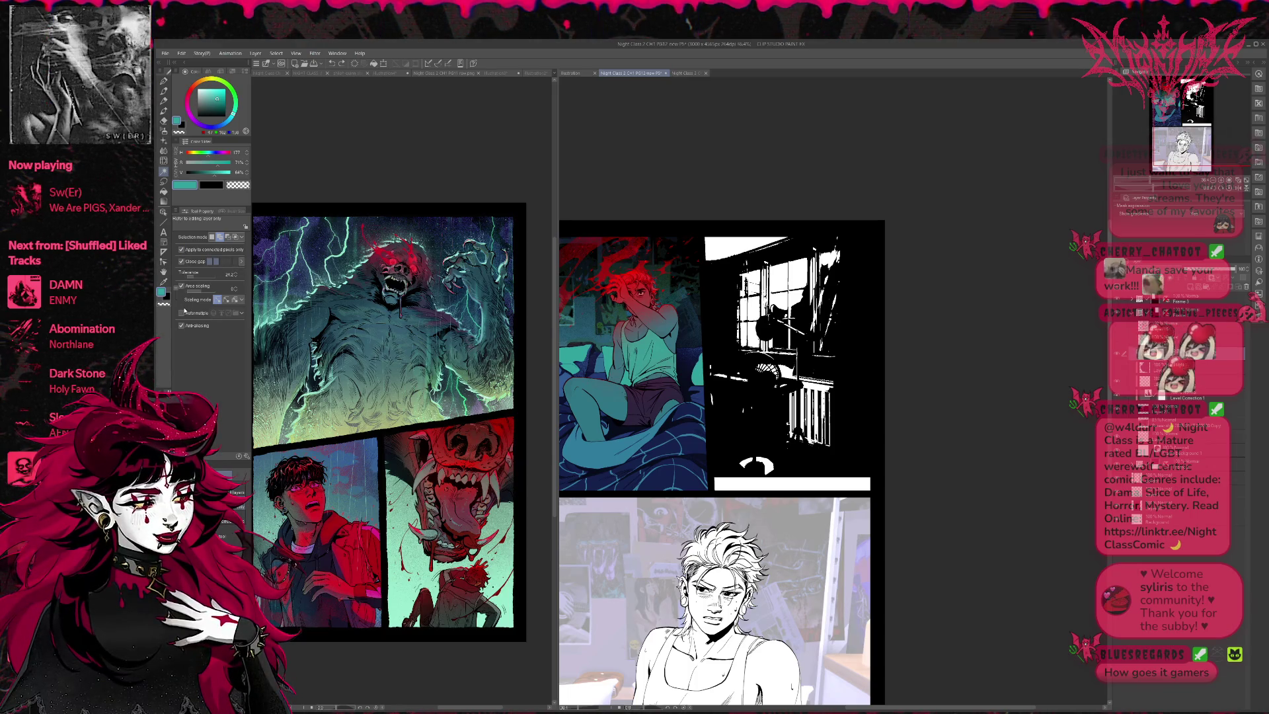
click(182, 249)
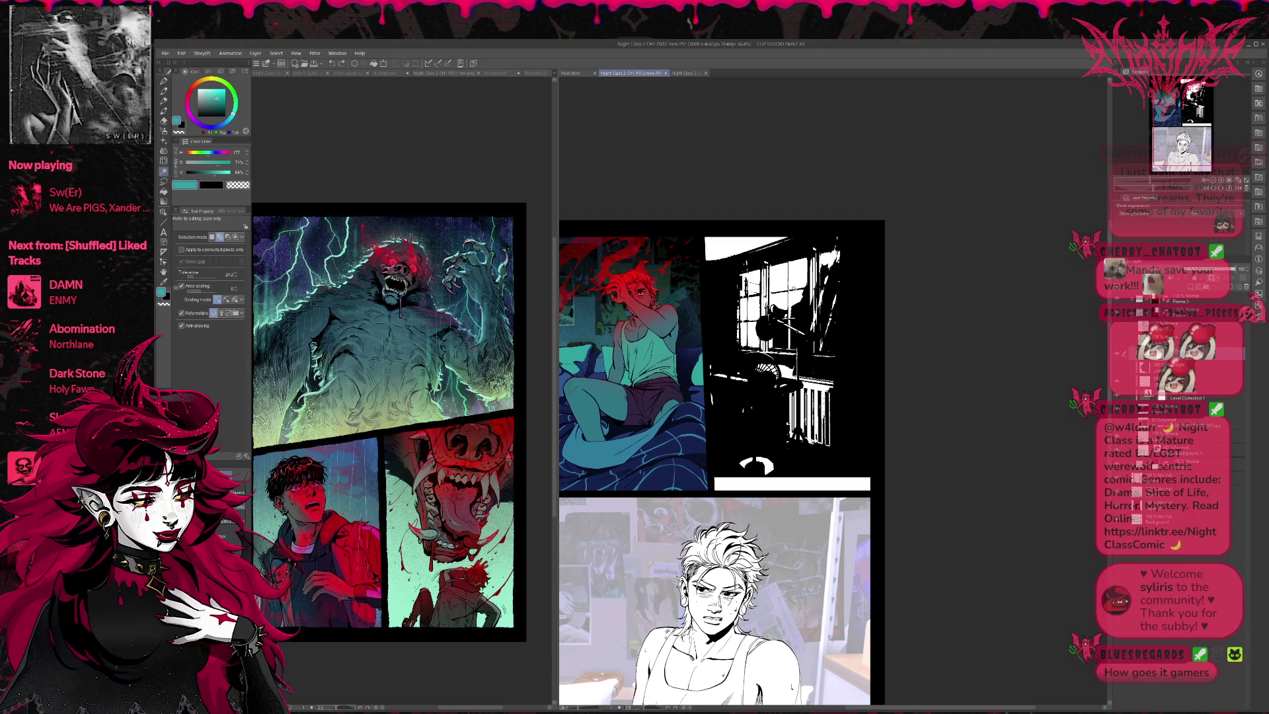
click(791, 687)
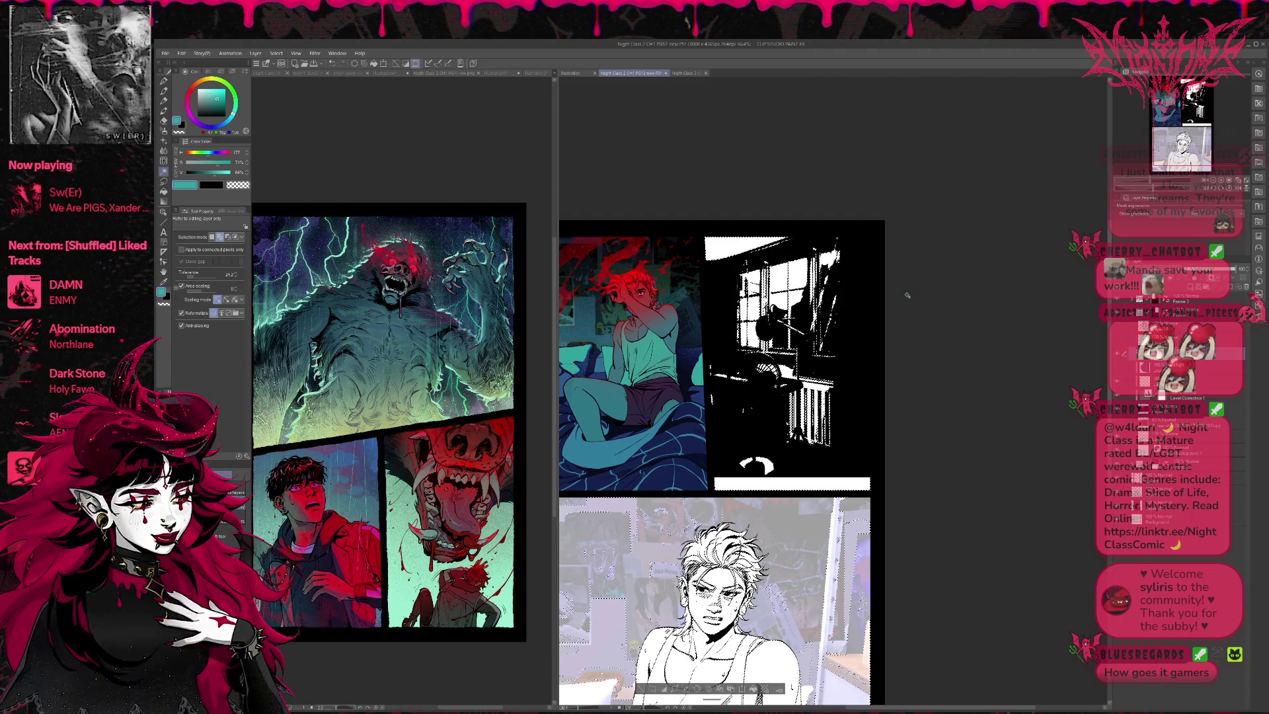
Step: On a new layer, brush light teal sampled from PG11 into the selection, then erase the strip below
key(ctrl+shift+n)
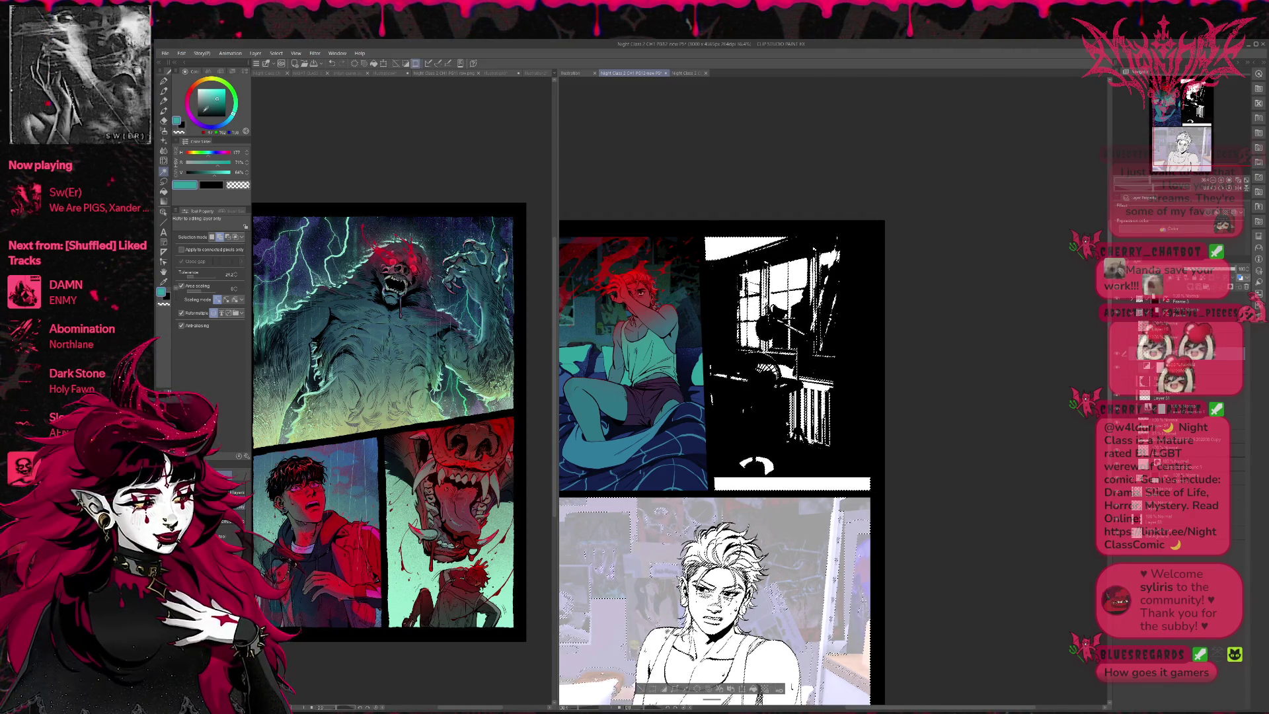
click(164, 81)
click(406, 589)
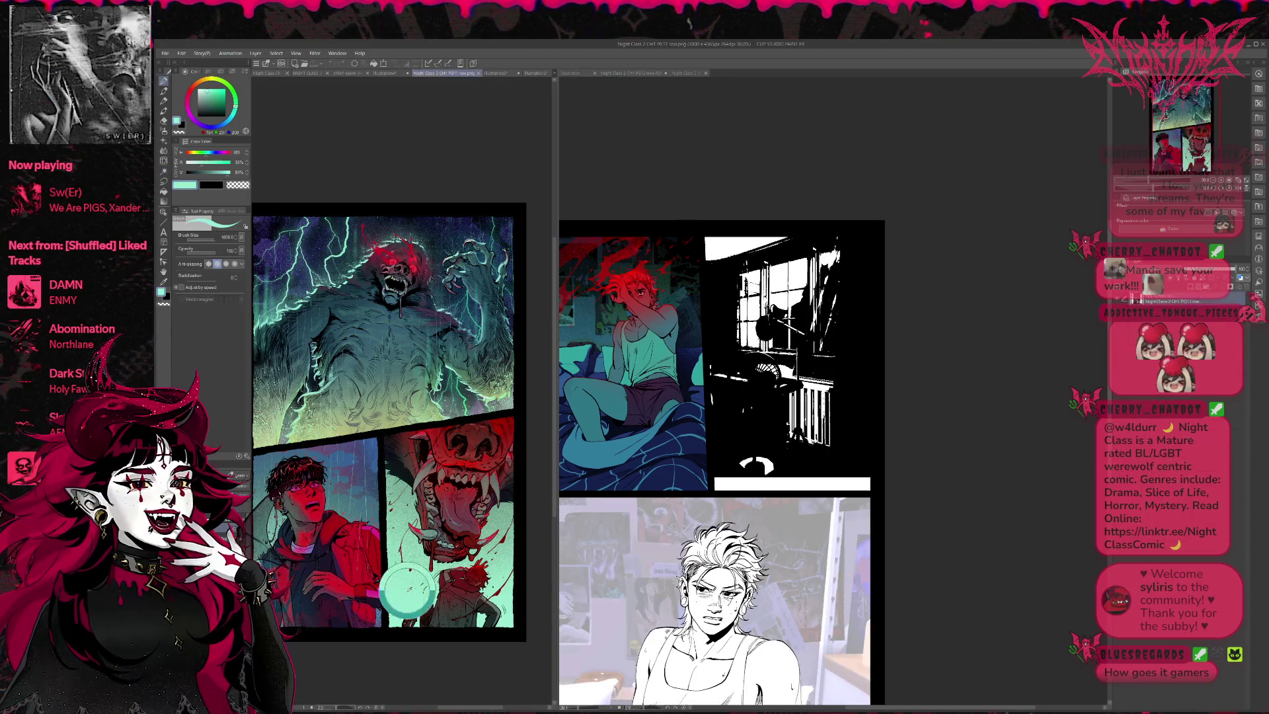
click(634, 487)
mouse_move(793, 422)
mouse_down()
mouse_move(865, 390)
mouse_move(773, 266)
mouse_up()
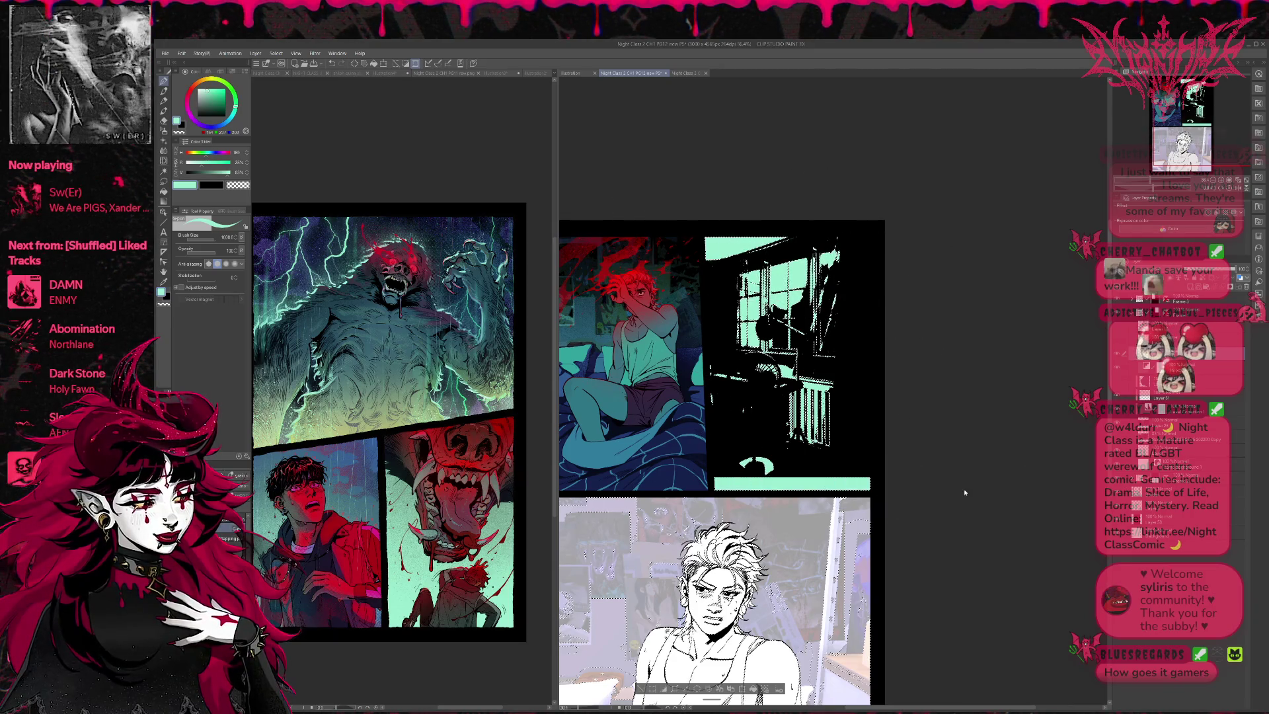
key(ctrl+d)
key(e)
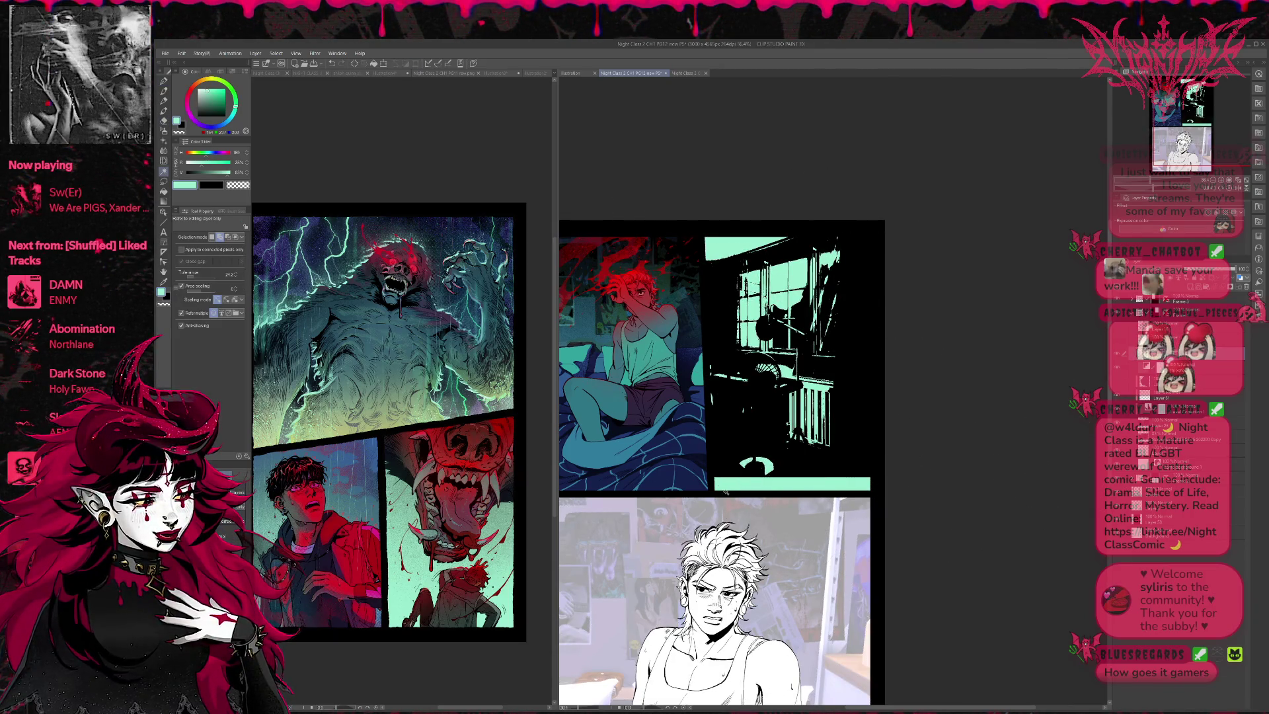
mouse_move(714, 483)
mouse_down()
mouse_move(859, 476)
mouse_move(859, 487)
mouse_up()
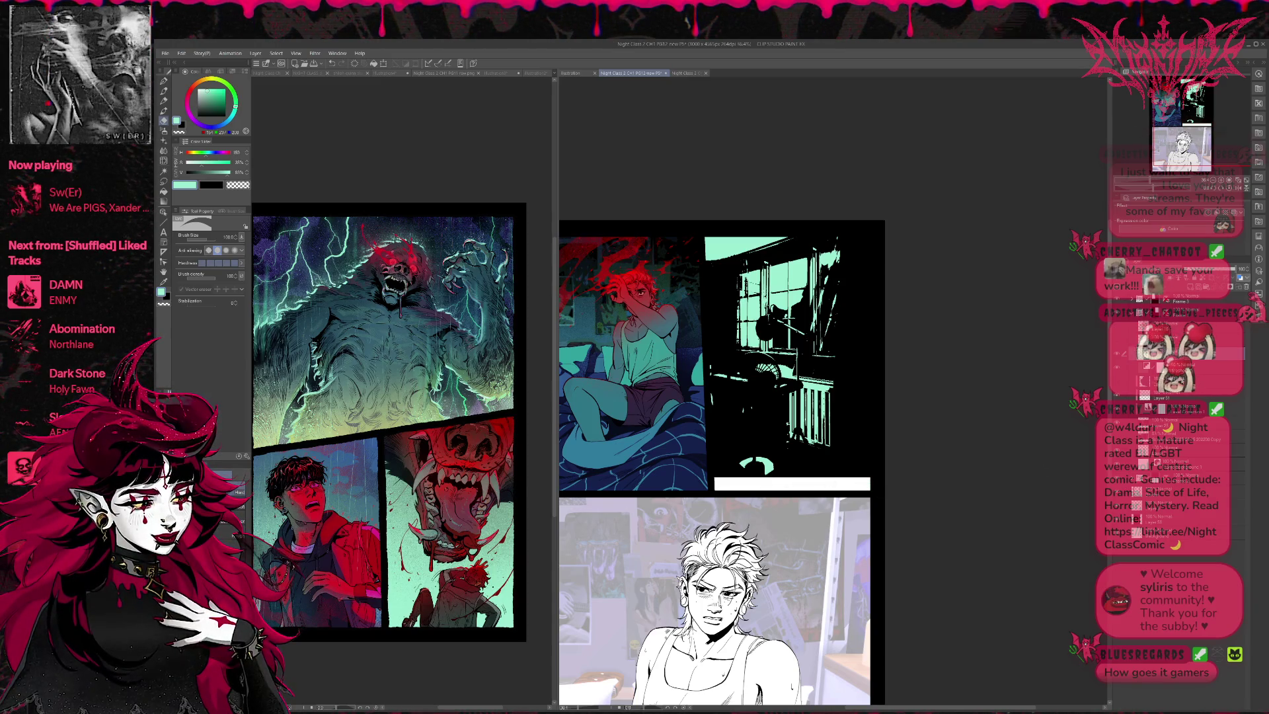
Step: Eyedrop black and bucket-fill the white strip under the window panel
ctrl+shift+click(765, 469)
alt+click(783, 466)
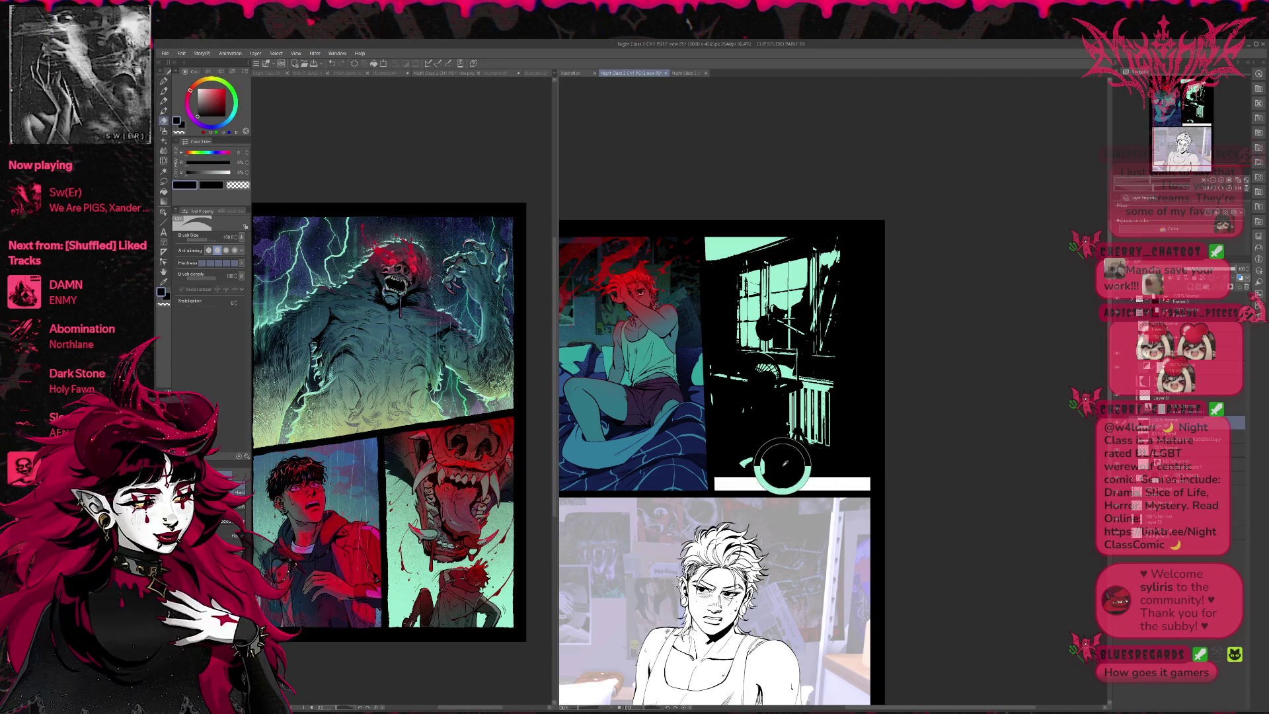
key(p)
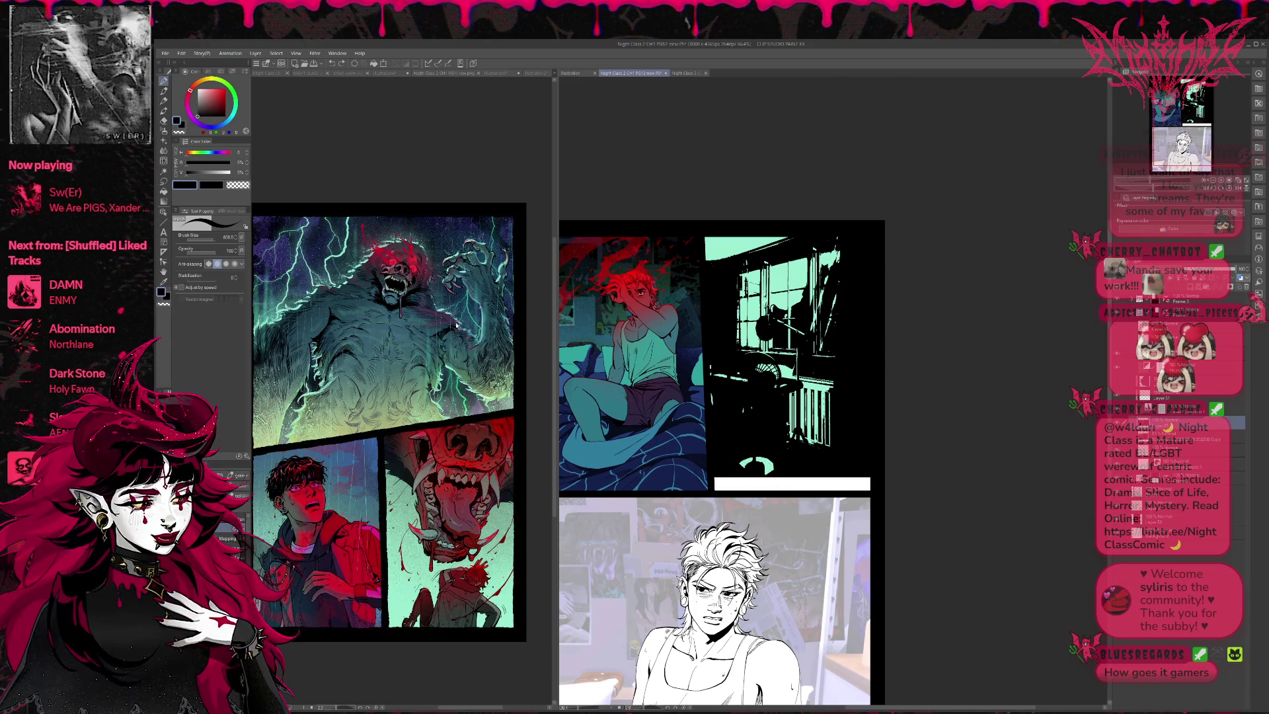
key(g)
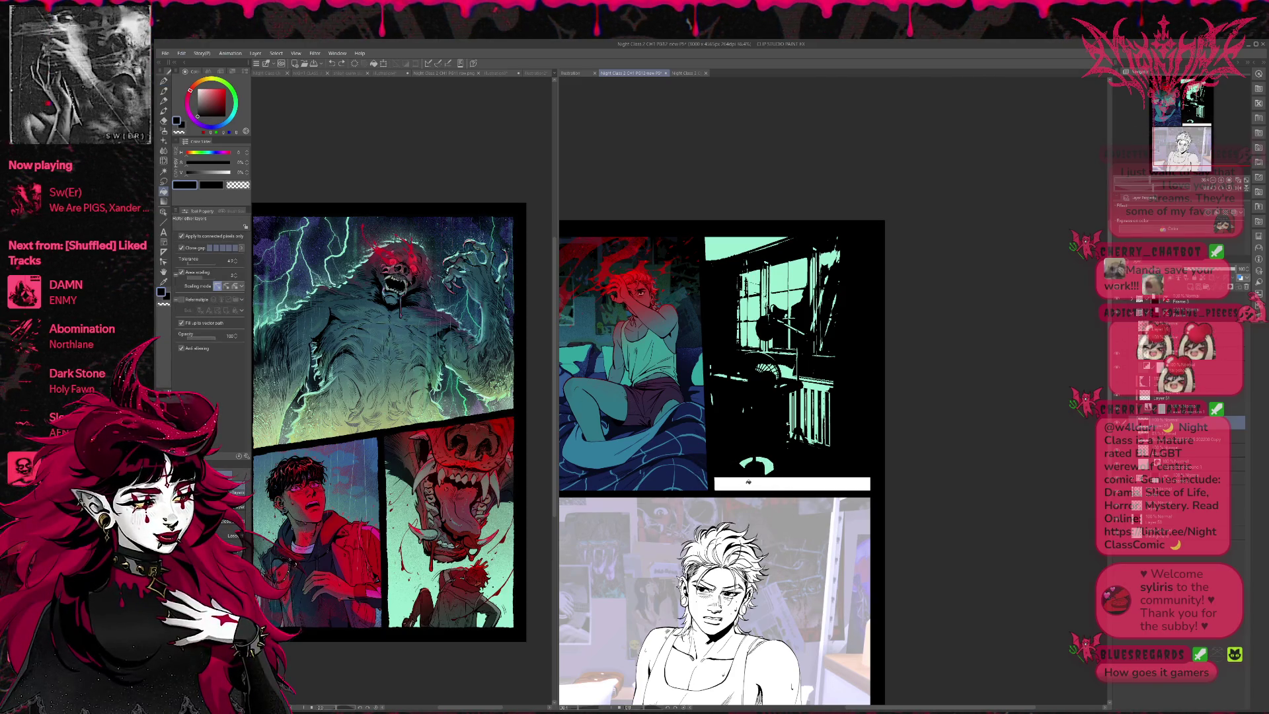
click(747, 482)
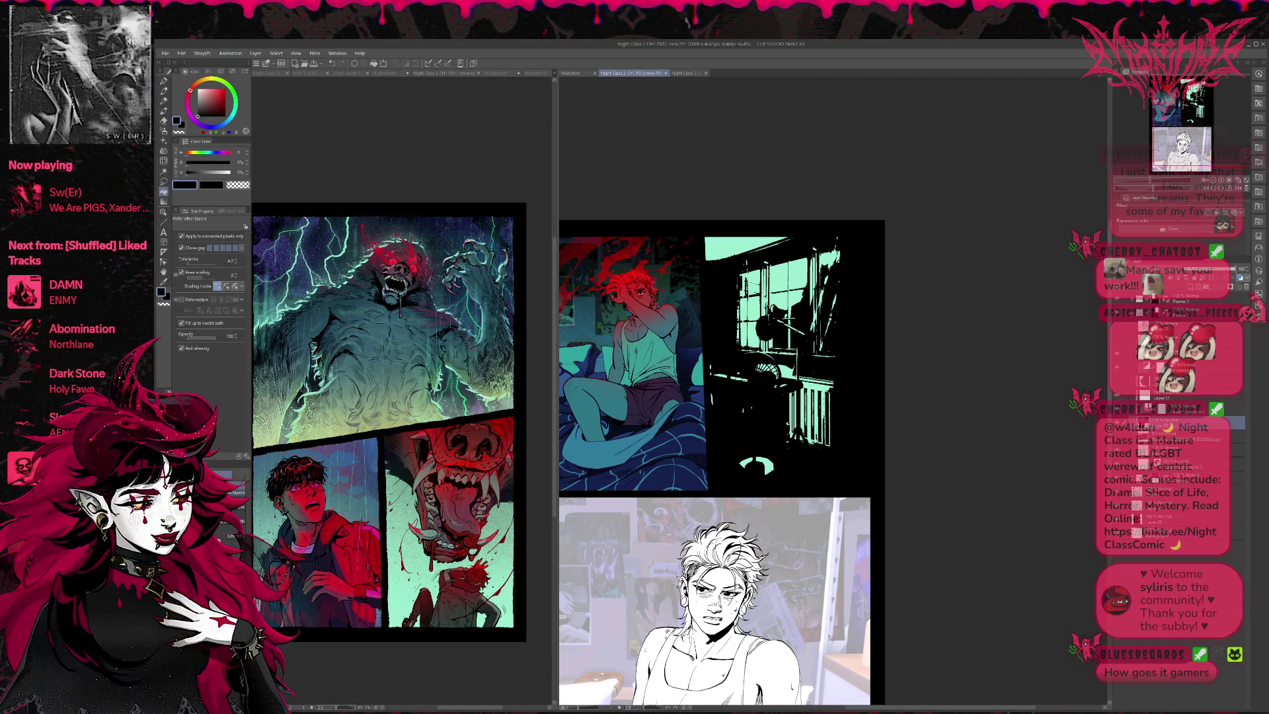
Step: Show the detailed window scene layer and toggle the window colour layers to compare
click(1116, 383)
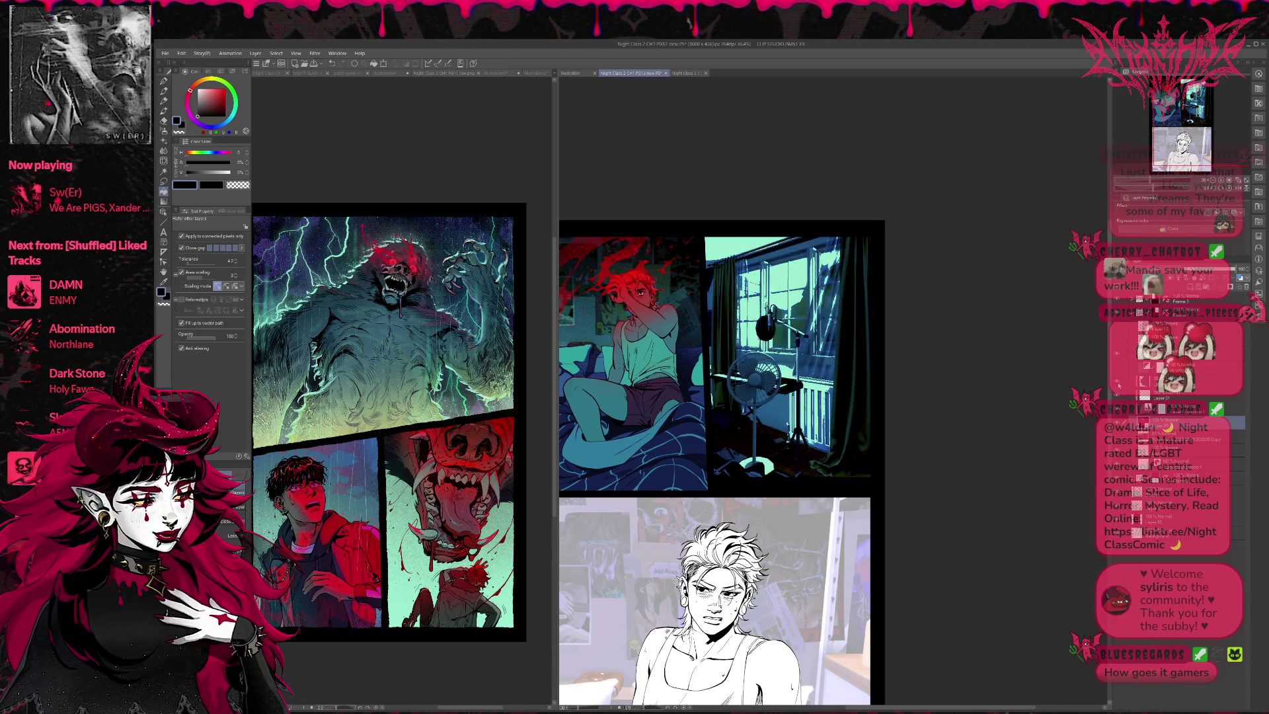
click(1118, 355)
click(1117, 355)
click(1117, 355)
click(1116, 355)
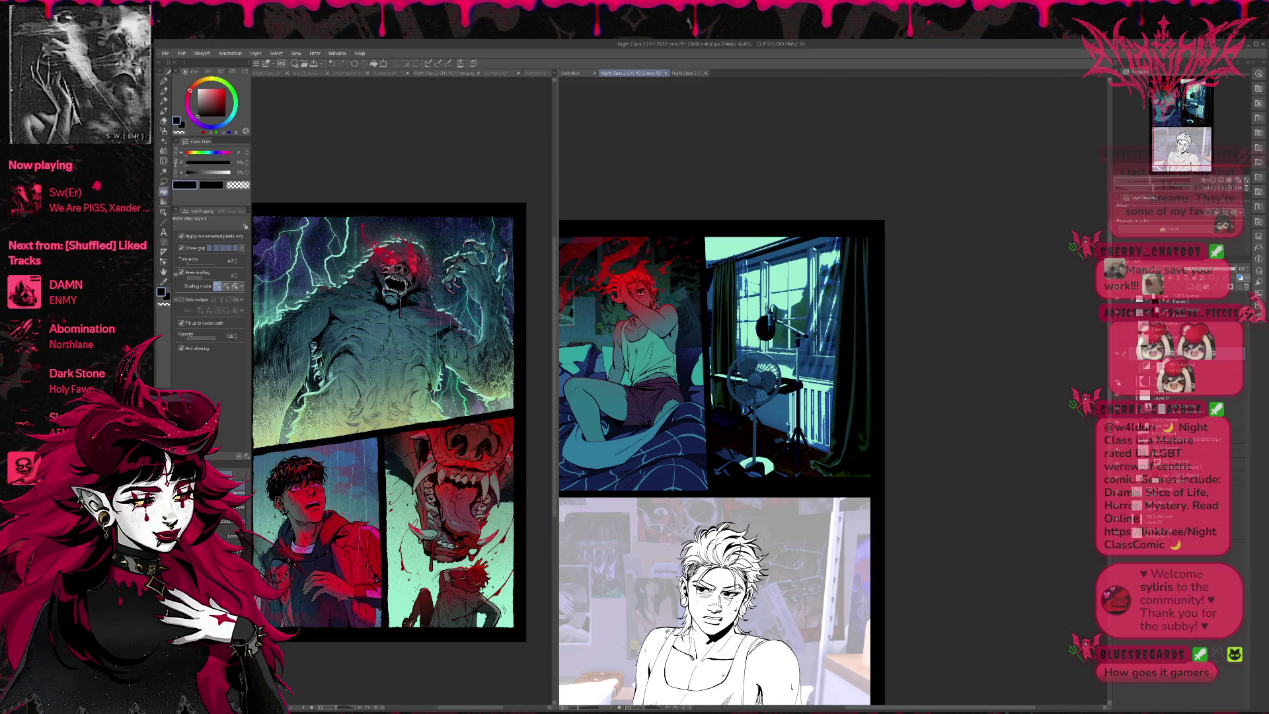
click(1118, 355)
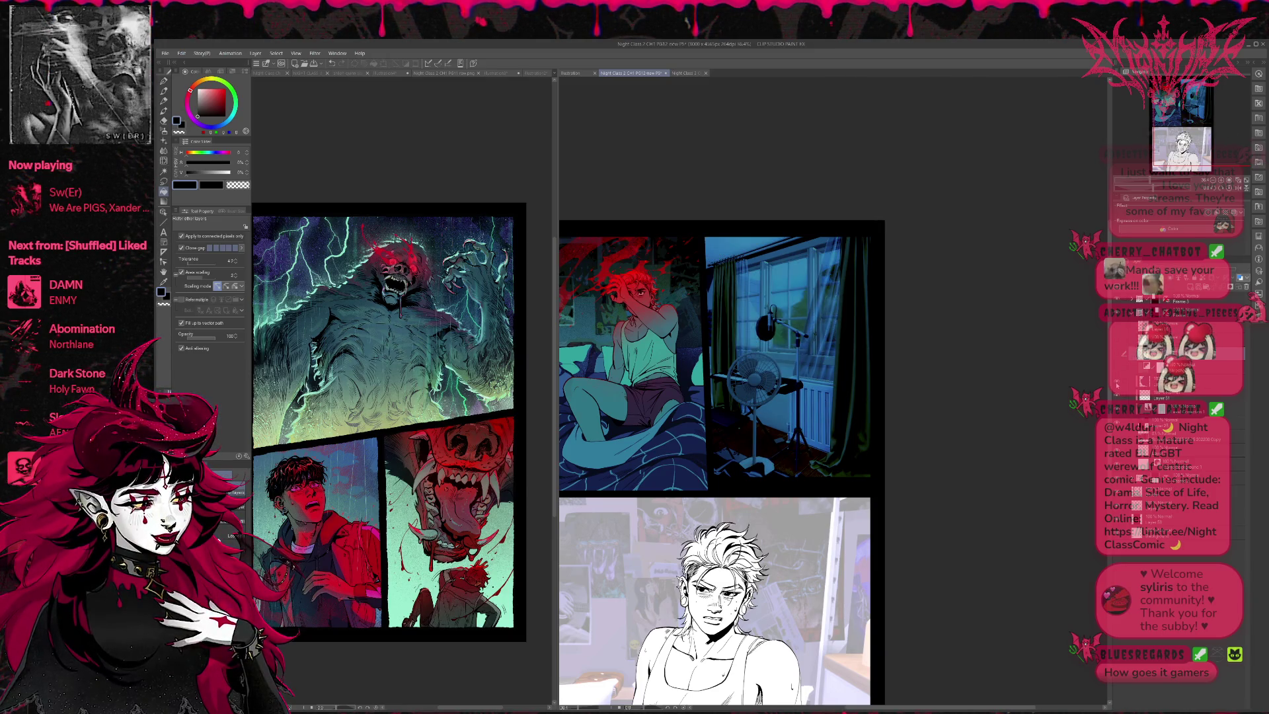
click(1118, 354)
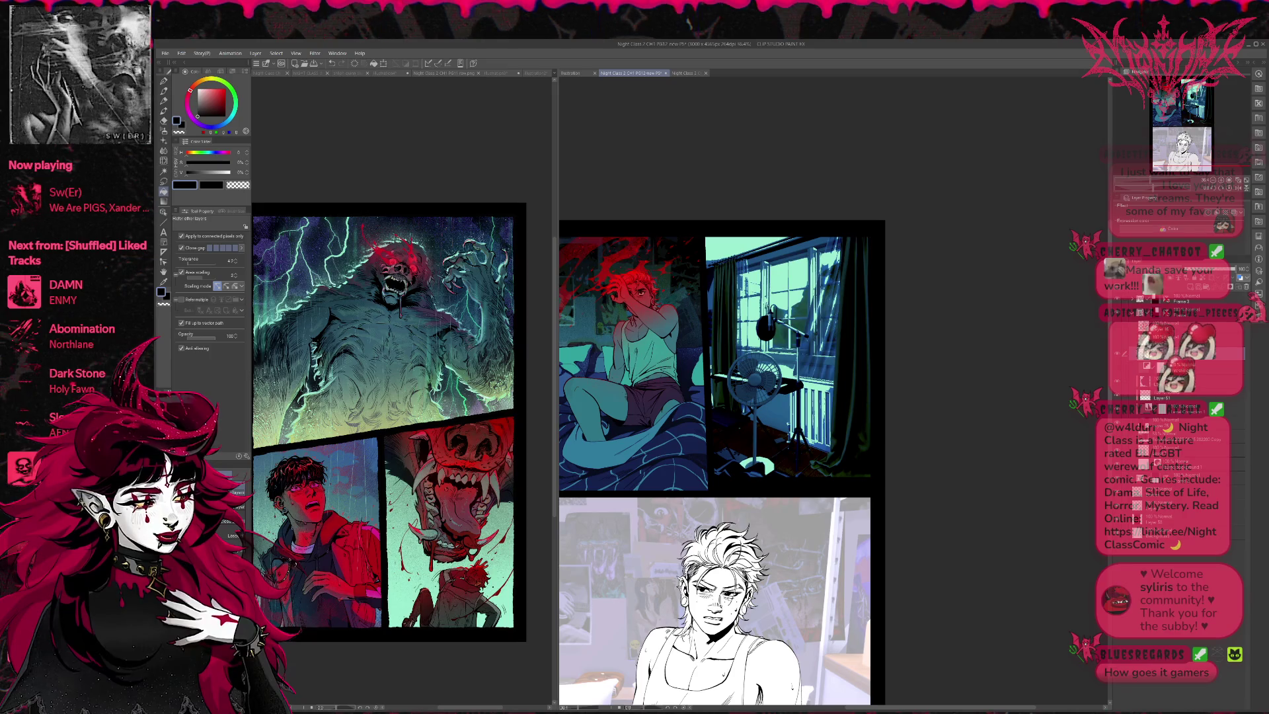
click(1118, 355)
click(1118, 354)
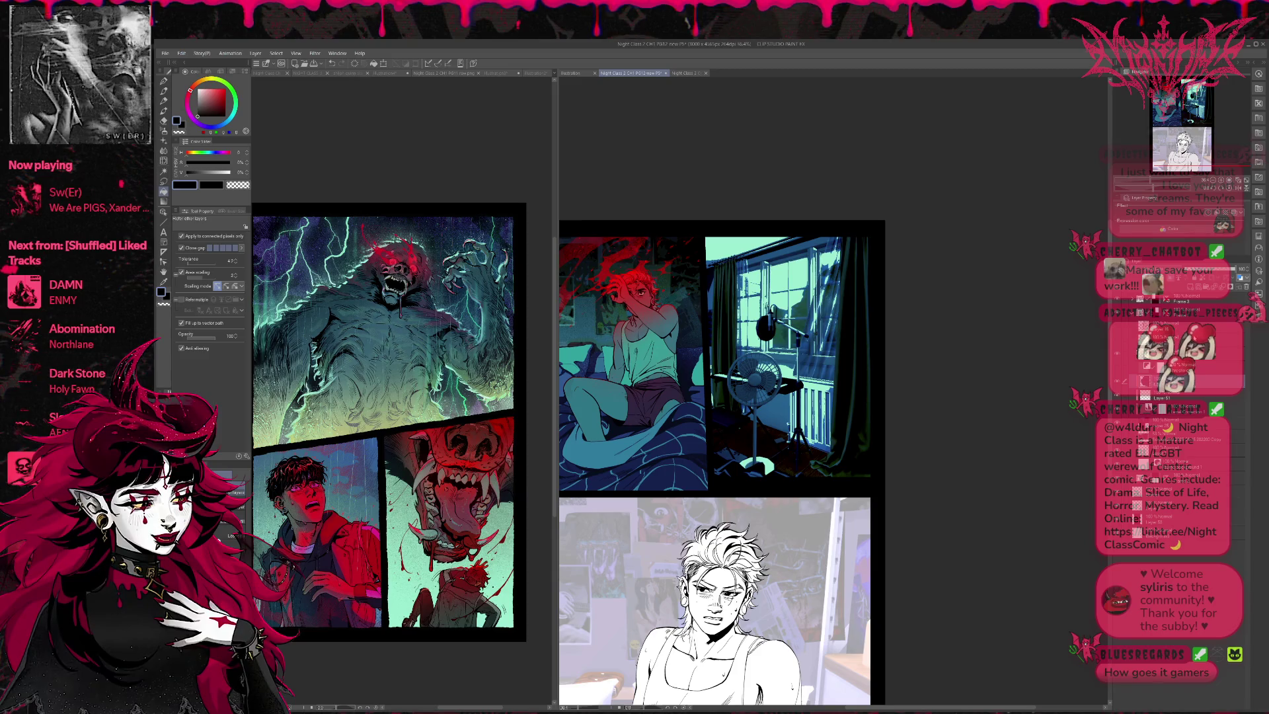
Step: Add a layer mask and paint through it with transparent colour
click(1232, 291)
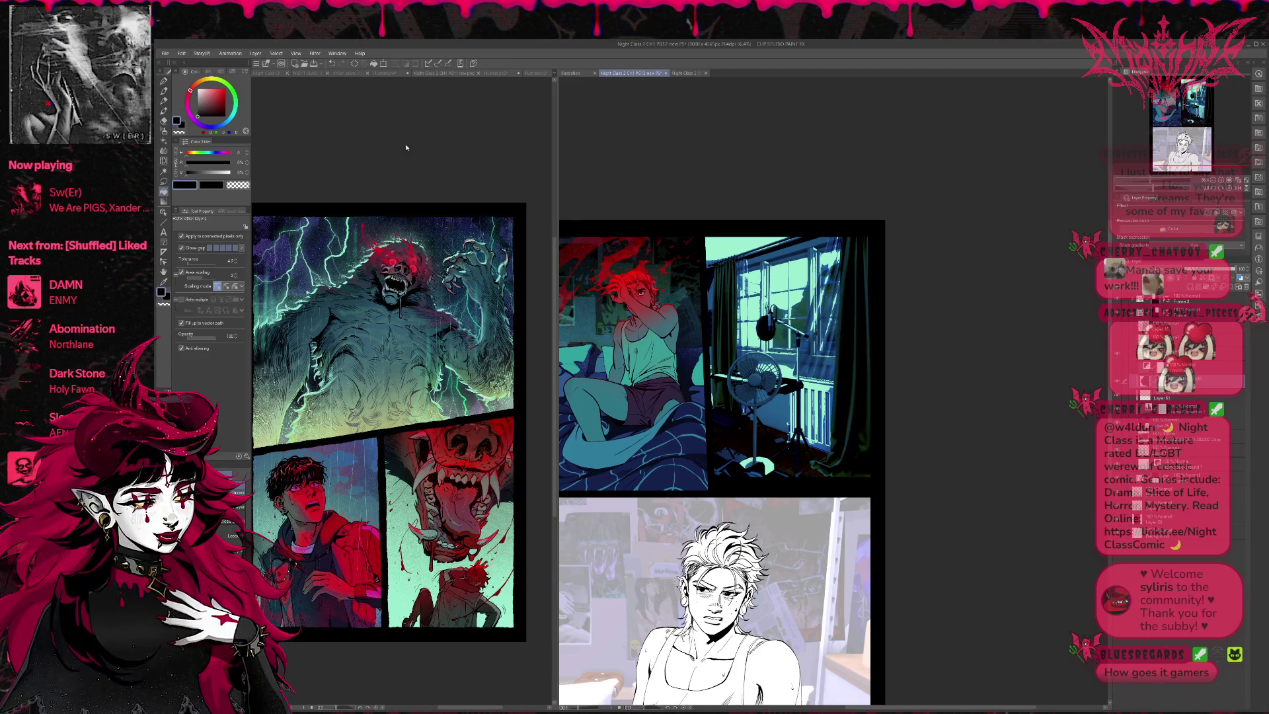
key(p)
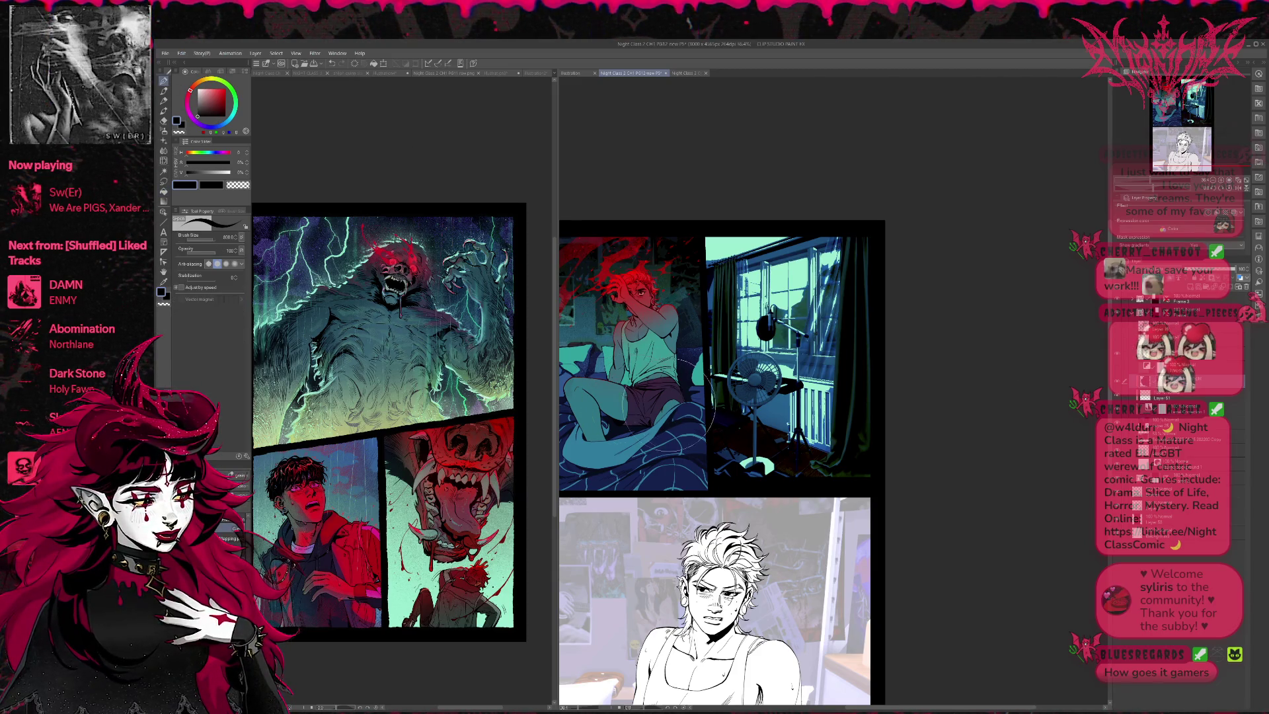
click(163, 304)
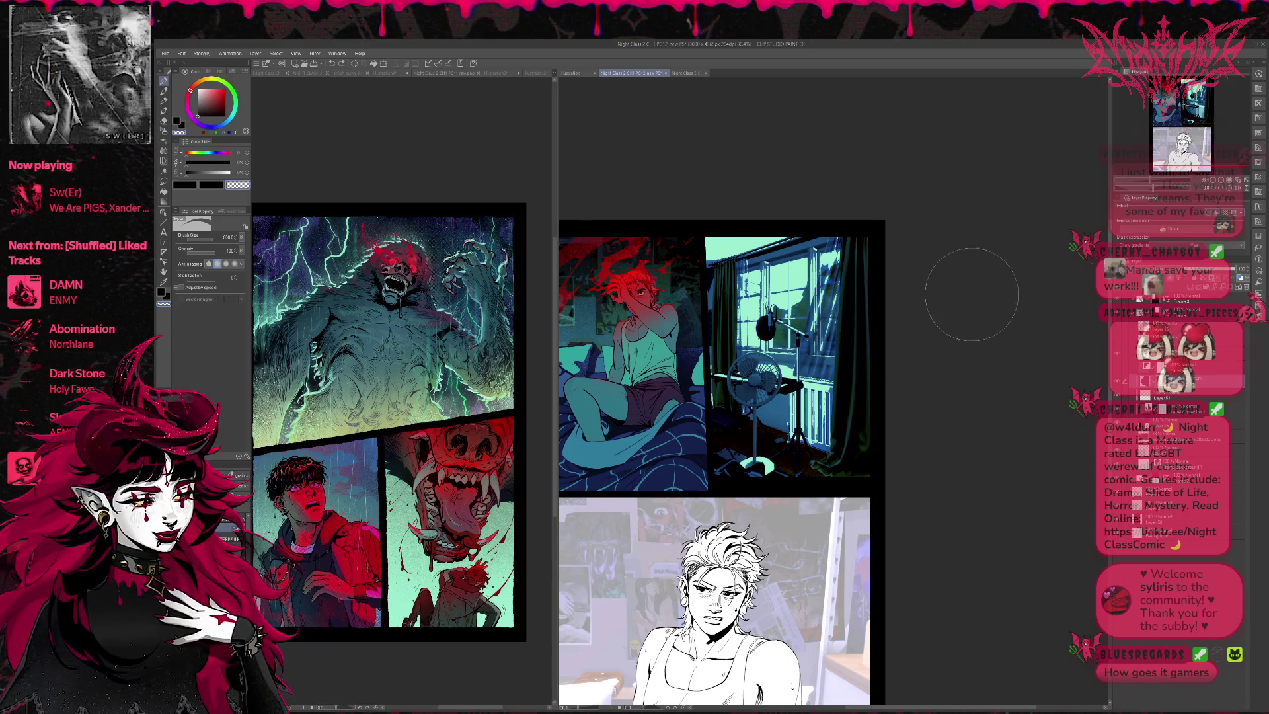
key(ctrl+shift+d)
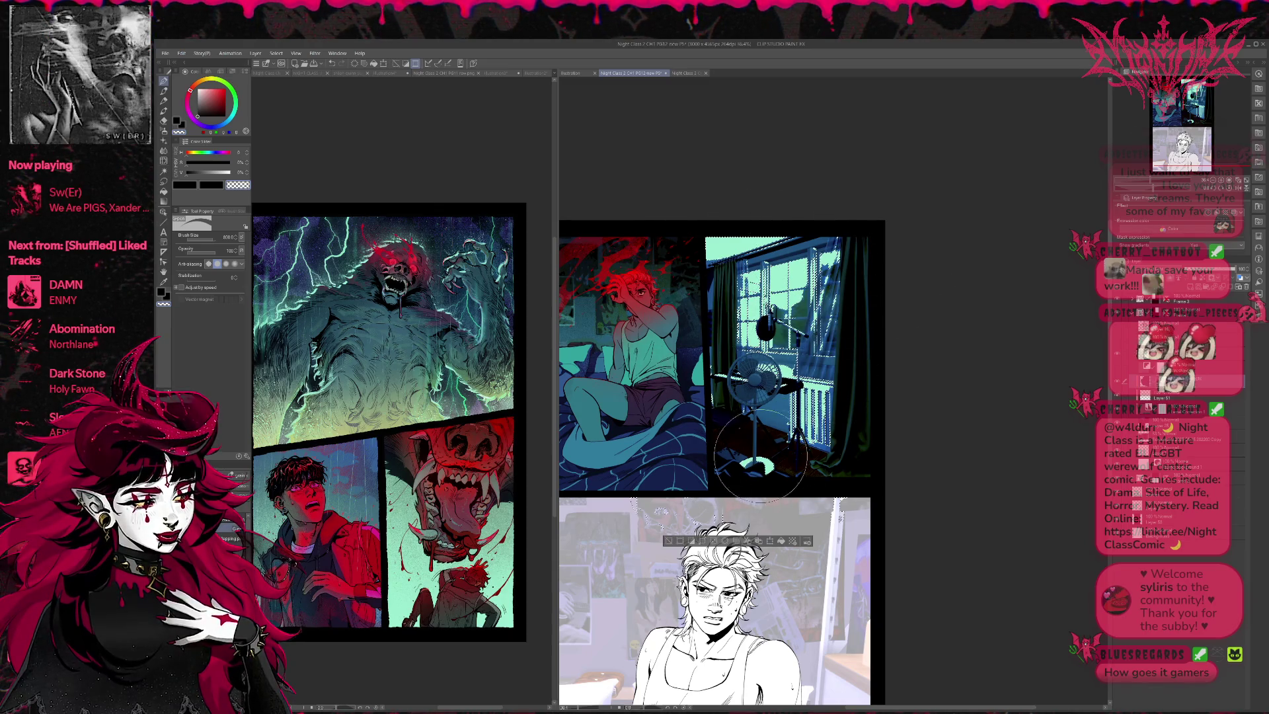
key(ctrl+d)
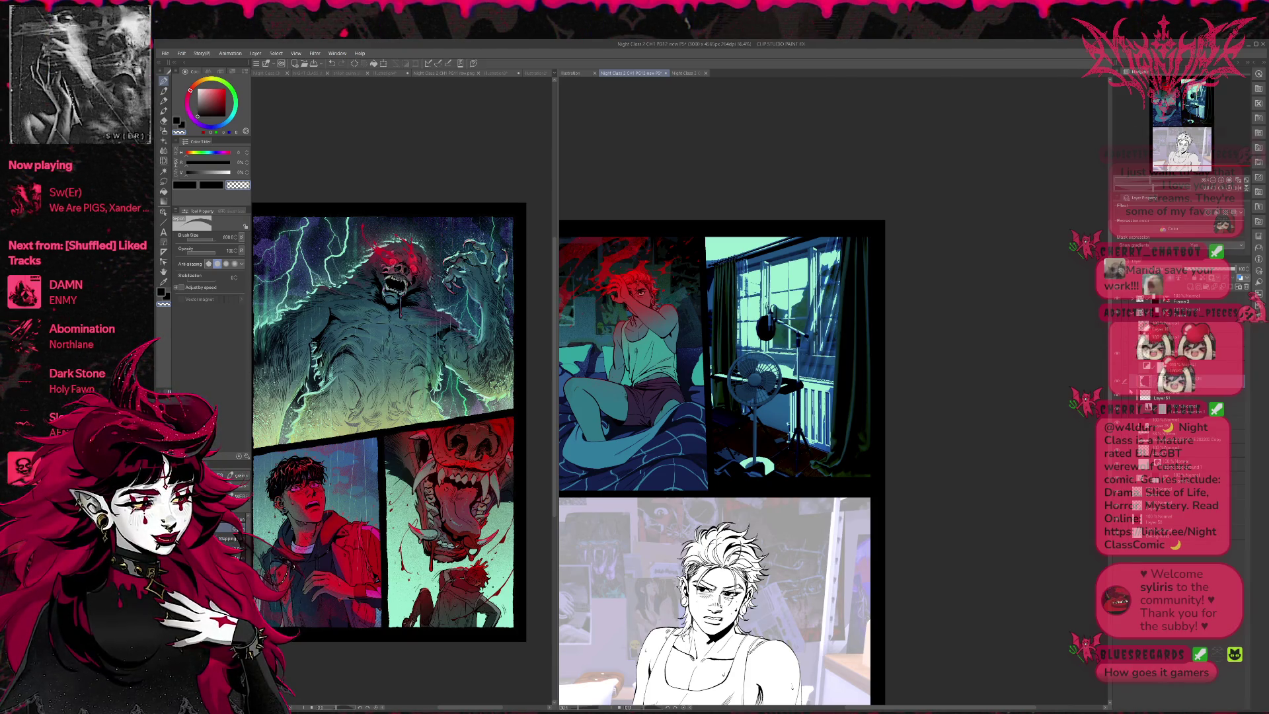
click(1117, 354)
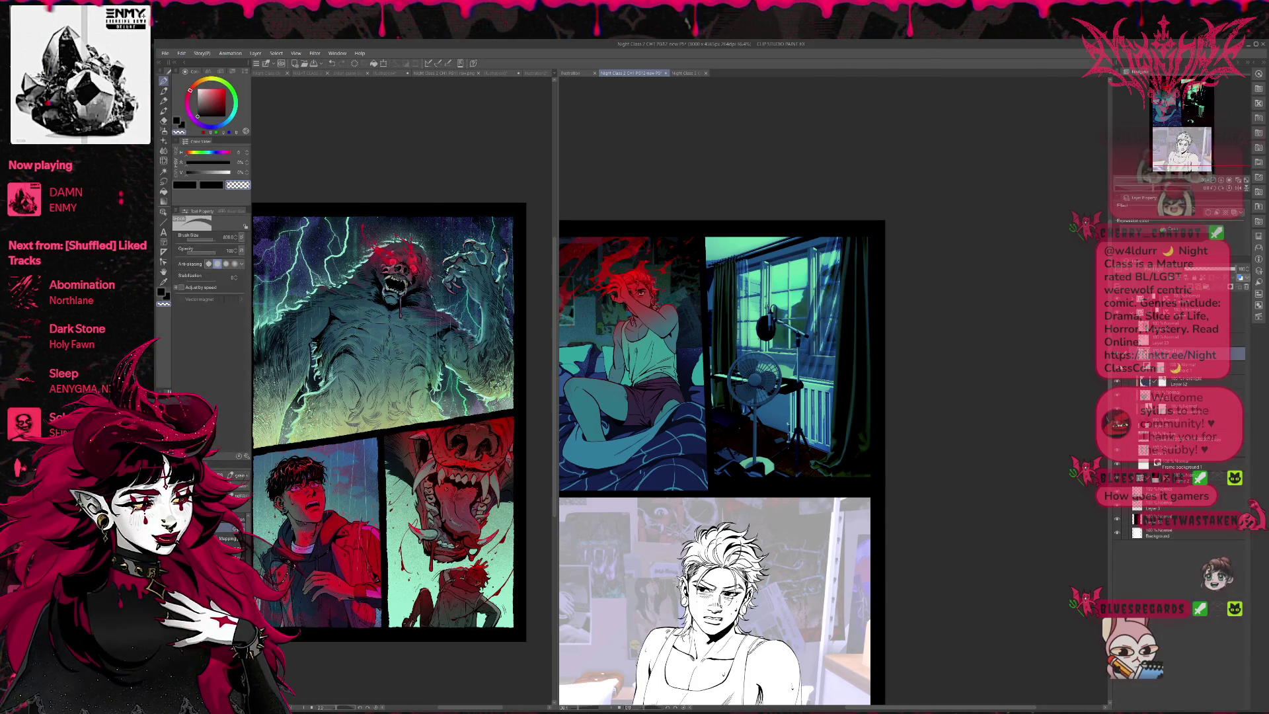
Step: Hide the window colour layer and show the window photo at about 41 opacity
click(1117, 357)
click(1190, 367)
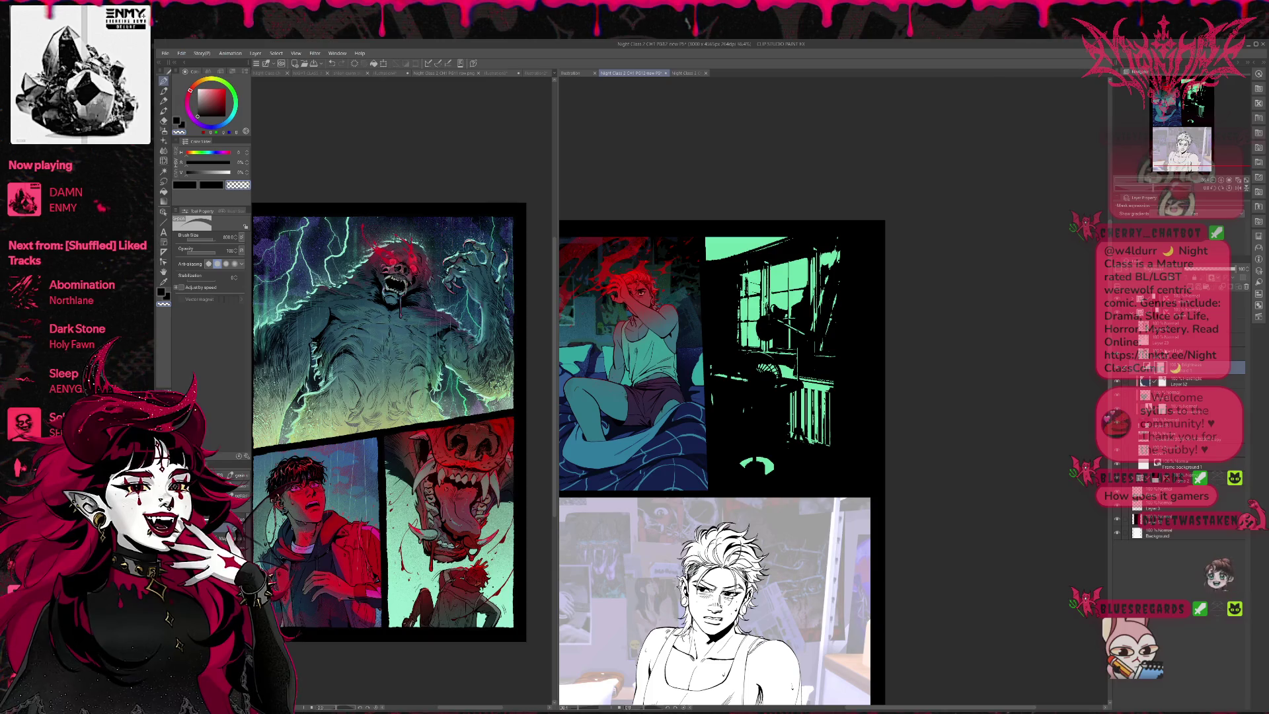
click(1201, 270)
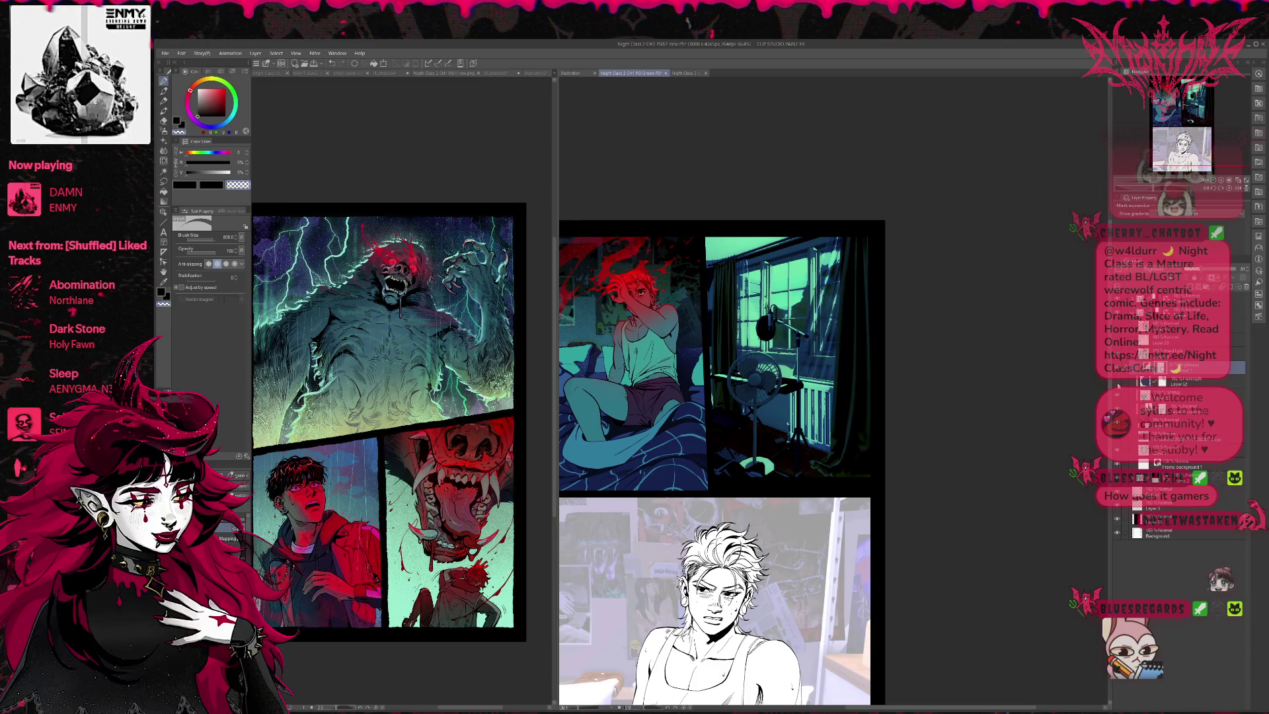
drag(1200, 270, 1205, 269)
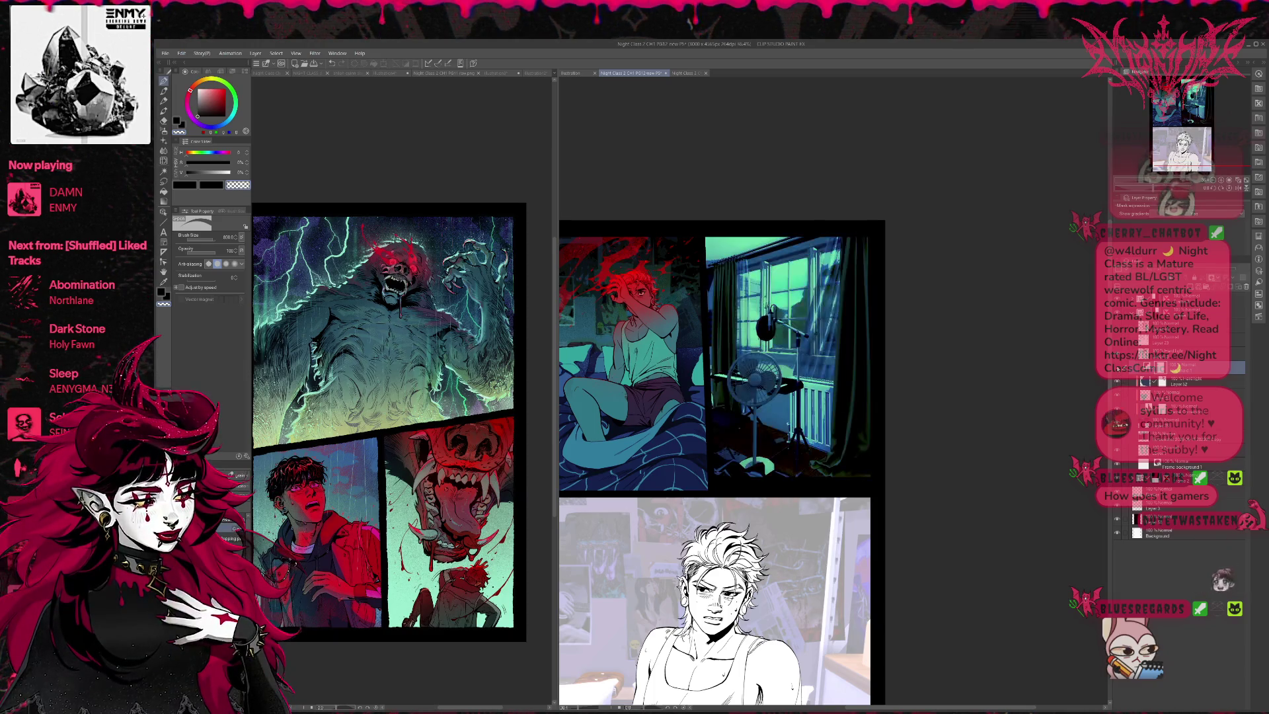
Step: Compare lighting layers, remove the green tint, and try duplicating the photo layer before undoing it
click(1116, 387)
click(1116, 387)
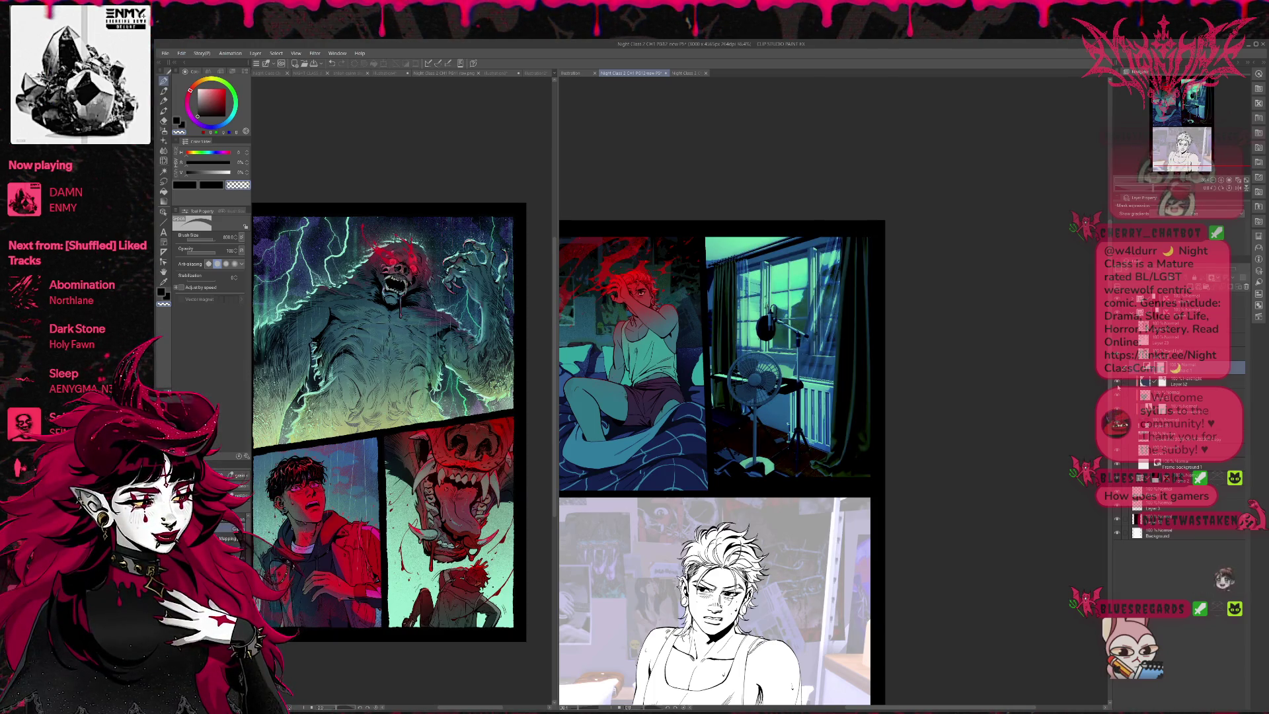
click(1118, 370)
click(1118, 370)
click(1118, 370)
click(1118, 382)
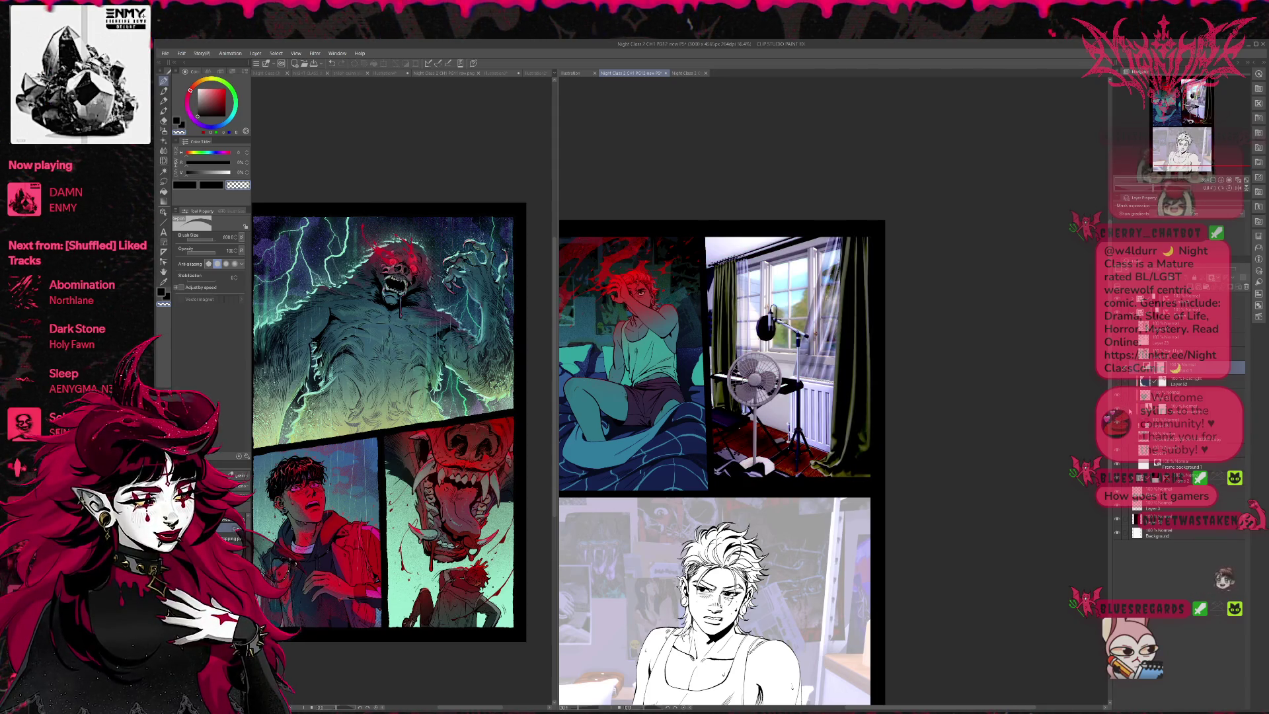
click(1173, 424)
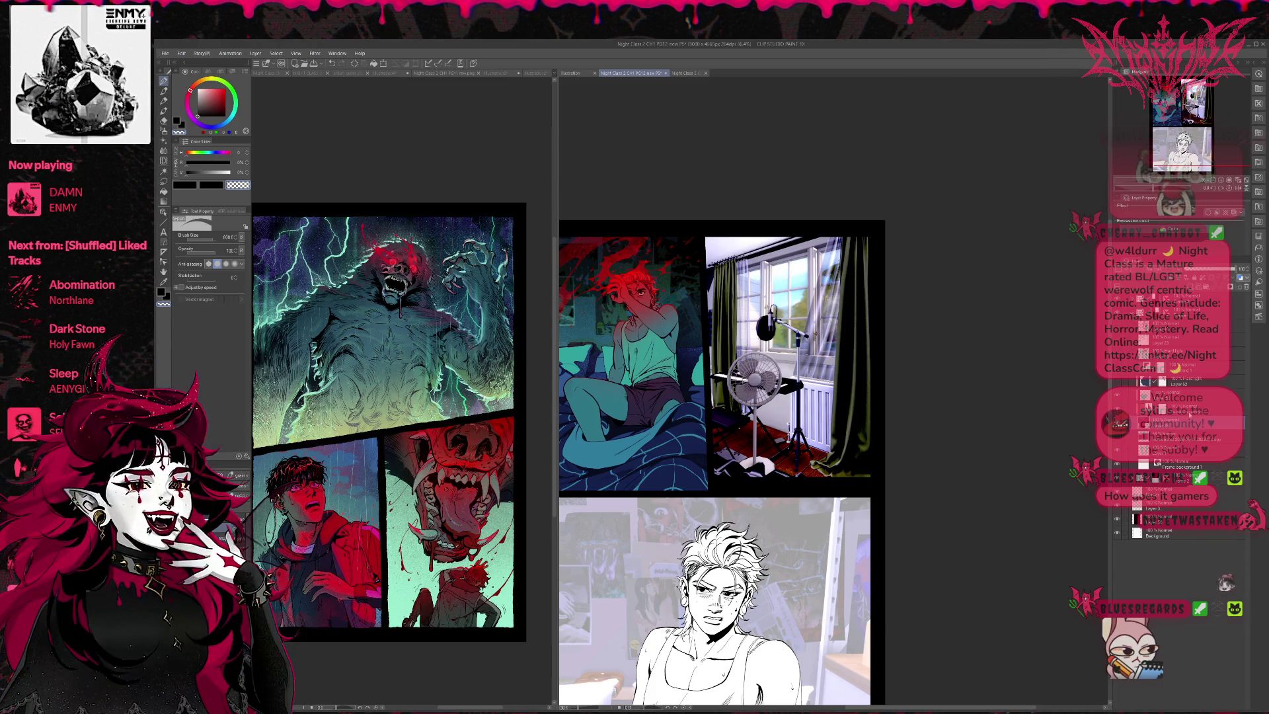
click(1166, 409)
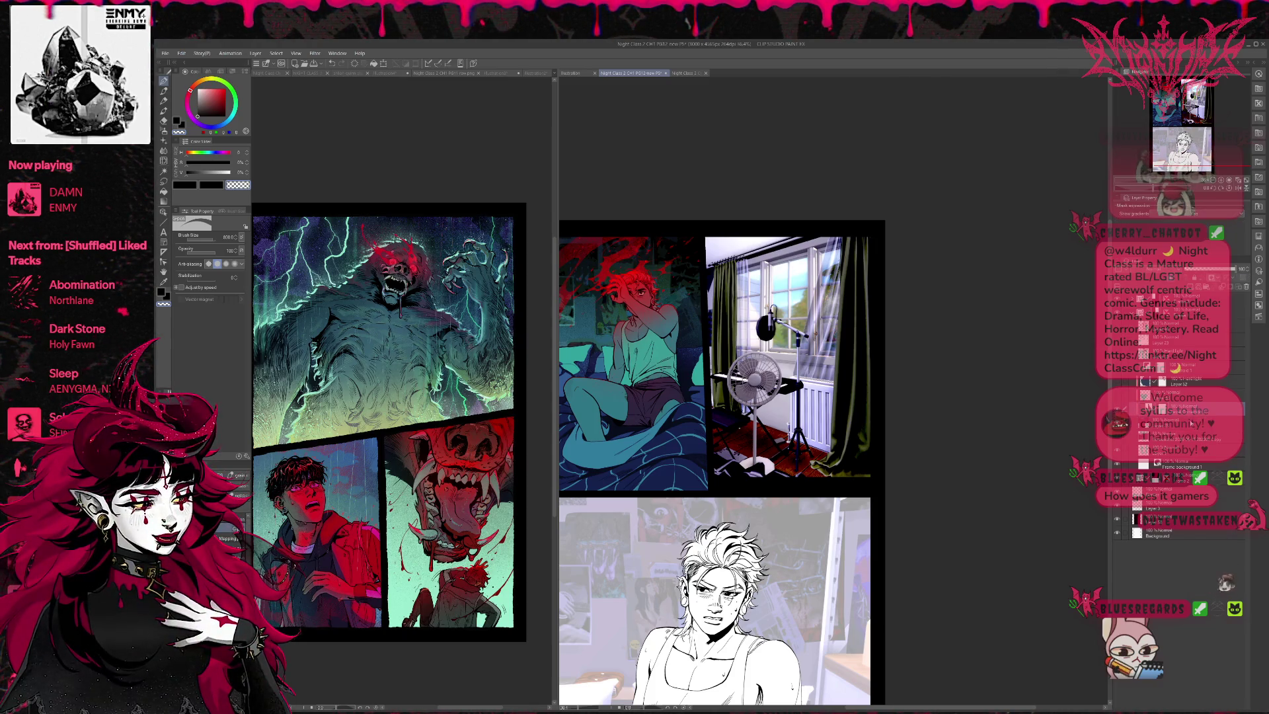
key(ctrl+j)
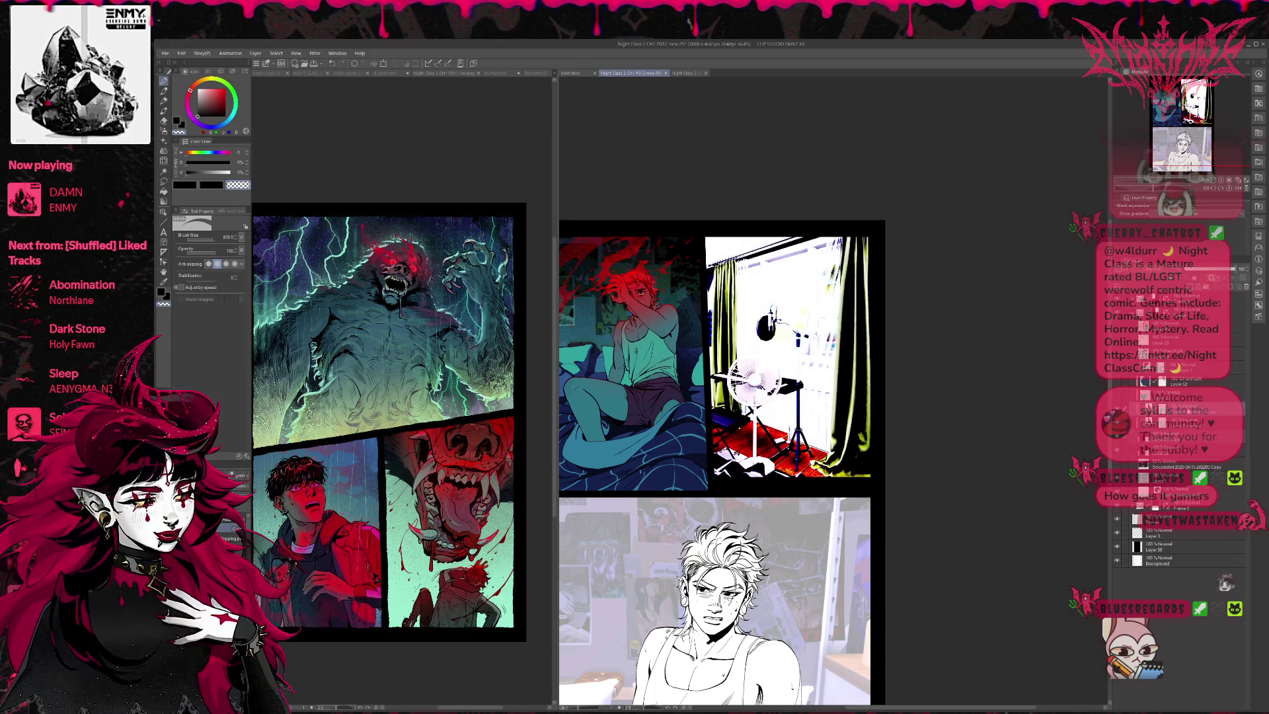
key(ctrl+z)
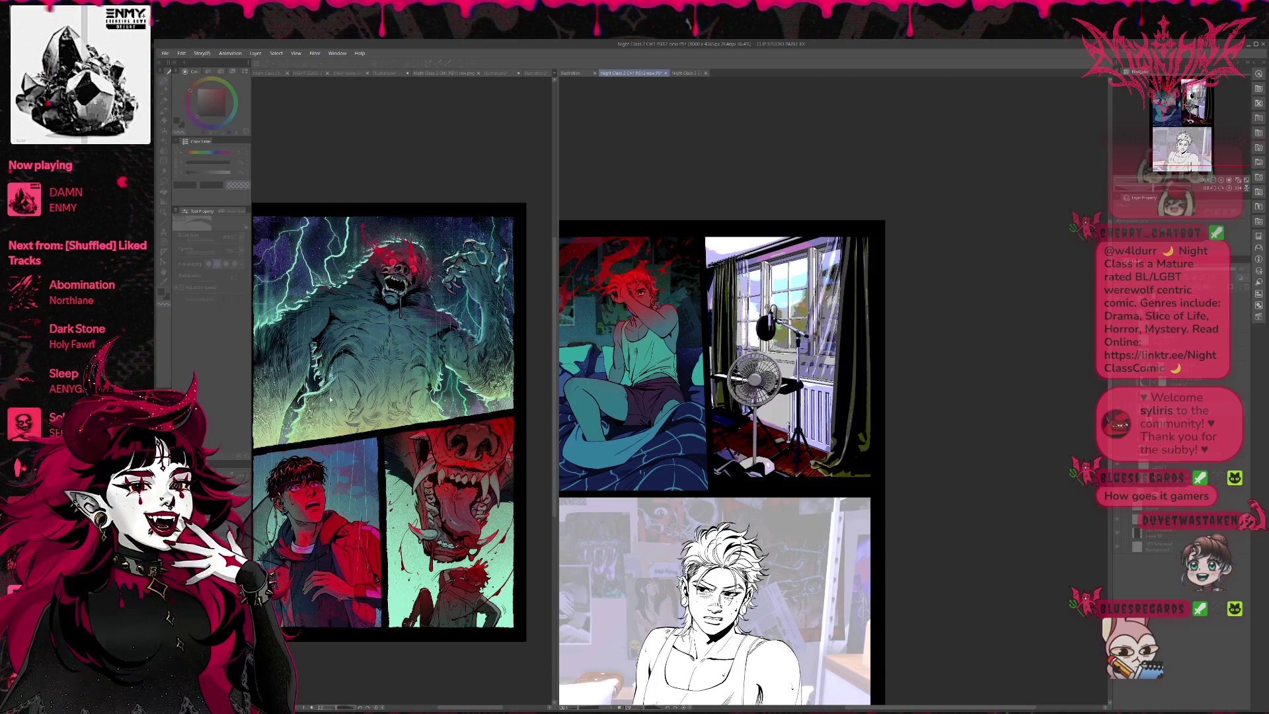
Step: Zoom in on the window panel holding the pasted colour photo
scroll(733, 416, up, 2)
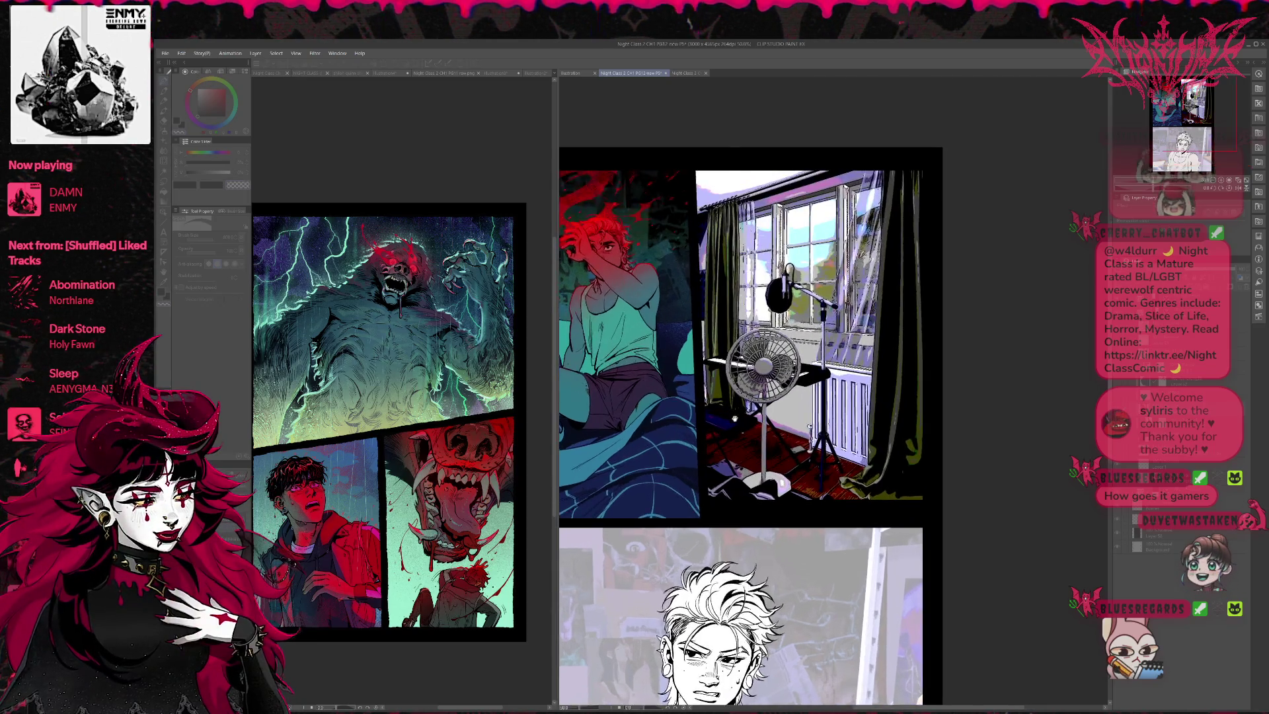
Step: Posterize the window photo, comparing it against the unfiltered version with undo and redo
mouse_move(749, 420)
mouse_down()
mouse_move(717, 522)
mouse_move(667, 512)
mouse_up()
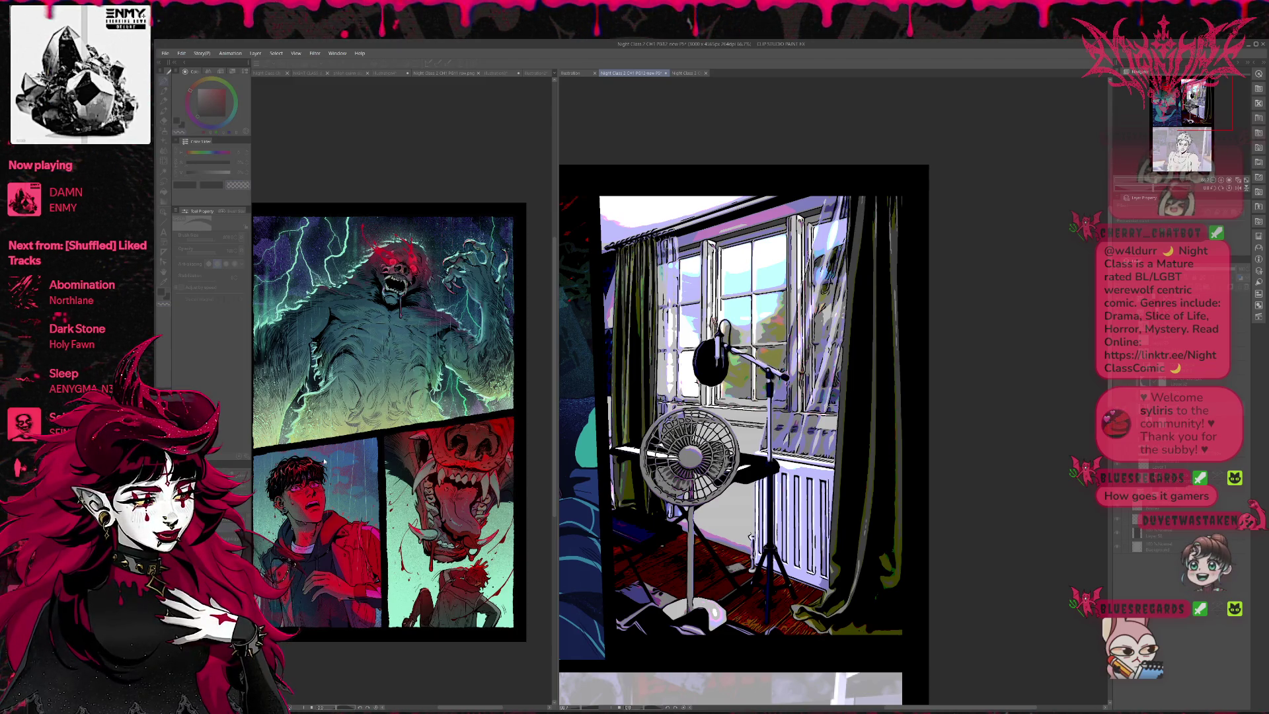
key(ctrl+z)
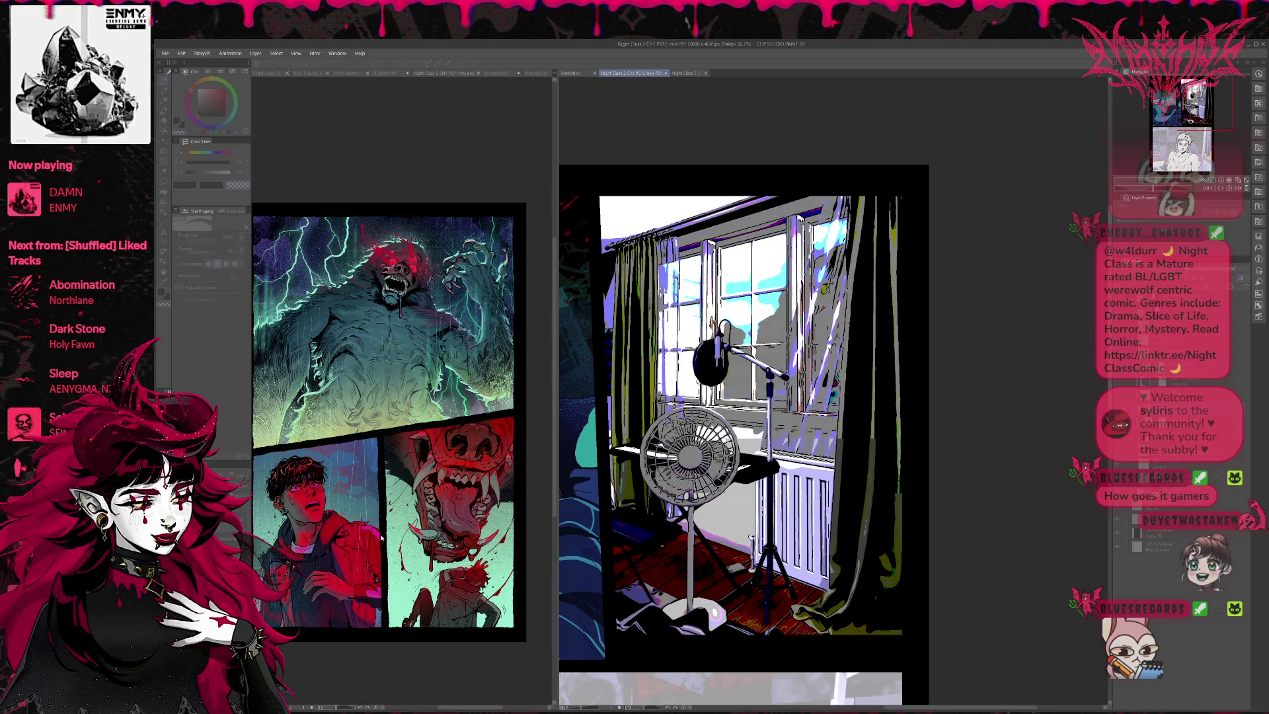
key(ctrl+z)
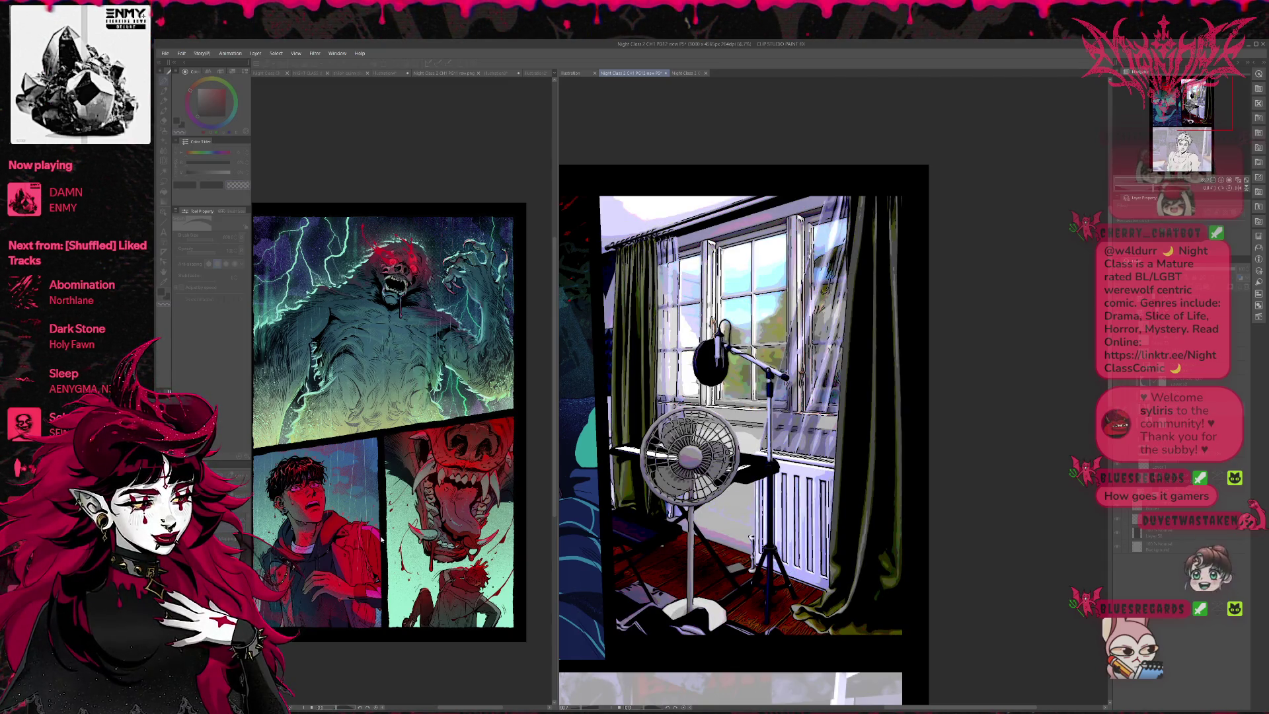
key(ctrl+z)
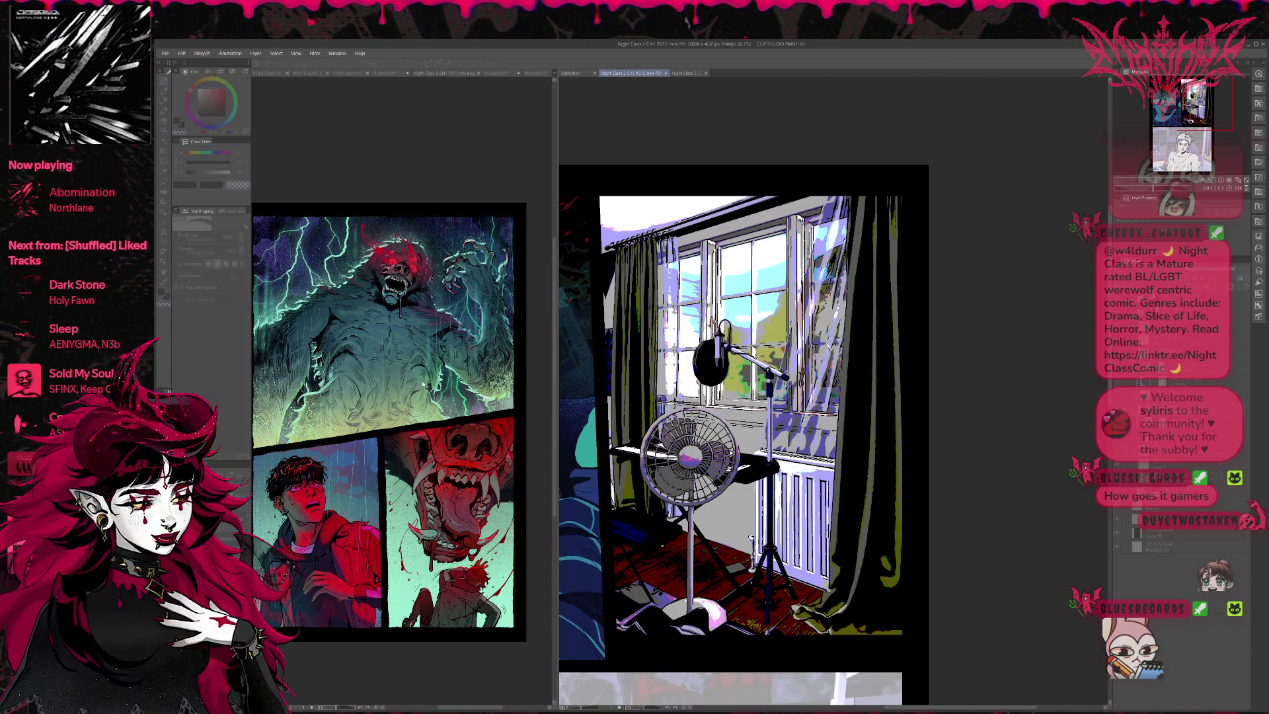
key(ctrl+z)
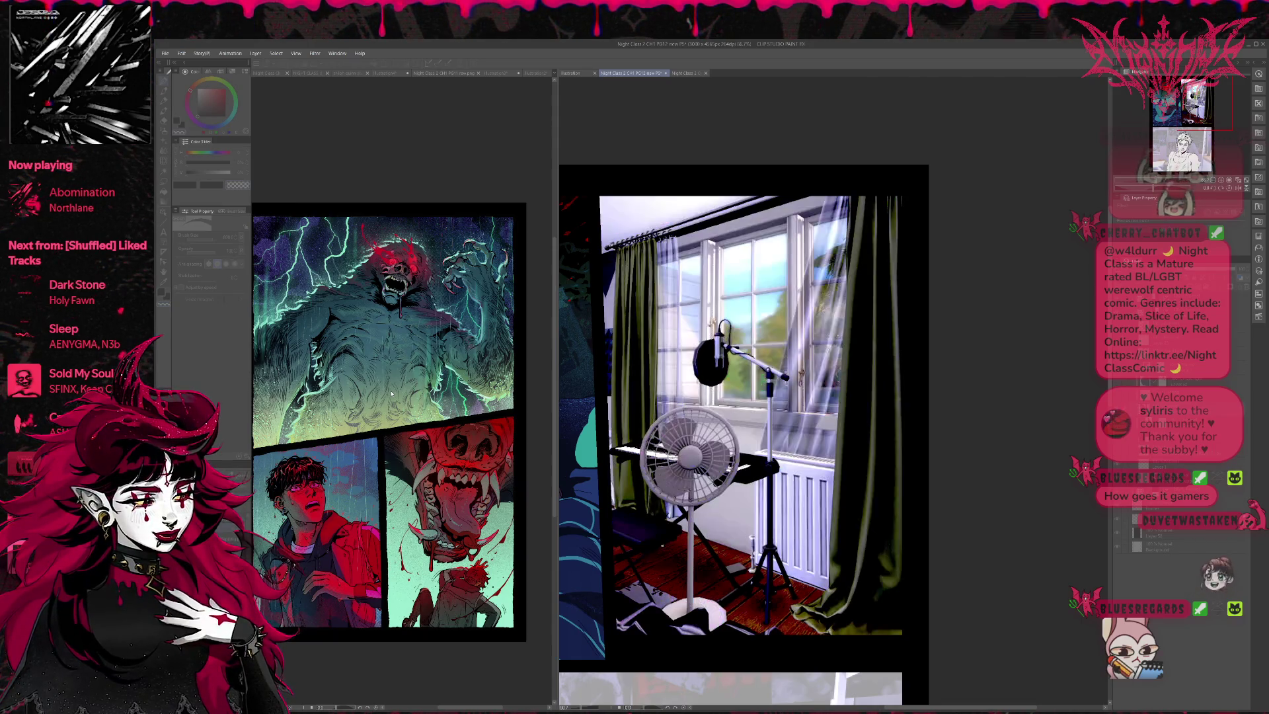
key(ctrl+y)
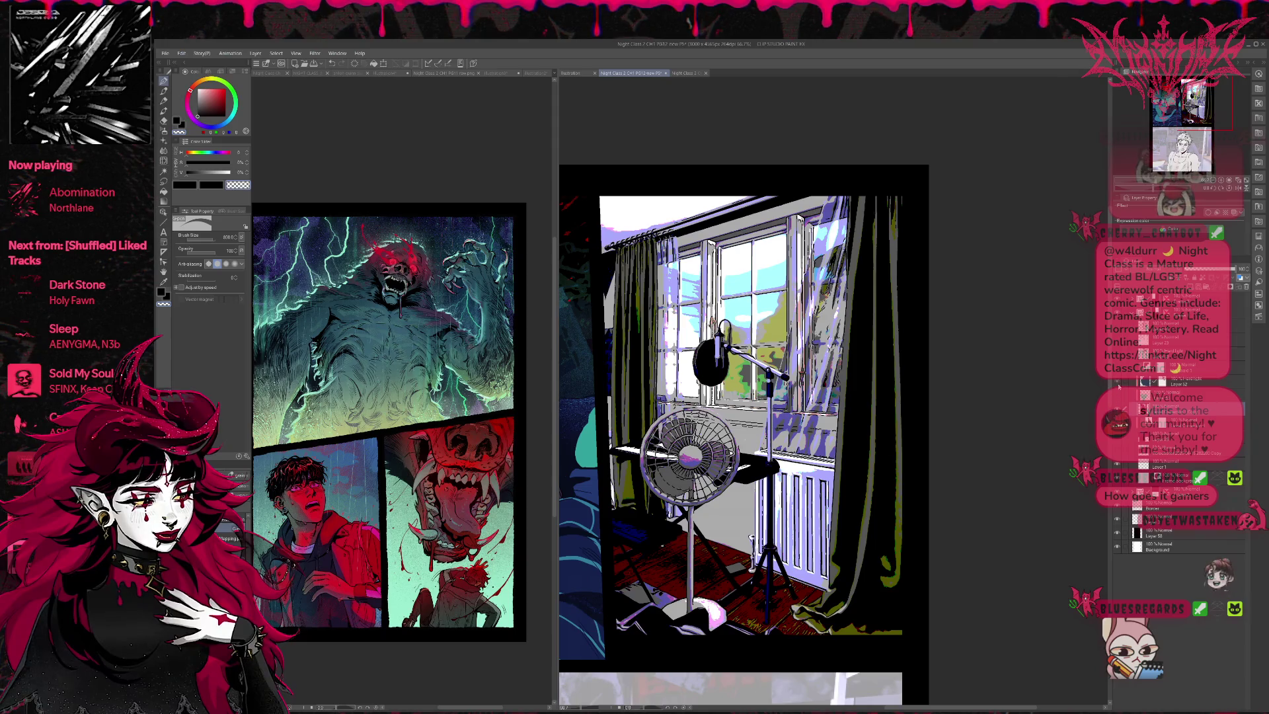
key(ctrl+z)
Step: Undo the green tint on the window panel and hide a colour layer to compare
scroll(963, 396, down, 1)
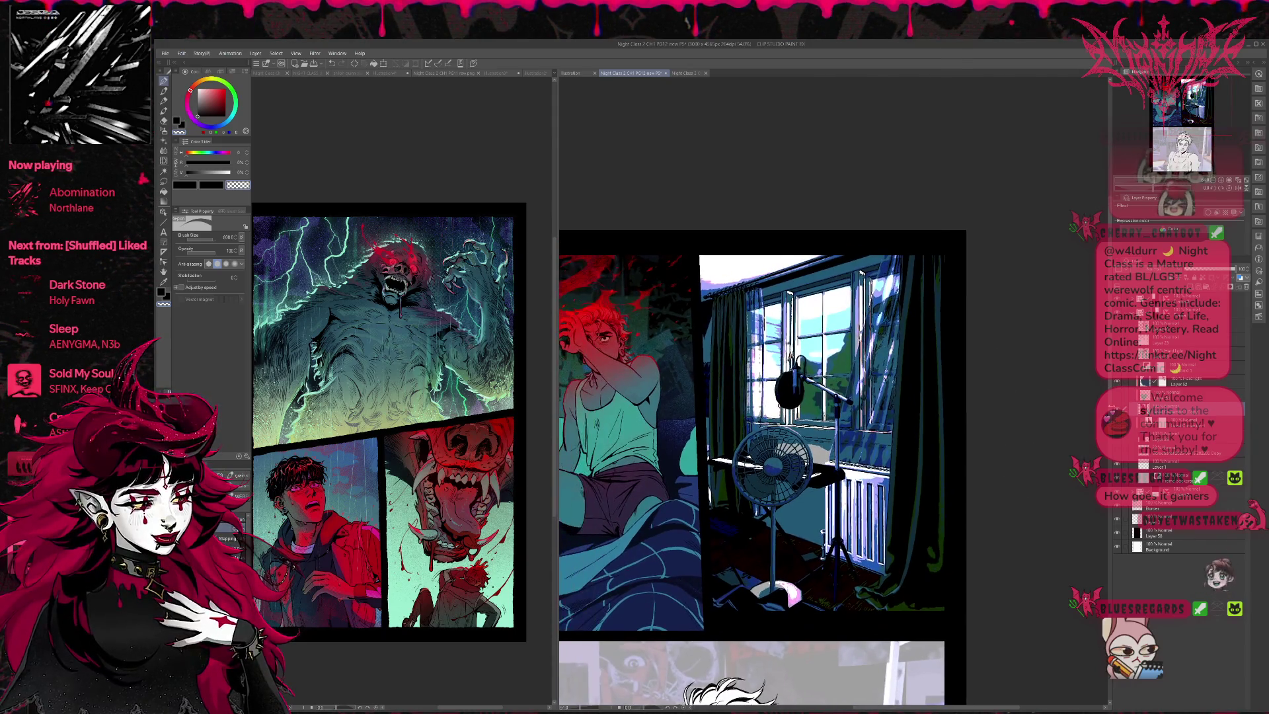
key(ctrl+z)
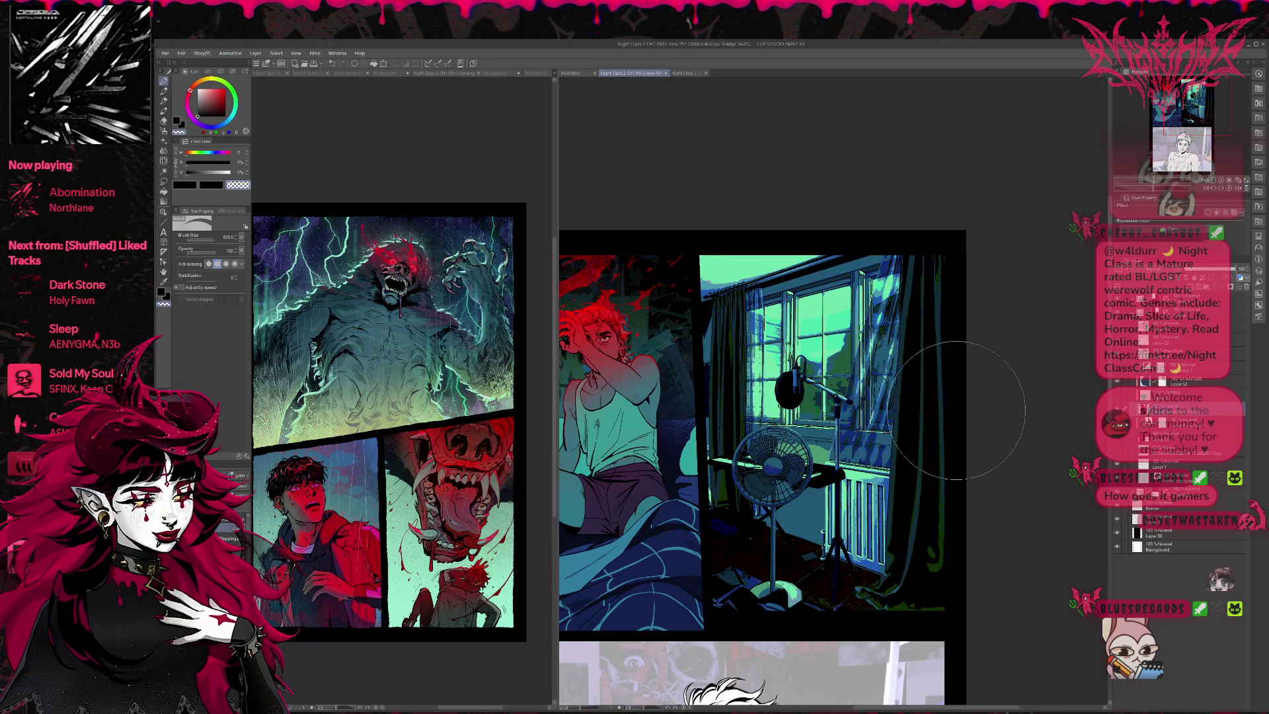
scroll(934, 368, up, 1)
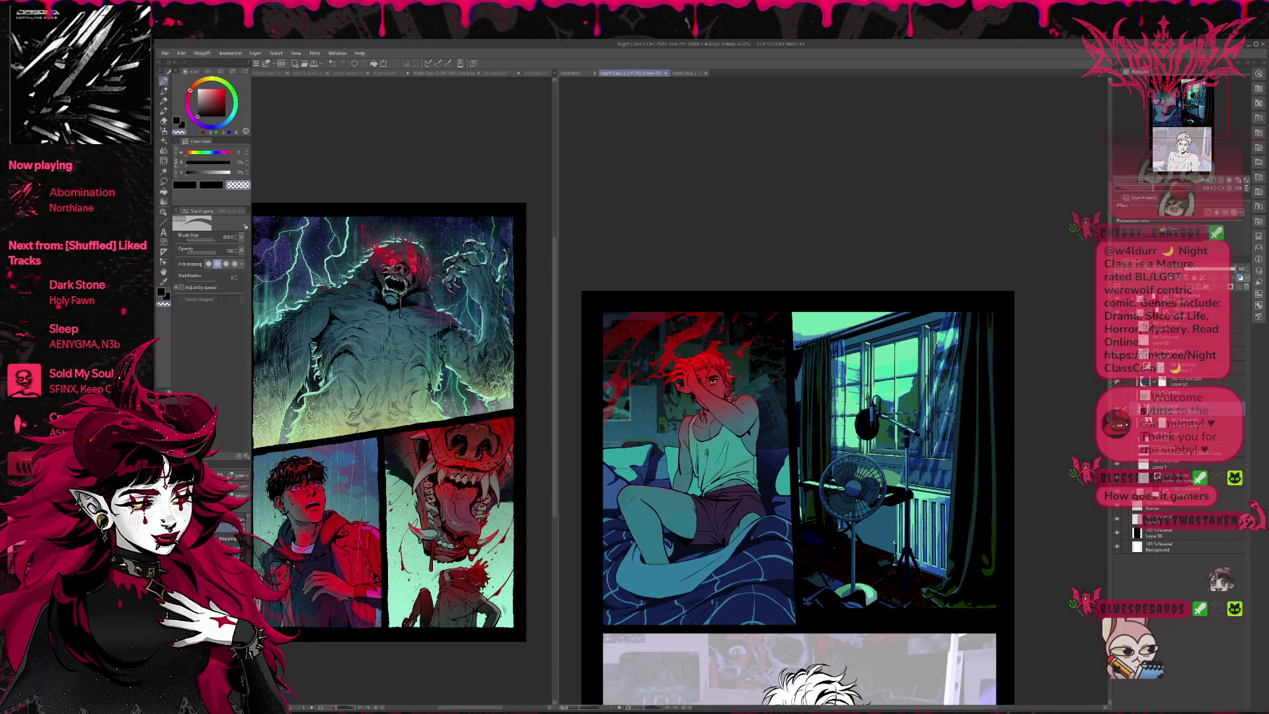
click(1120, 400)
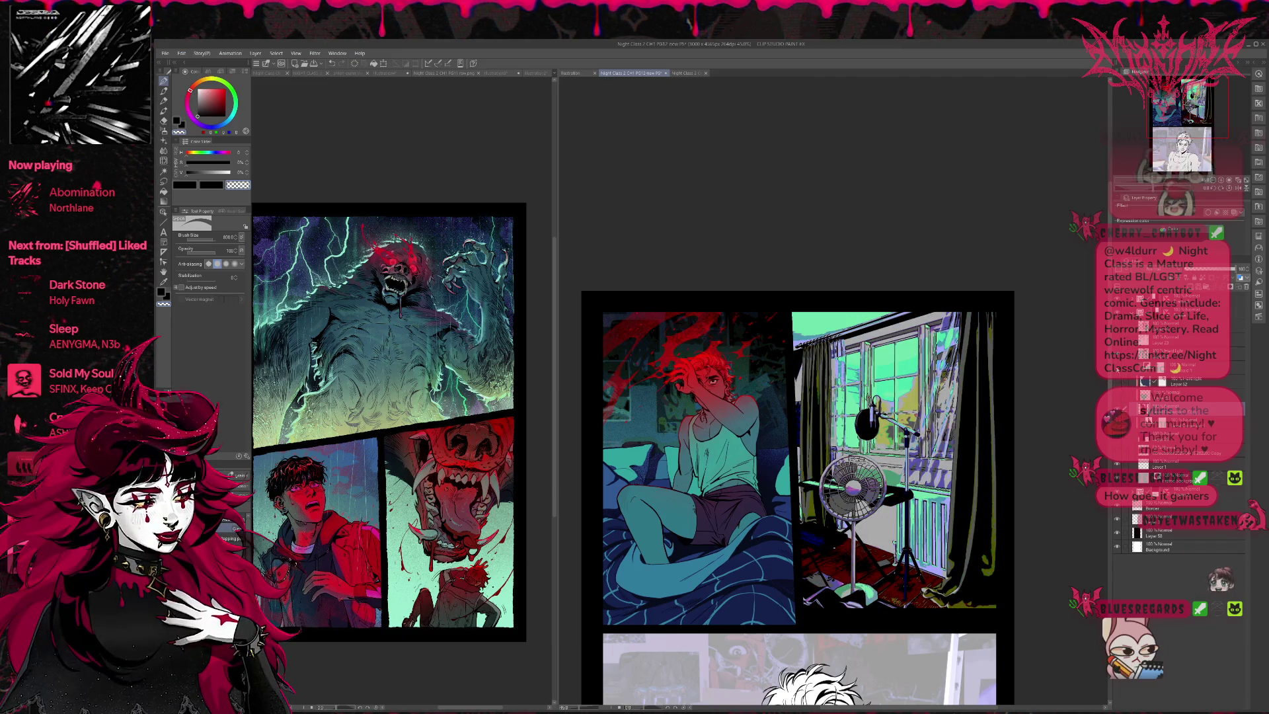
click(1120, 400)
click(1123, 382)
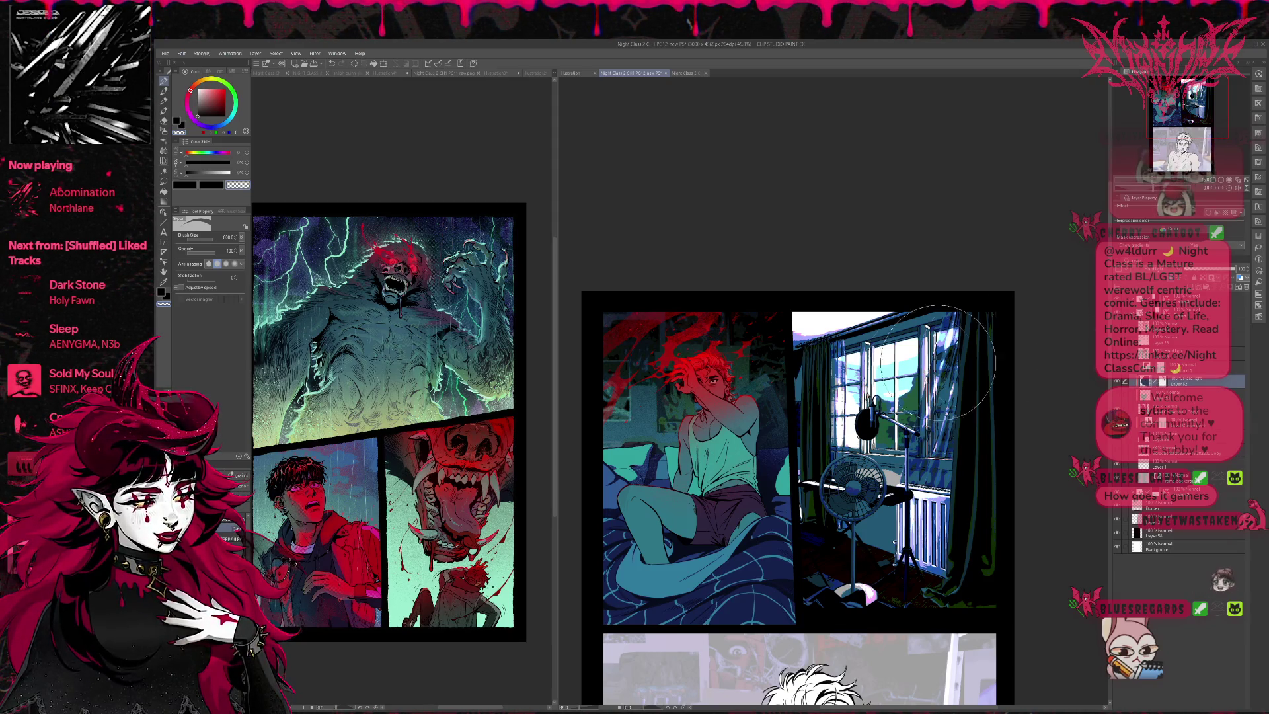
click(1118, 382)
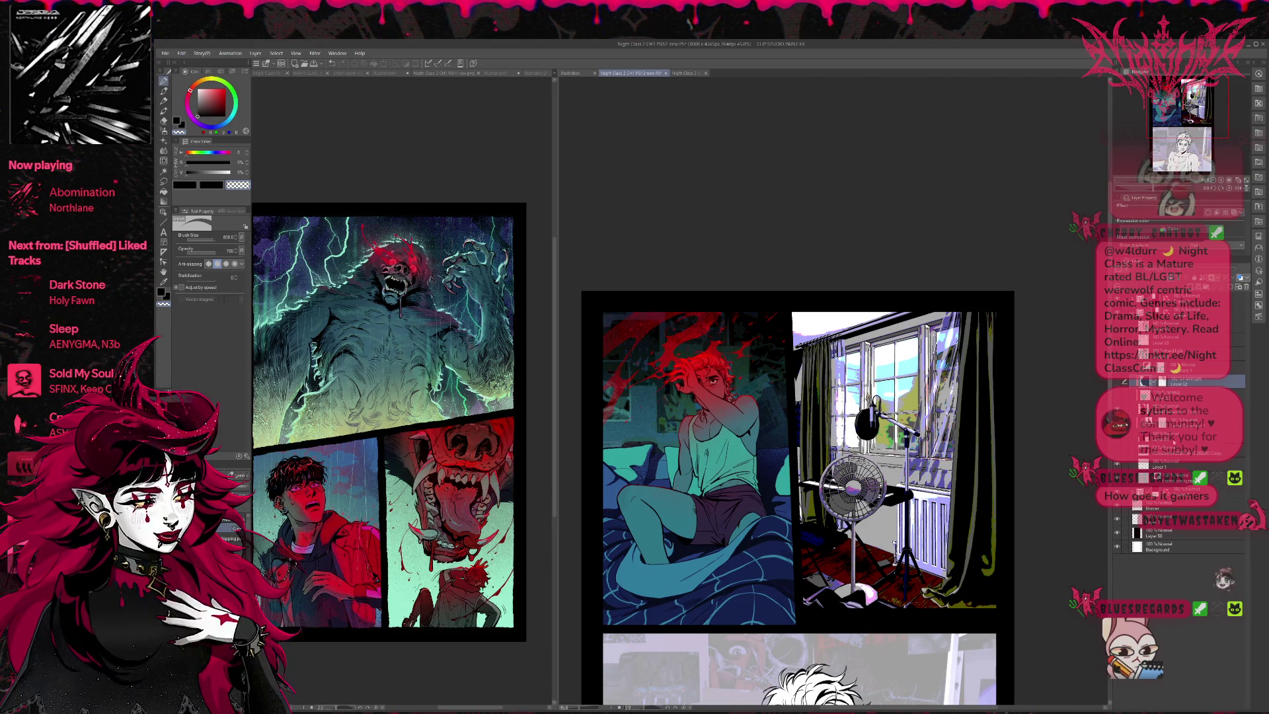
Step: Show the window photo, move Frame background 1 above Frame 2, and enable the Threshold layer
click(1176, 409)
click(1176, 450)
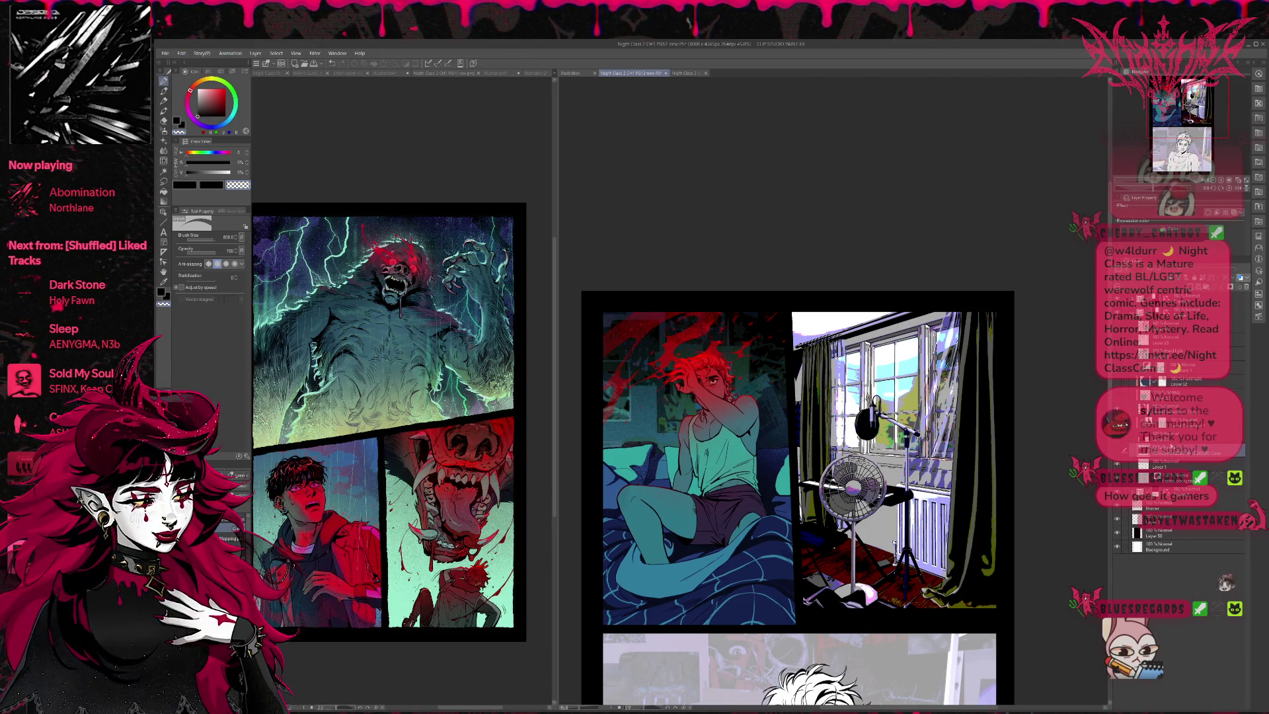
click(1177, 436)
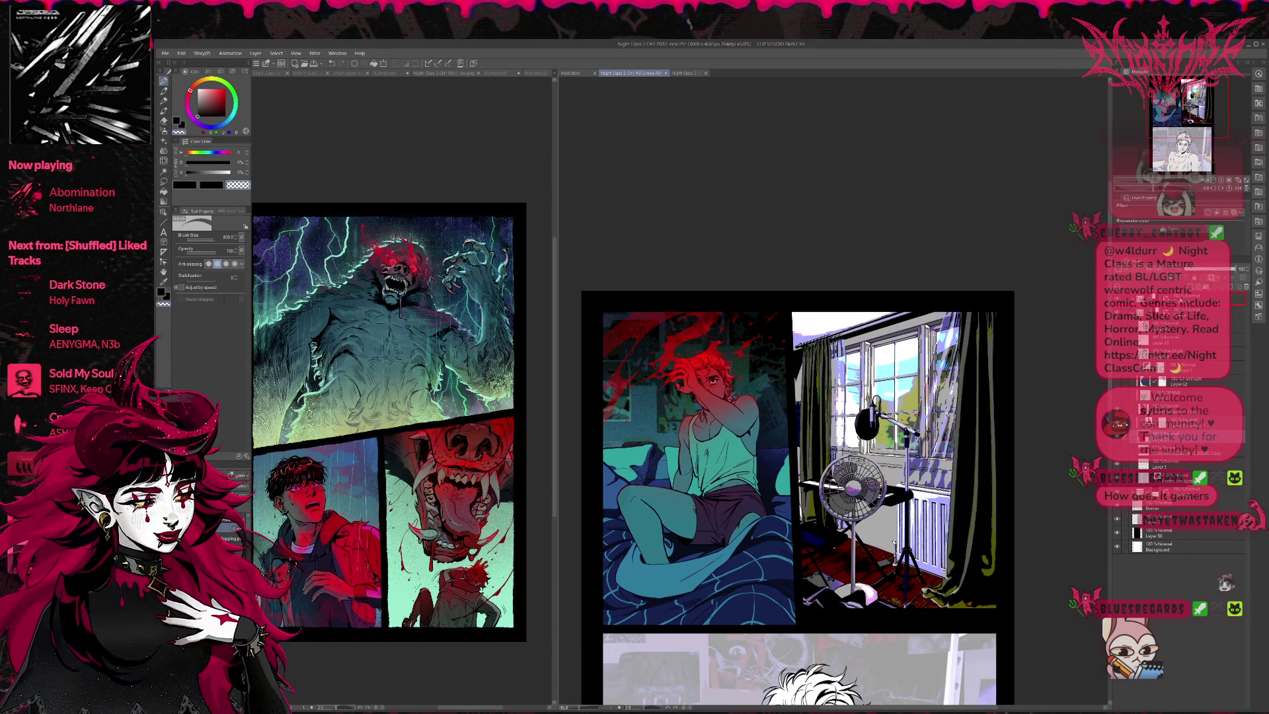
click(1132, 450)
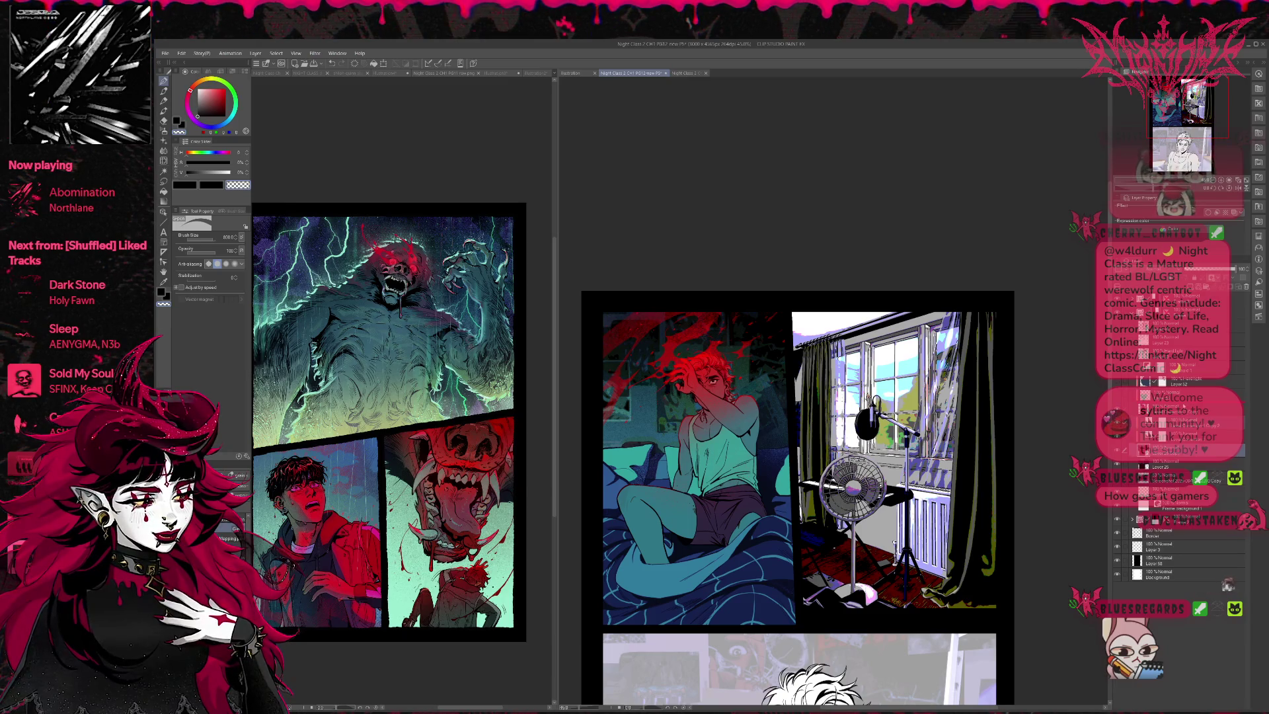
click(1116, 423)
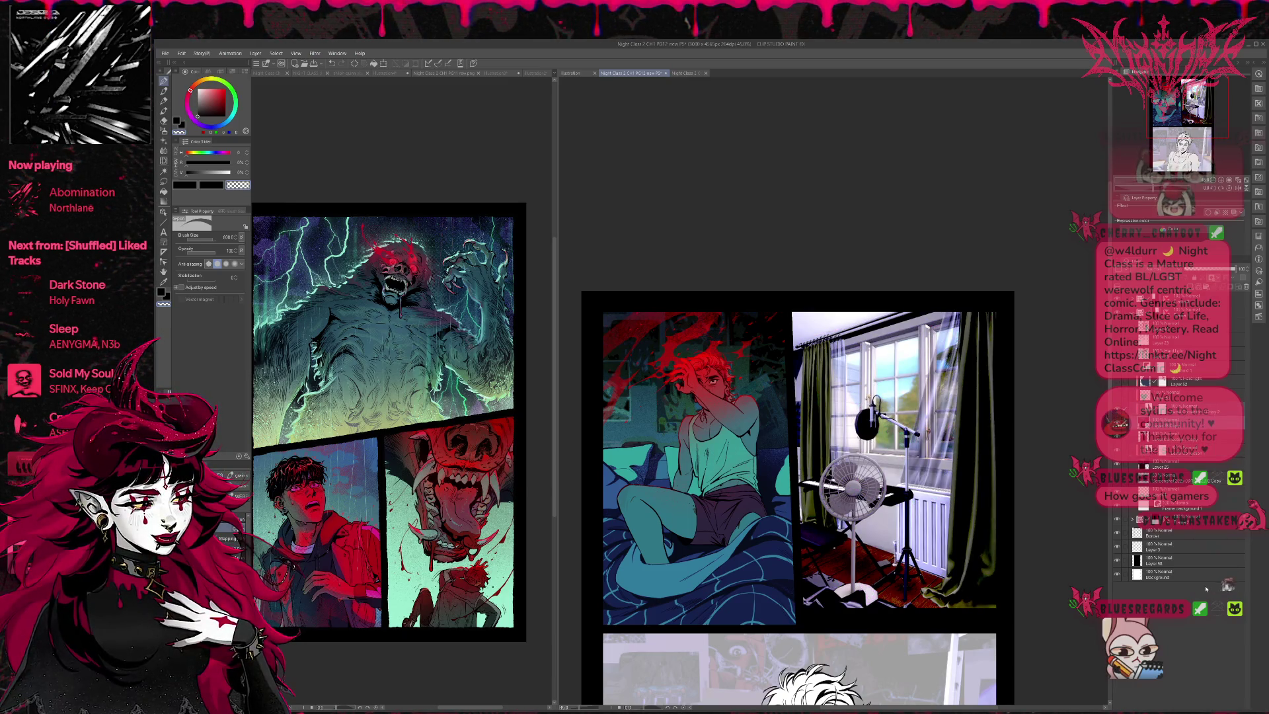
drag(1167, 492, 1176, 410)
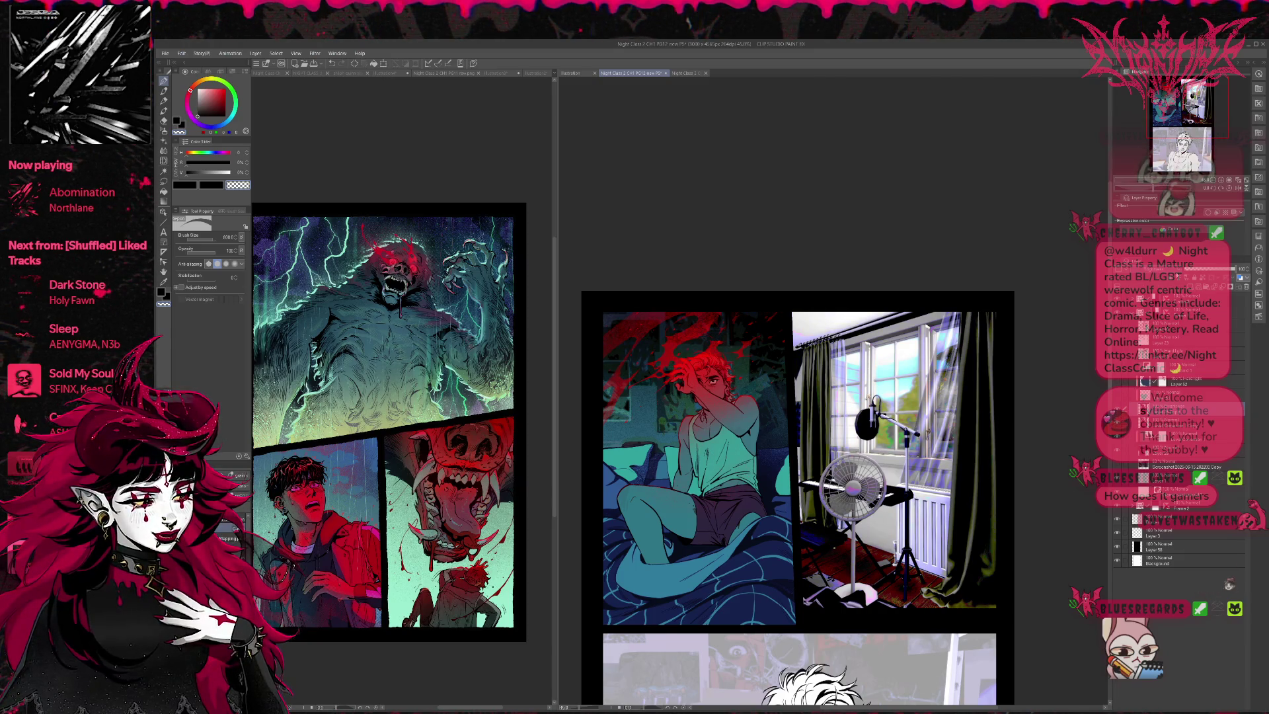
click(1176, 276)
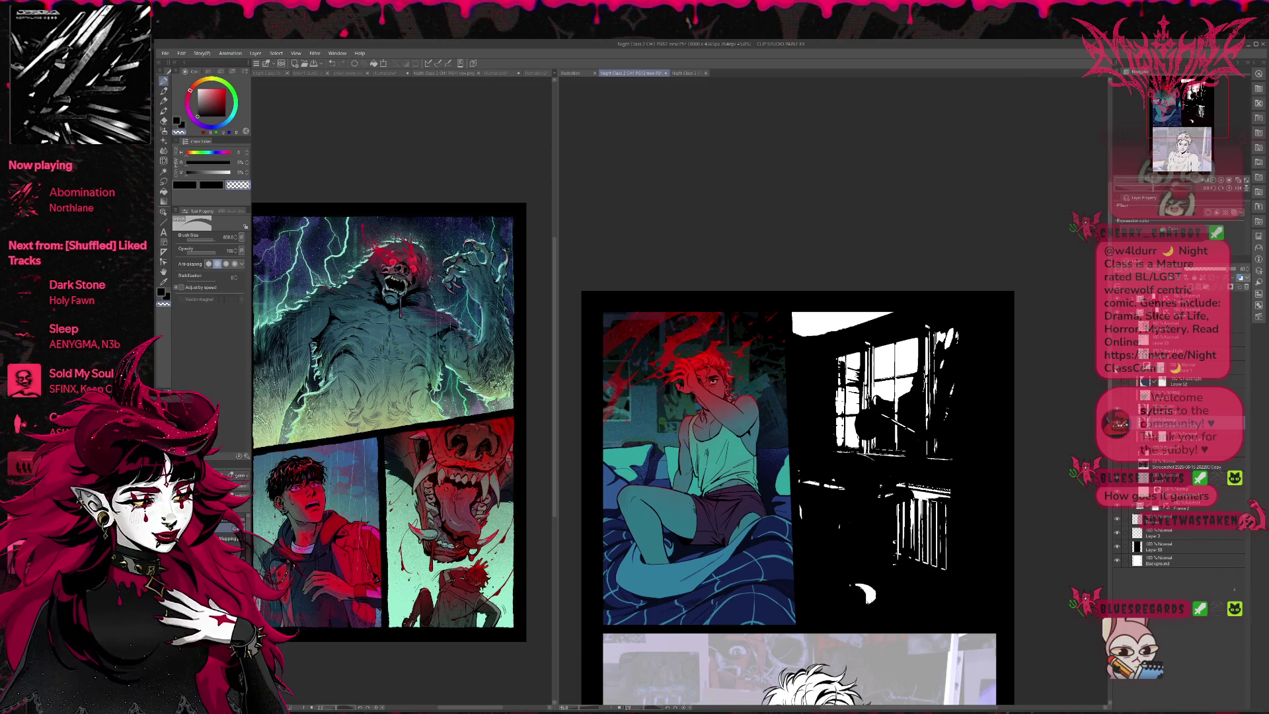
Step: Toggle the Threshold layer to compare the colour photo, leaving it black-and-white
click(1118, 370)
click(1118, 370)
click(1118, 370)
click(1118, 370)
click(1118, 370)
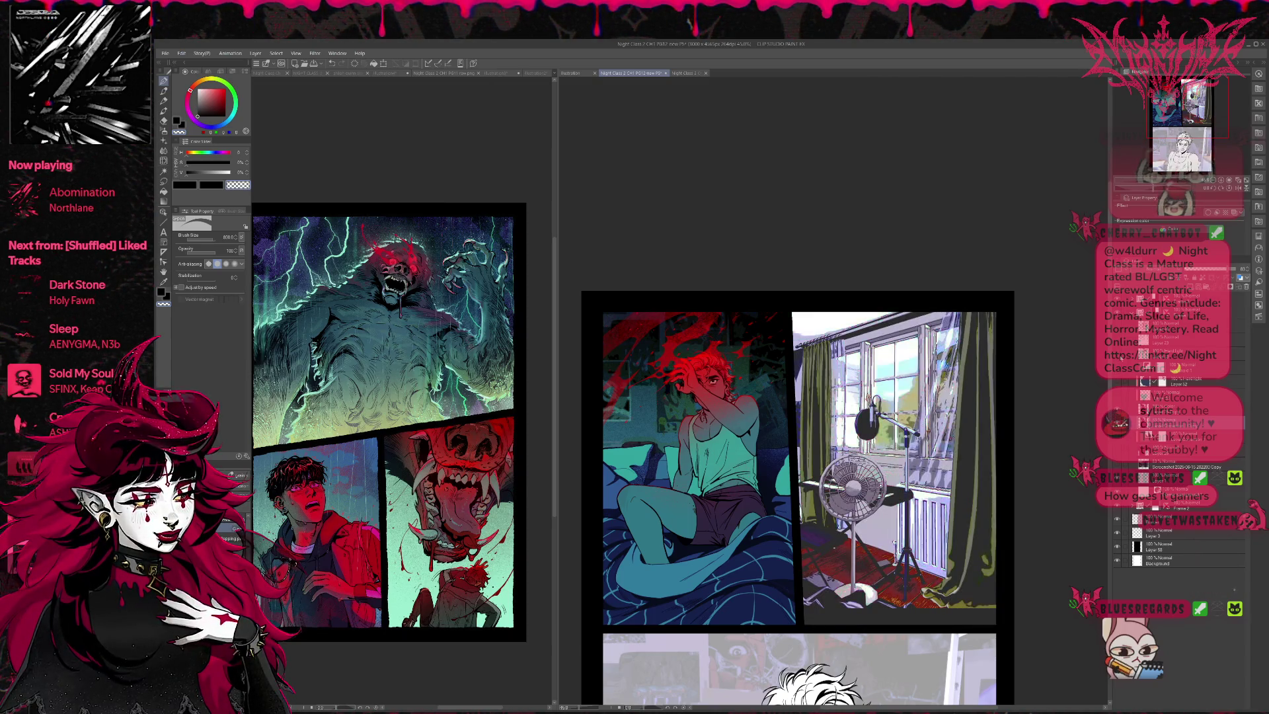
click(1118, 370)
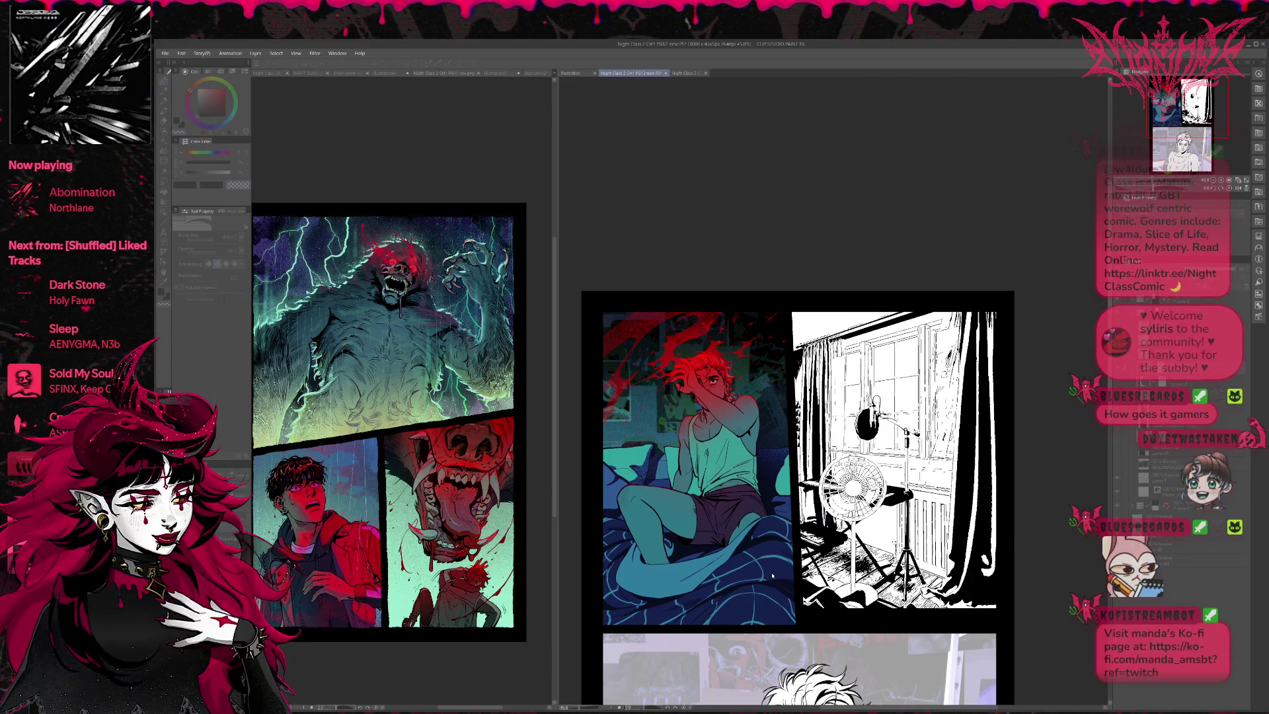
Step: Duplicate the photo, threshold and level layers and merge them into a darker window panel
key(ctrl+z)
key(ctrl+z)
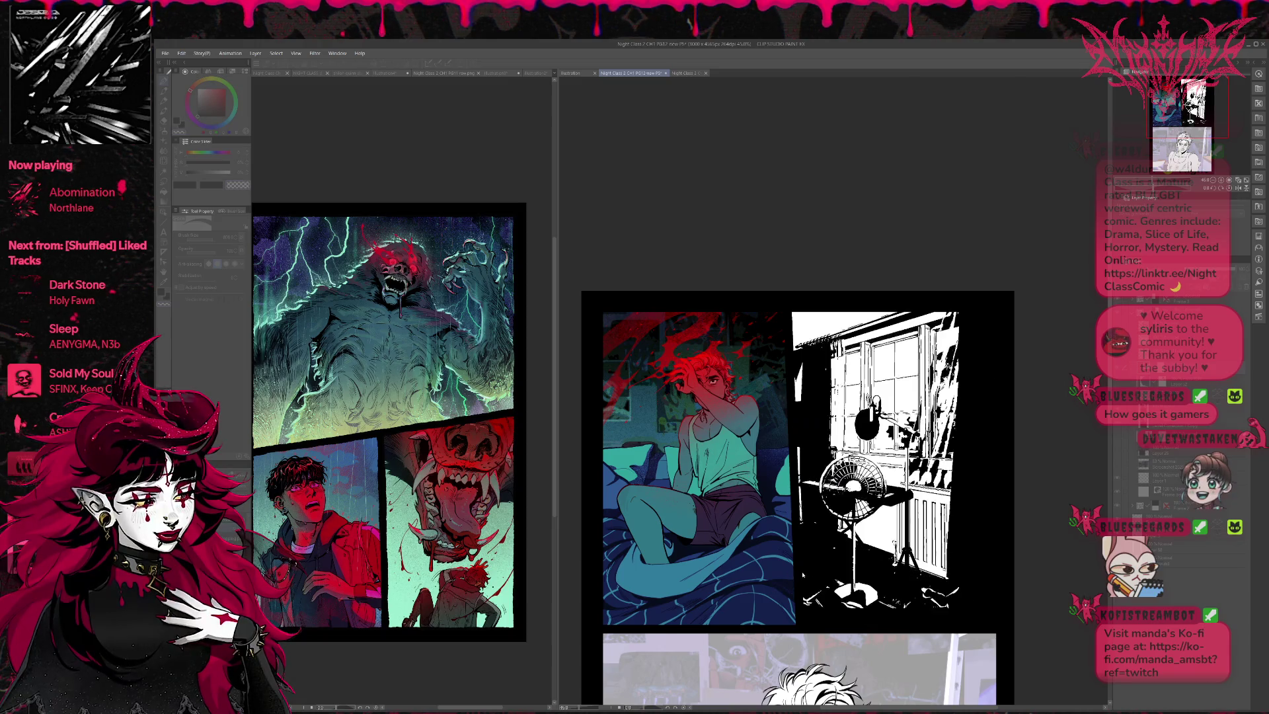
key(ctrl+z)
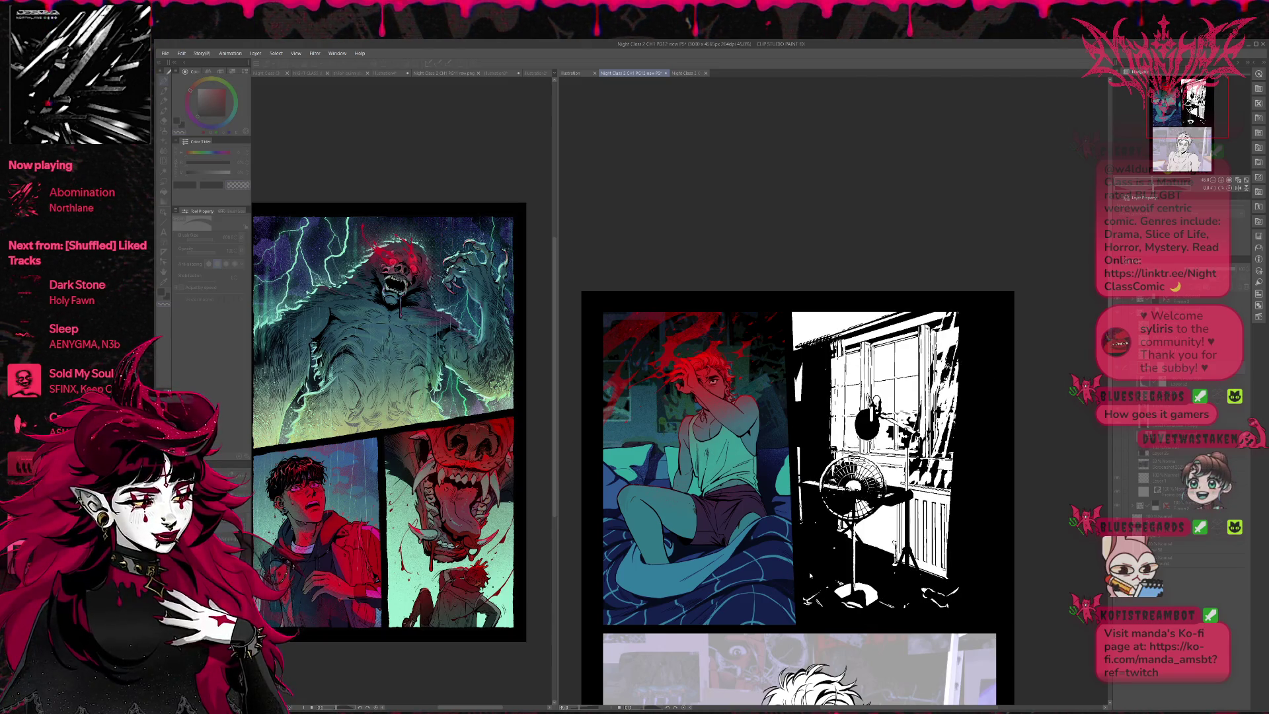
key(ctrl+y)
key(Tab)
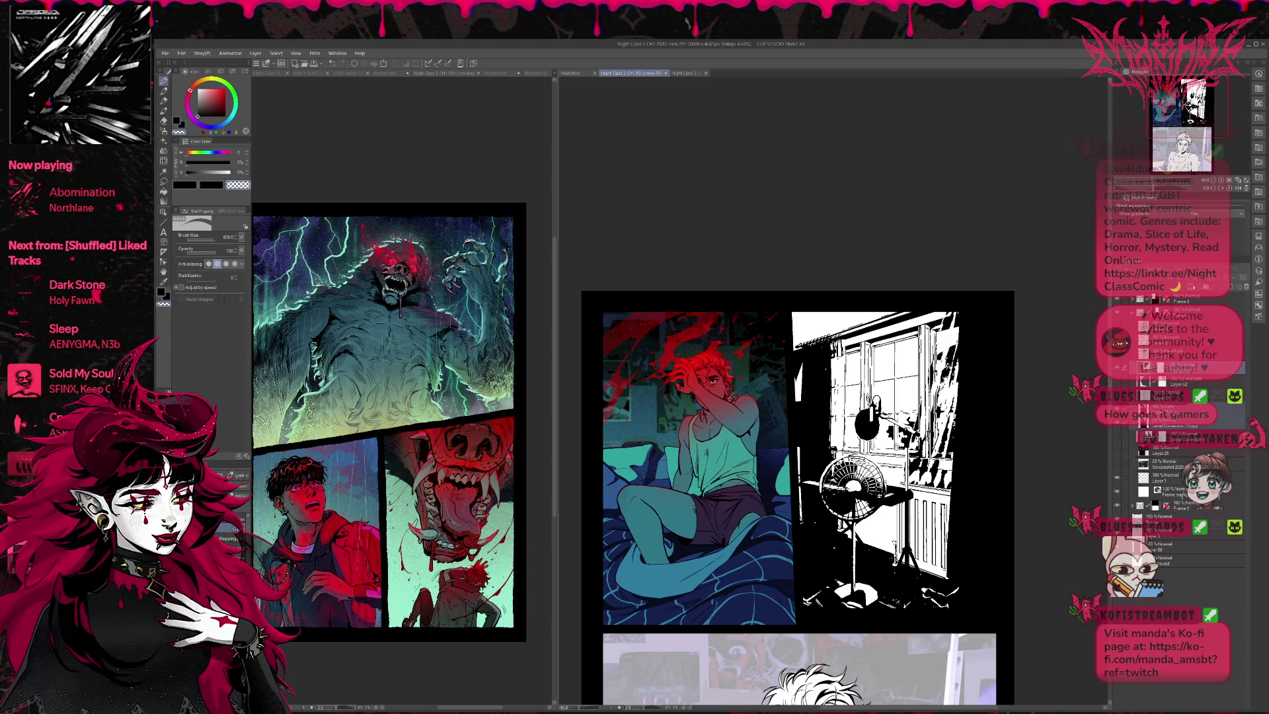
key(ctrl+z)
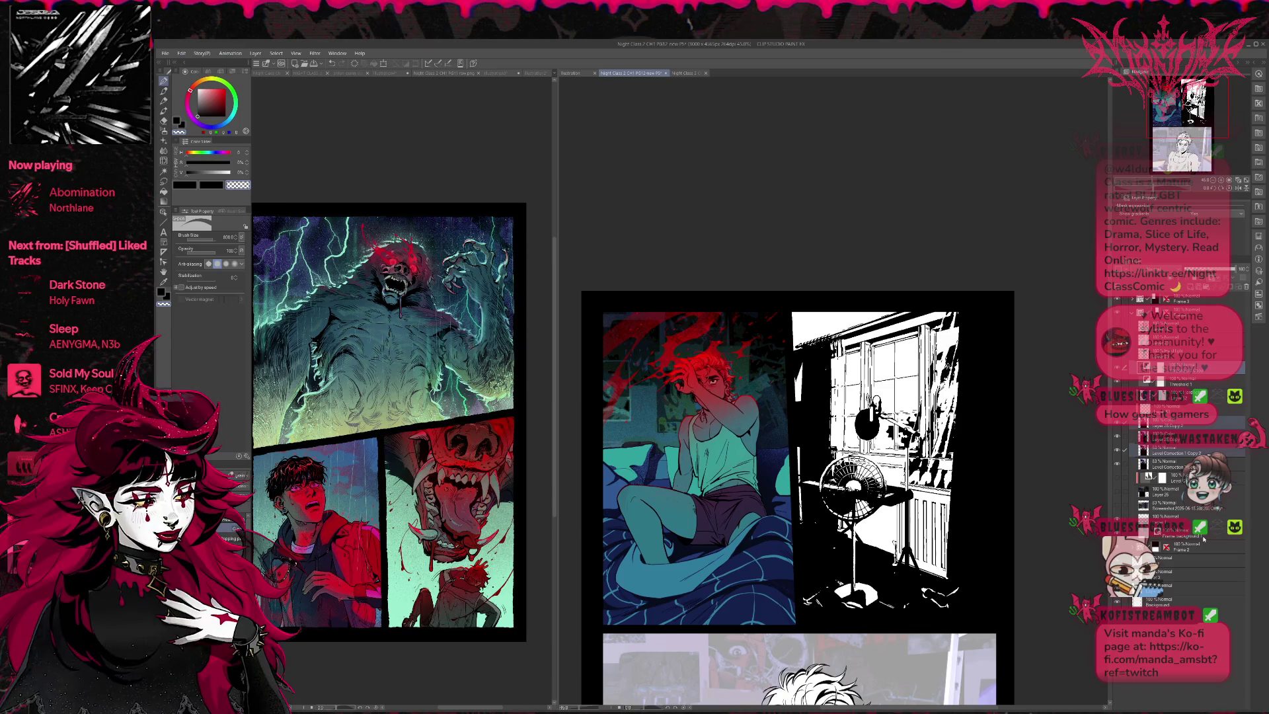
key(ctrl+z)
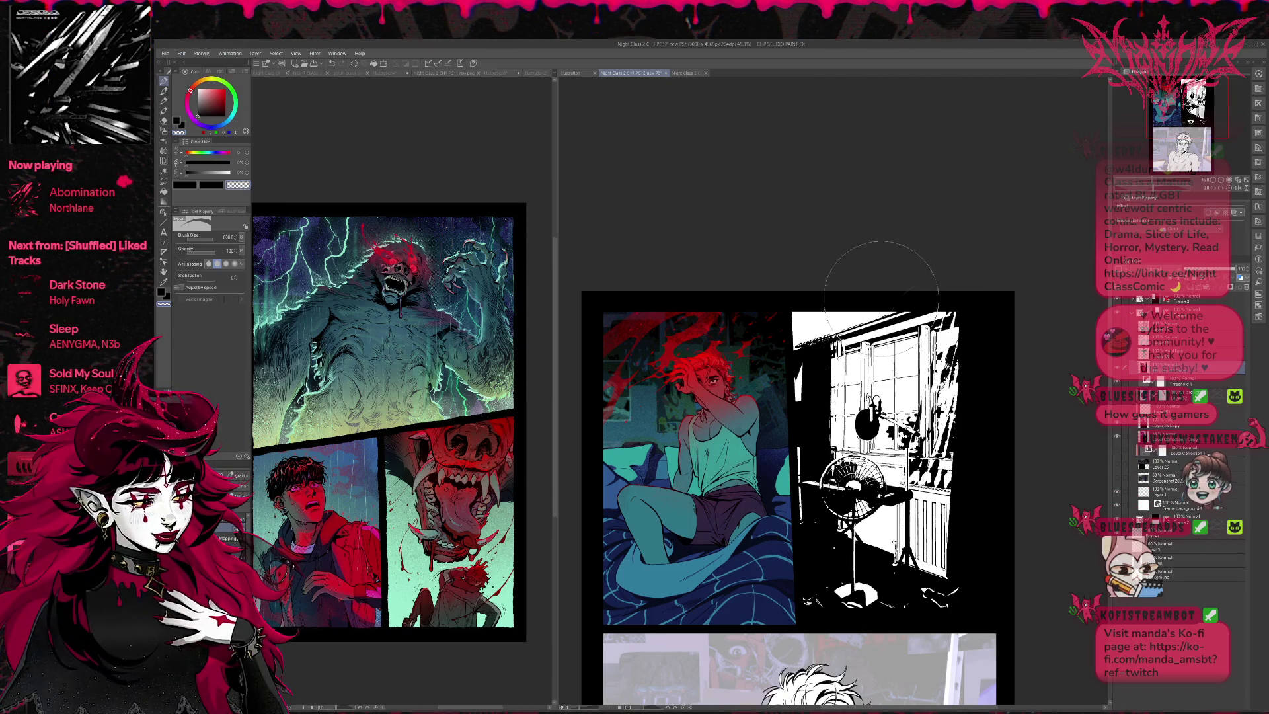